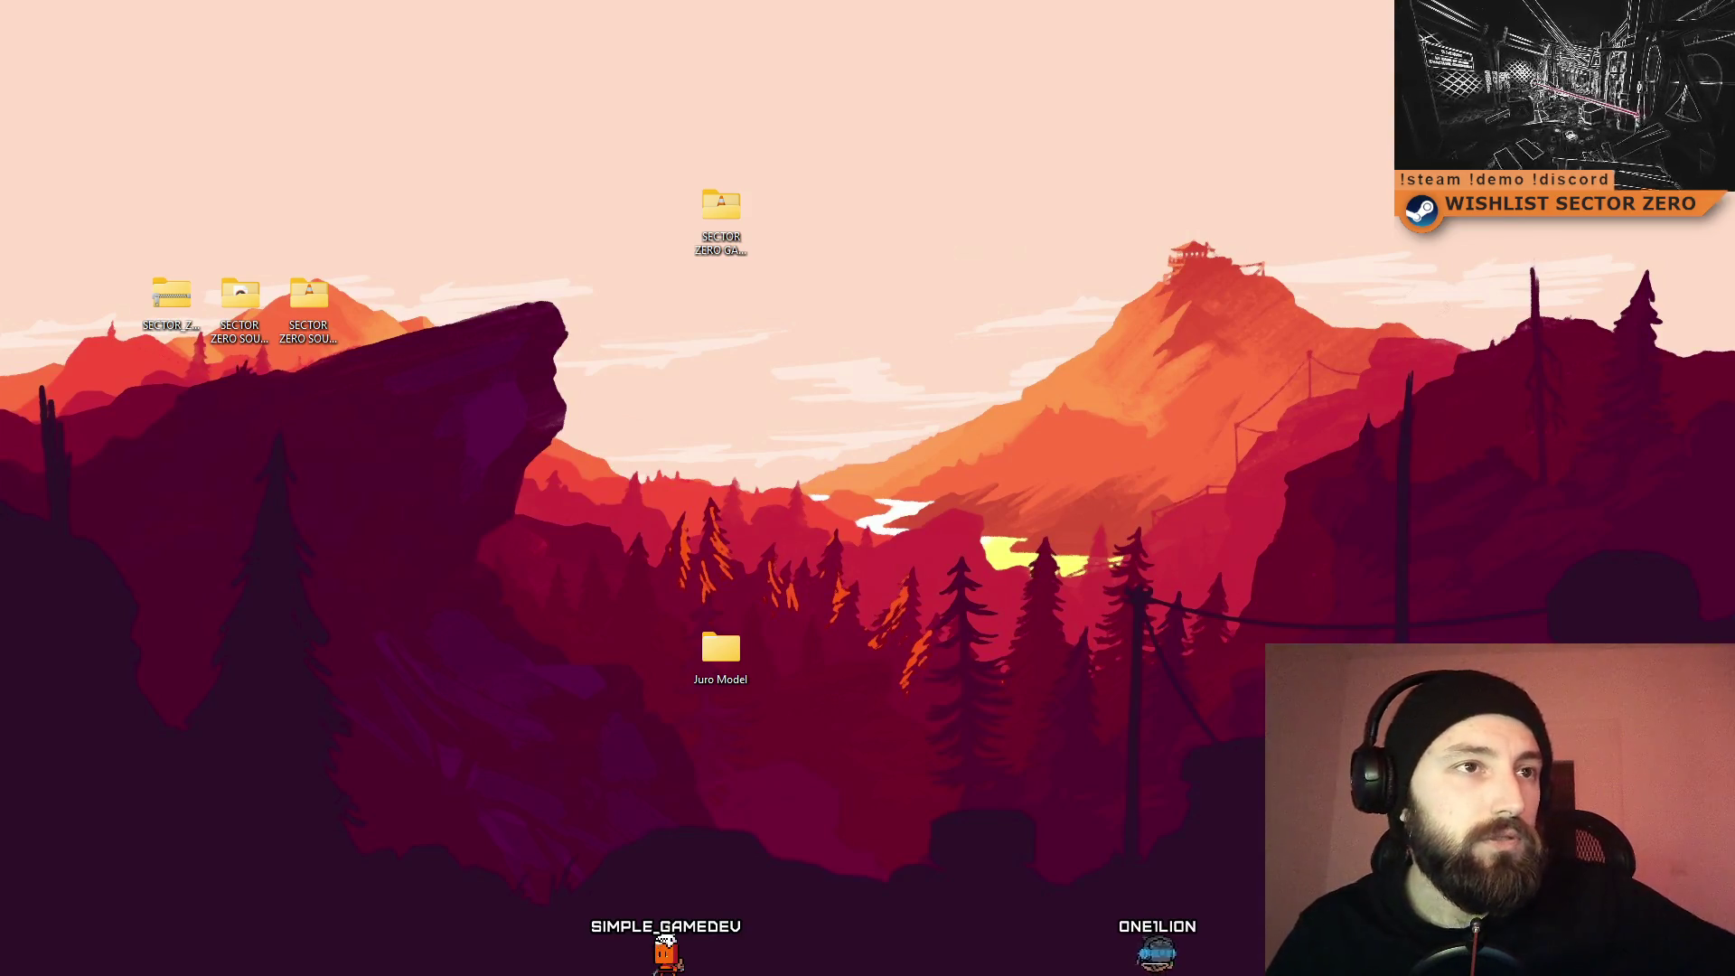
Step: Fetch from all remotes in Sourcetree
{"action": "key", "text": "alt+Tab"}
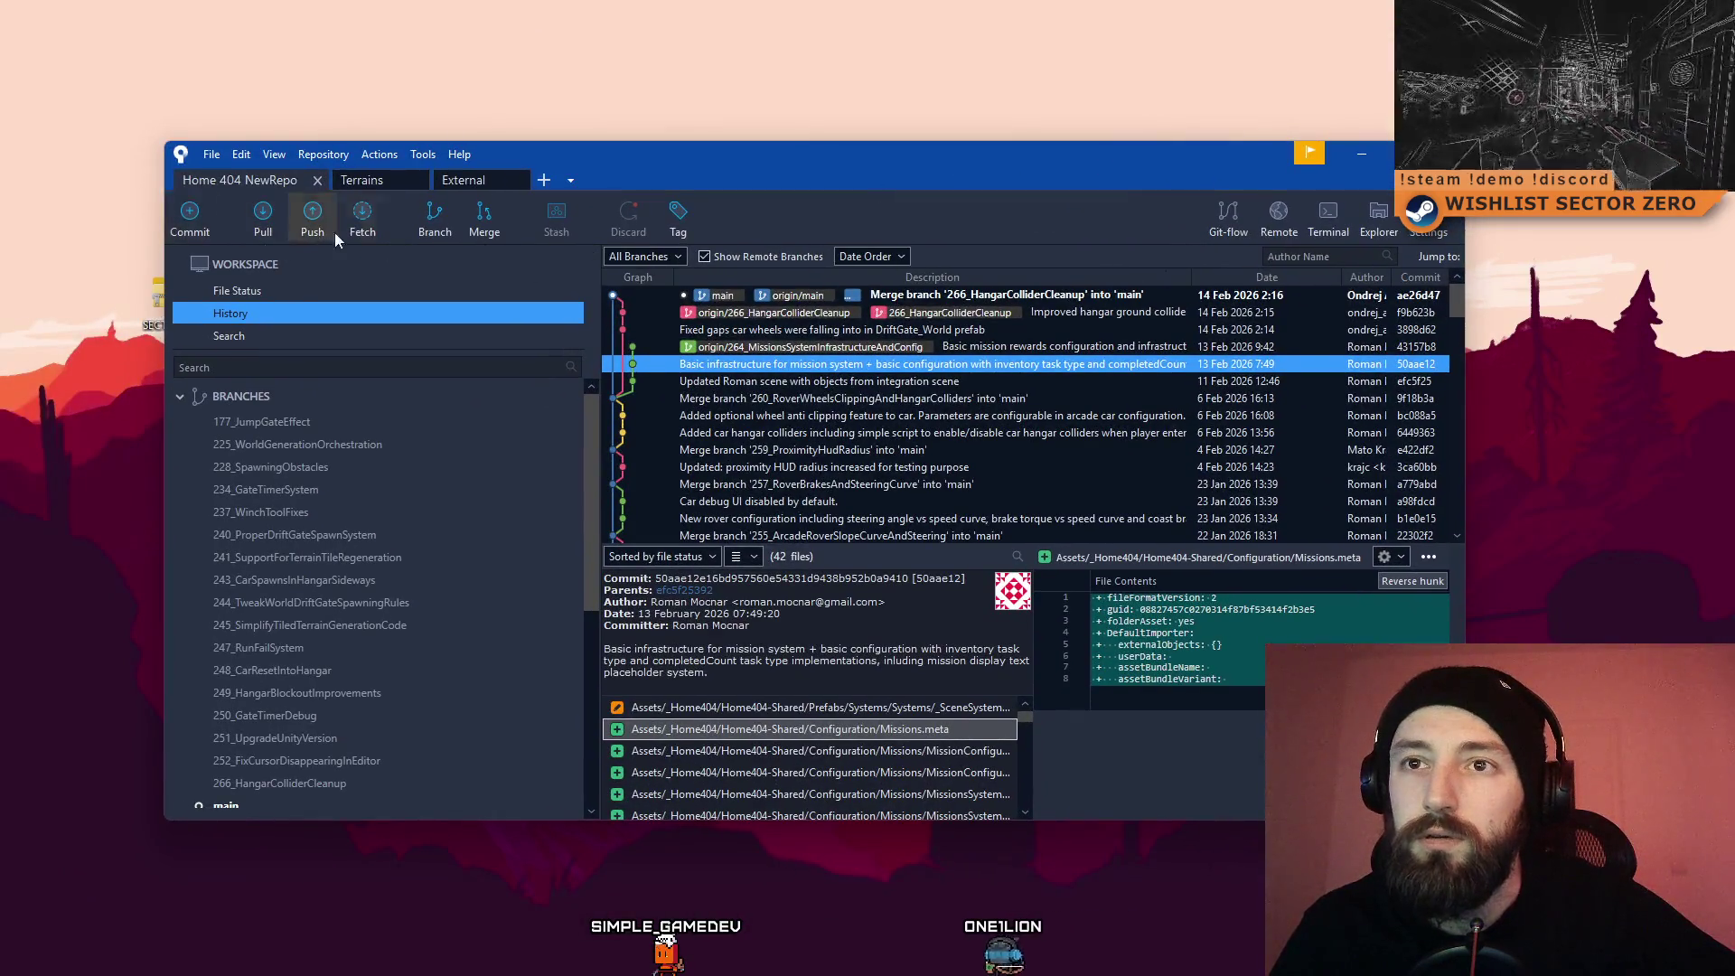
{"action": "left_click", "coordinate": [362, 217]}
{"action": "key", "text": "Return"}
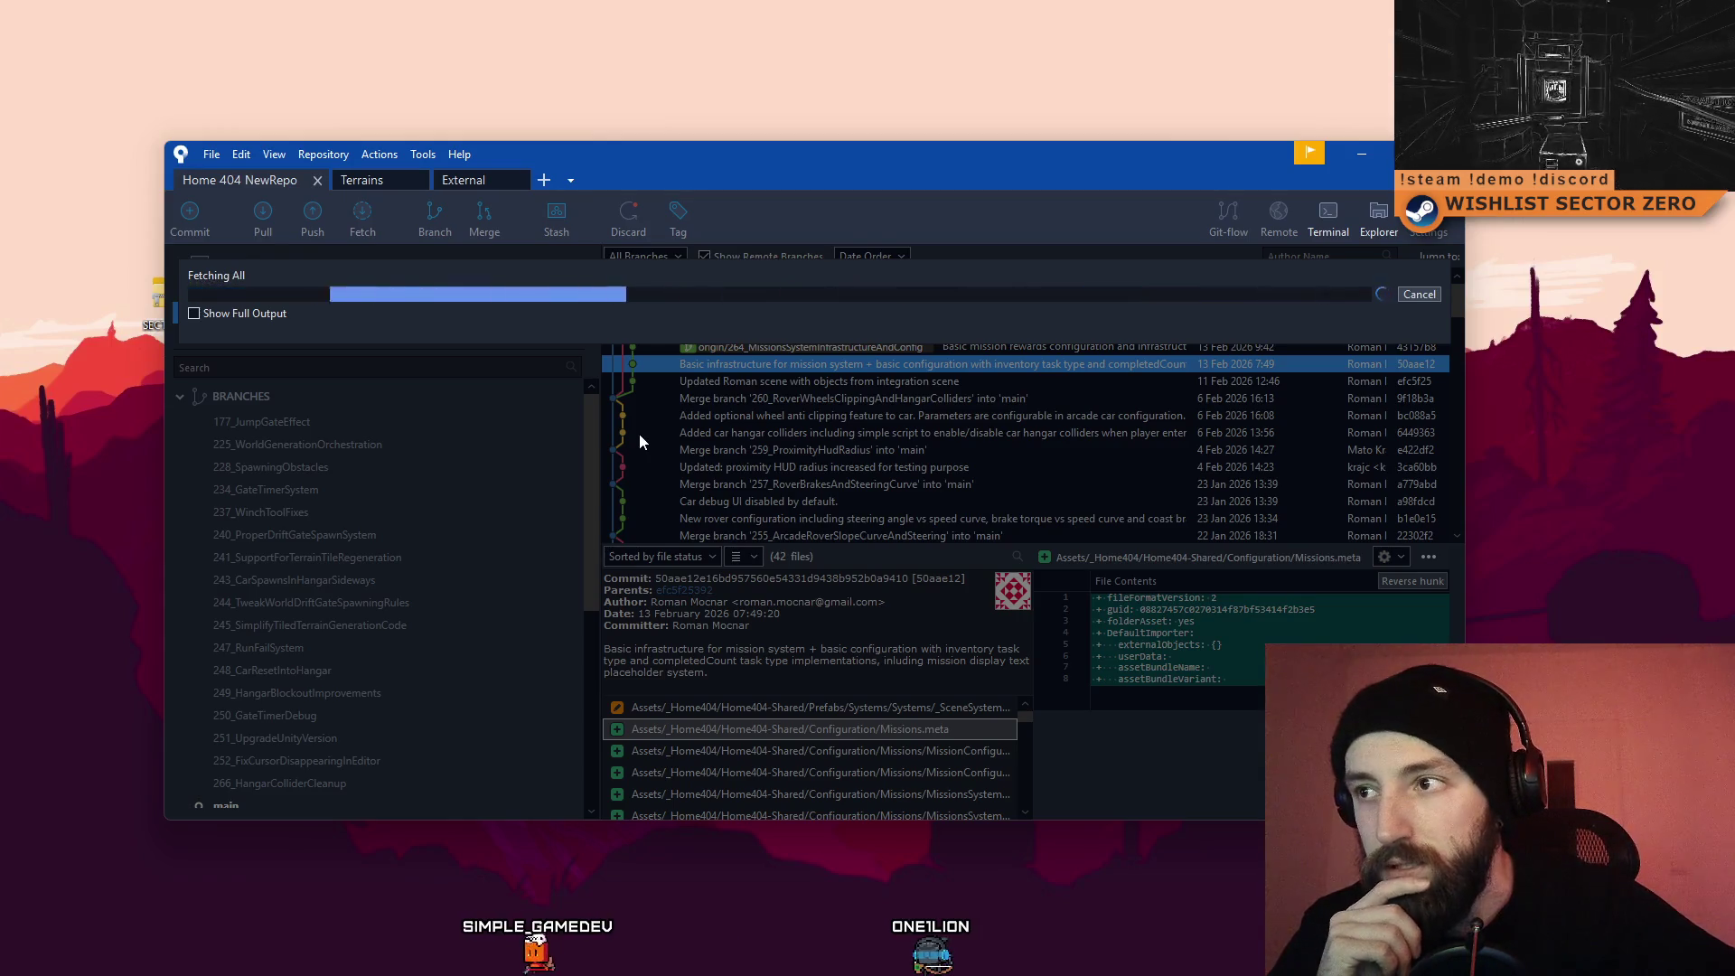
Step: Inspect the 'Fixed gaps car wheels' commit in the history
{"action": "scroll", "coordinate": [638, 441], "scroll_direction": "down", "scroll_amount": 3}
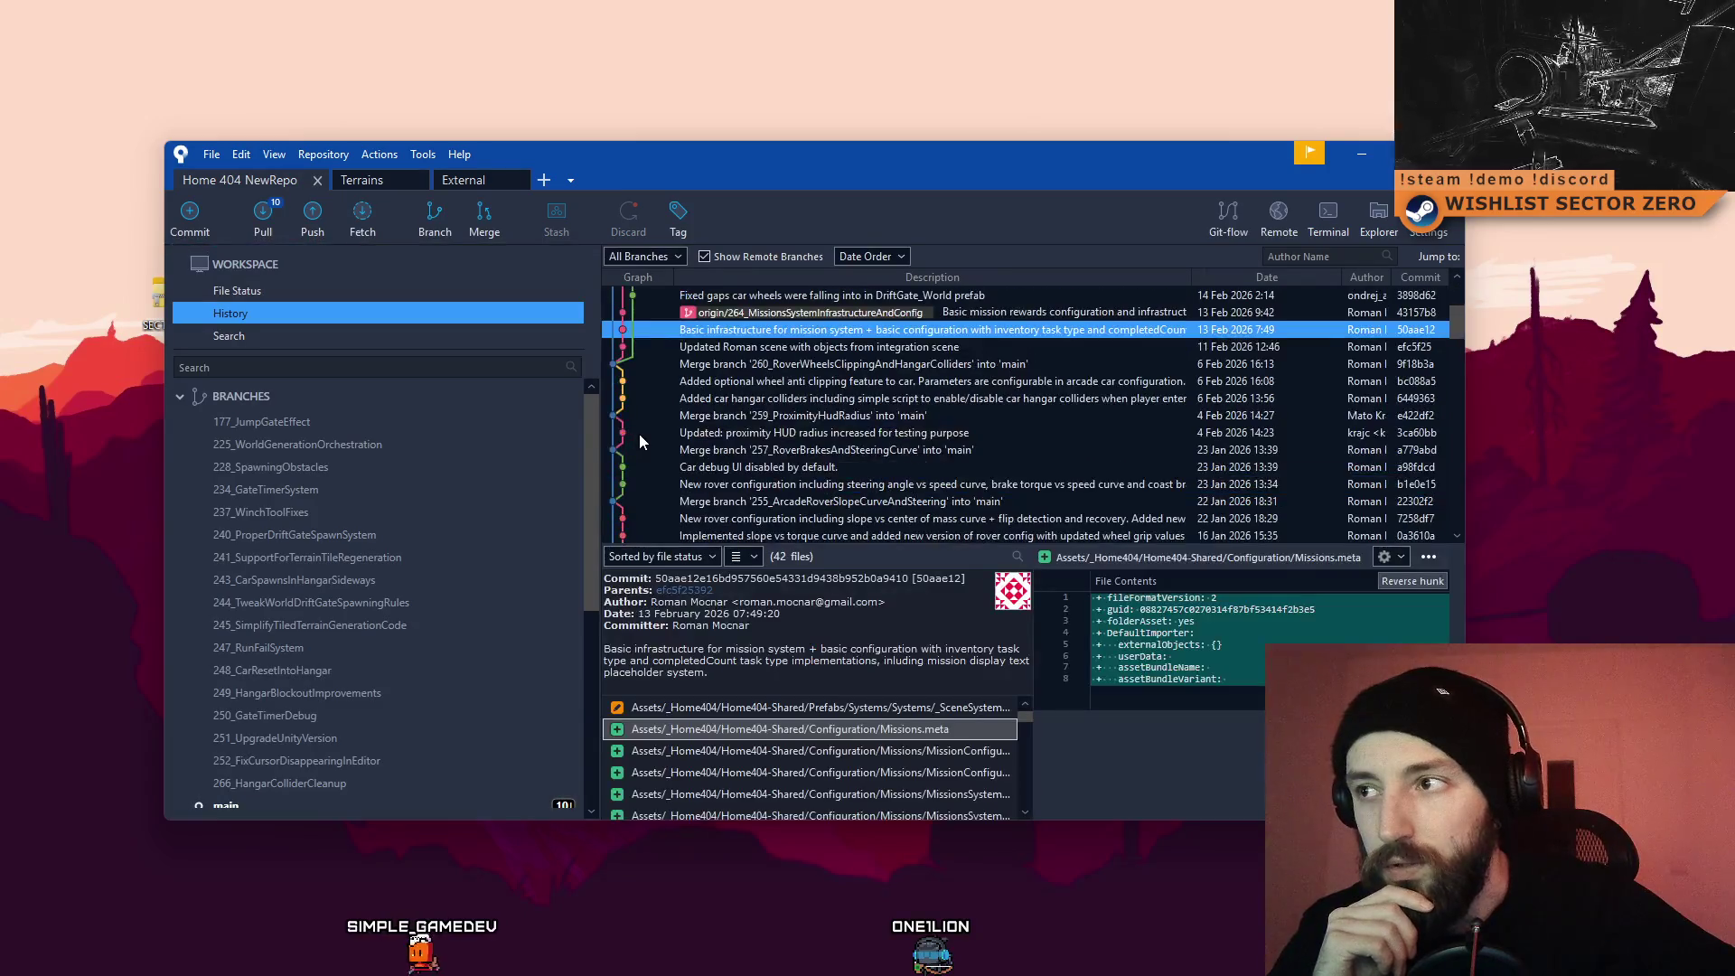
{"action": "left_click", "coordinate": [798, 299]}
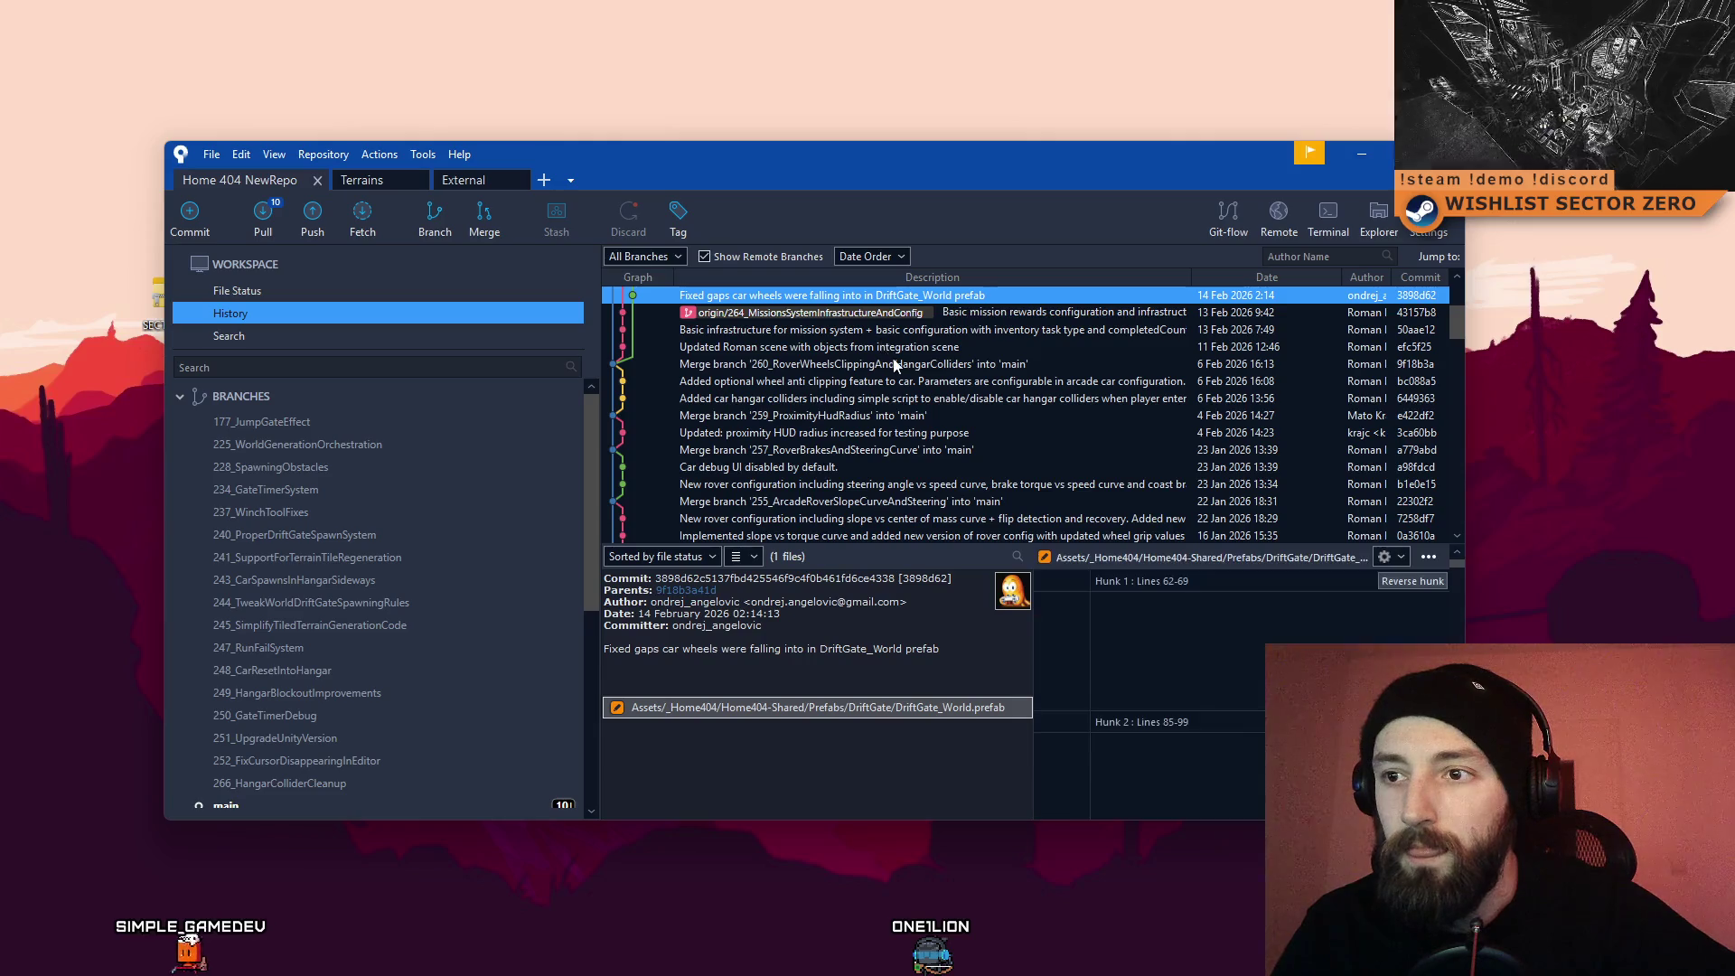
{"action": "scroll", "coordinate": [890, 357], "scroll_direction": "up", "scroll_amount": 3}
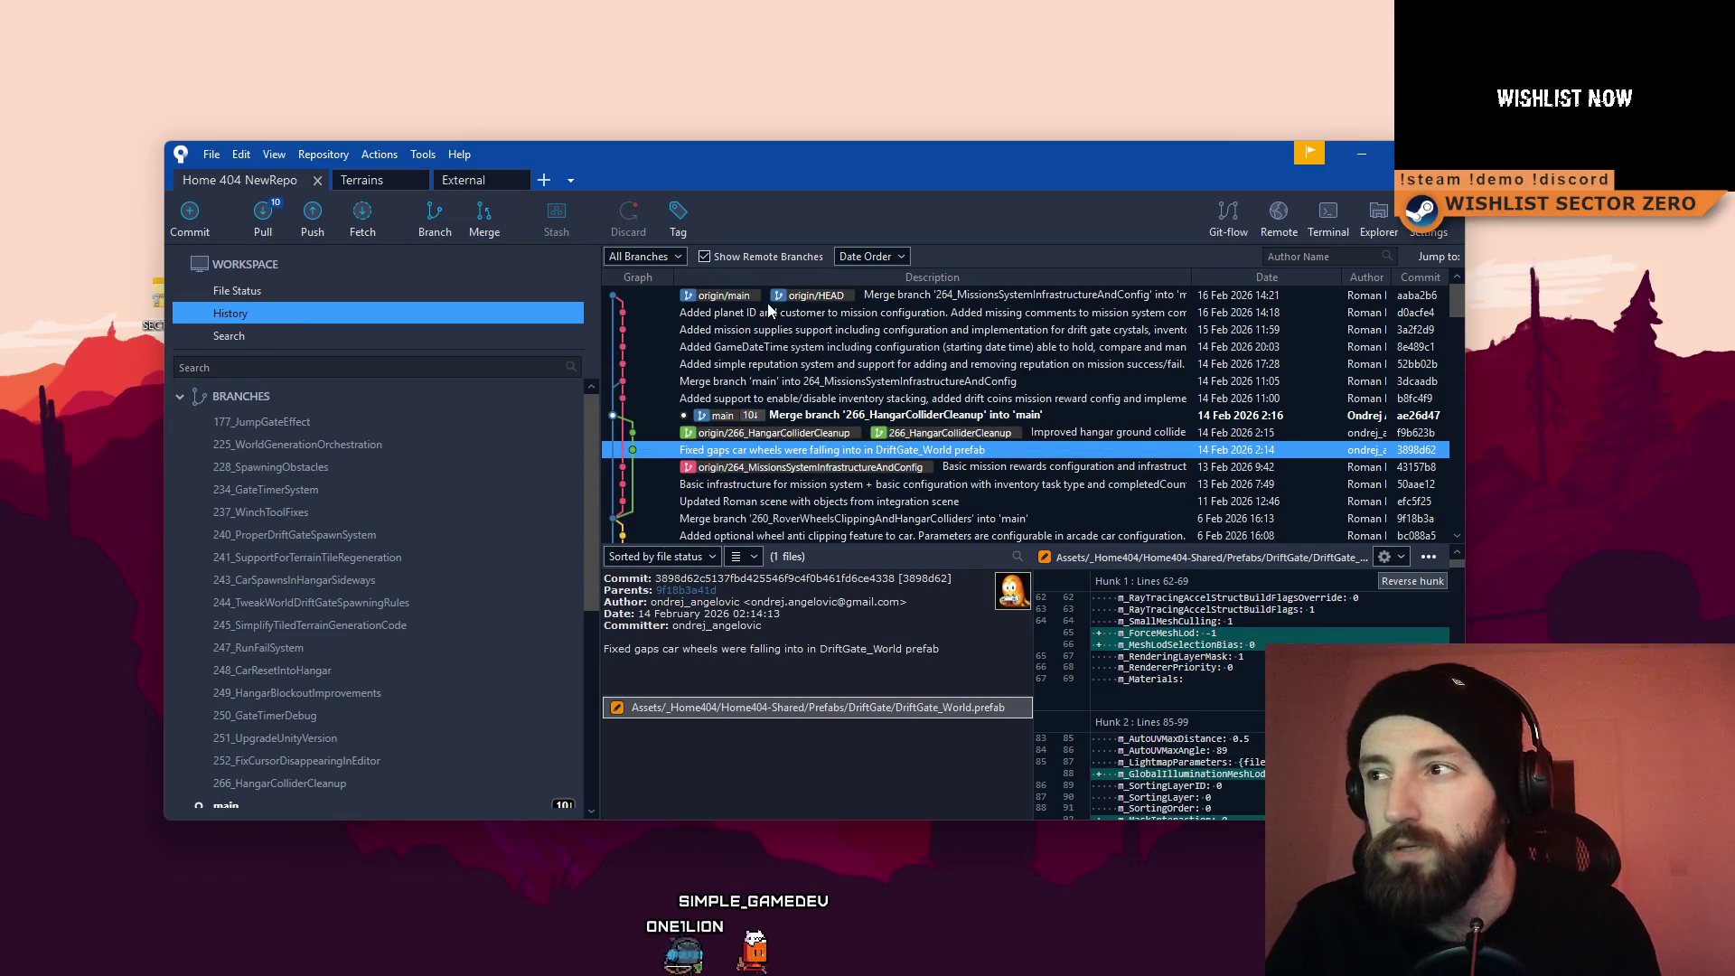
Step: Pull origin/main into local main and review the updated history
{"action": "left_click", "coordinate": [263, 213]}
{"action": "left_click", "coordinate": [1019, 489]}
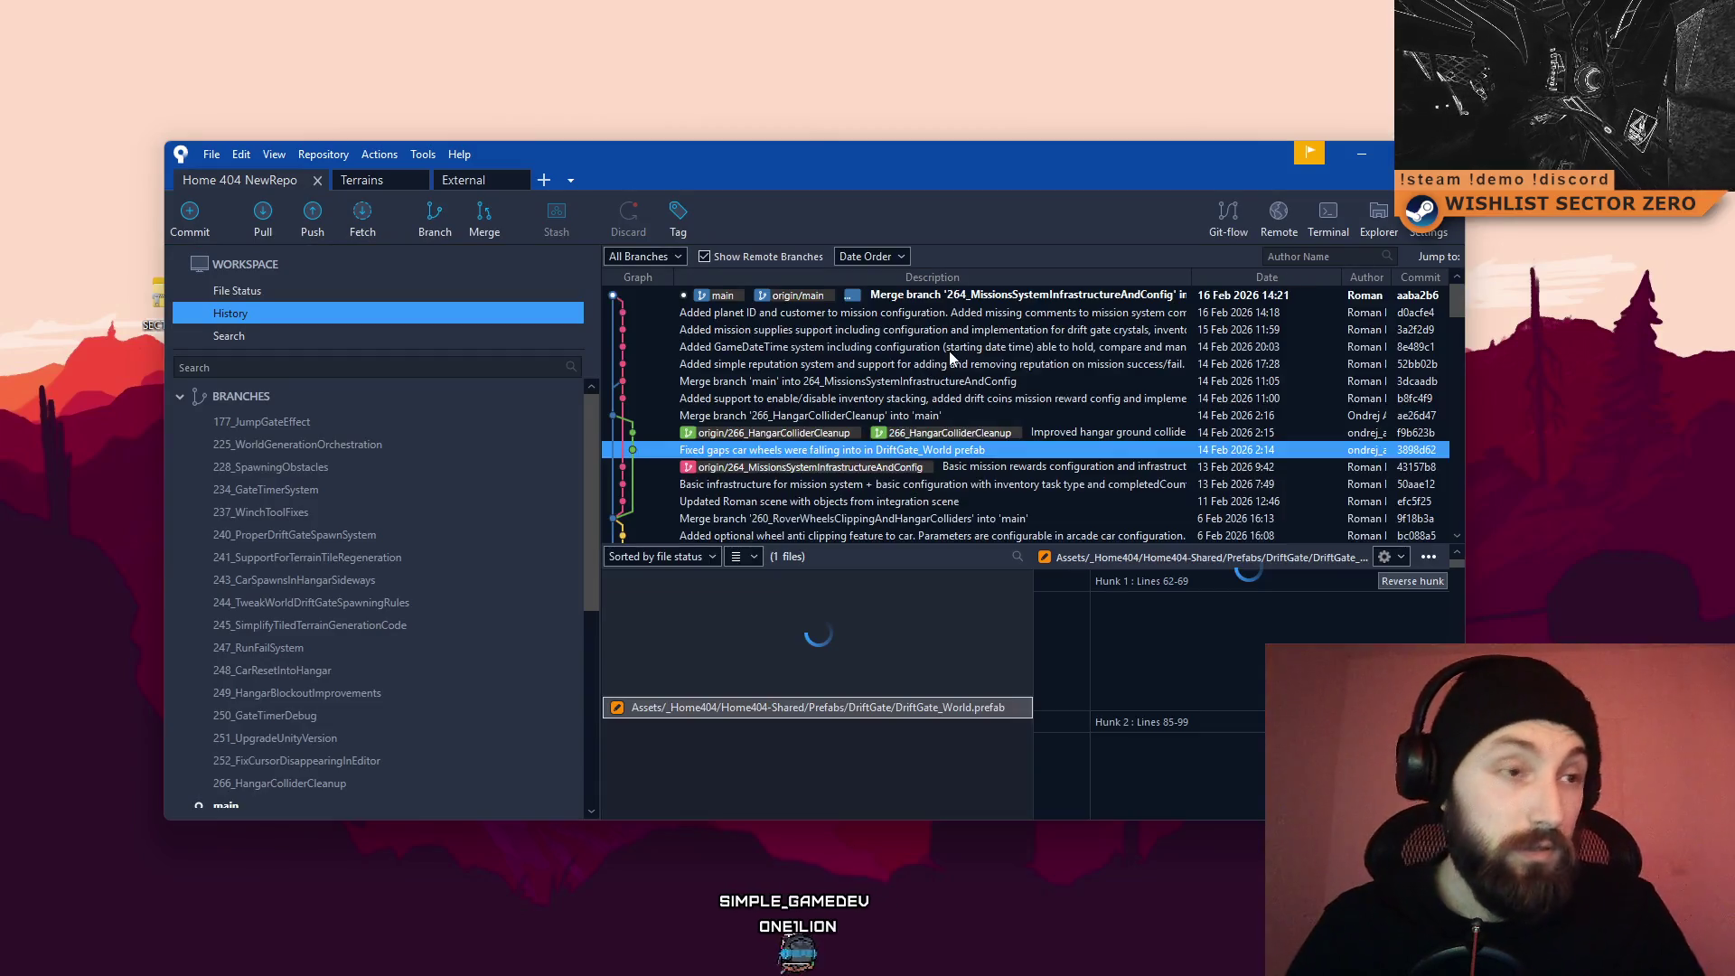
{"action": "scroll", "coordinate": [969, 311], "scroll_direction": "down", "scroll_amount": 2}
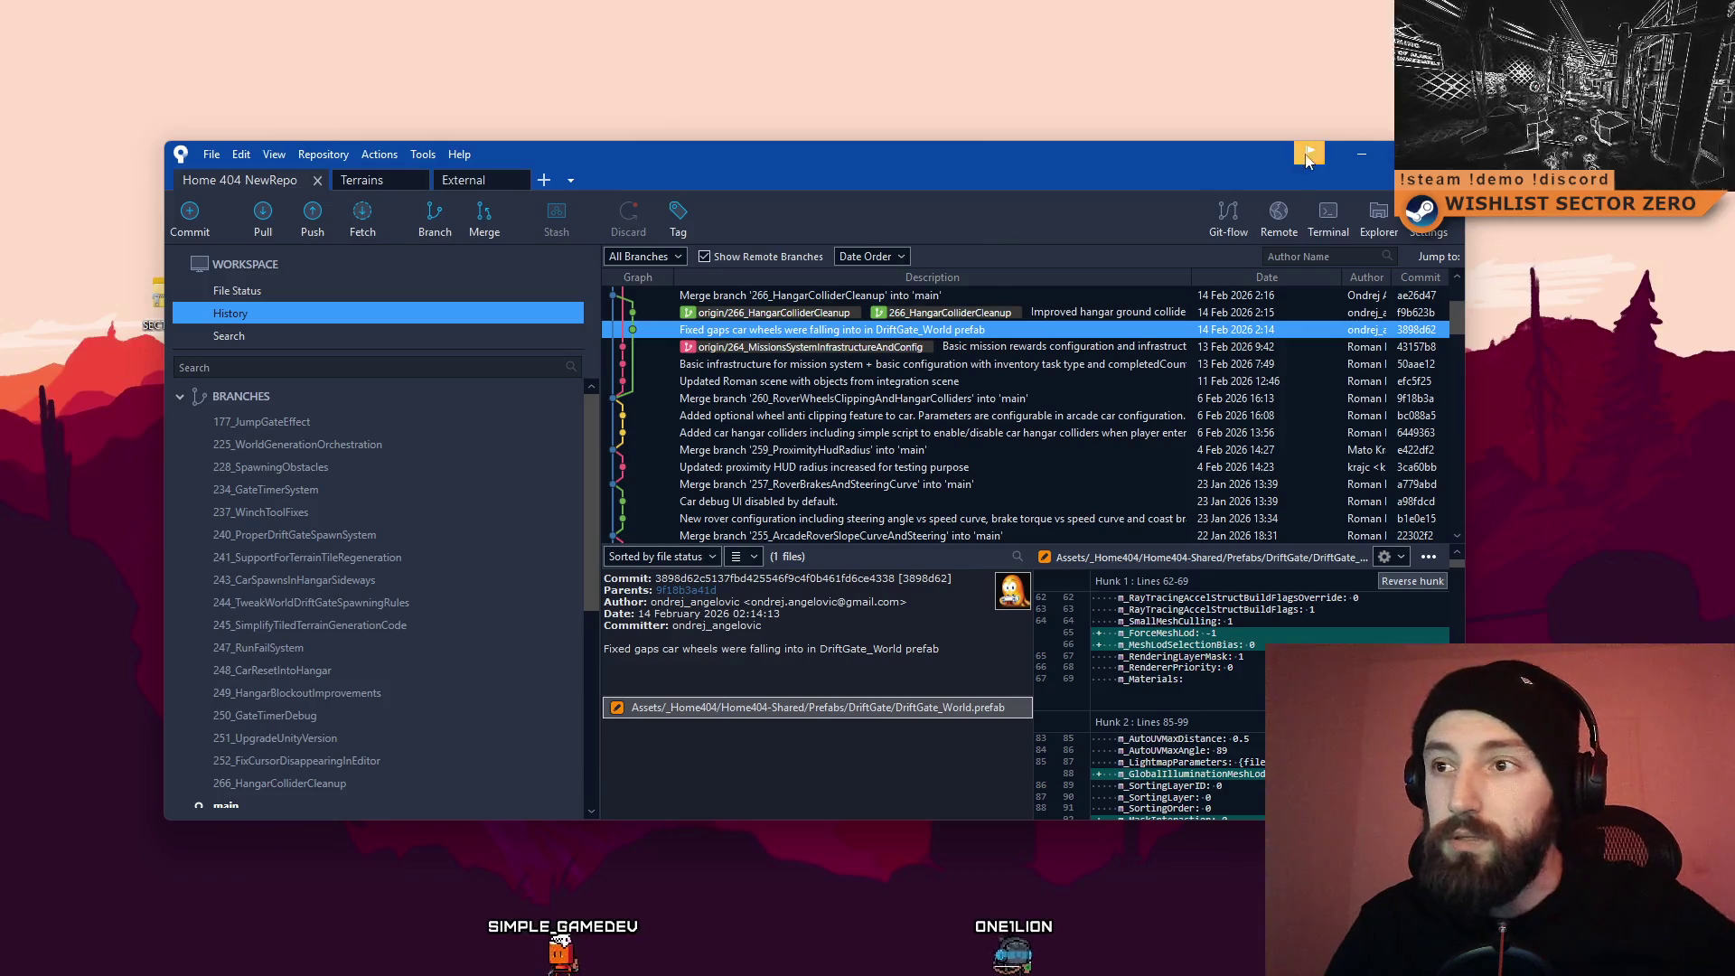
{"action": "scroll", "coordinate": [1109, 432], "scroll_direction": "up", "scroll_amount": 3}
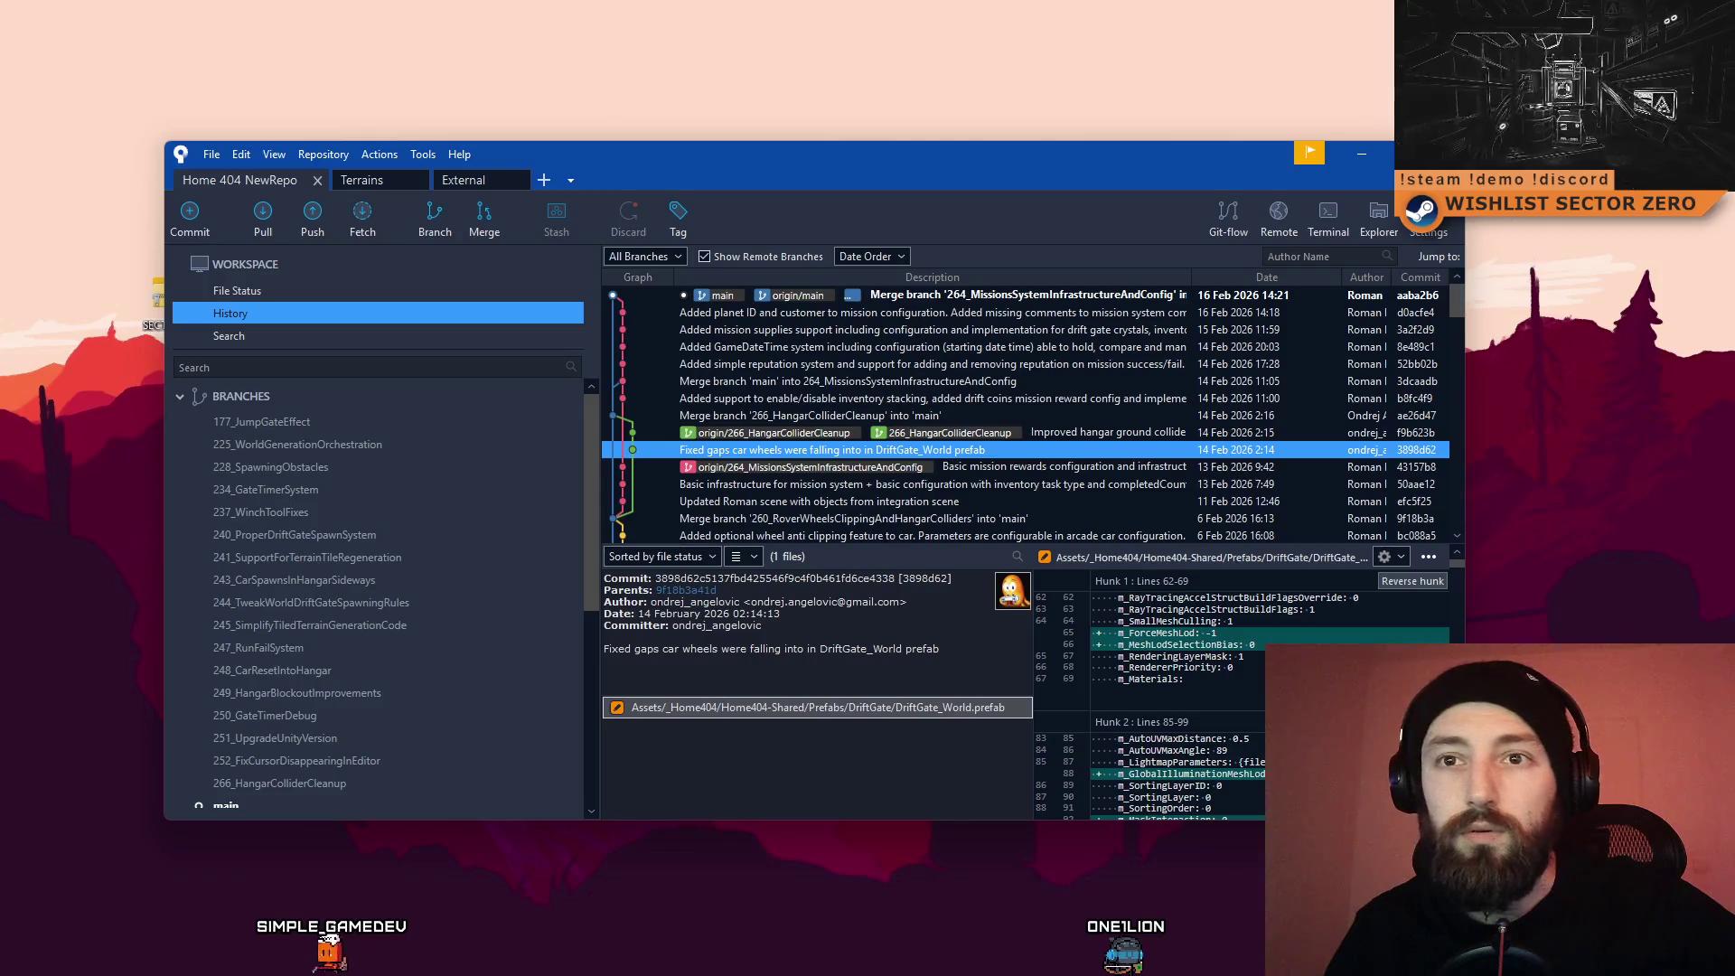
Step: Minimize Sourcetree, then bring it back and shift the window slightly left
{"action": "left_click", "coordinate": [1366, 157]}
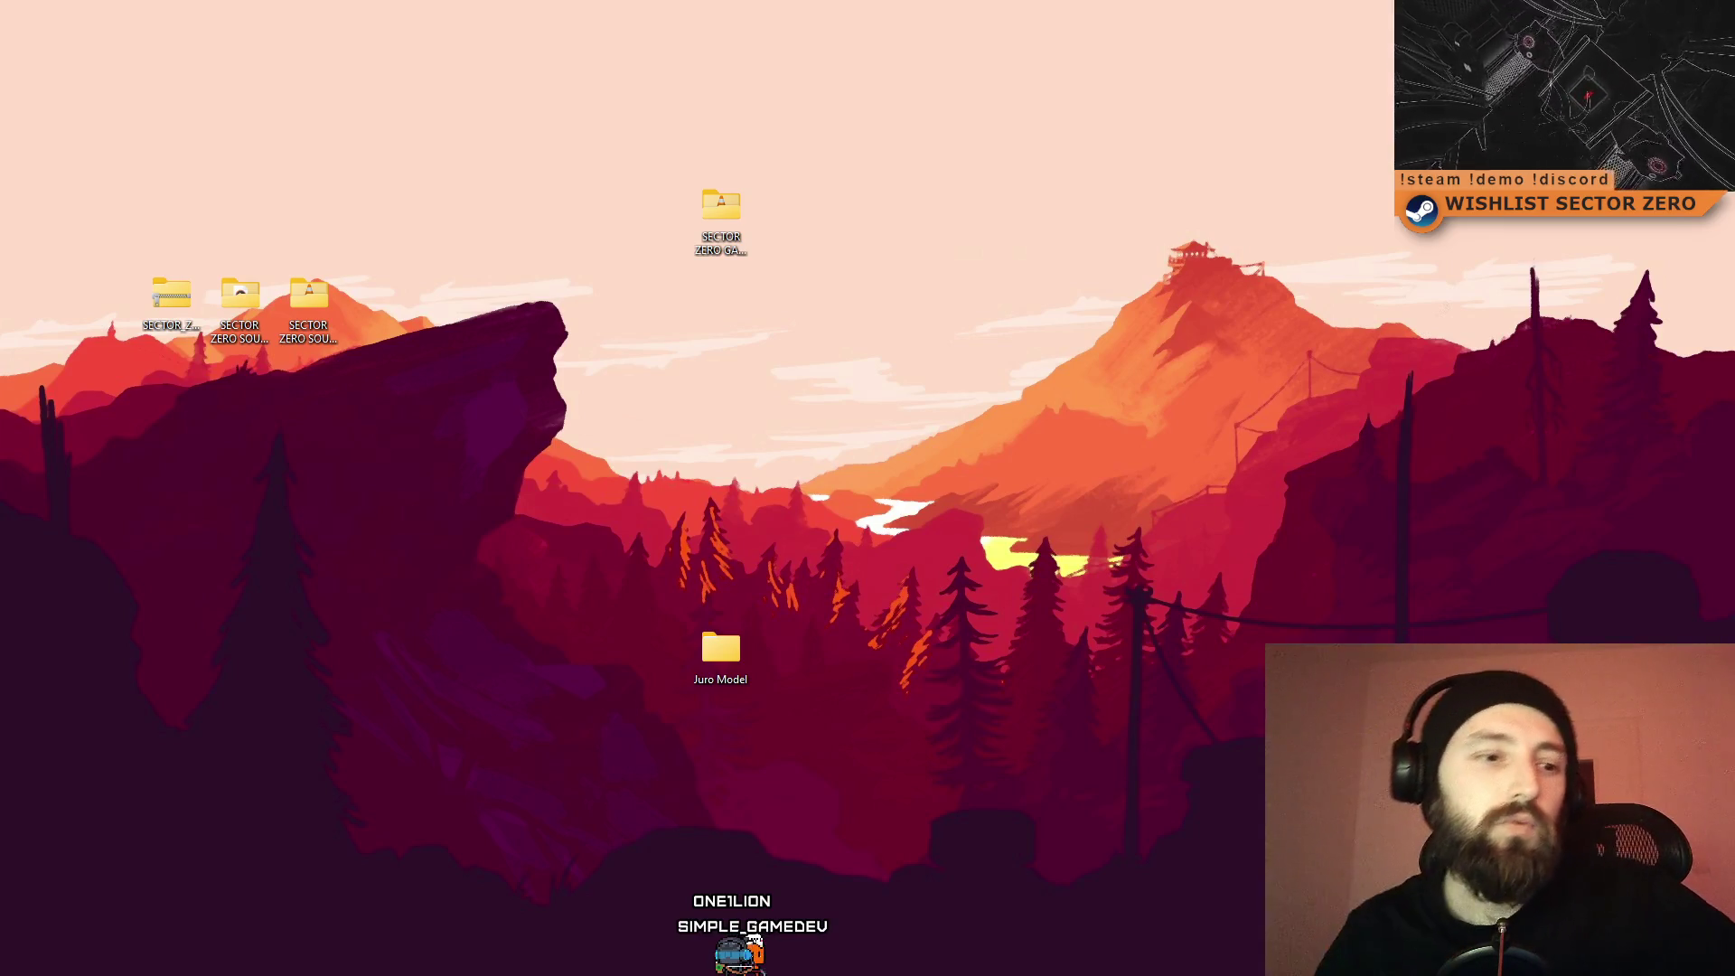
{"action": "key", "text": "alt+Tab"}
{"action": "left_click_drag", "start_coordinate": [748, 152], "coordinate": [671, 155]}
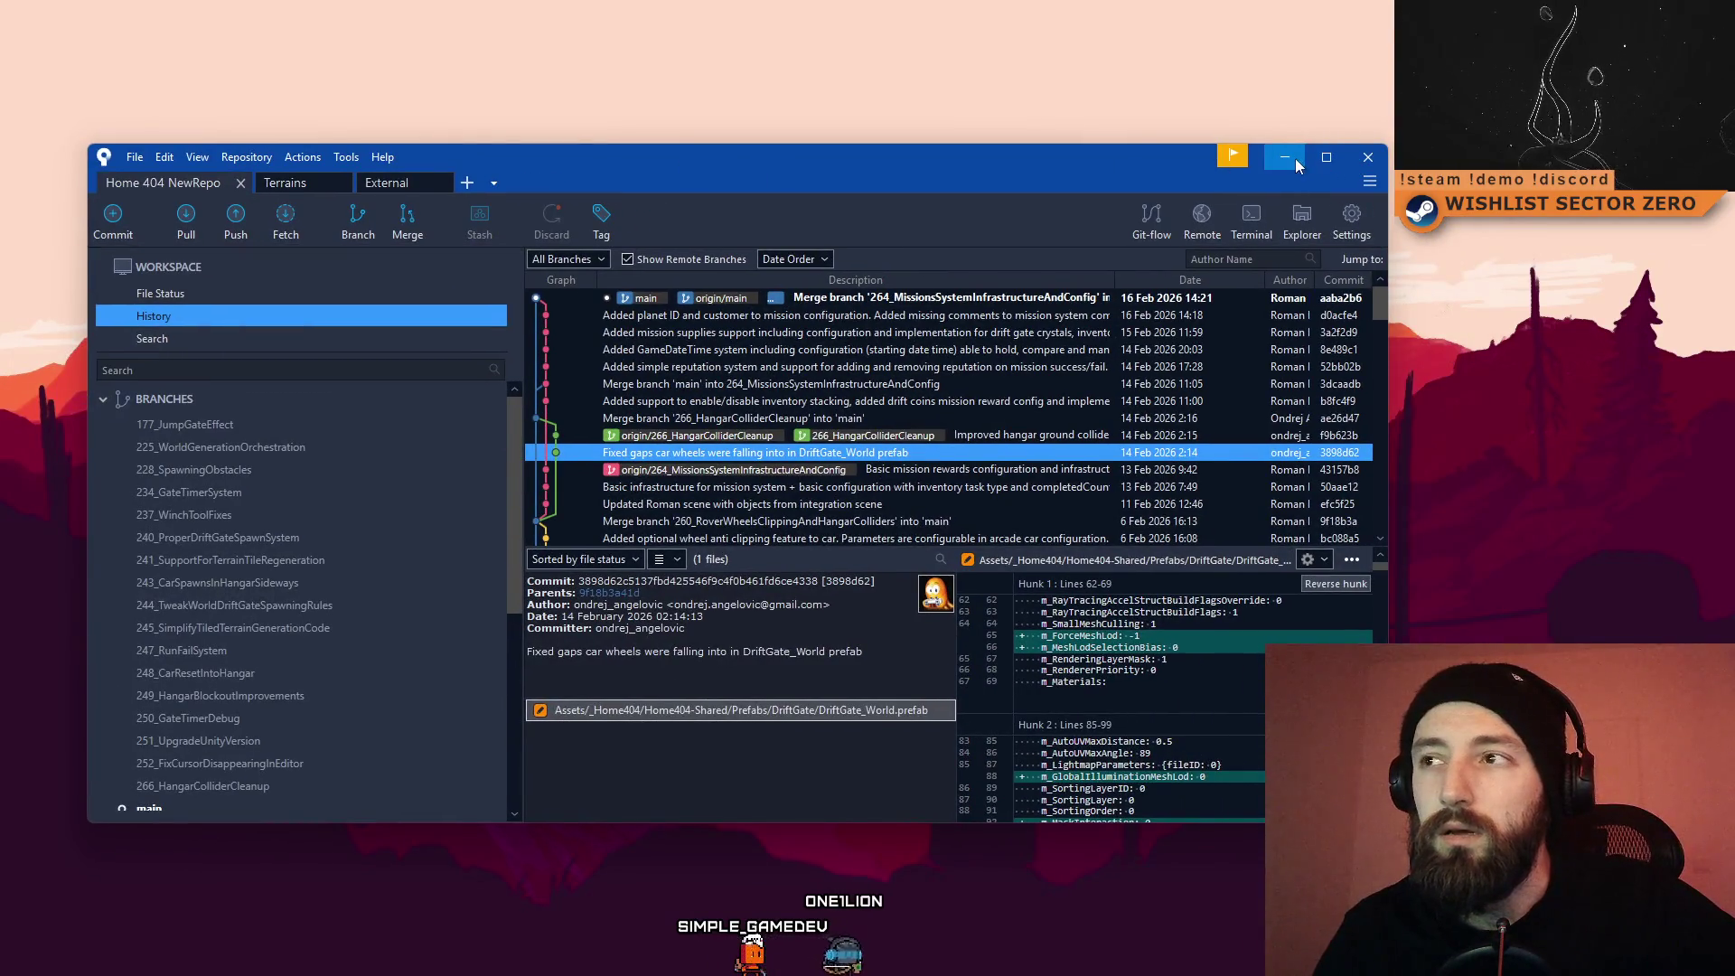
Step: Minimize Sourcetree and switch over to the Unity editor
{"action": "left_click", "coordinate": [1286, 157]}
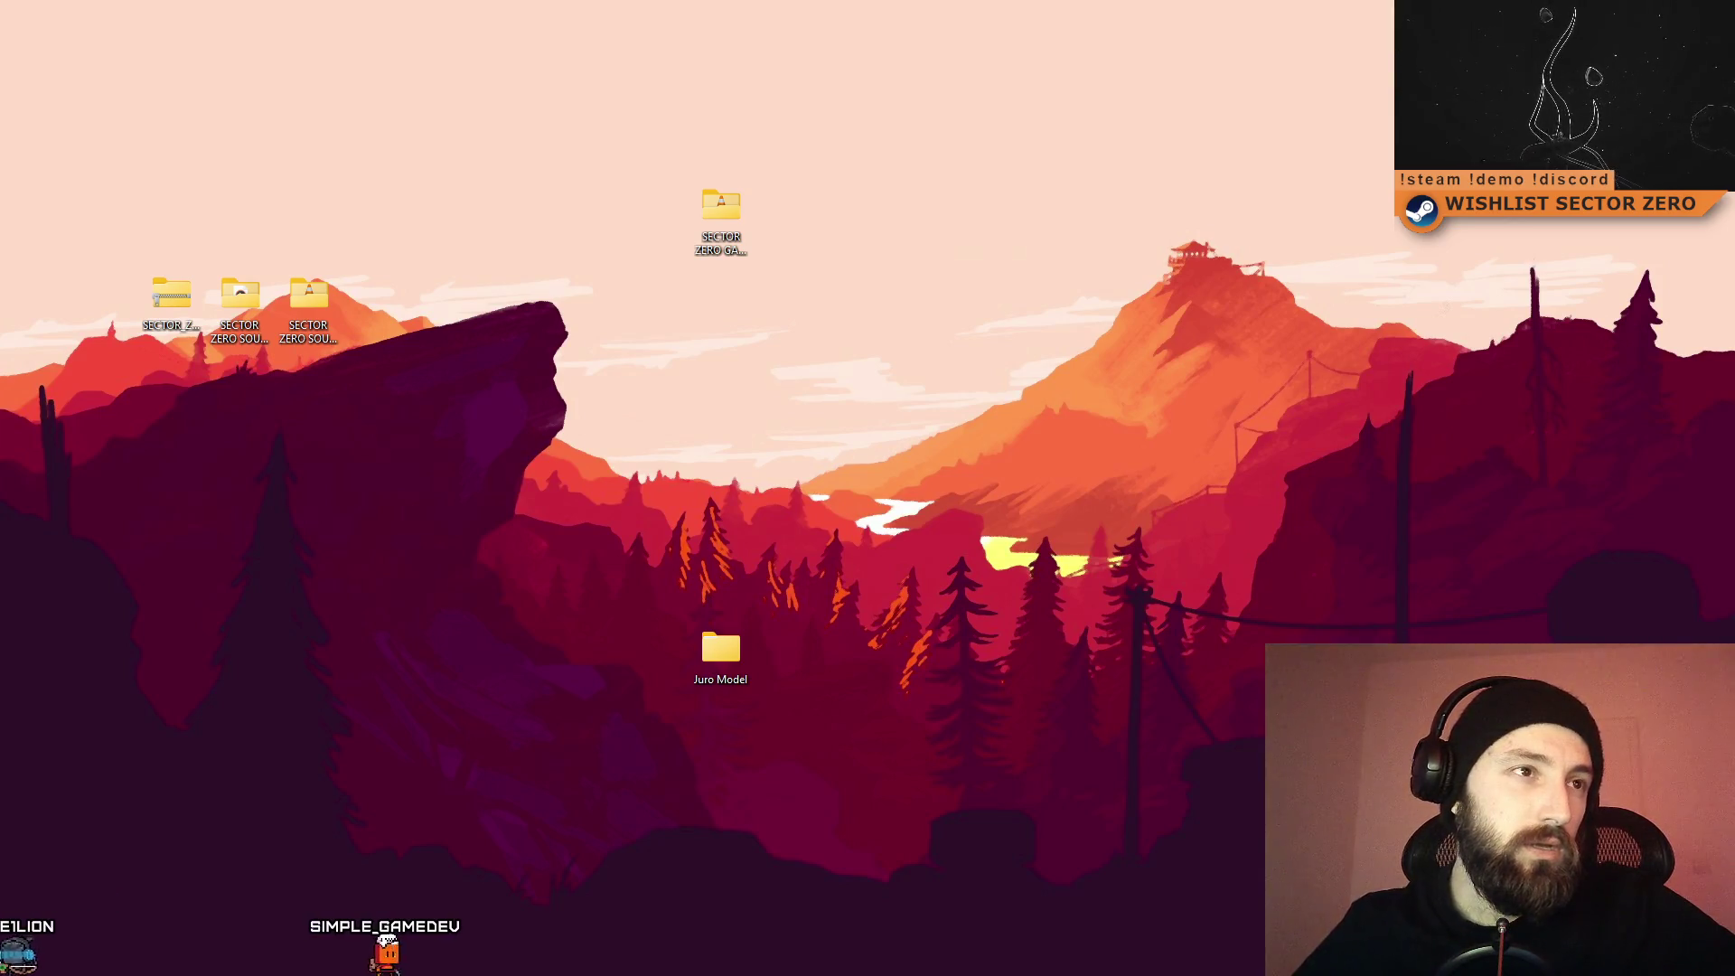
{"action": "key", "text": "alt+Tab"}
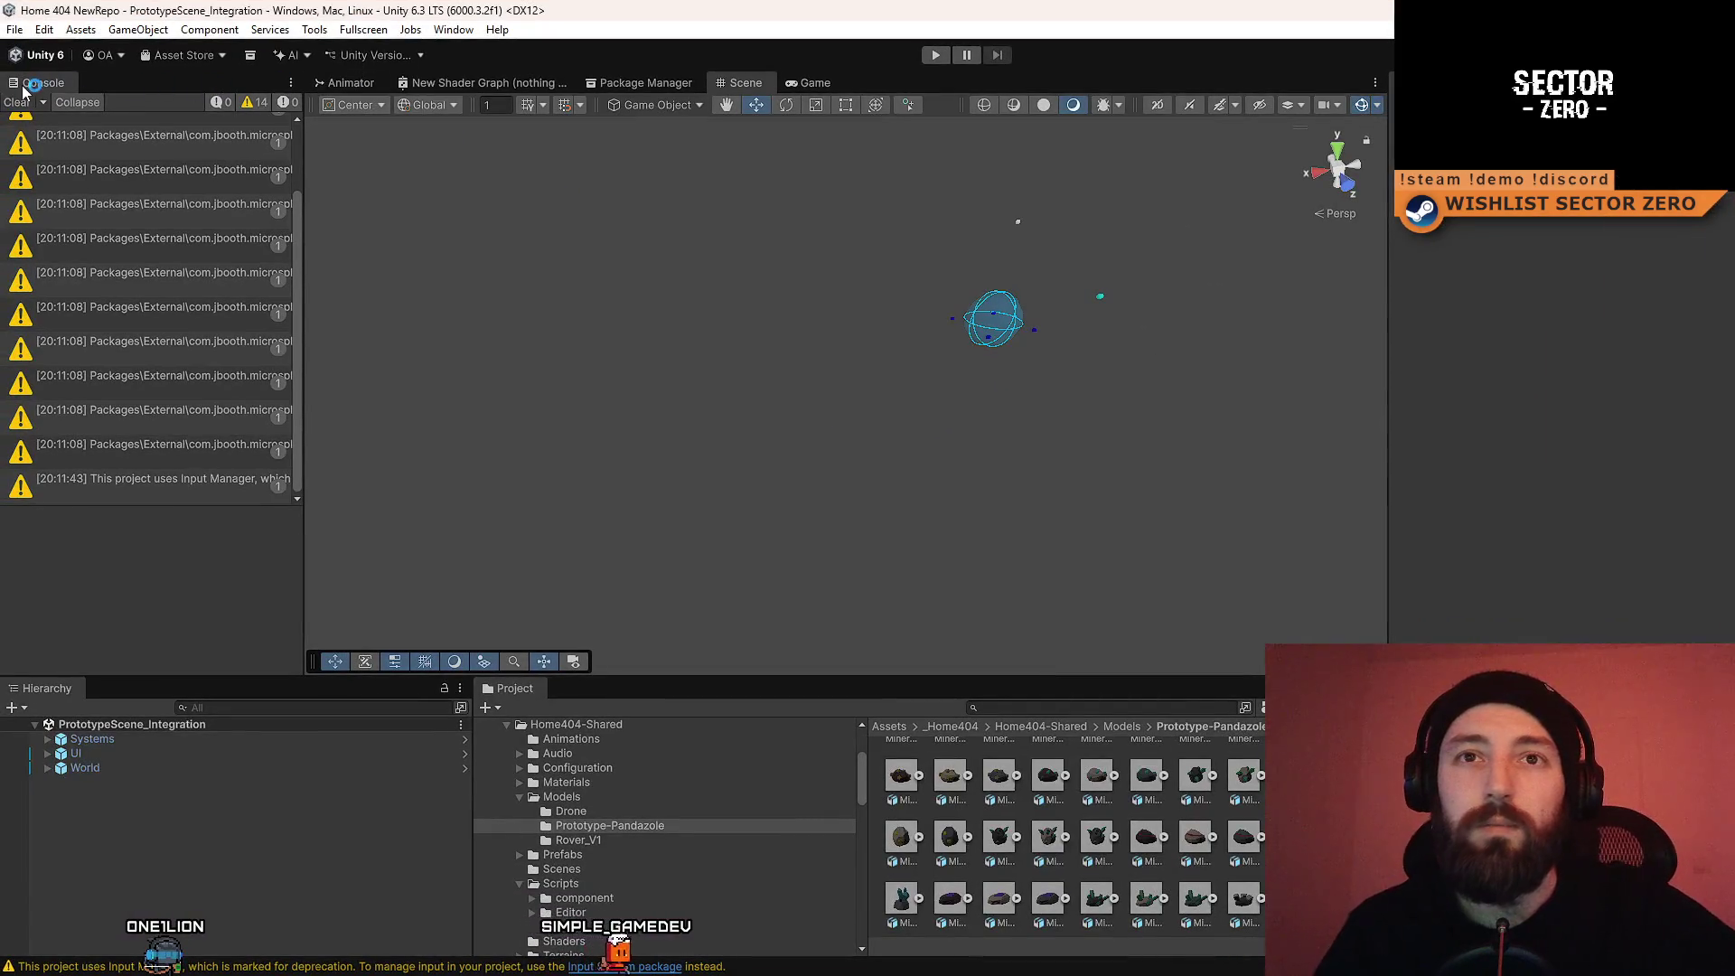
Step: Clear the old Console warnings and start the game in Play mode
{"action": "left_click", "coordinate": [18, 102]}
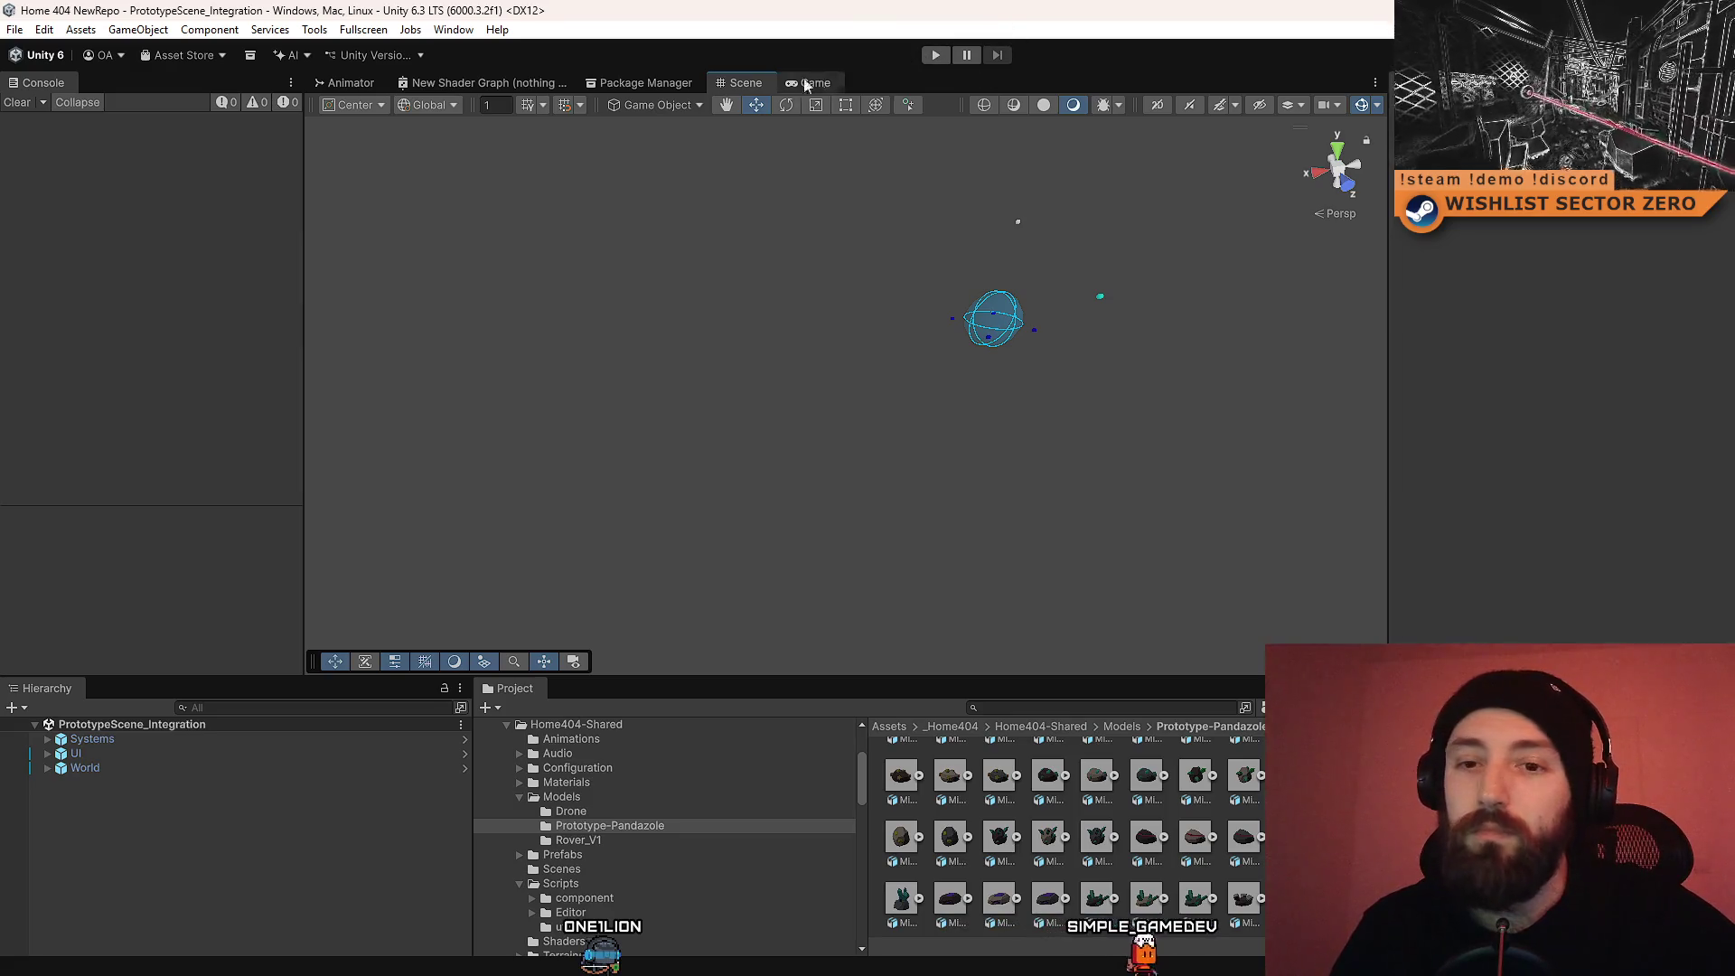
{"action": "left_click", "coordinate": [935, 55]}
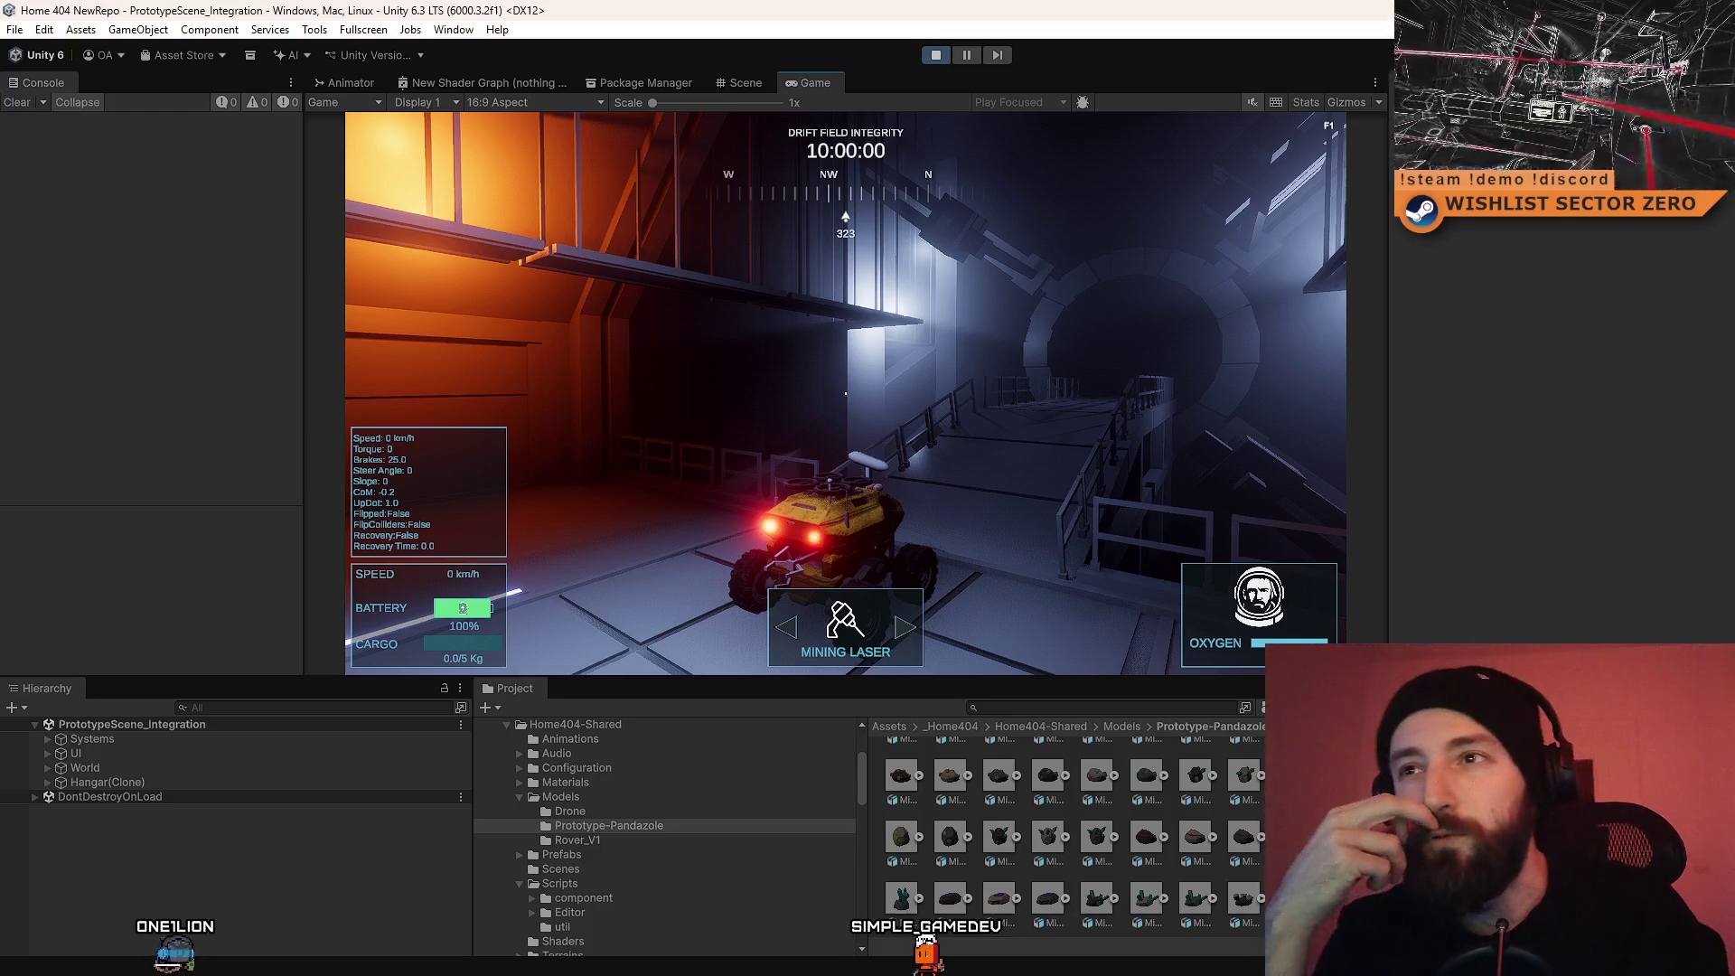
Step: Pause fullscreen play and open the MineralNode_09_B convex mesh warning in an enlarged Console
{"action": "key", "text": "F10"}
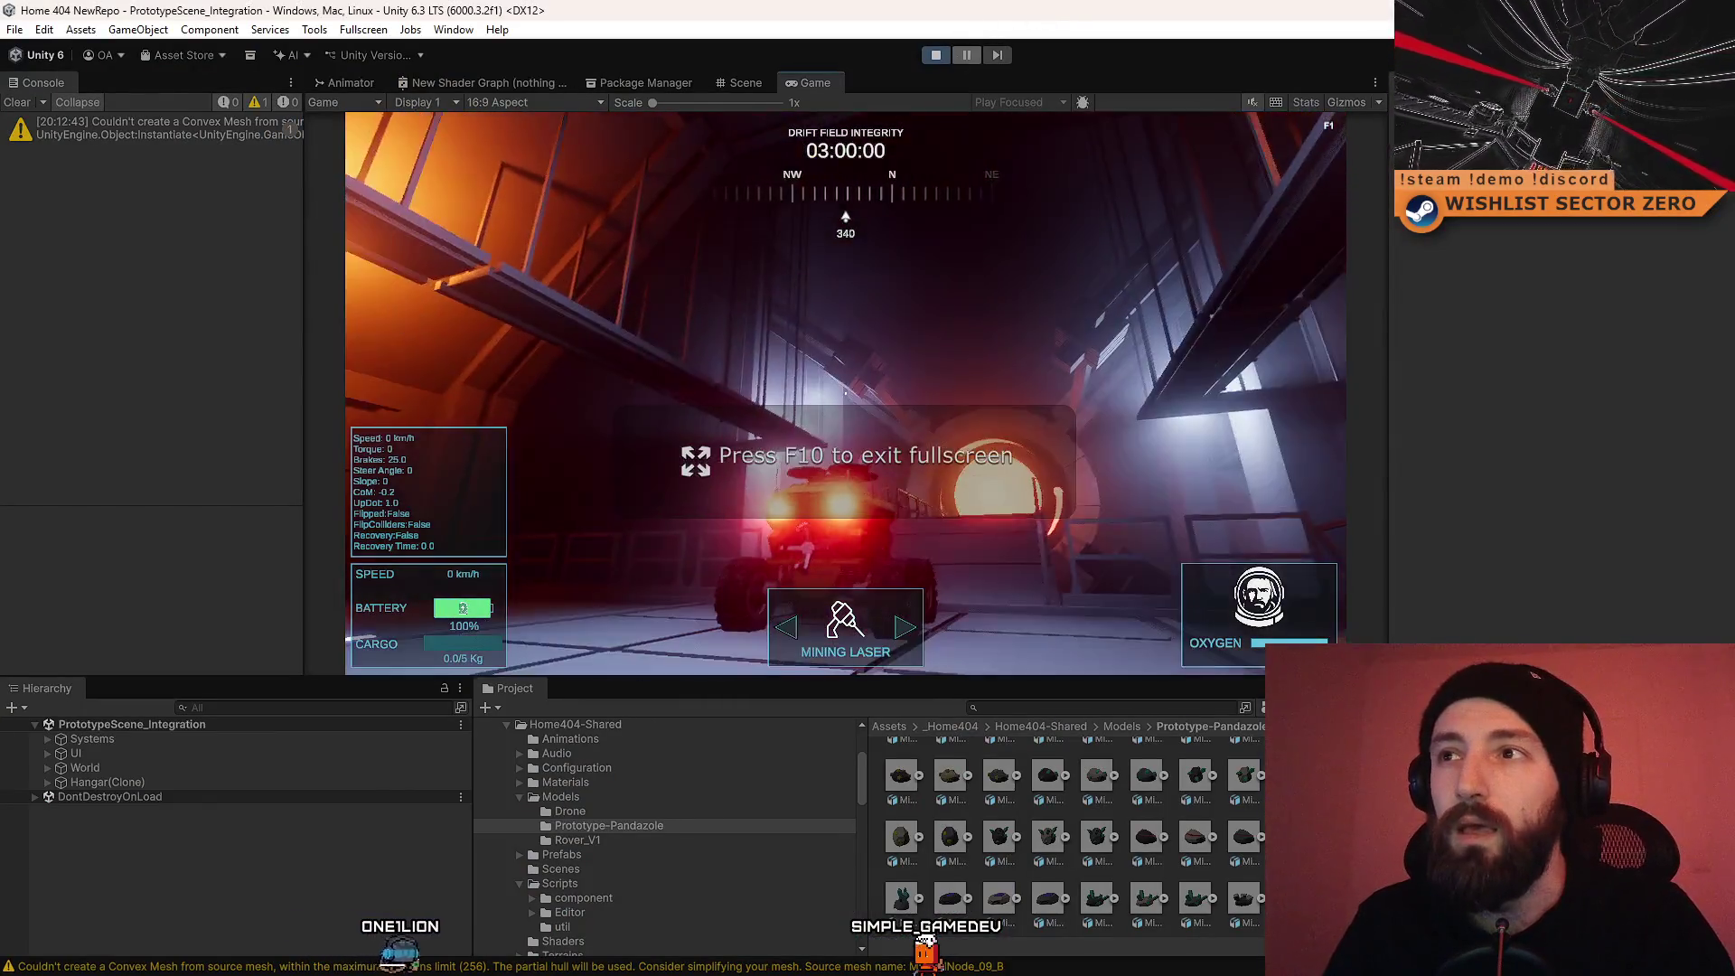
{"action": "left_click", "coordinate": [966, 54]}
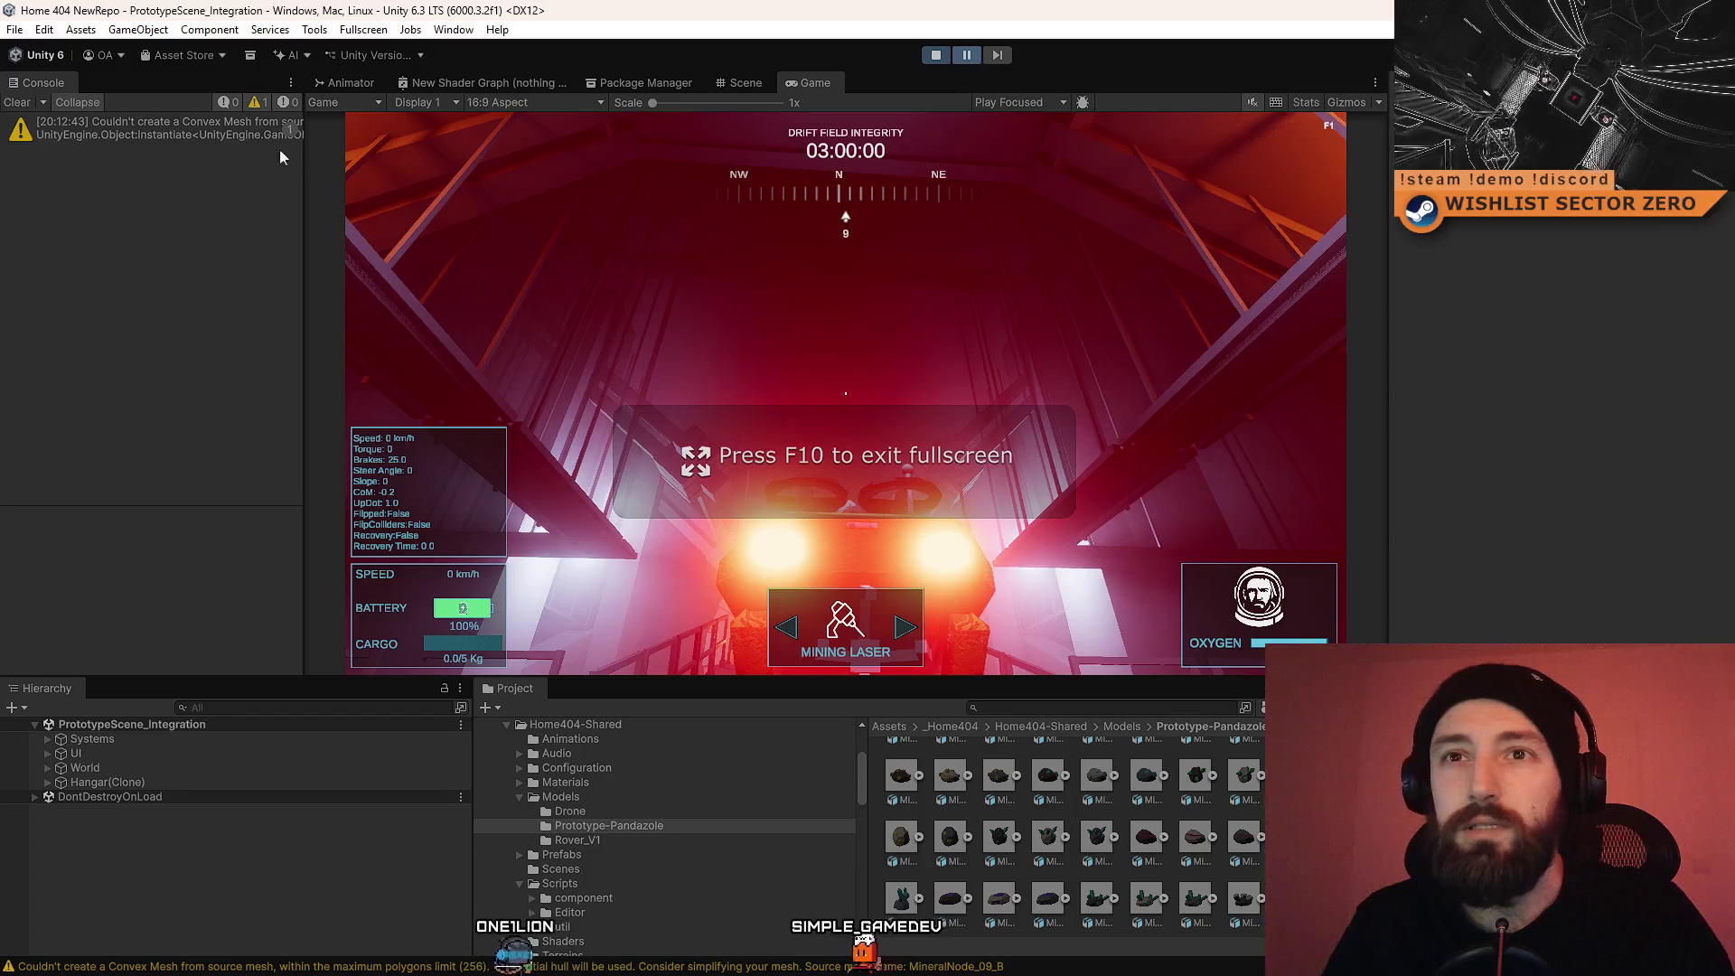
{"action": "left_click", "coordinate": [271, 128]}
{"action": "mouse_move", "coordinate": [302, 185]}
{"action": "left_mouse_down"}
{"action": "mouse_move", "coordinate": [872, 231]}
{"action": "mouse_move", "coordinate": [731, 253]}
{"action": "mouse_move", "coordinate": [1015, 252]}
{"action": "mouse_move", "coordinate": [701, 259]}
{"action": "left_mouse_up"}
{"action": "mouse_move", "coordinate": [605, 504]}
{"action": "left_mouse_down"}
{"action": "mouse_move", "coordinate": [604, 302]}
{"action": "mouse_move", "coordinate": [596, 318]}
{"action": "left_mouse_up"}
{"action": "mouse_move", "coordinate": [697, 263]}
{"action": "left_mouse_down"}
{"action": "mouse_move", "coordinate": [656, 263]}
{"action": "mouse_move", "coordinate": [674, 271]}
{"action": "left_mouse_up"}
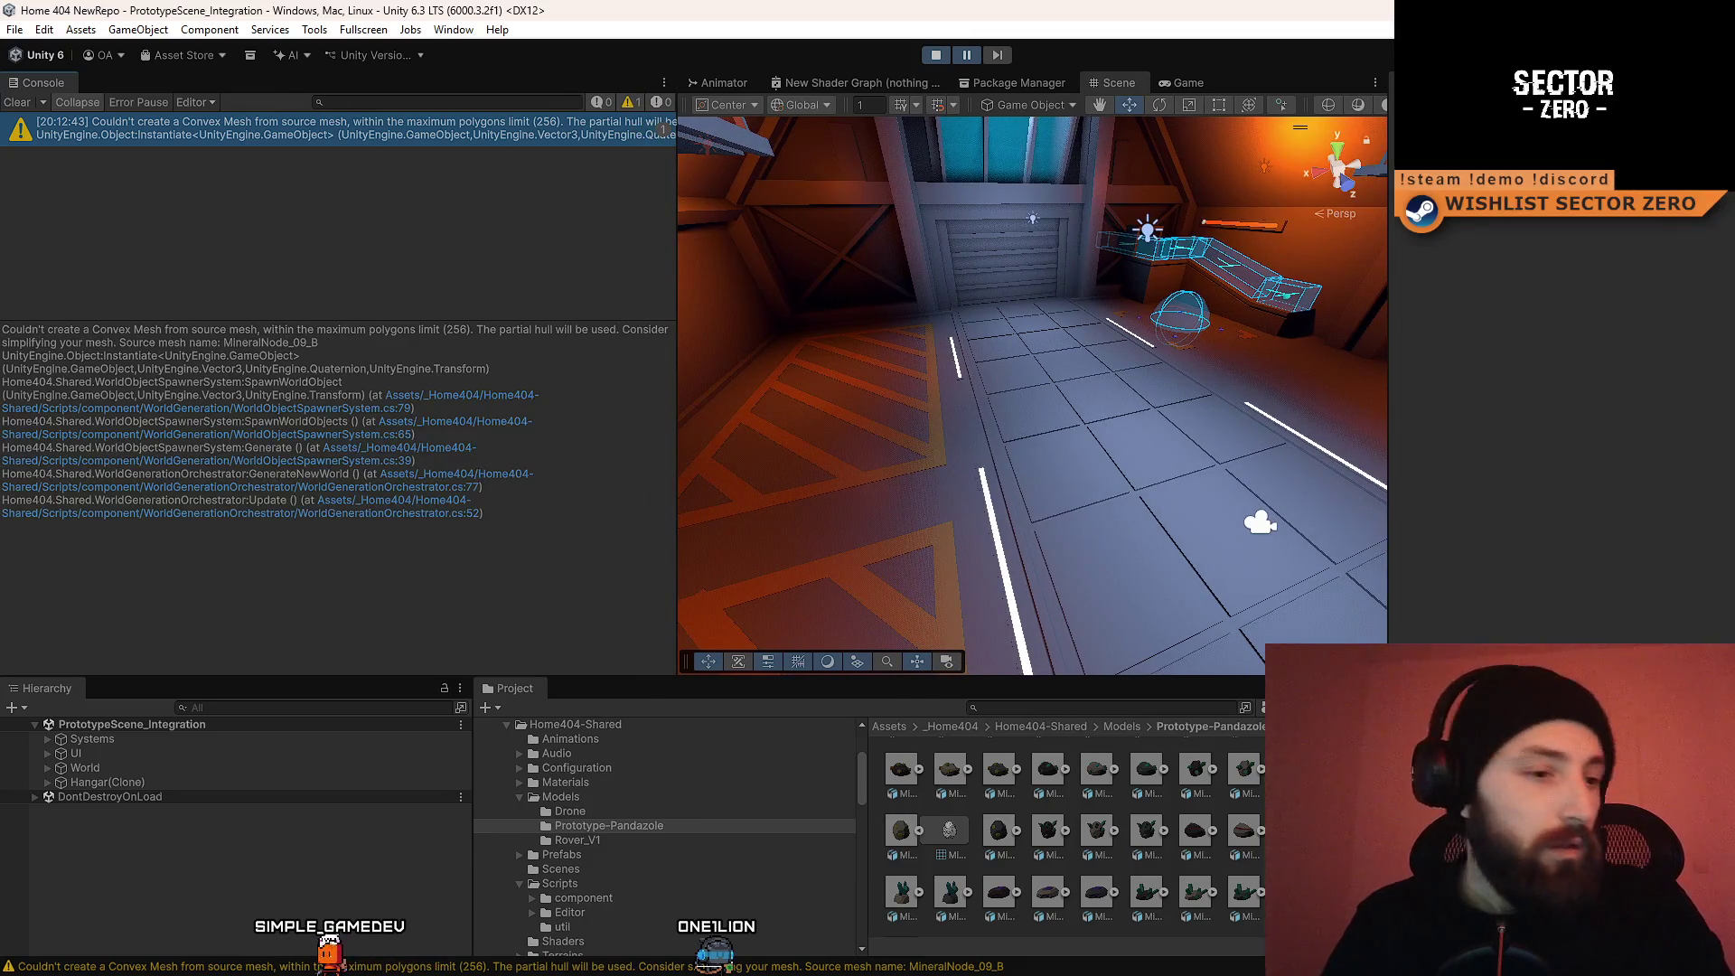
Step: Snip the Console's convex mesh warning, then widen the Scene view and clear the log
{"action": "key", "text": "Print"}
{"action": "left_click", "coordinate": [155, 50]}
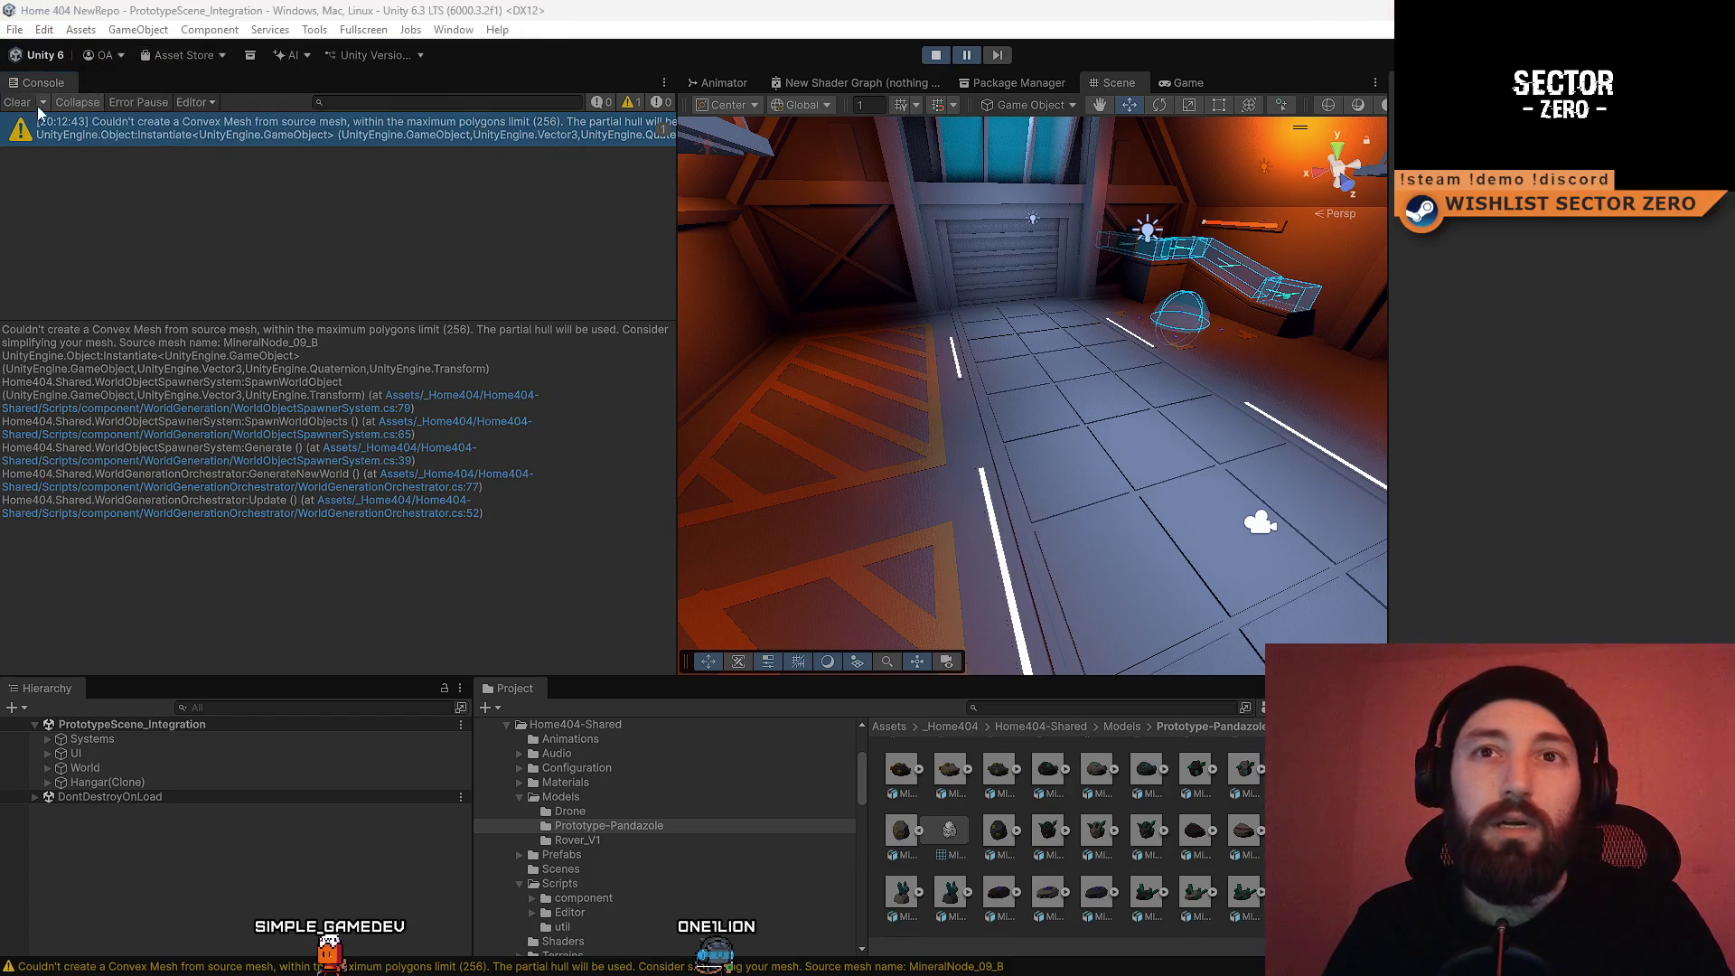
{"action": "mouse_move", "coordinate": [1, 111]}
{"action": "left_mouse_down"}
{"action": "mouse_move", "coordinate": [617, 653]}
{"action": "mouse_move", "coordinate": [721, 687]}
{"action": "mouse_move", "coordinate": [676, 682]}
{"action": "left_mouse_up"}
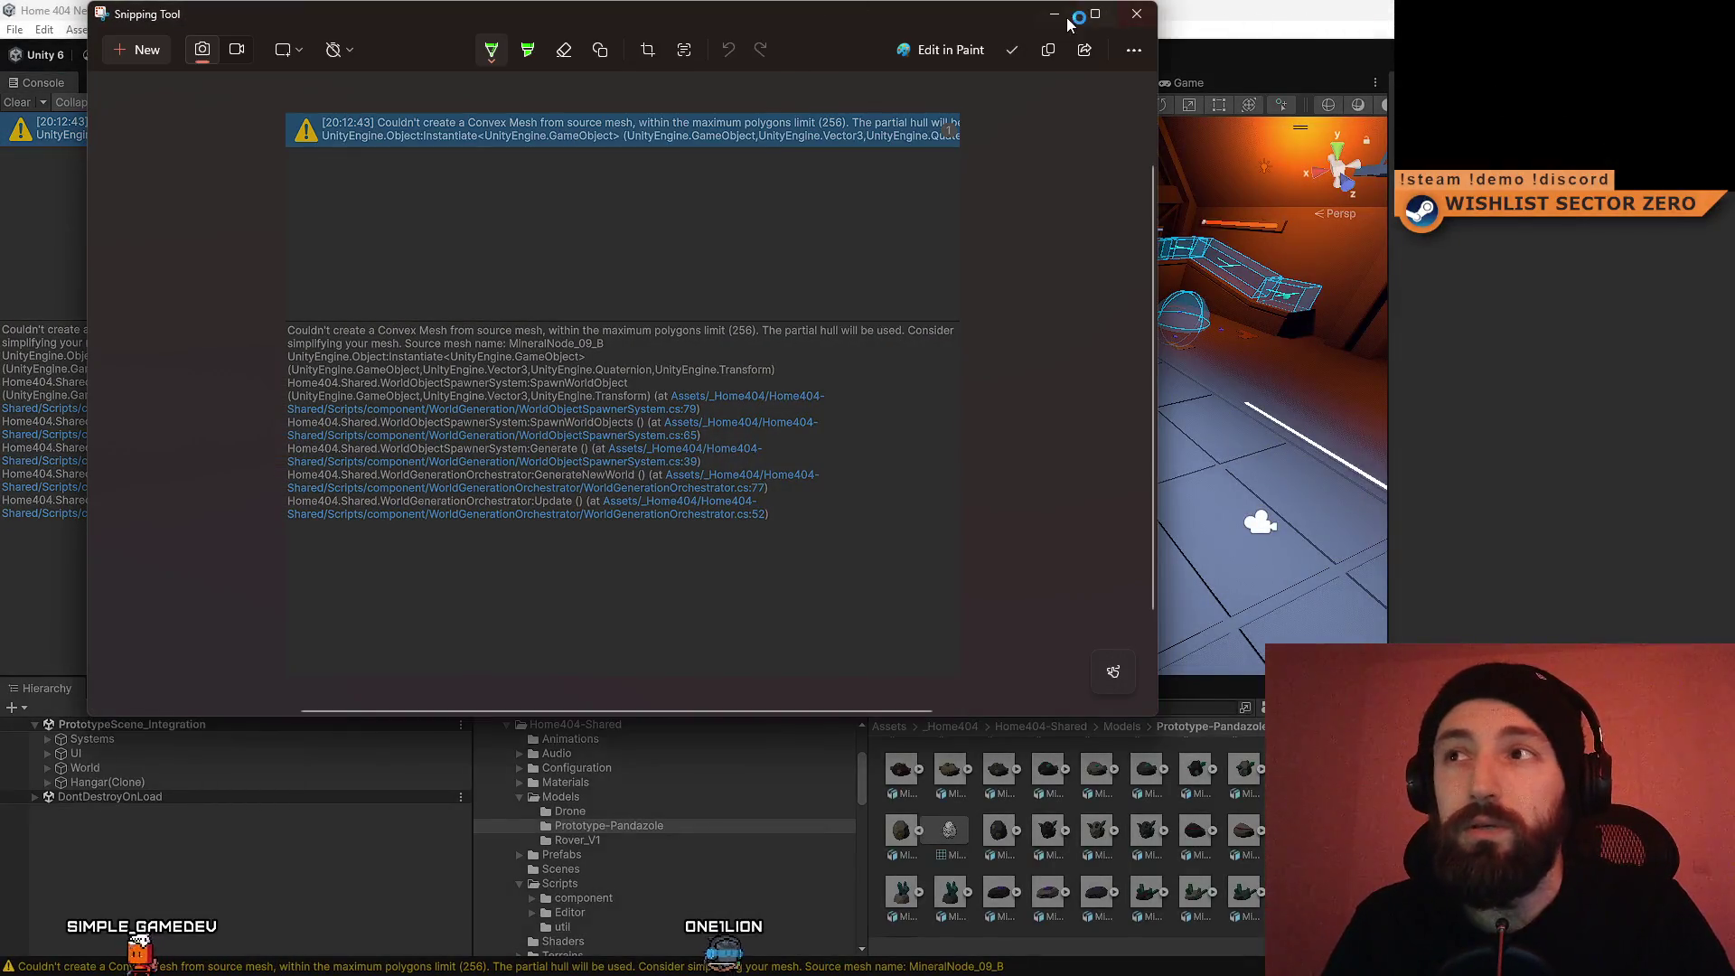
{"action": "left_click", "coordinate": [1067, 23]}
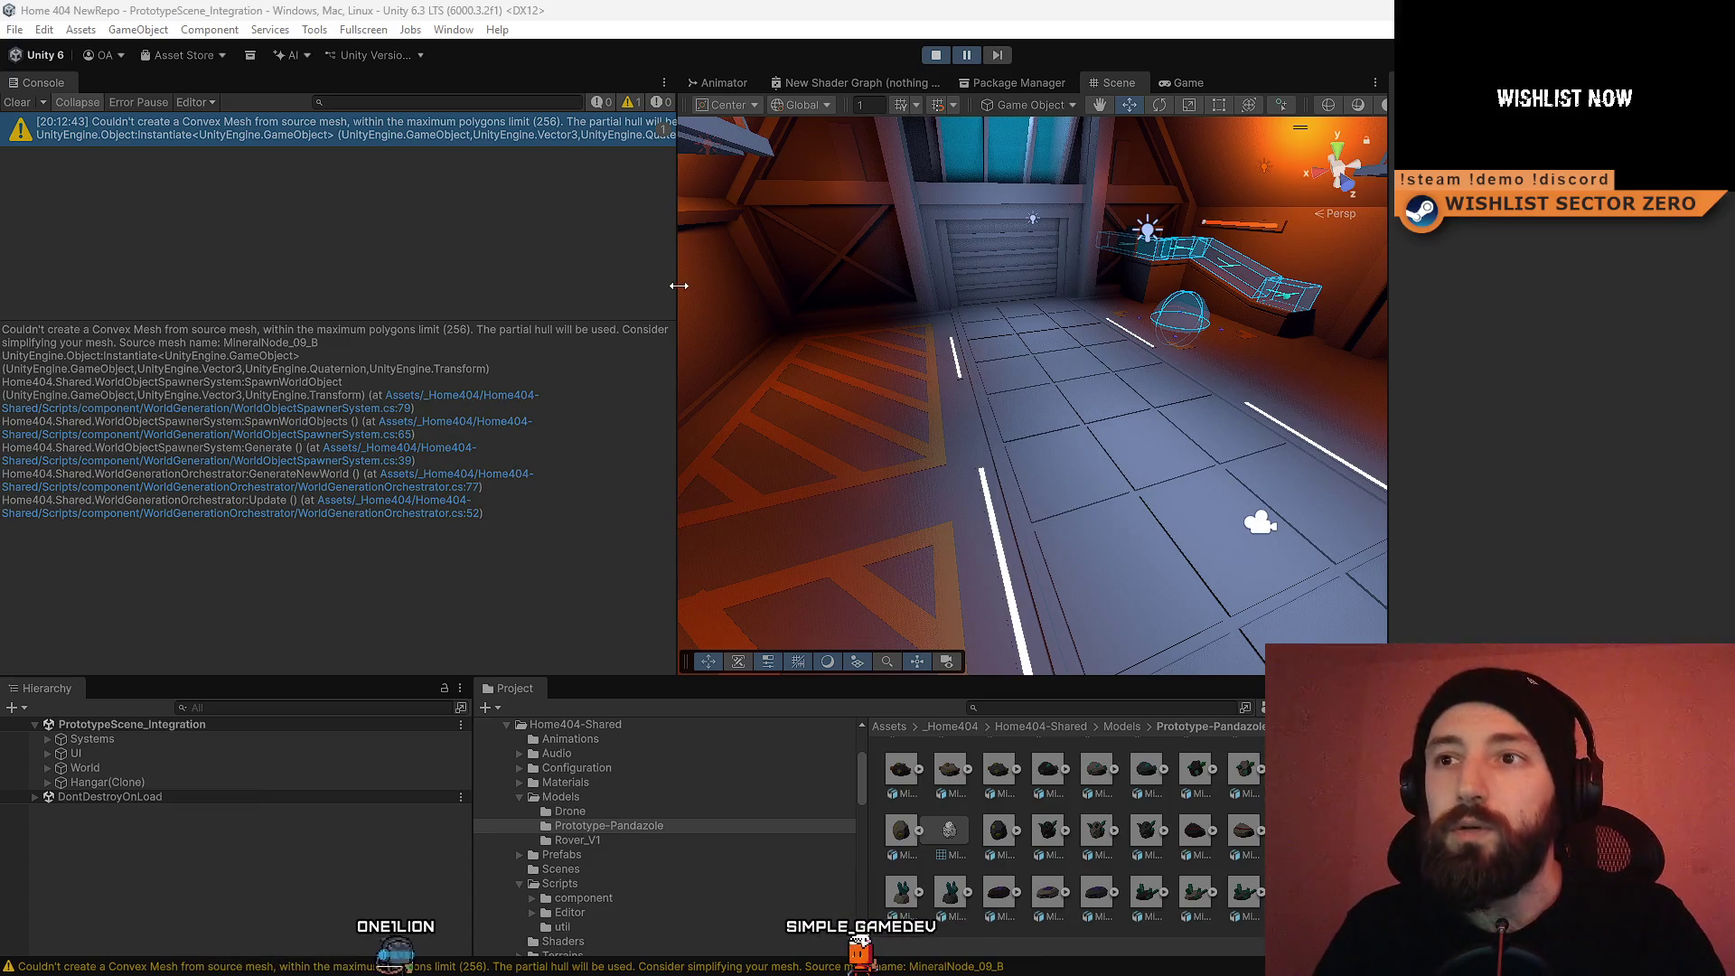
{"action": "left_click_drag", "start_coordinate": [678, 285], "coordinate": [402, 286]}
{"action": "left_click", "coordinate": [16, 103]}
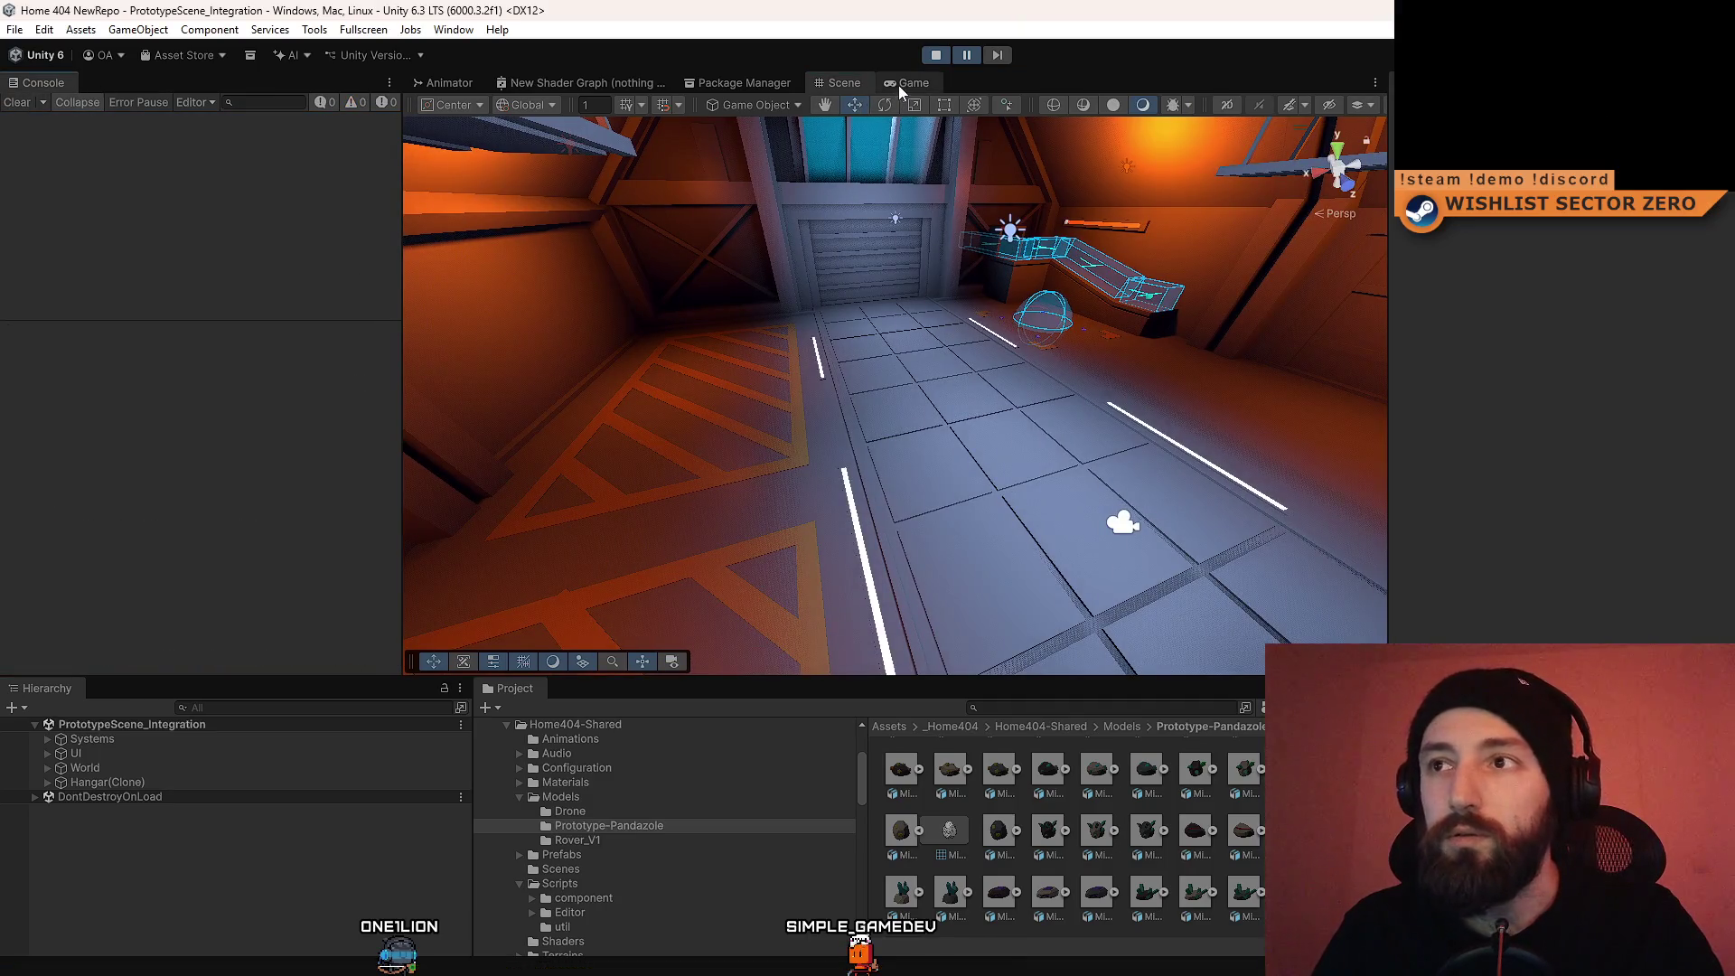
Step: Show the running game fullscreen and drive the rover to the base module
{"action": "left_click", "coordinate": [902, 85]}
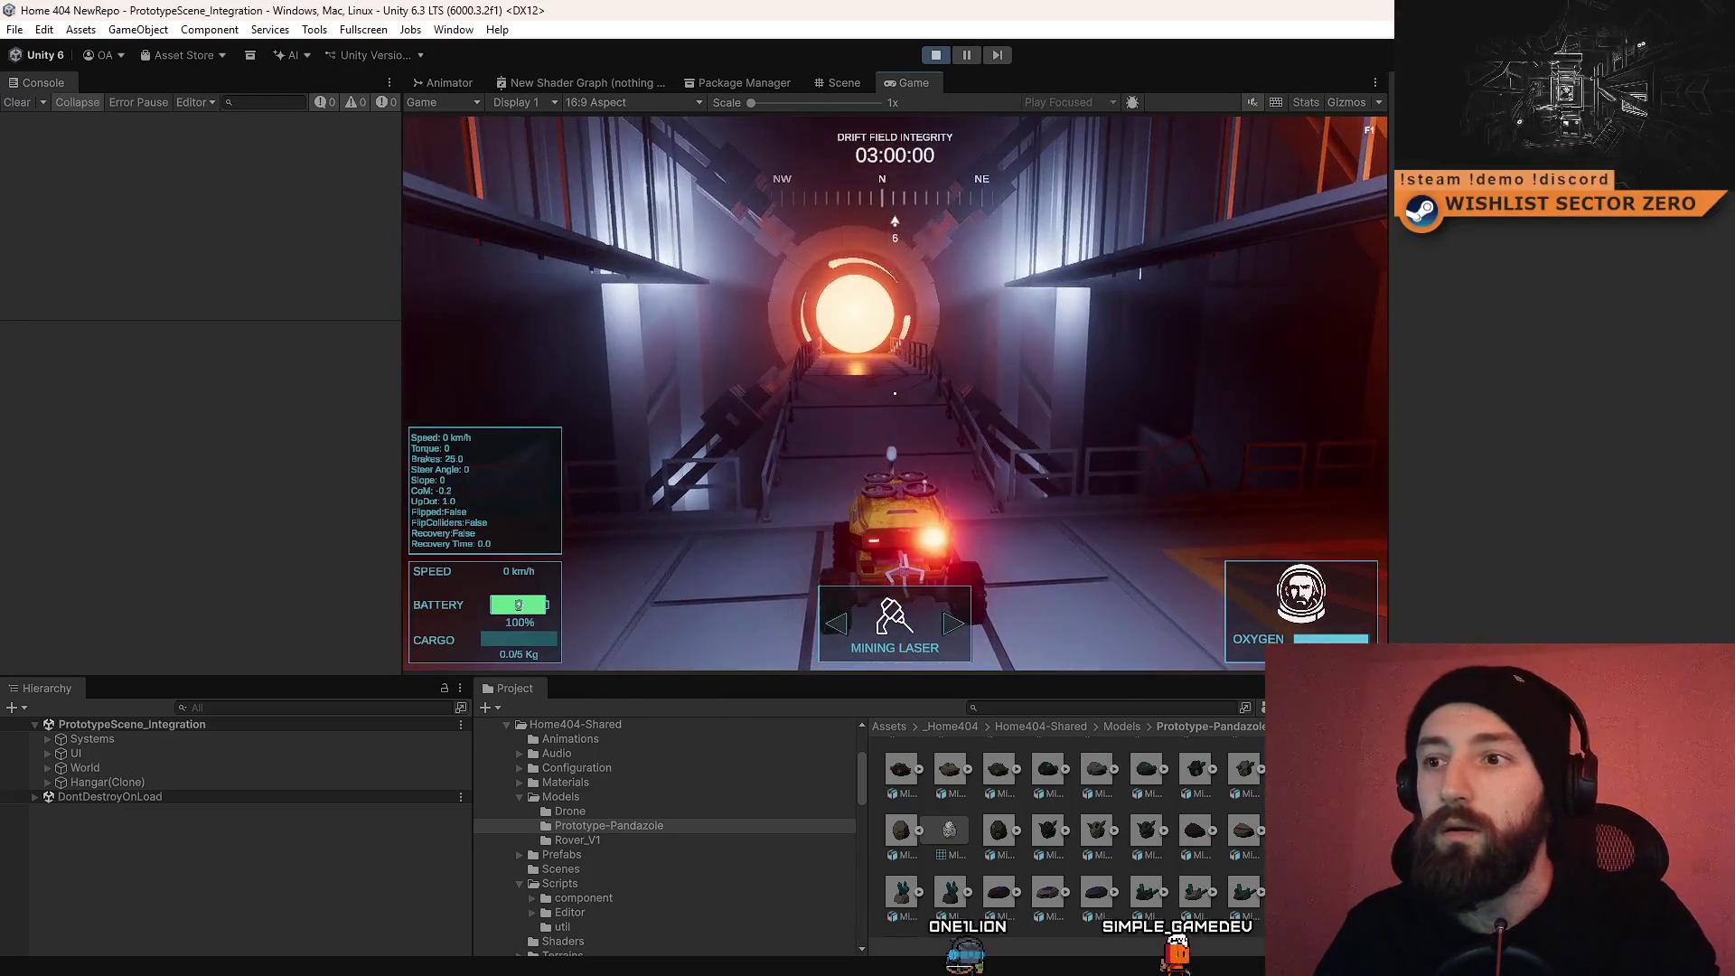
{"action": "key", "text": "F10"}
{"action": "key", "text": "w"}
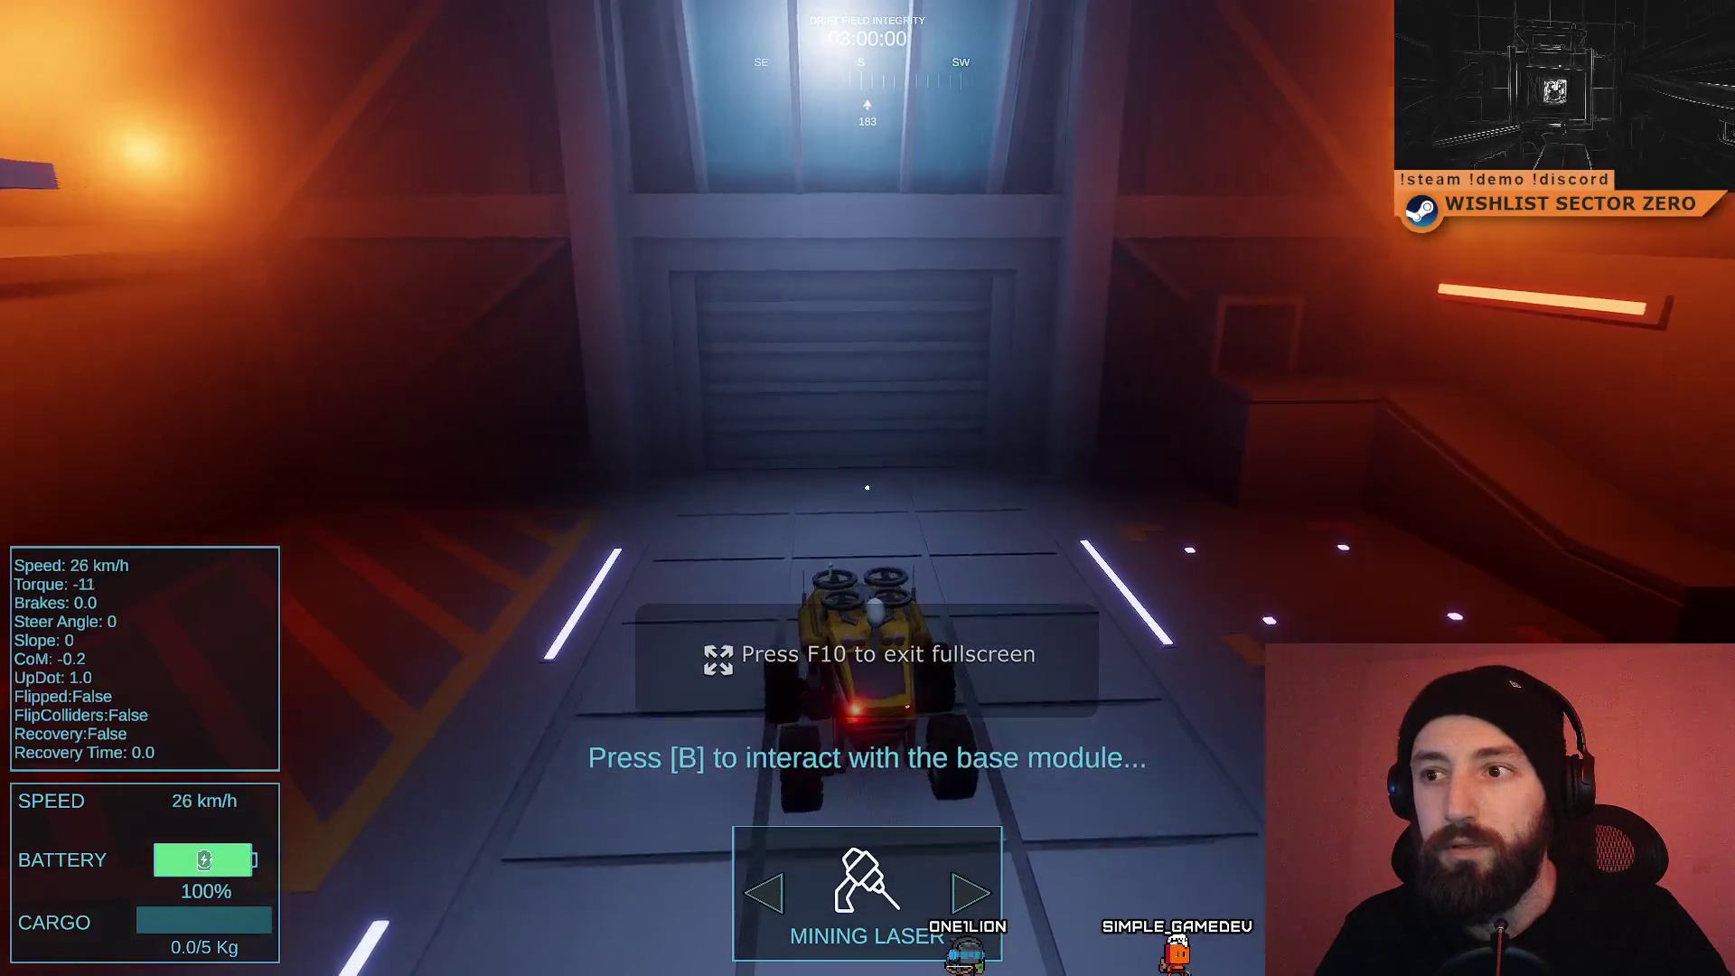
{"action": "key", "text": "s"}
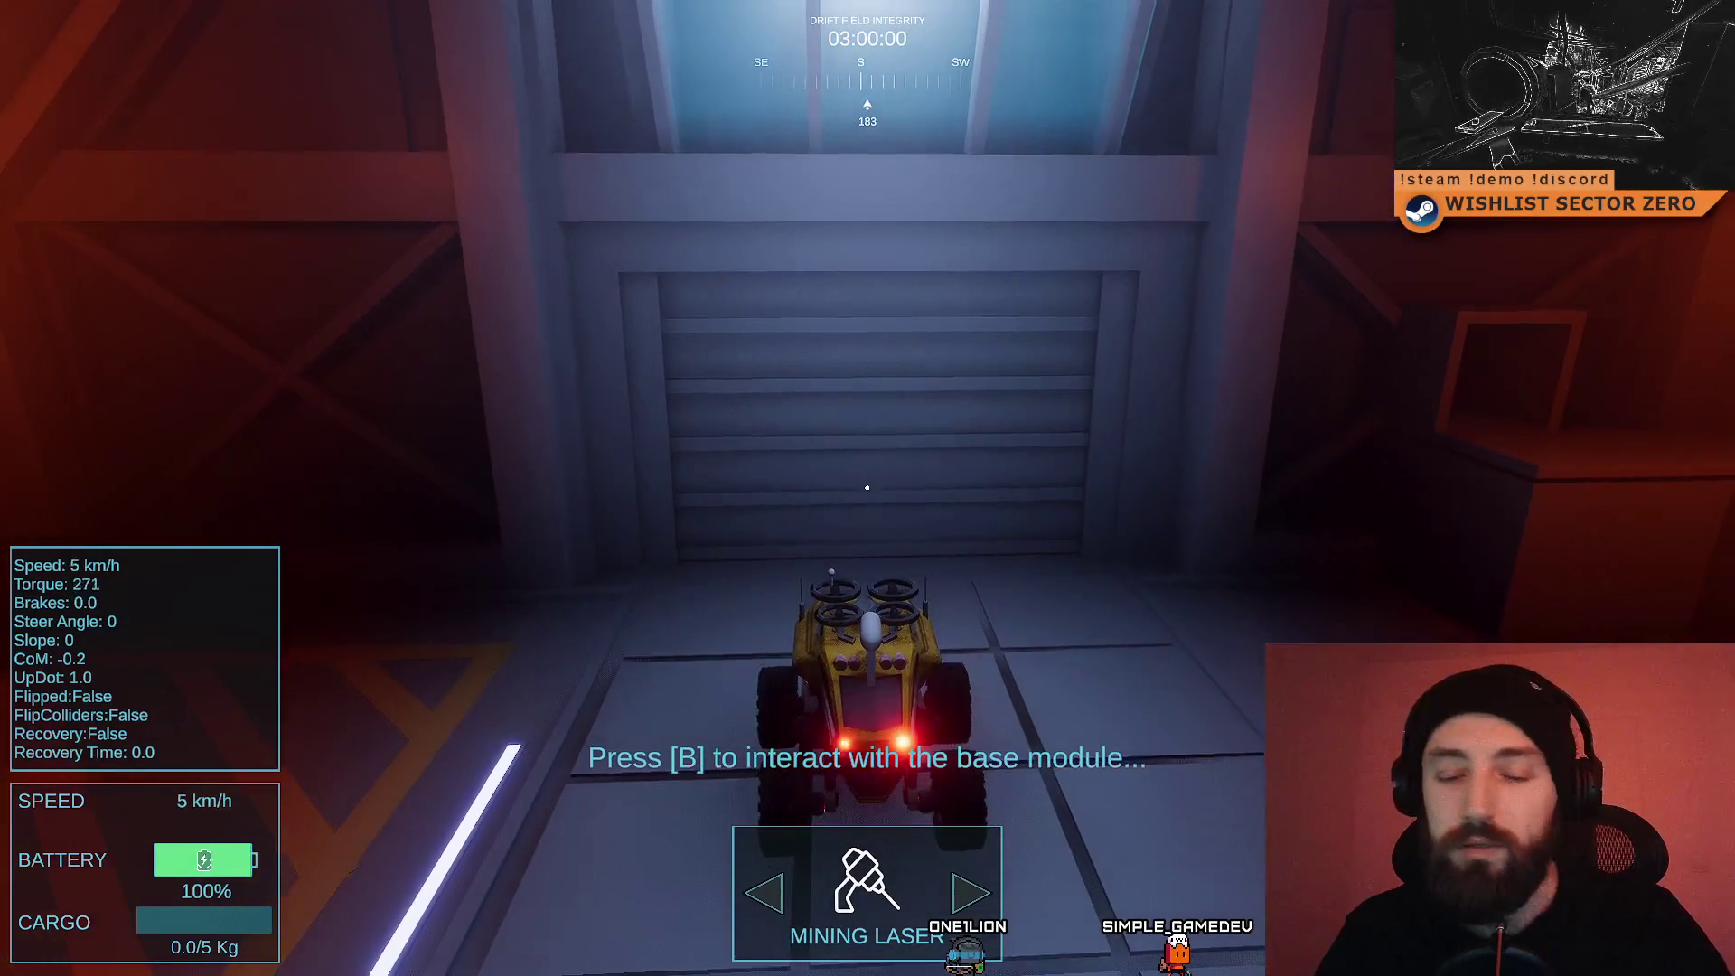
Step: Check the base module's Upgrades and cargo screens, then close them and drive on
{"action": "key", "text": "b"}
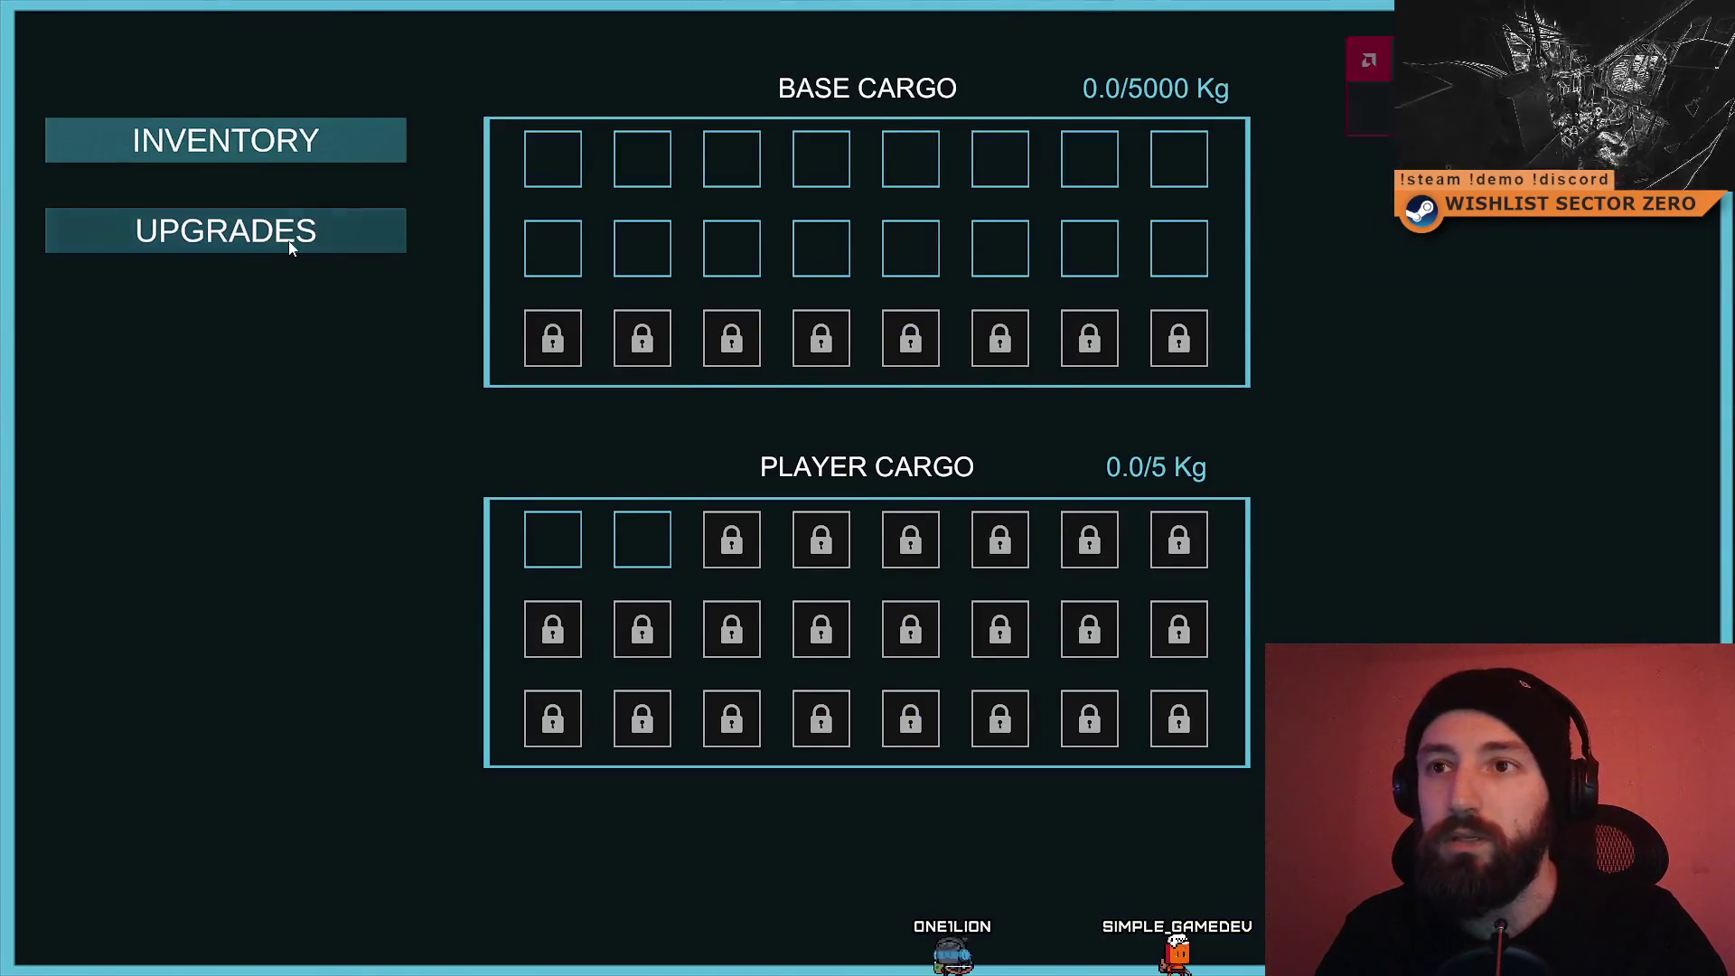
{"action": "left_click", "coordinate": [306, 230]}
{"action": "left_click", "coordinate": [311, 159]}
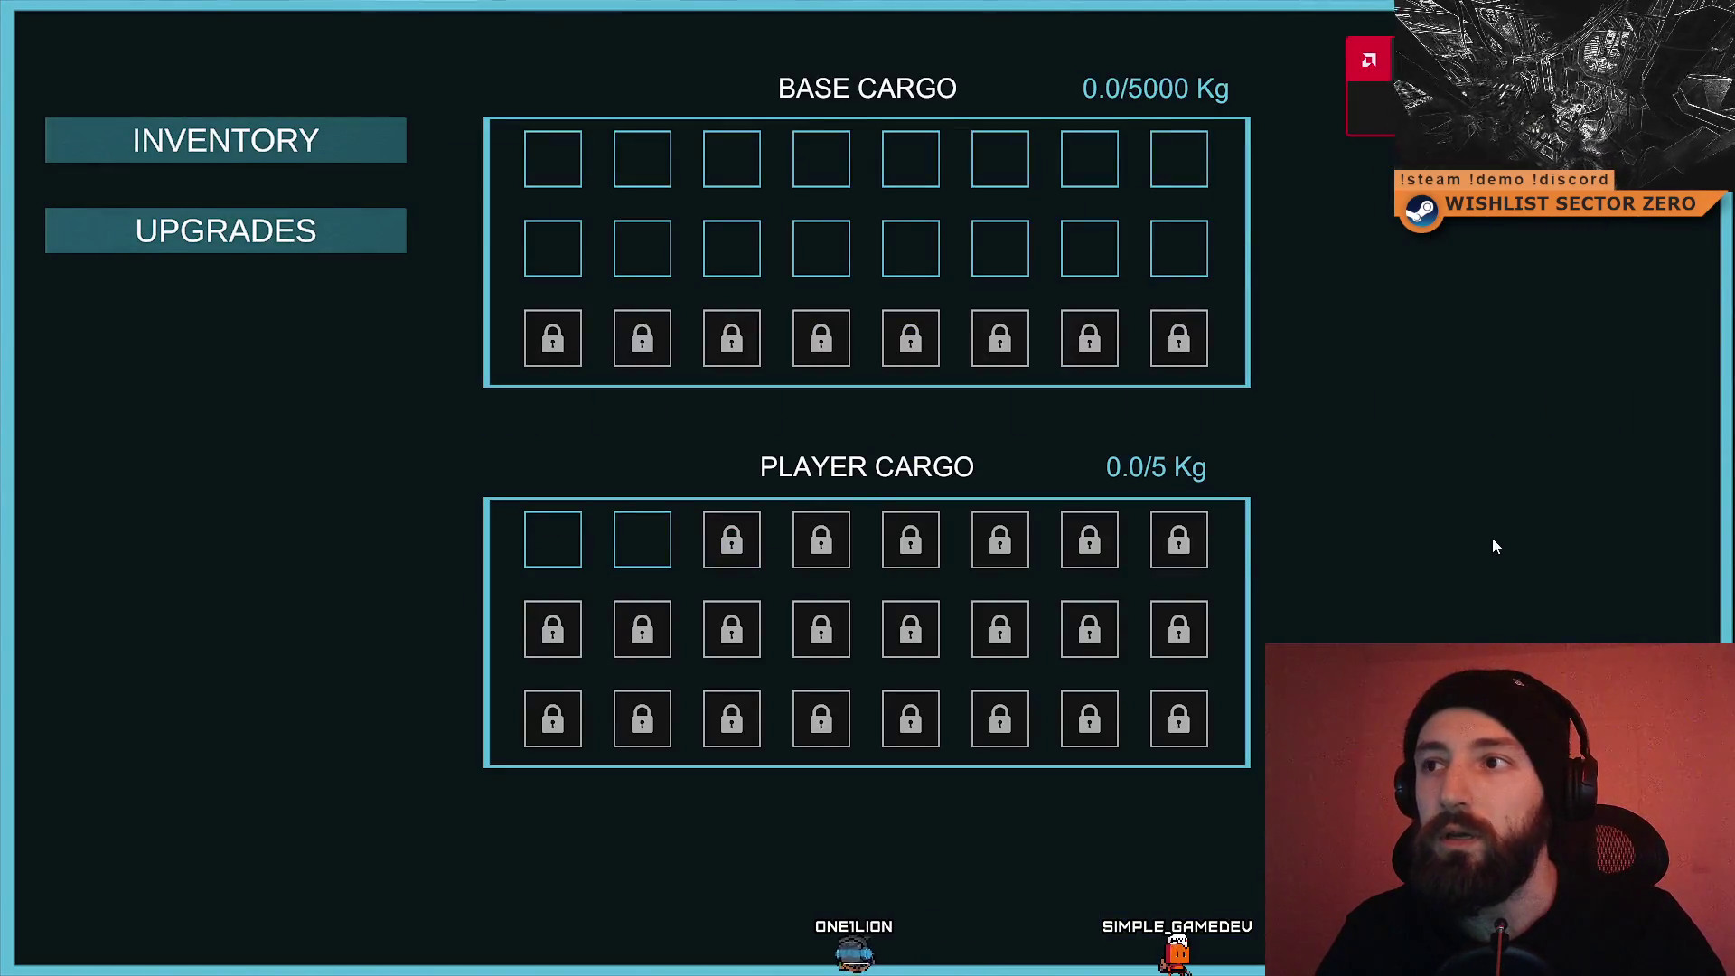
{"action": "key", "text": "Escape"}
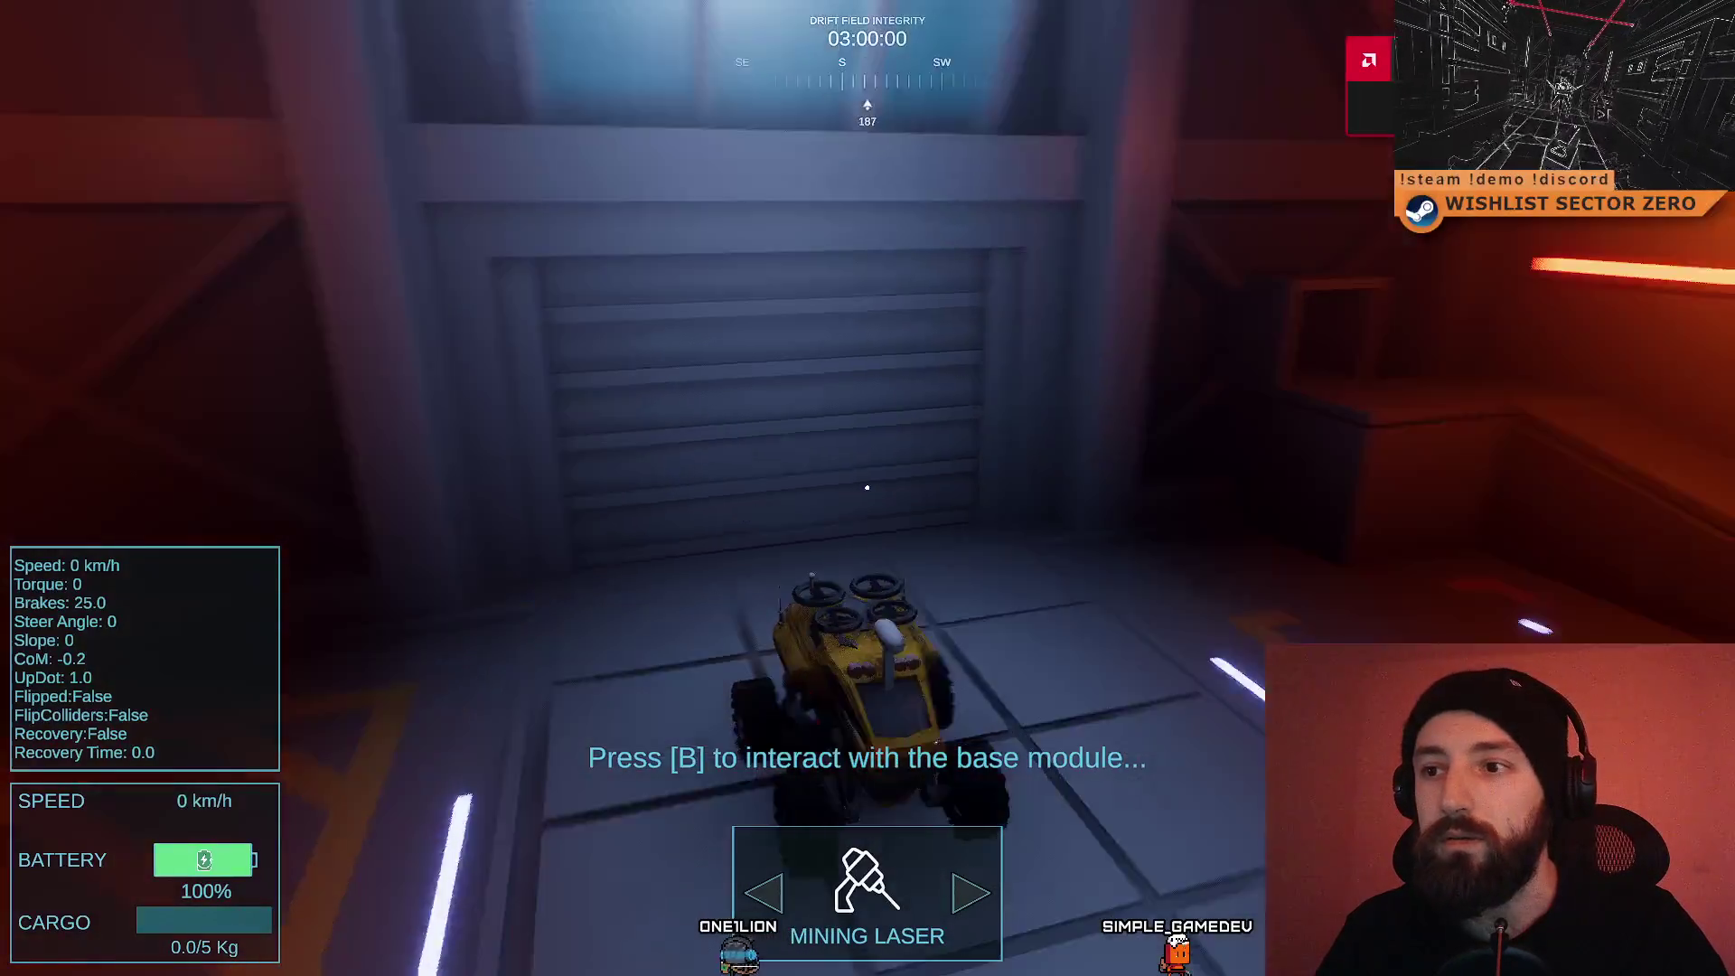
{"action": "key", "text": "w"}
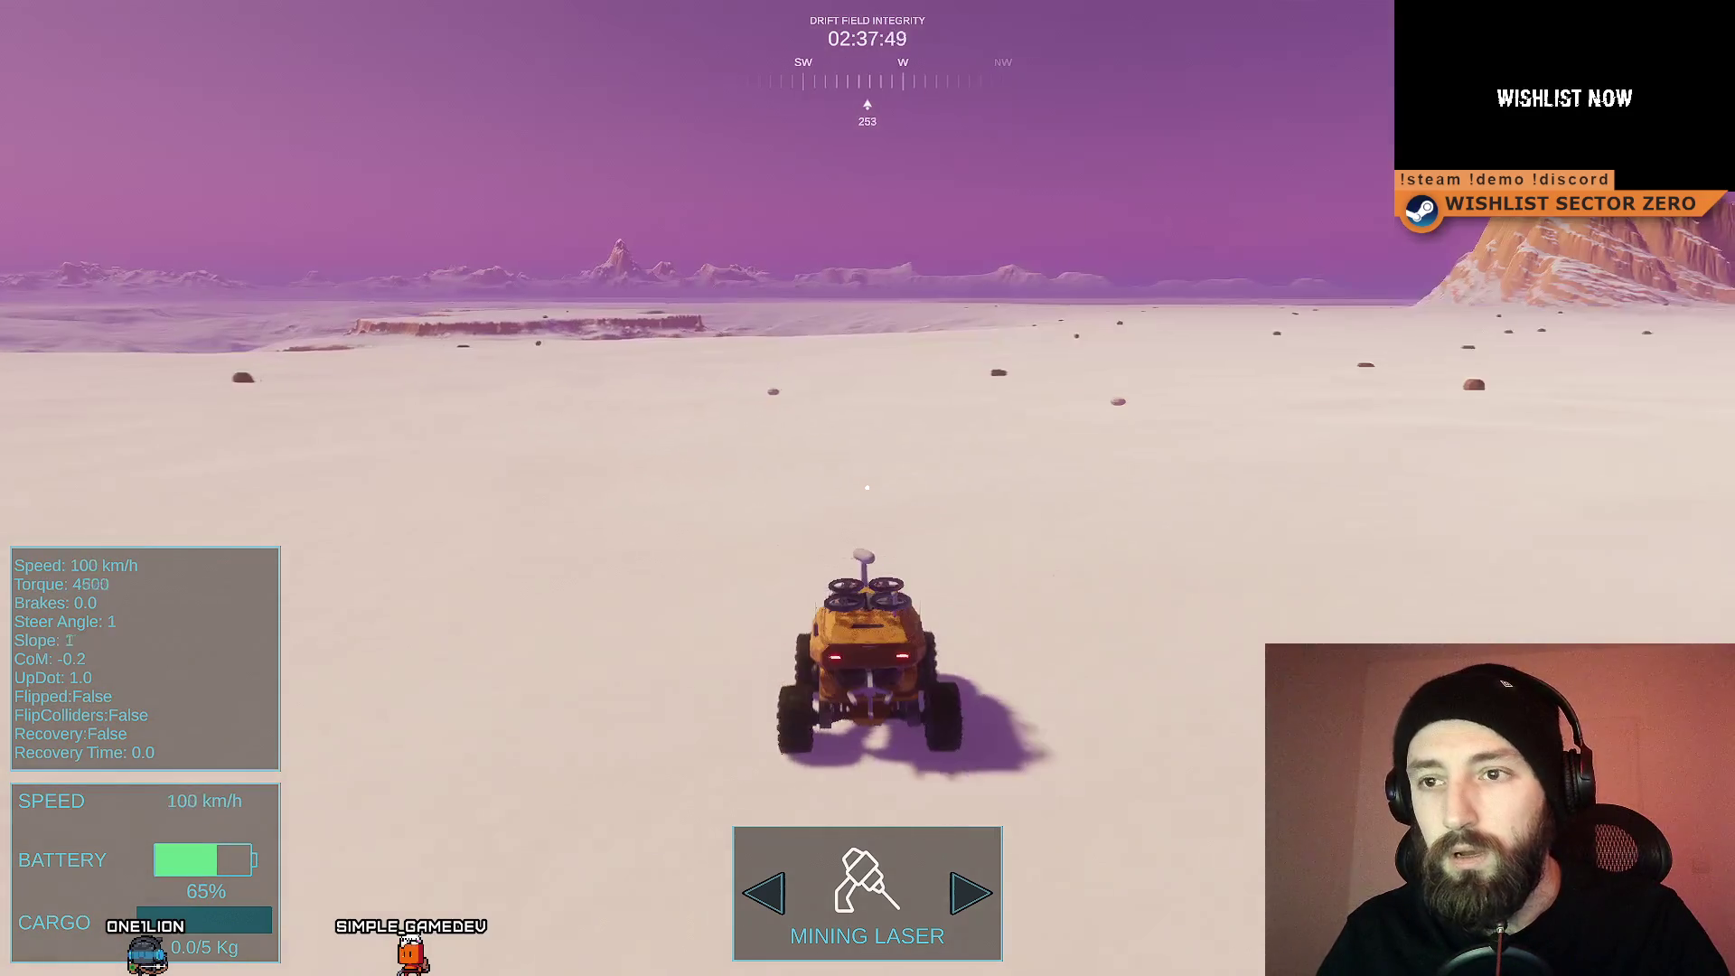
Step: Steer the rover right and drive up the snowy slope over the orange mountain
{"action": "key", "text": "d"}
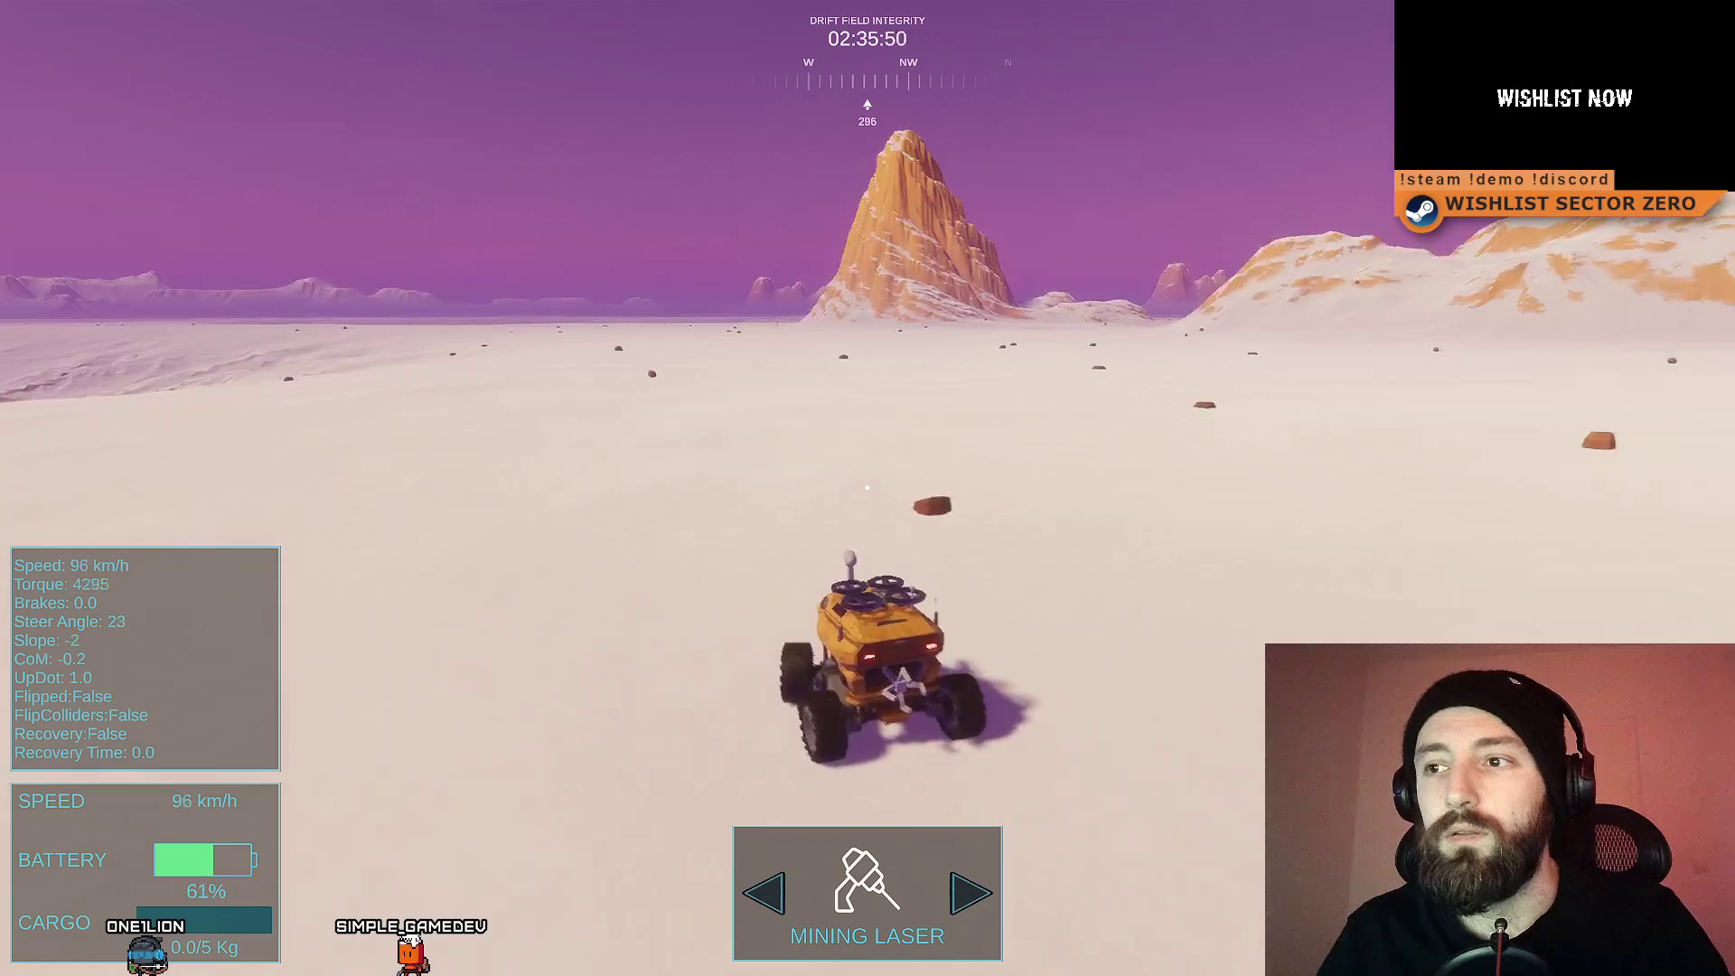
{"action": "key", "text": "d"}
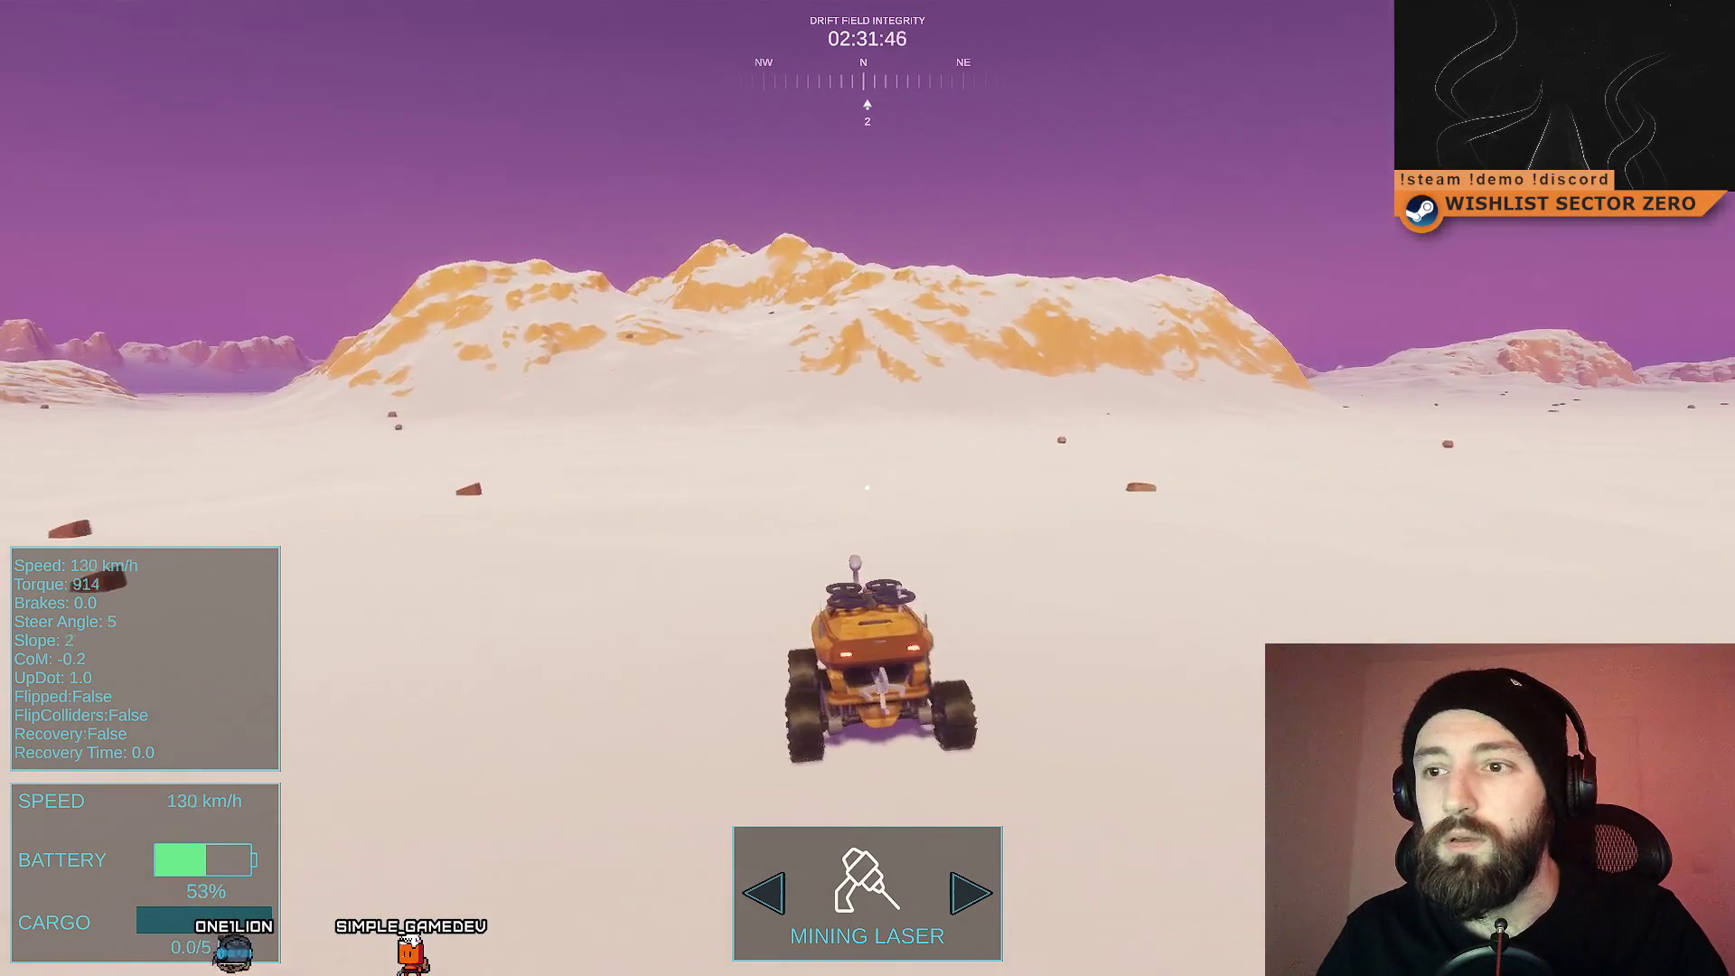
{"action": "key", "text": "w"}
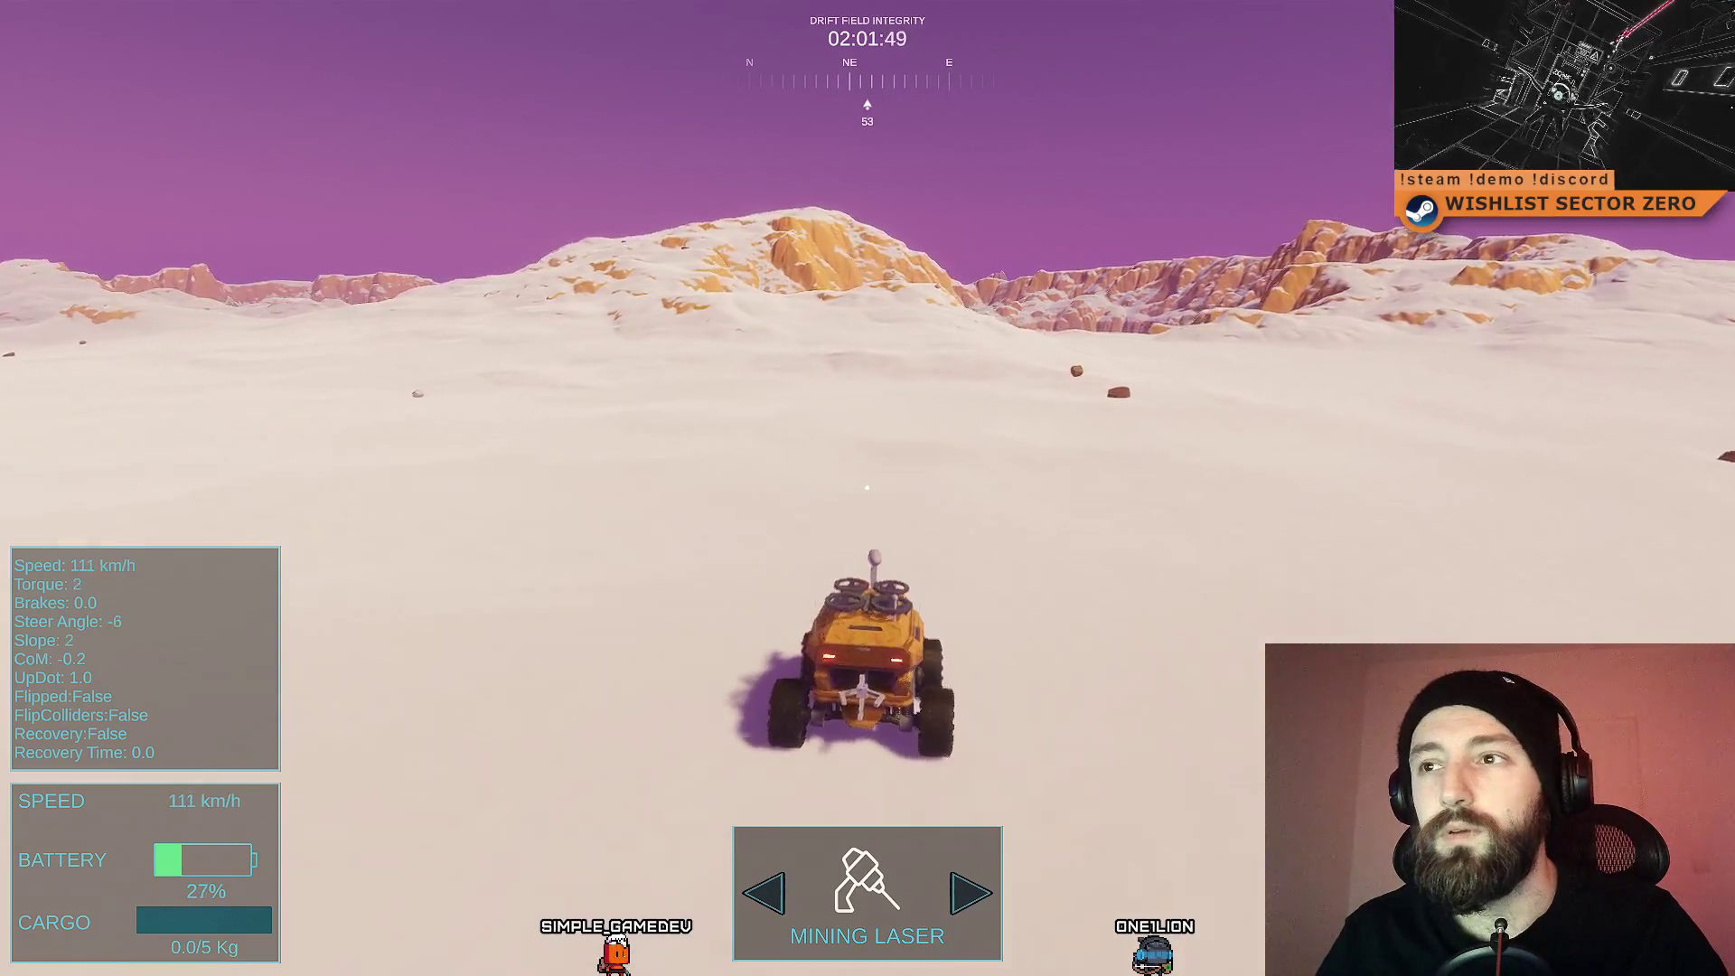
{"action": "key", "text": "w"}
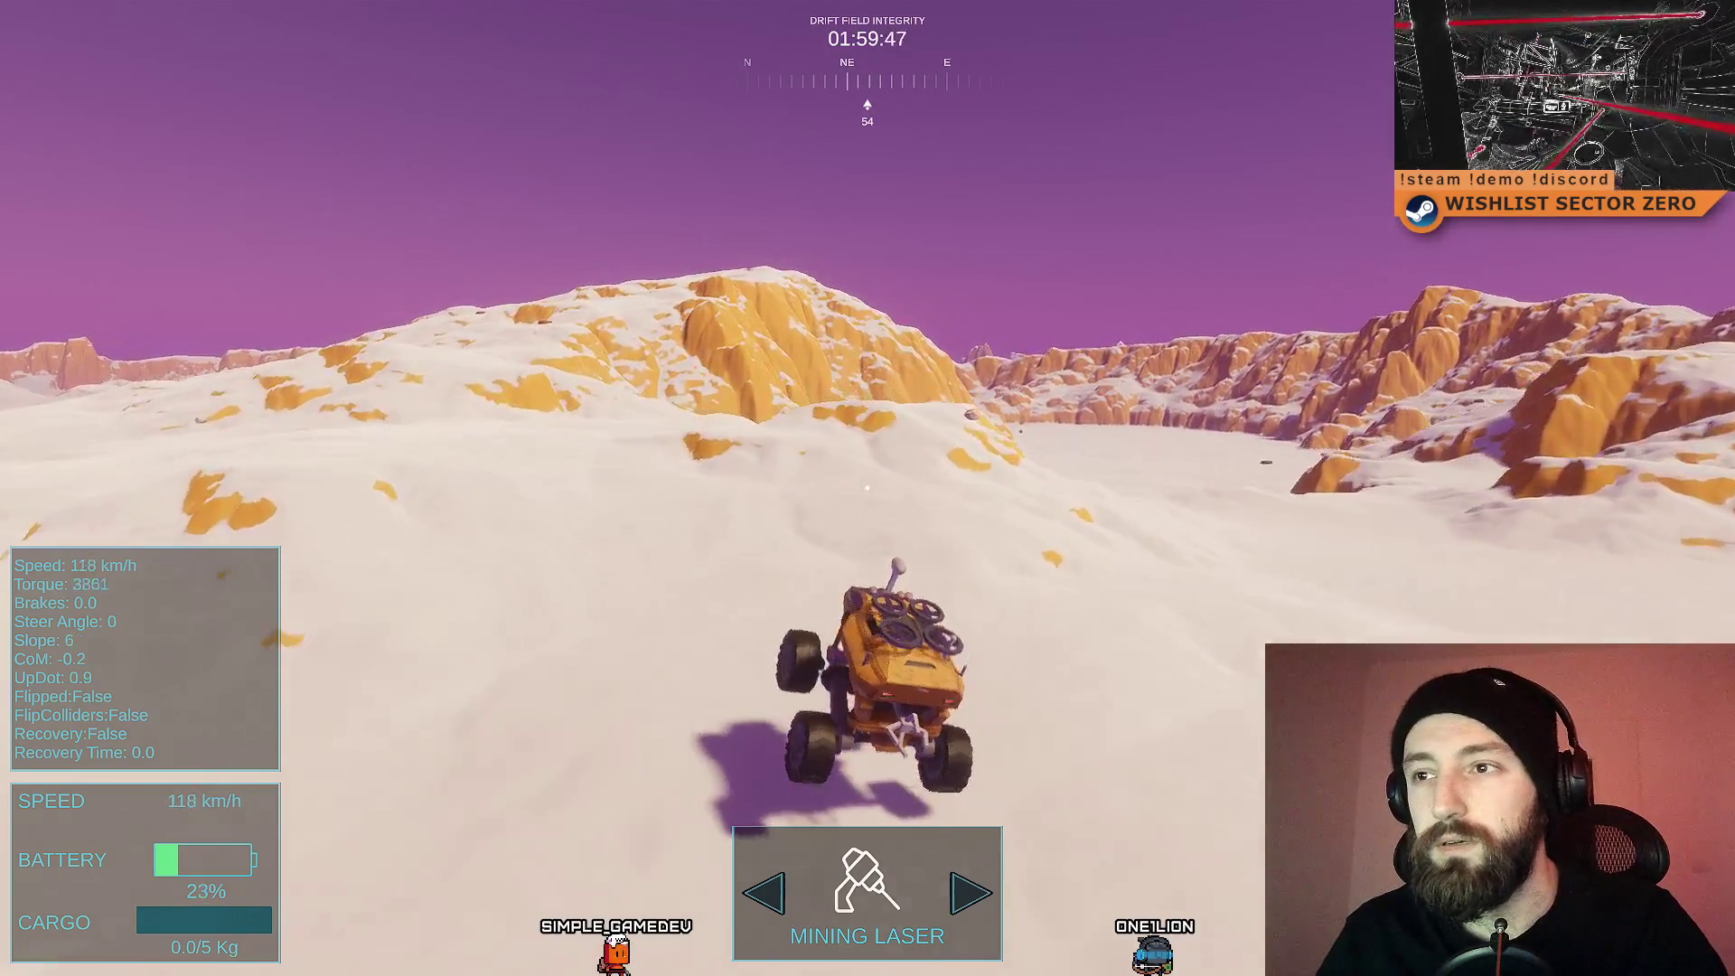
{"action": "key", "text": "w"}
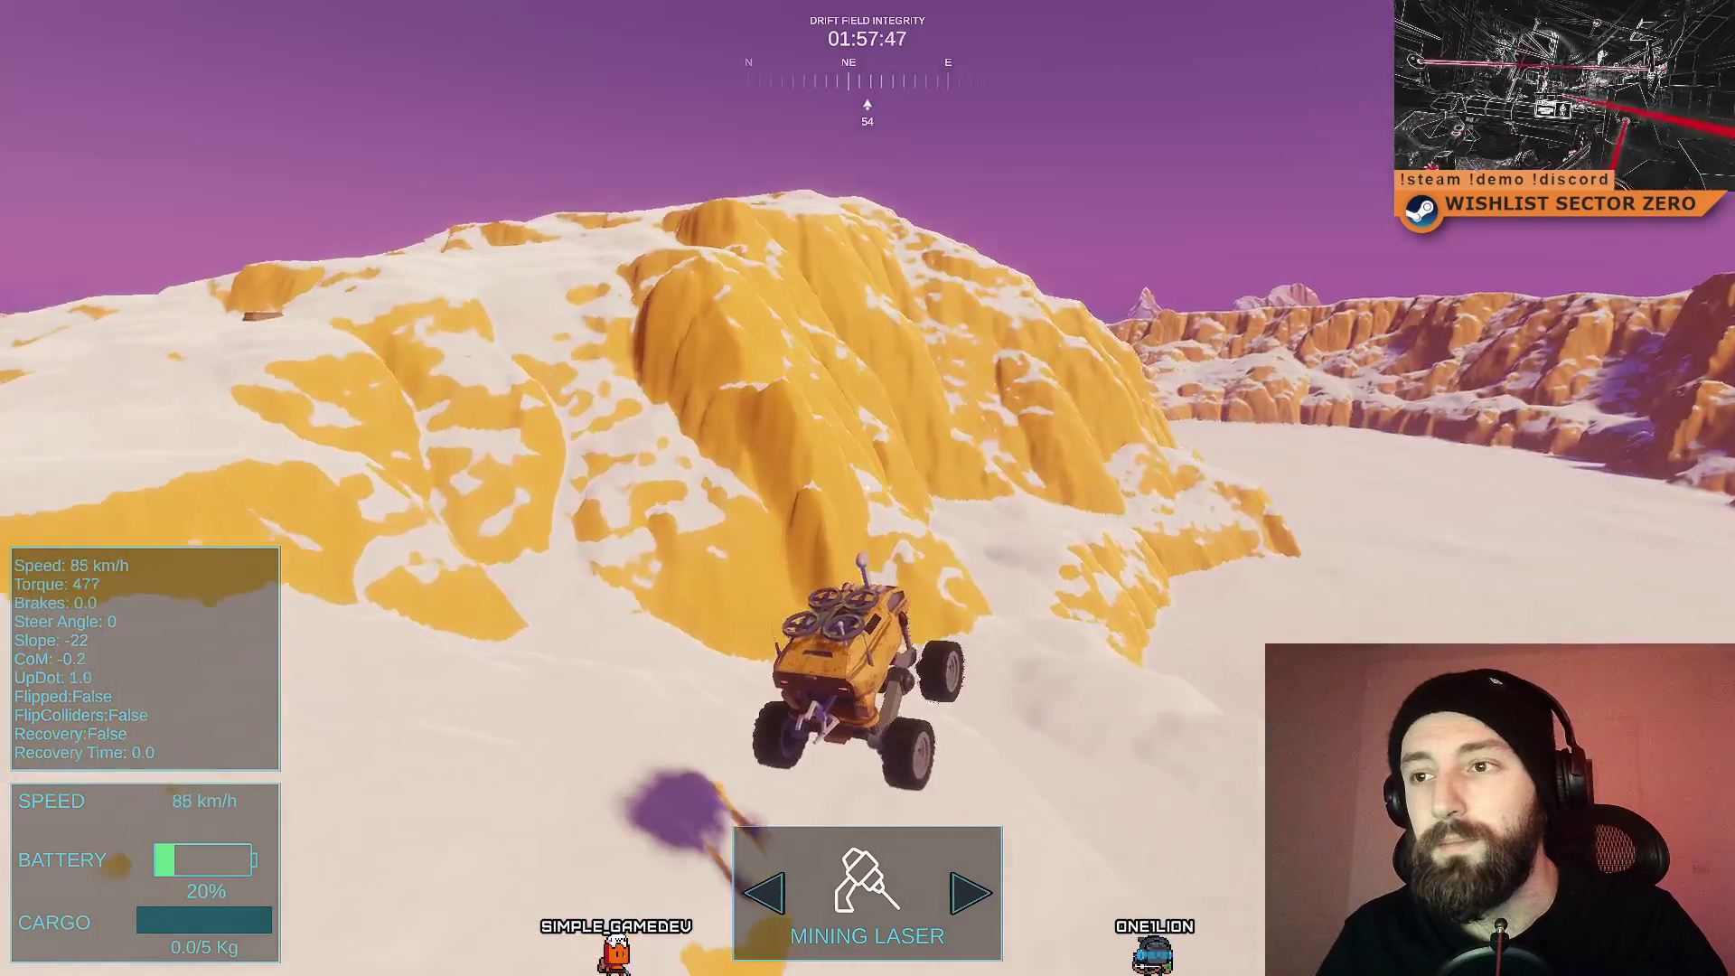
{"action": "key", "text": "w"}
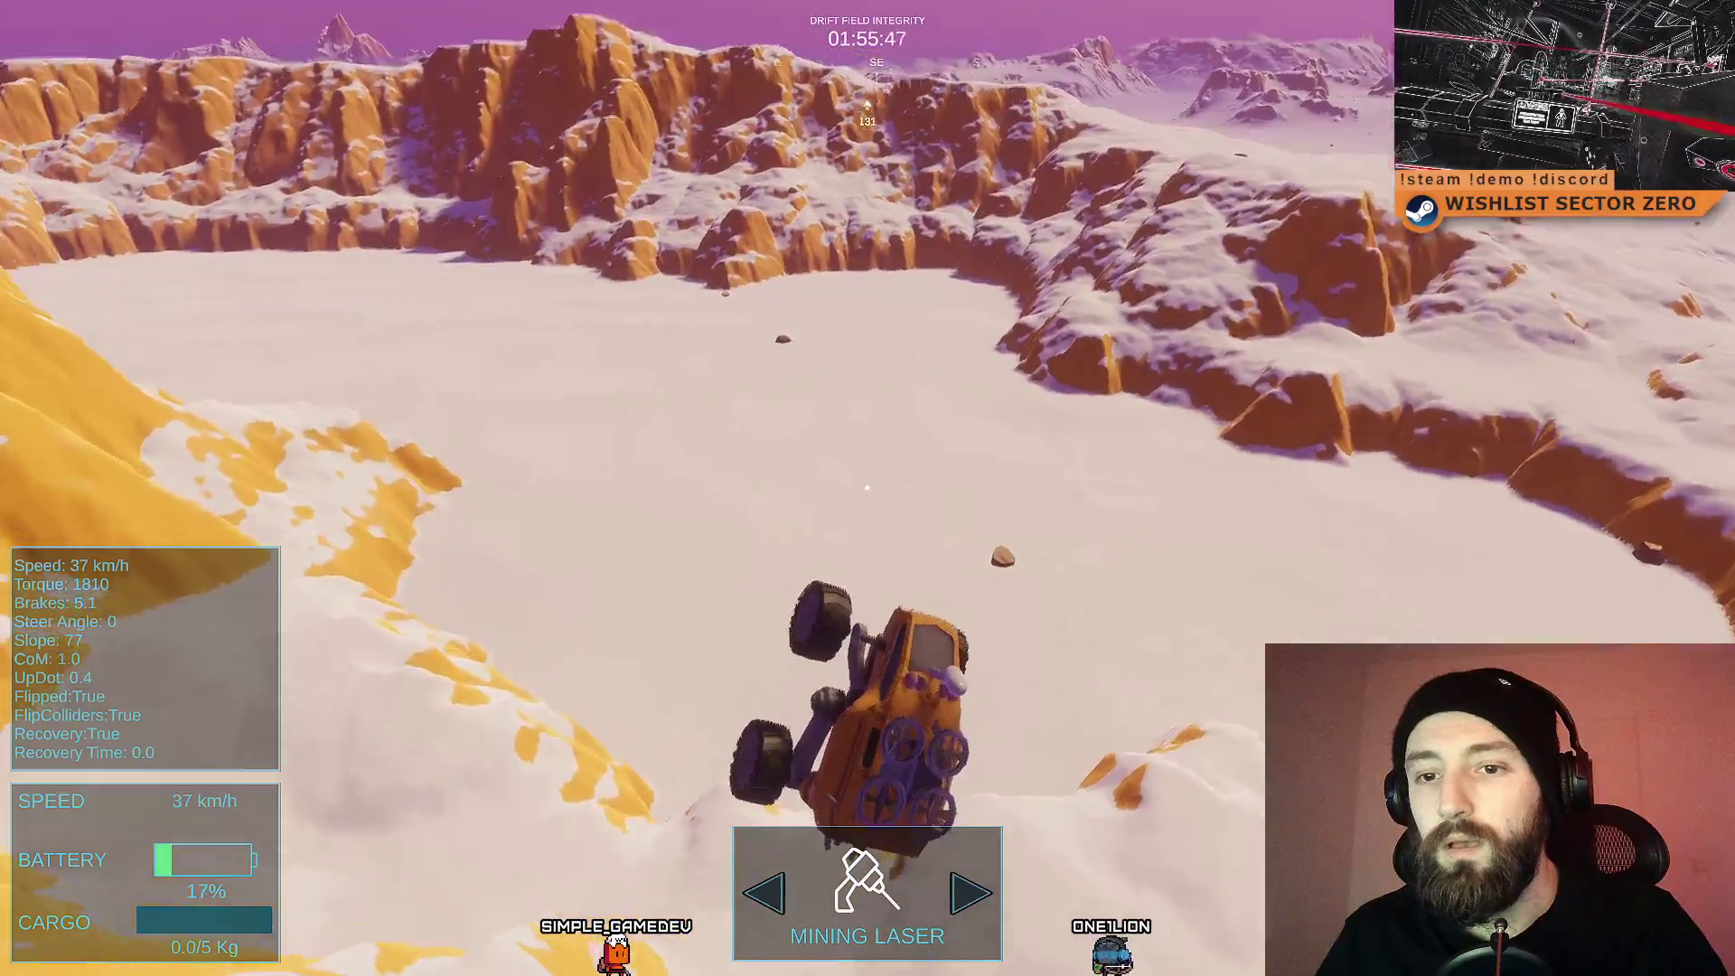
Step: Recover the flipped rover, drive down the hill, then exit fullscreen and stop play
{"action": "key", "text": "d"}
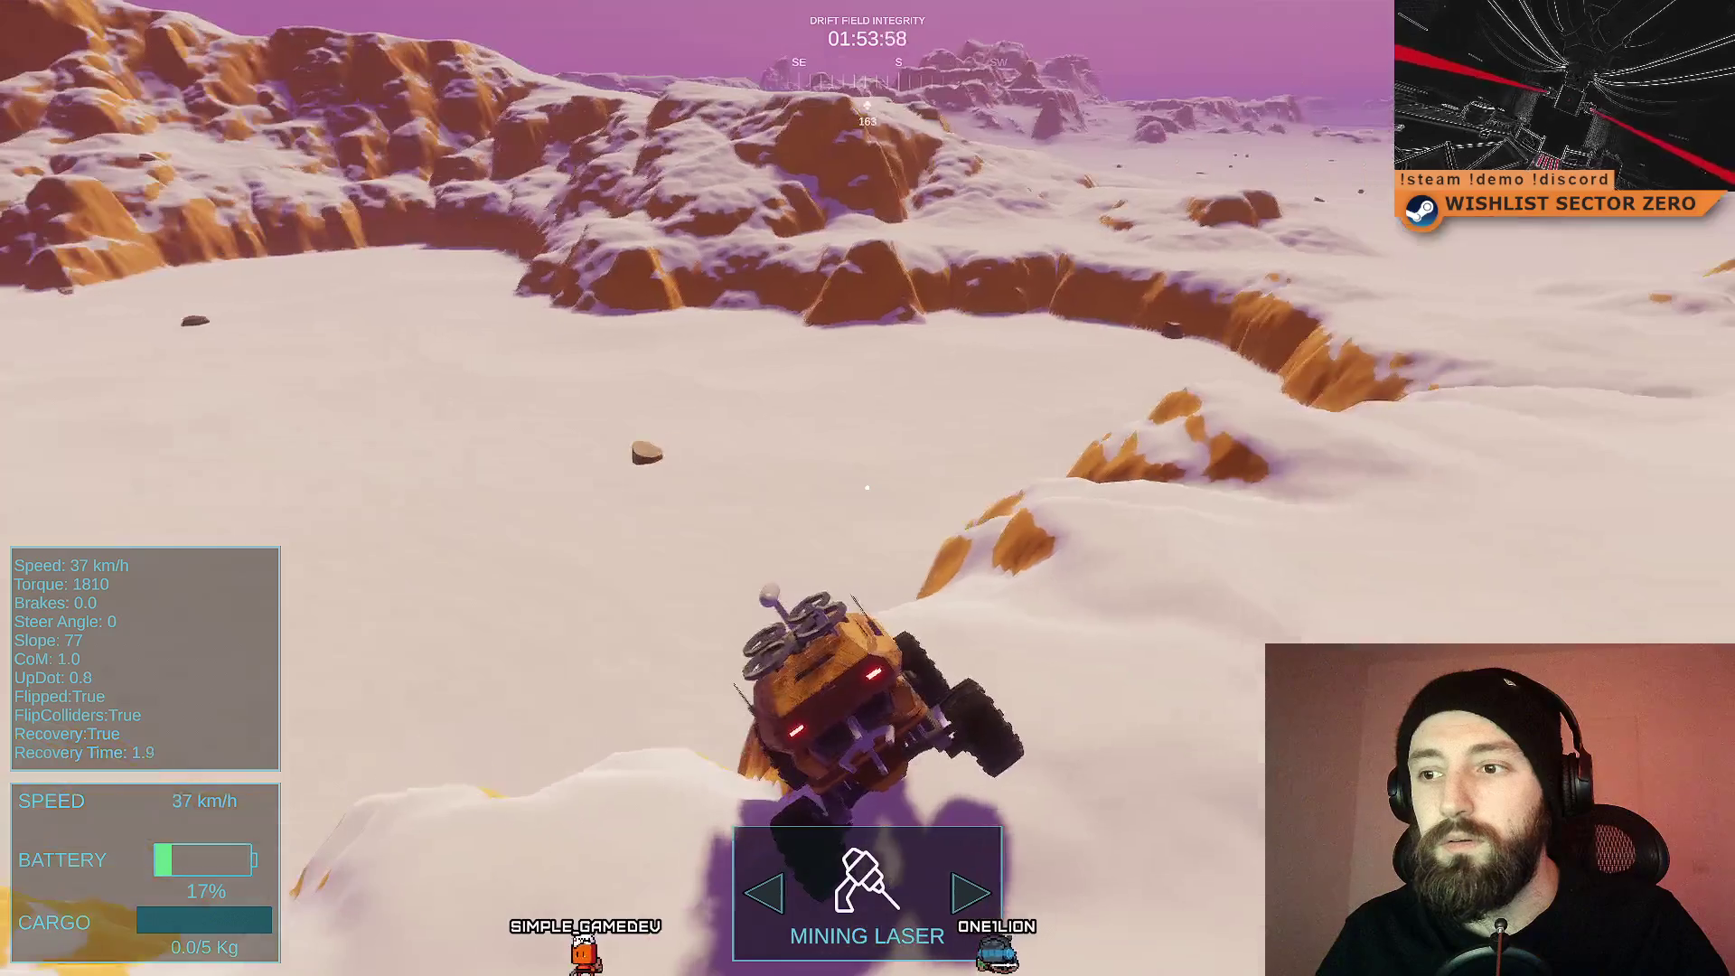
{"action": "key", "text": "a"}
{"action": "key", "text": "s"}
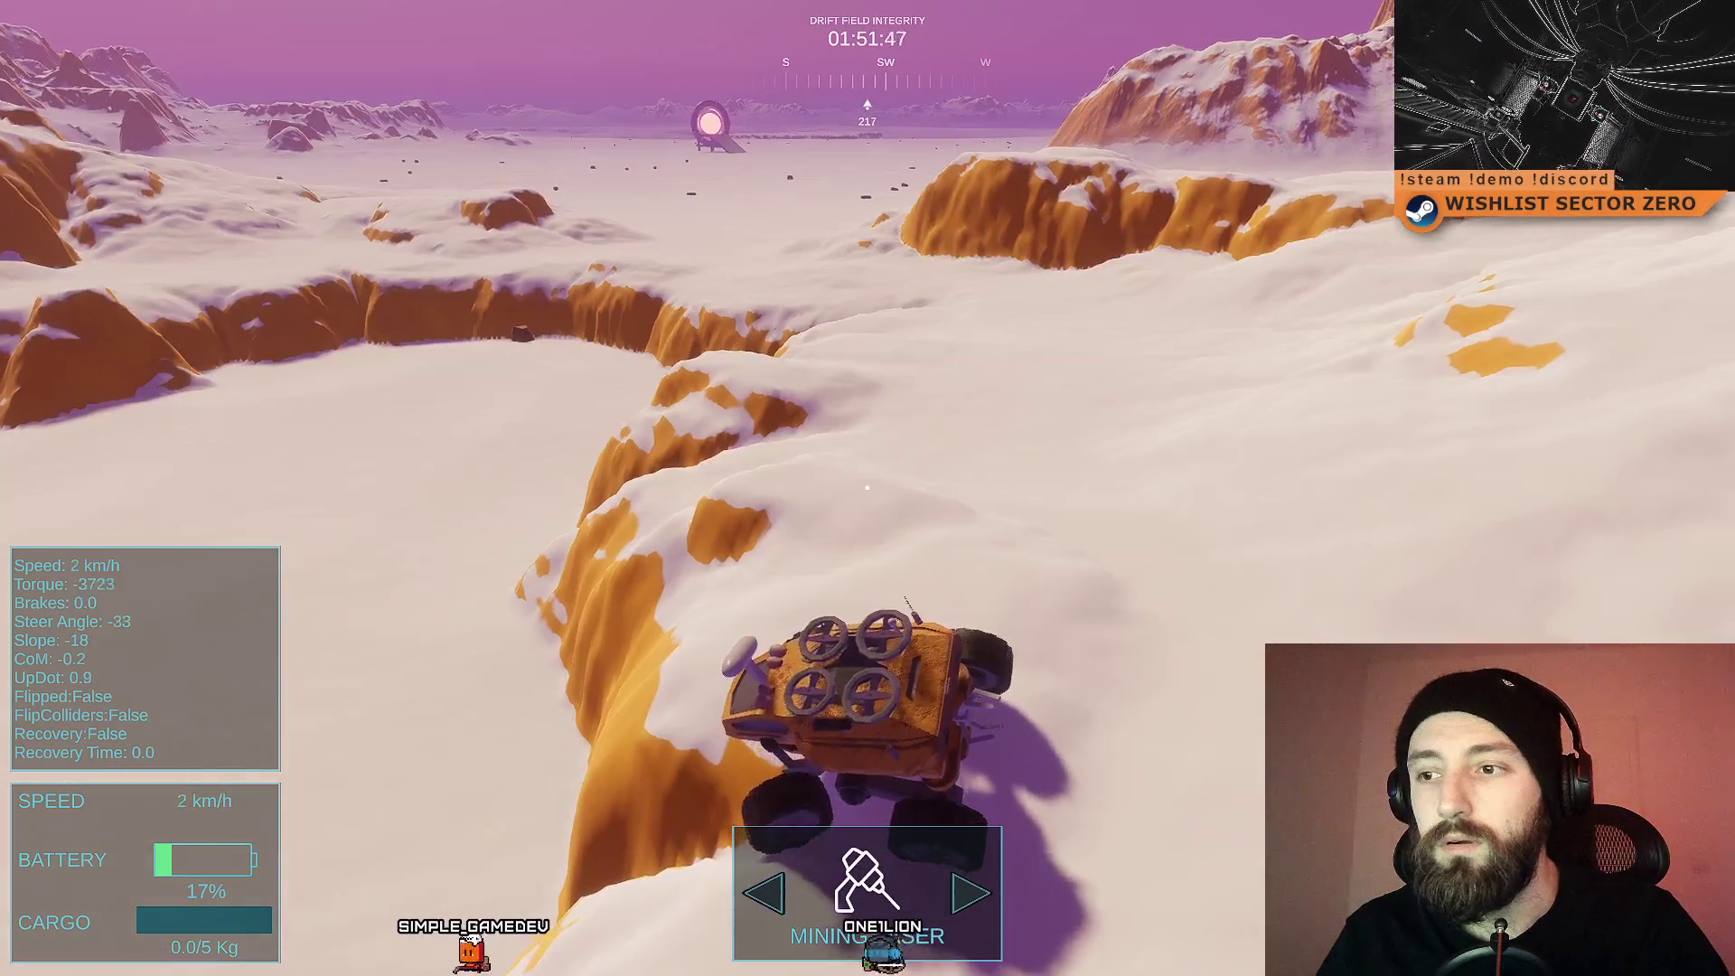
{"action": "key", "text": "w"}
{"action": "key", "text": "d"}
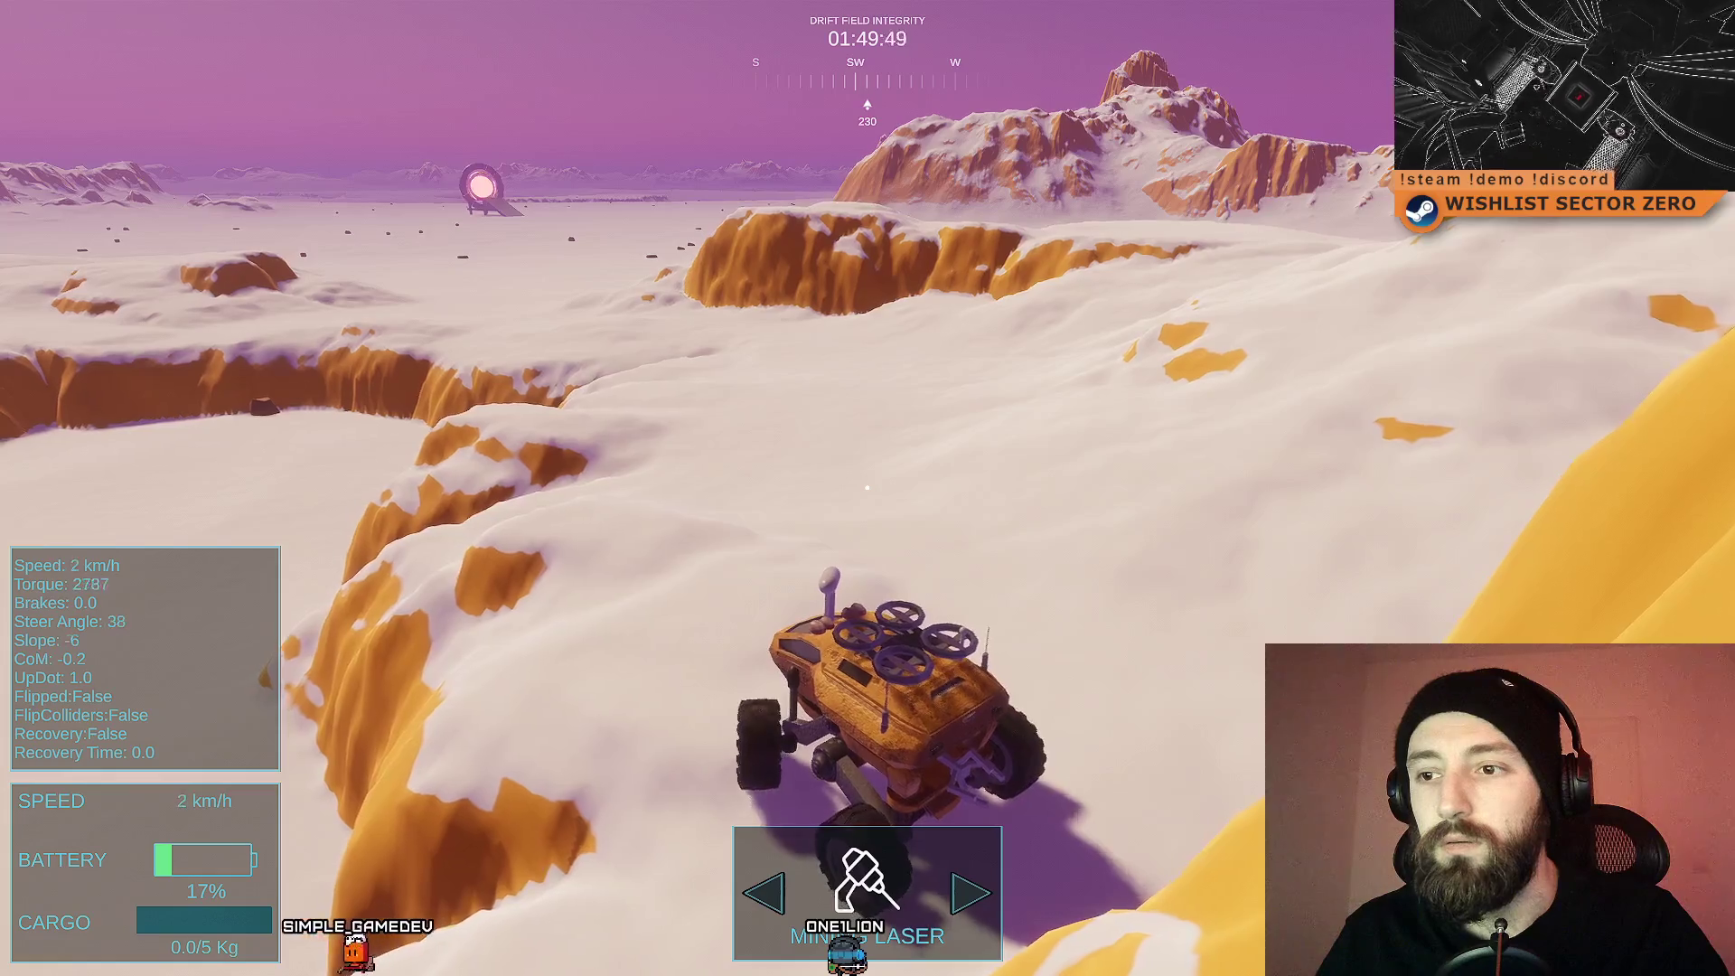
{"action": "key", "text": "a"}
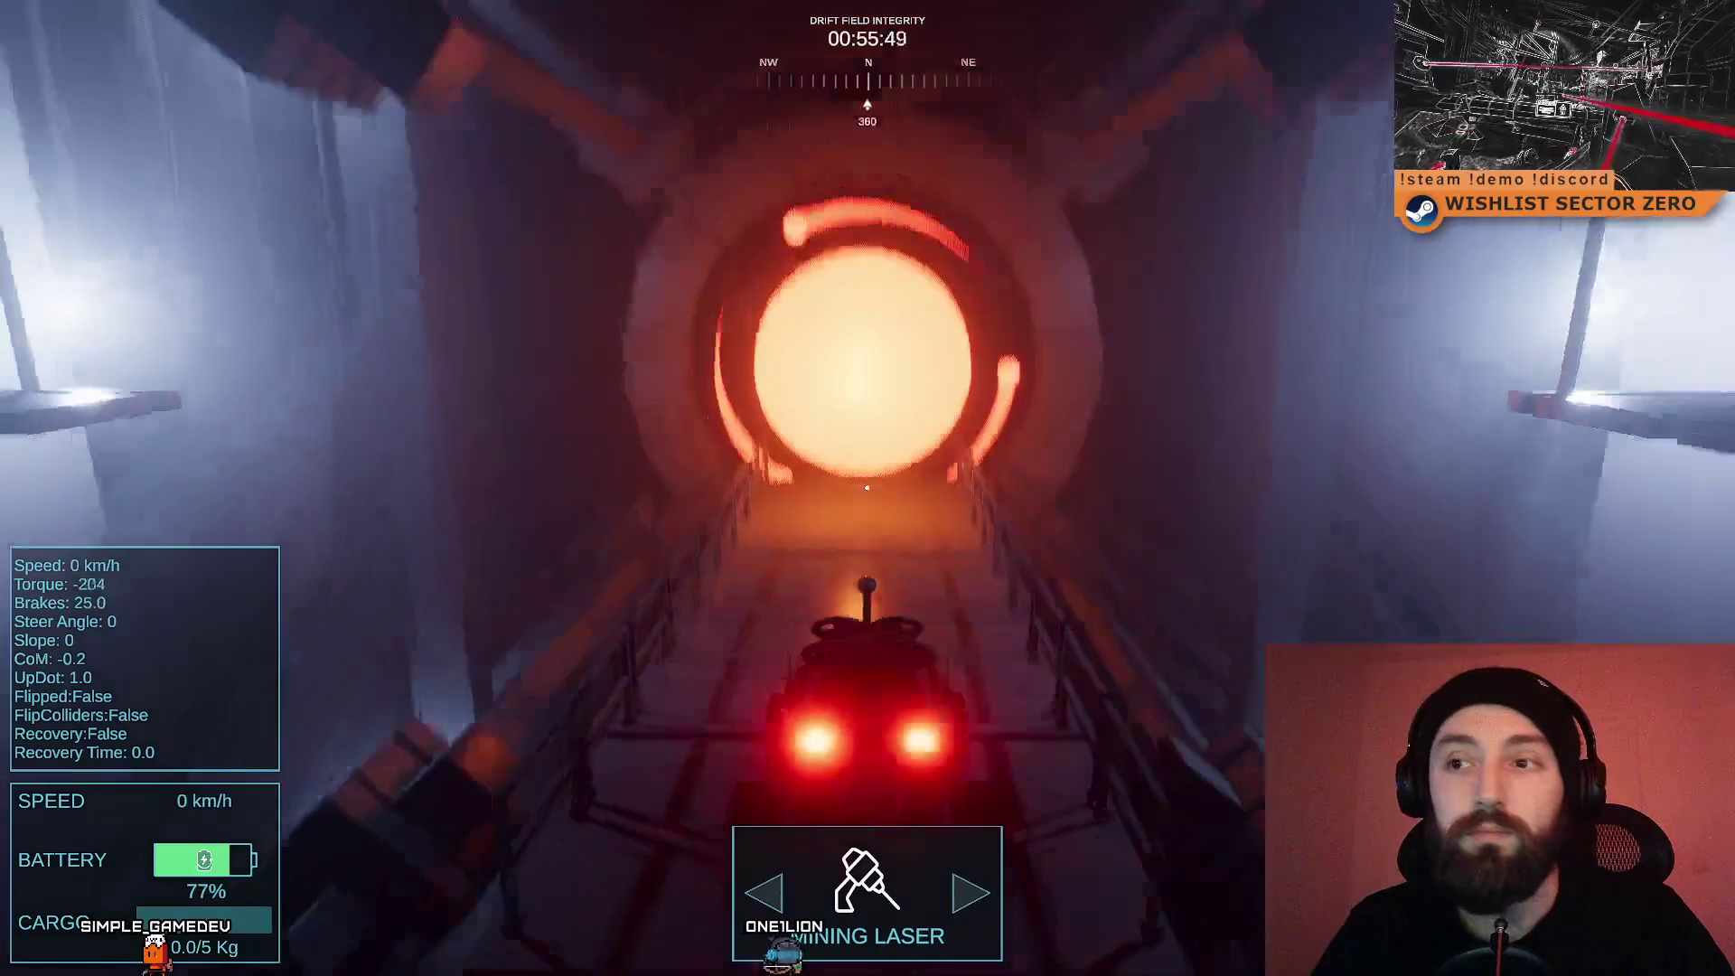
{"action": "key", "text": "F11"}
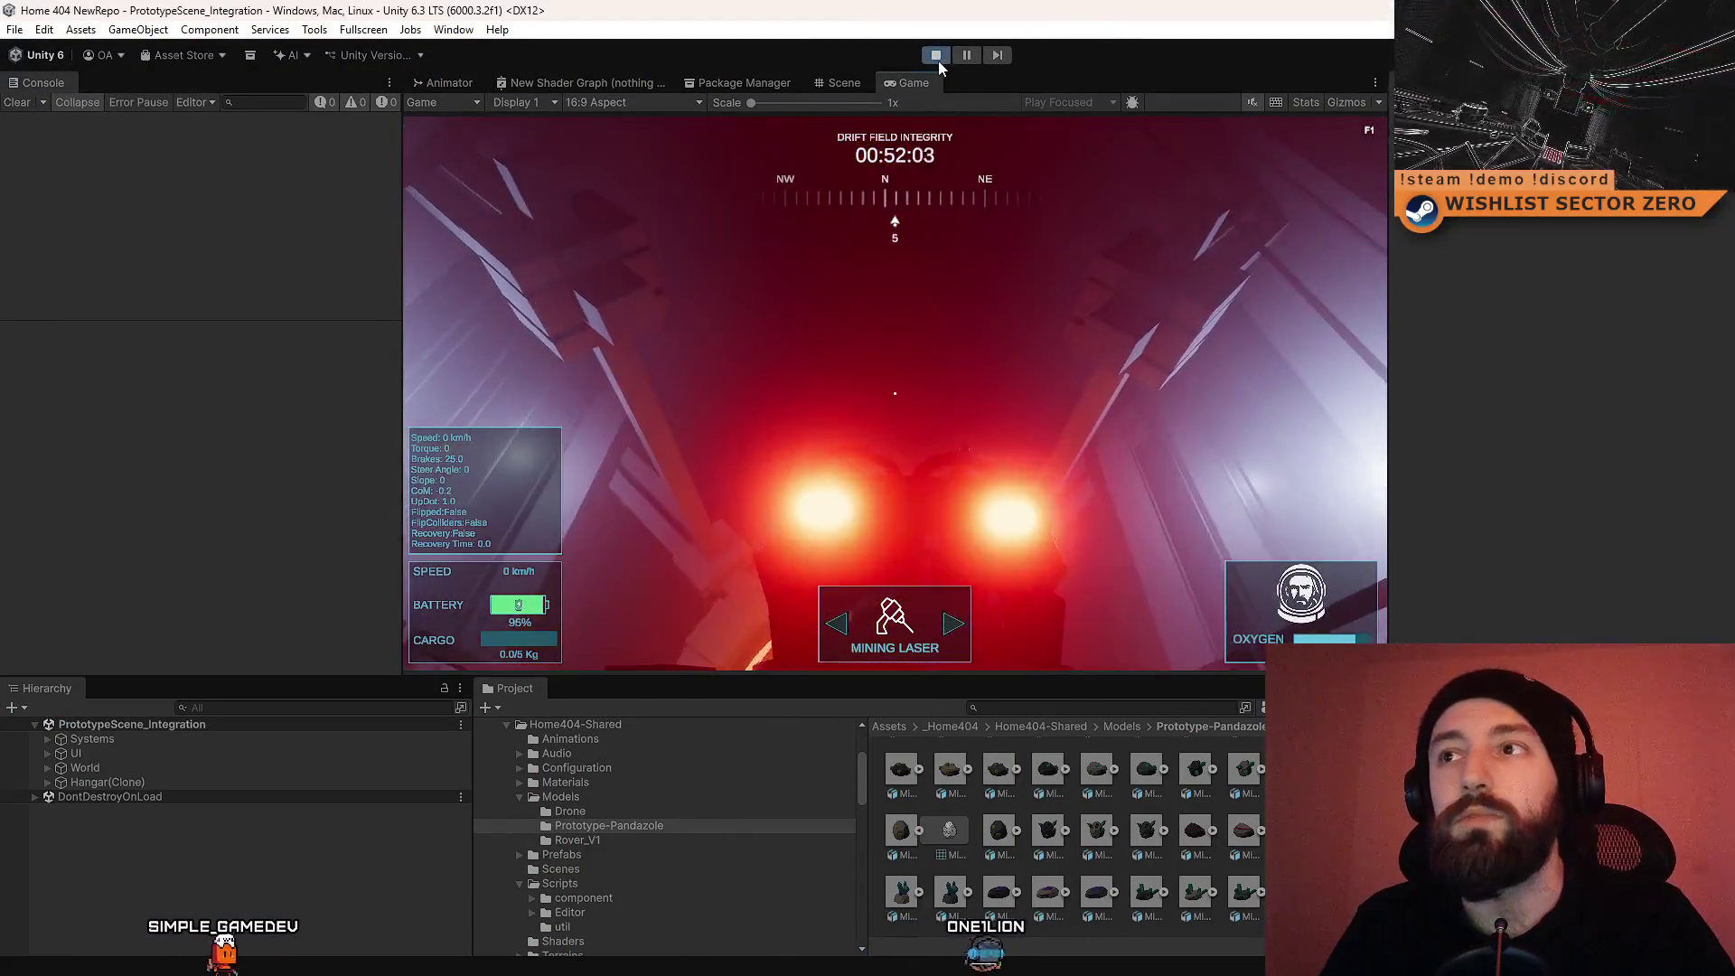
{"action": "left_click", "coordinate": [936, 56]}
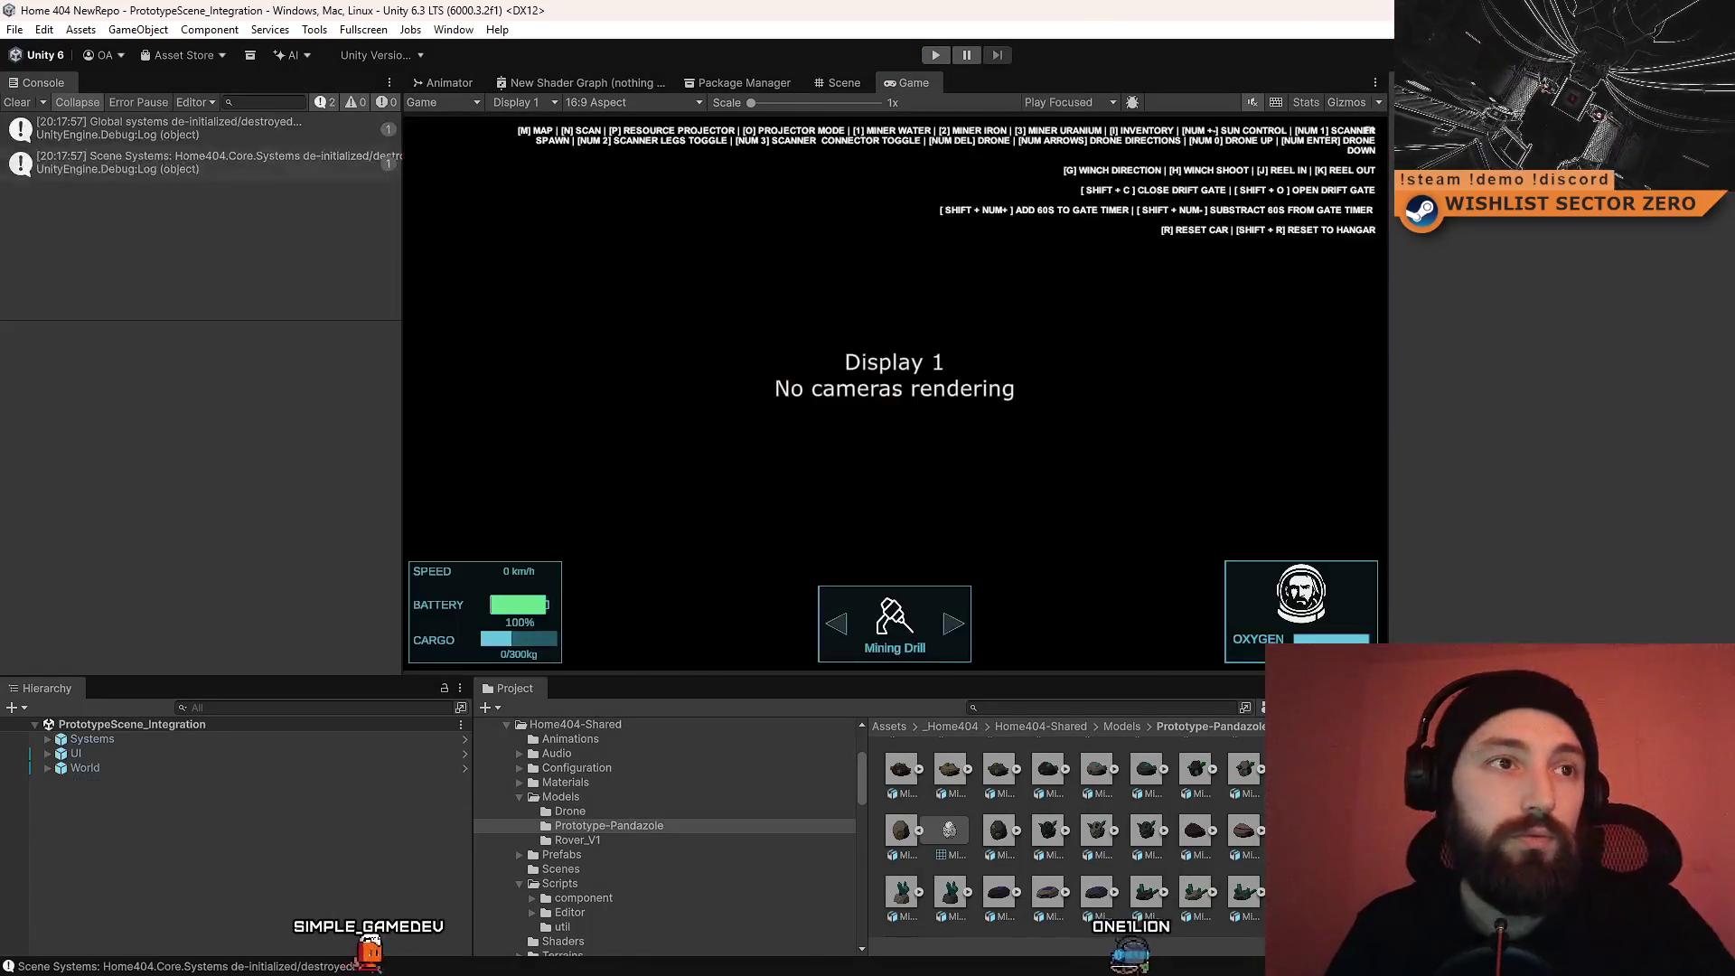
Step: Clear the Console log and show the Windows desktop
{"action": "left_click", "coordinate": [18, 103]}
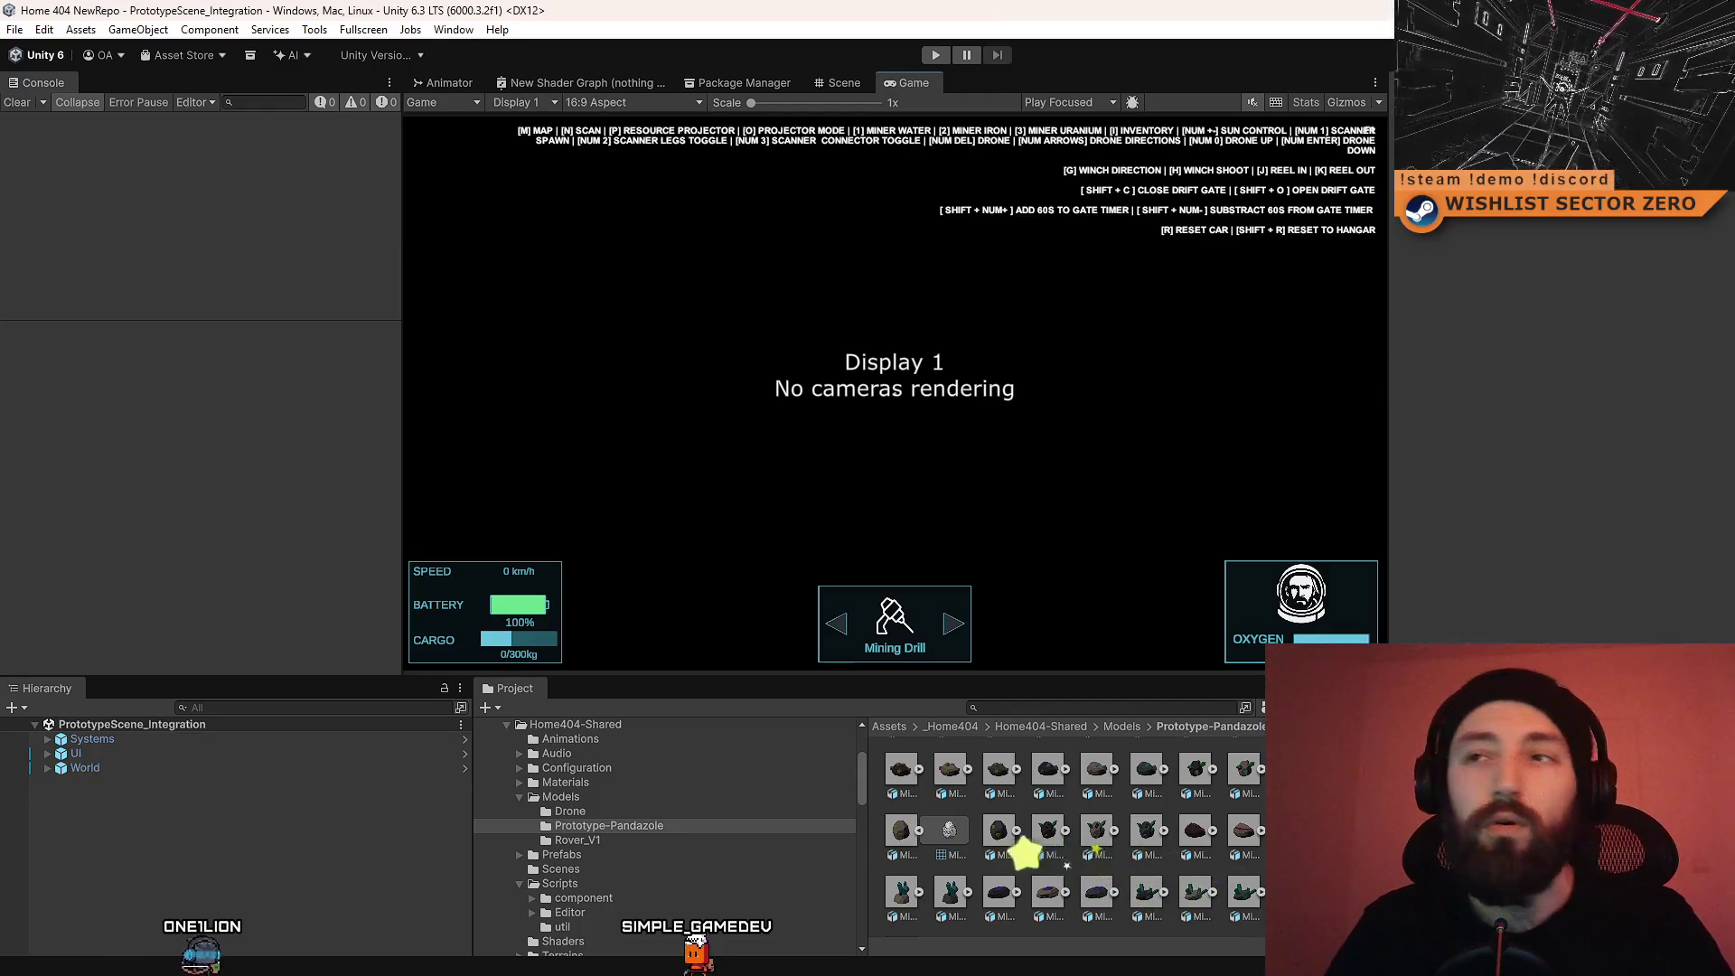
{"action": "key", "text": "super+d"}
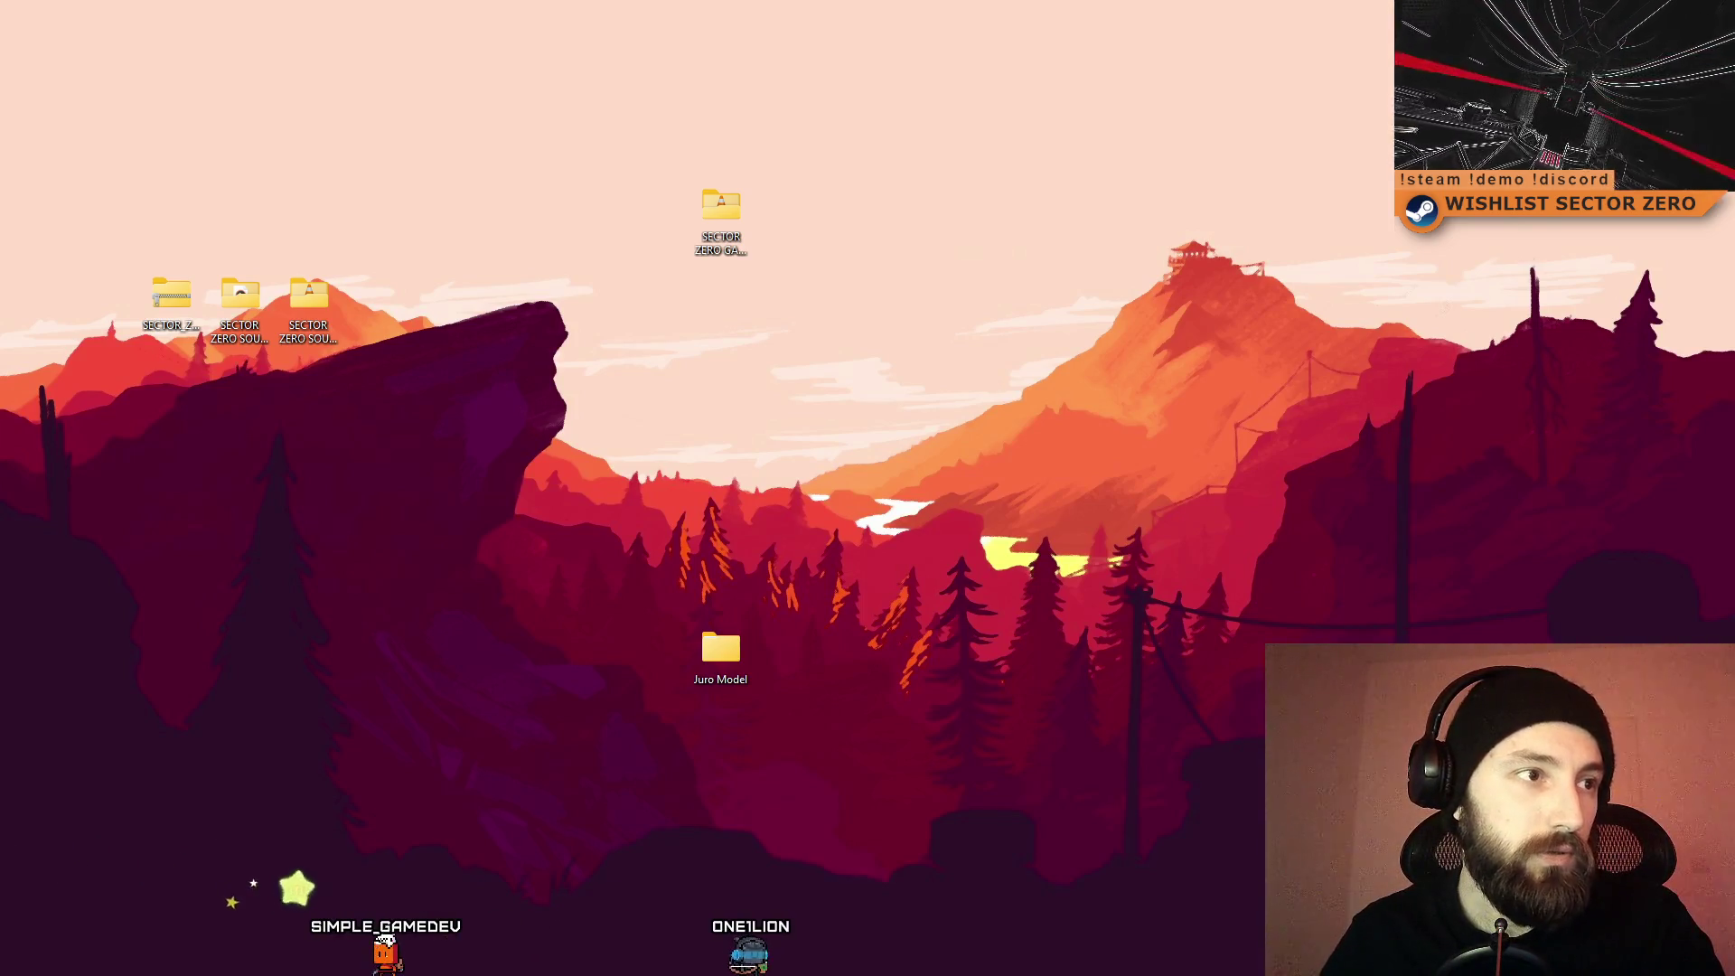
Step: Select main in the Sourcetree sidebar, dismiss its context menu, and open the Branch dialog
{"action": "key", "text": "alt+Tab"}
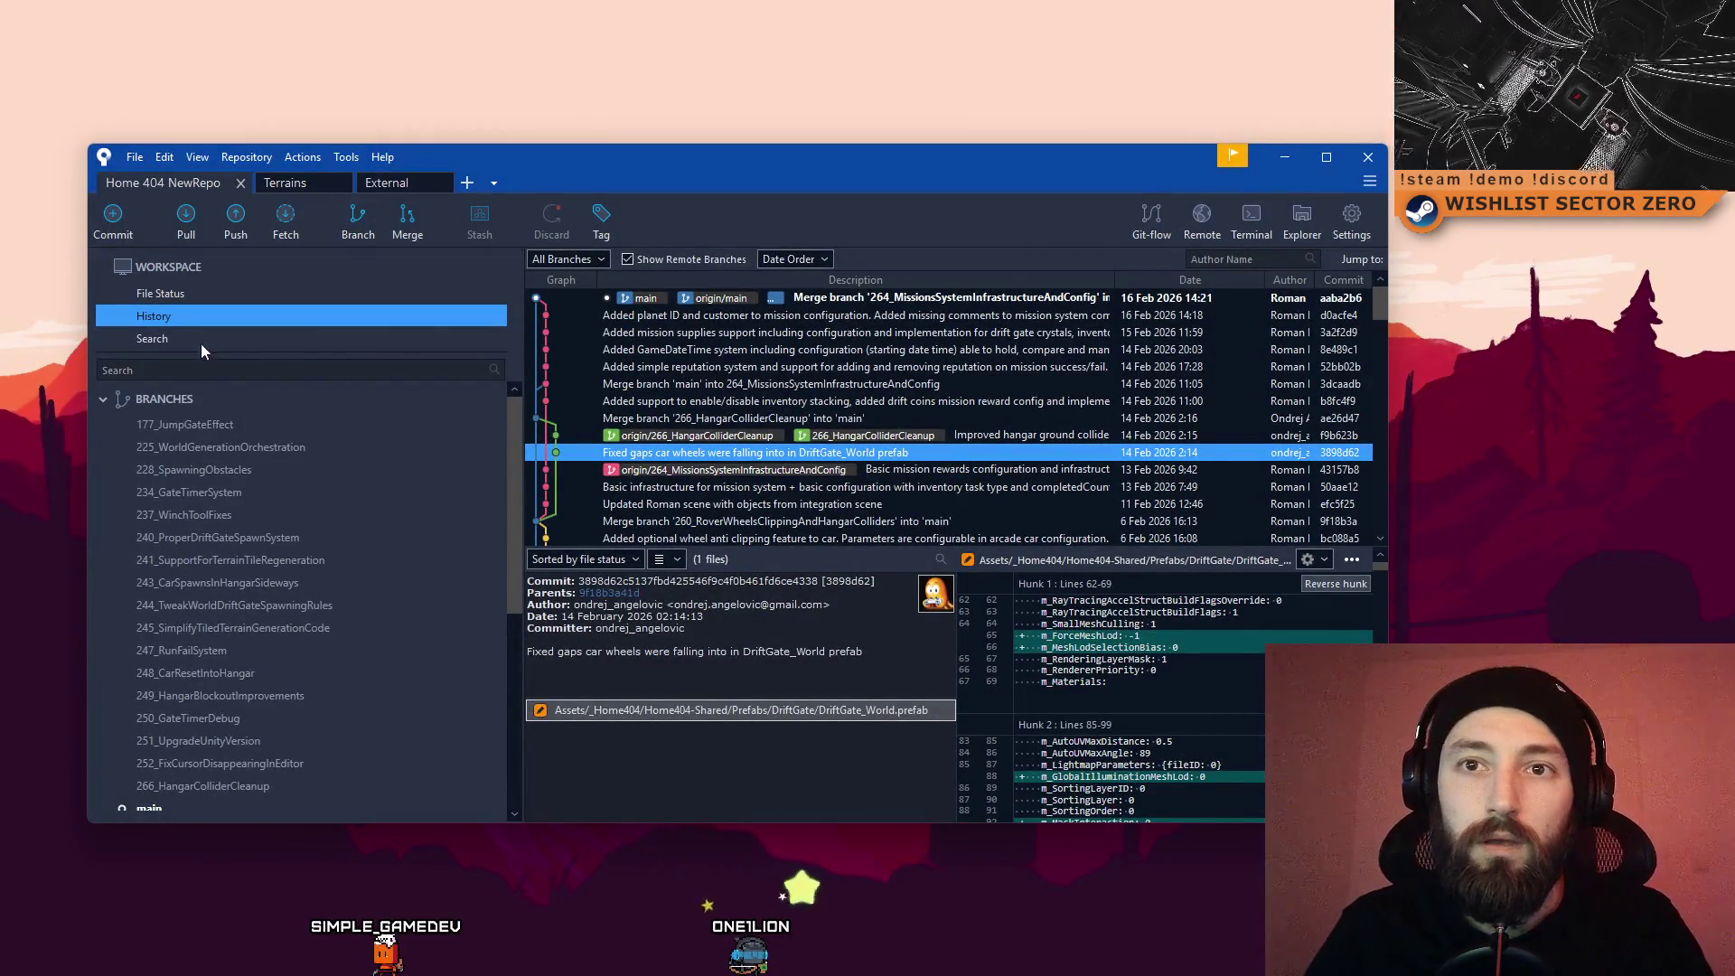
{"action": "scroll", "coordinate": [214, 475], "scroll_direction": "down", "scroll_amount": 3}
{"action": "left_click", "coordinate": [230, 533]}
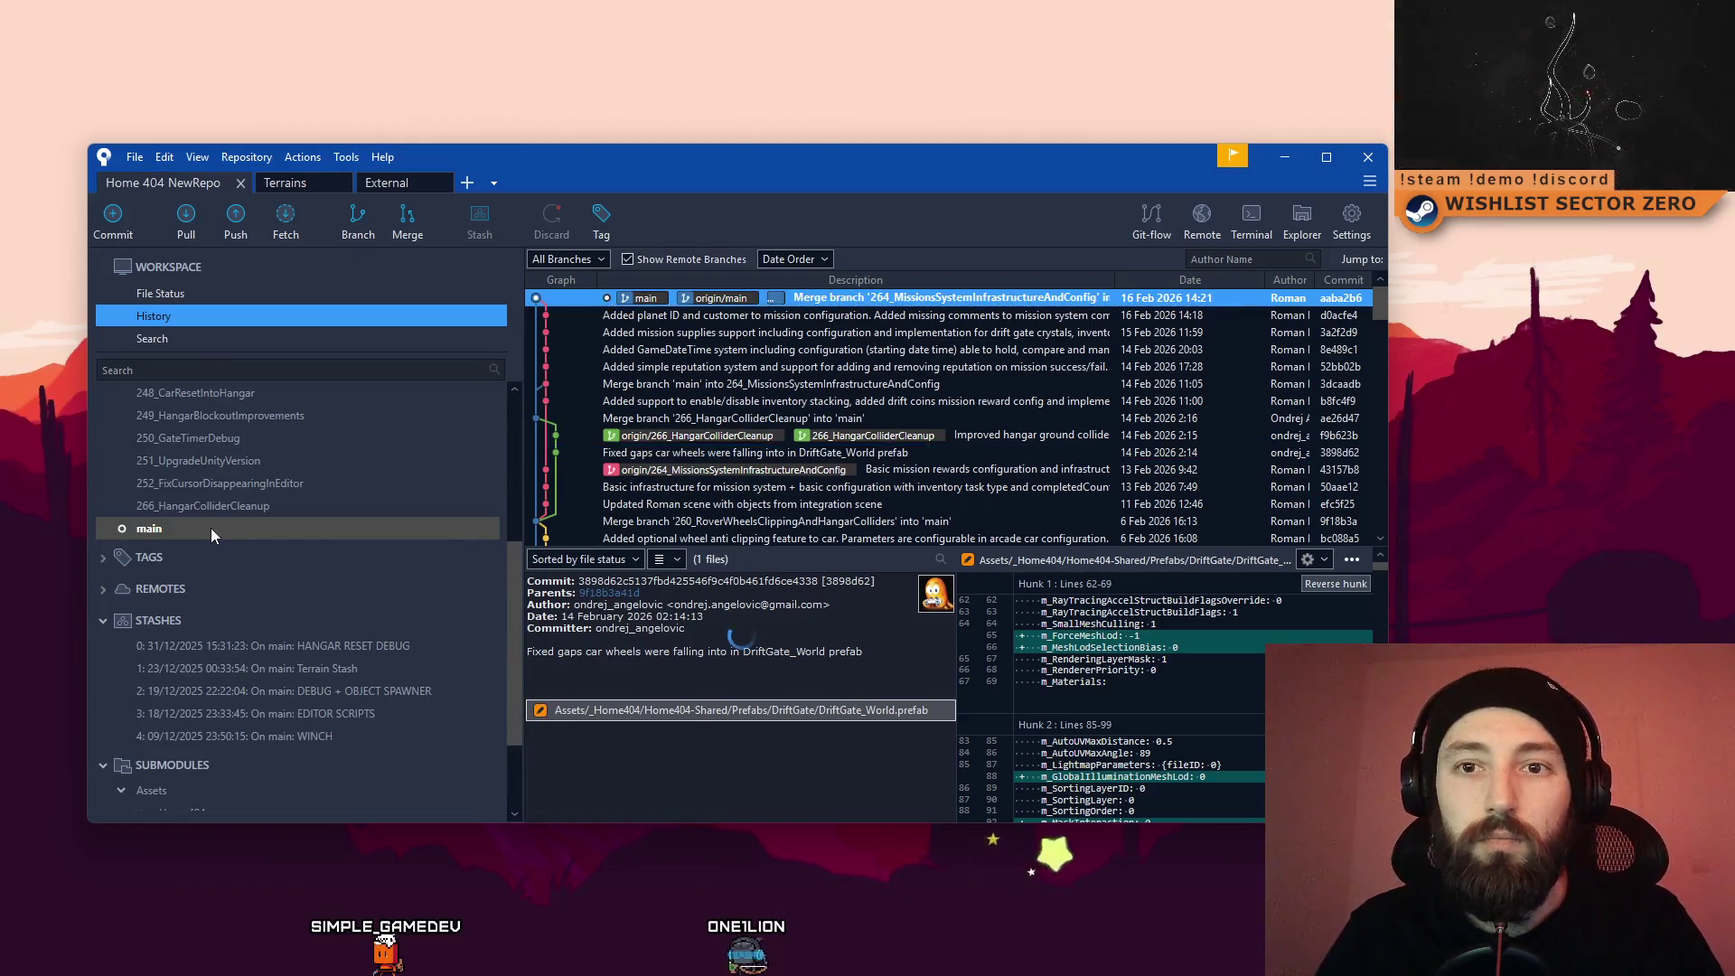
{"action": "right_click", "coordinate": [210, 527]}
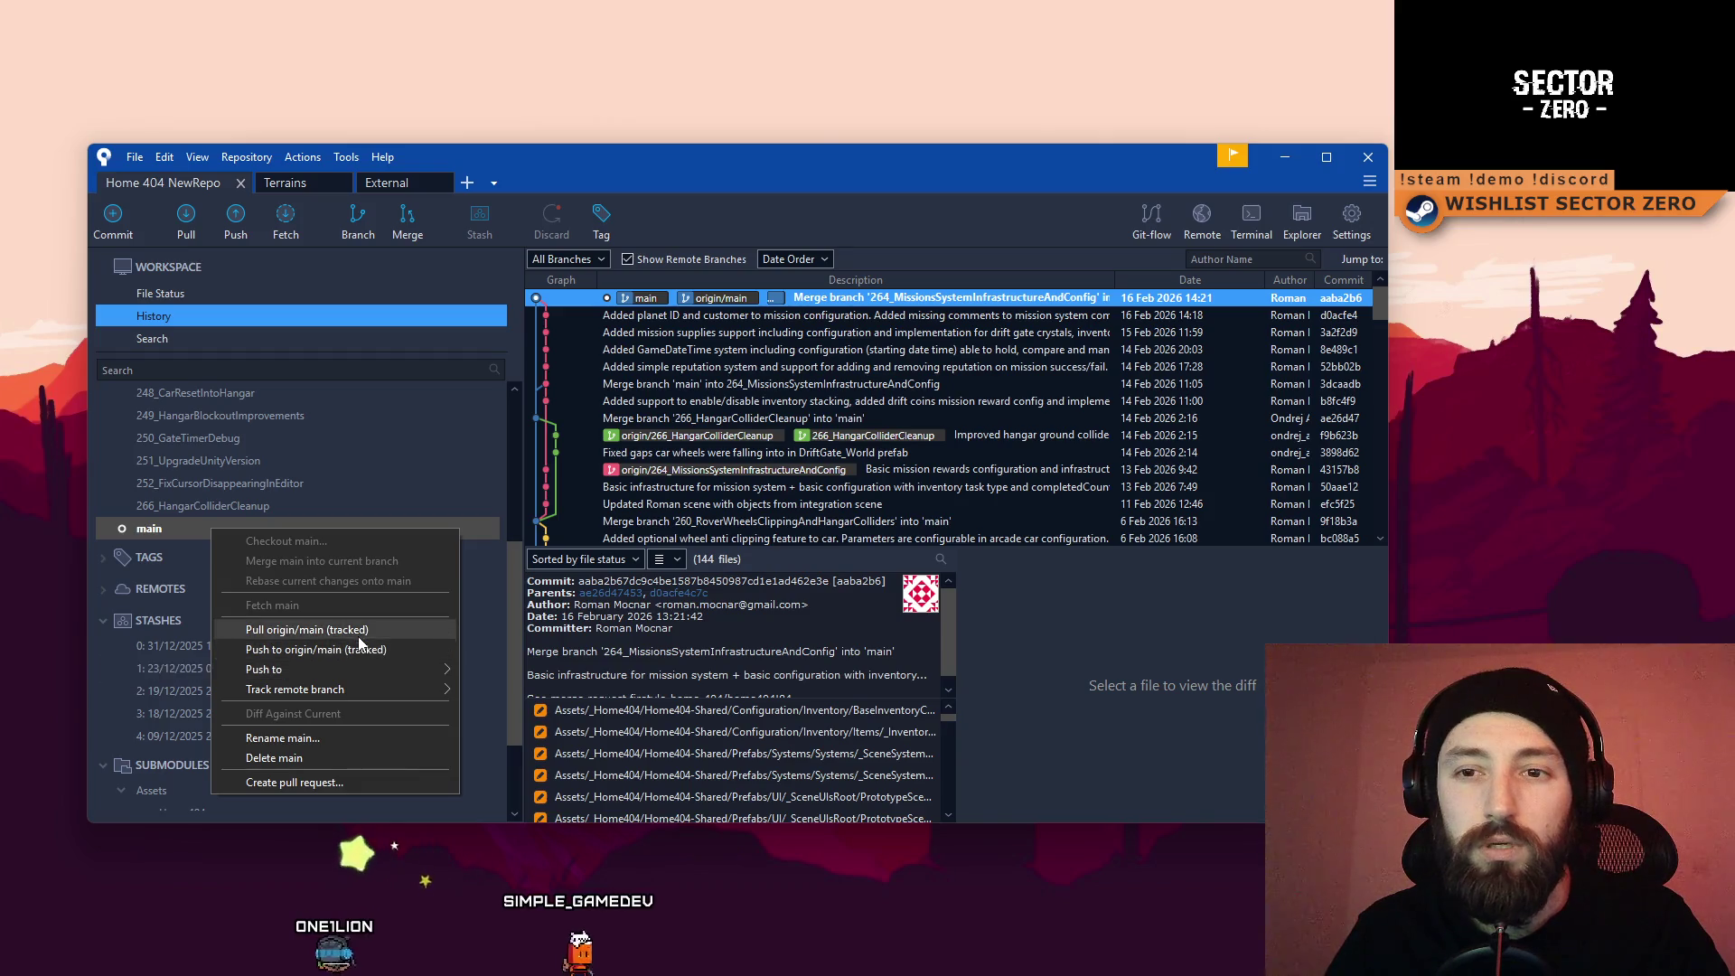
{"action": "left_click", "coordinate": [306, 453]}
{"action": "left_click", "coordinate": [208, 531]}
{"action": "scroll", "coordinate": [271, 515], "scroll_direction": "up", "scroll_amount": 3}
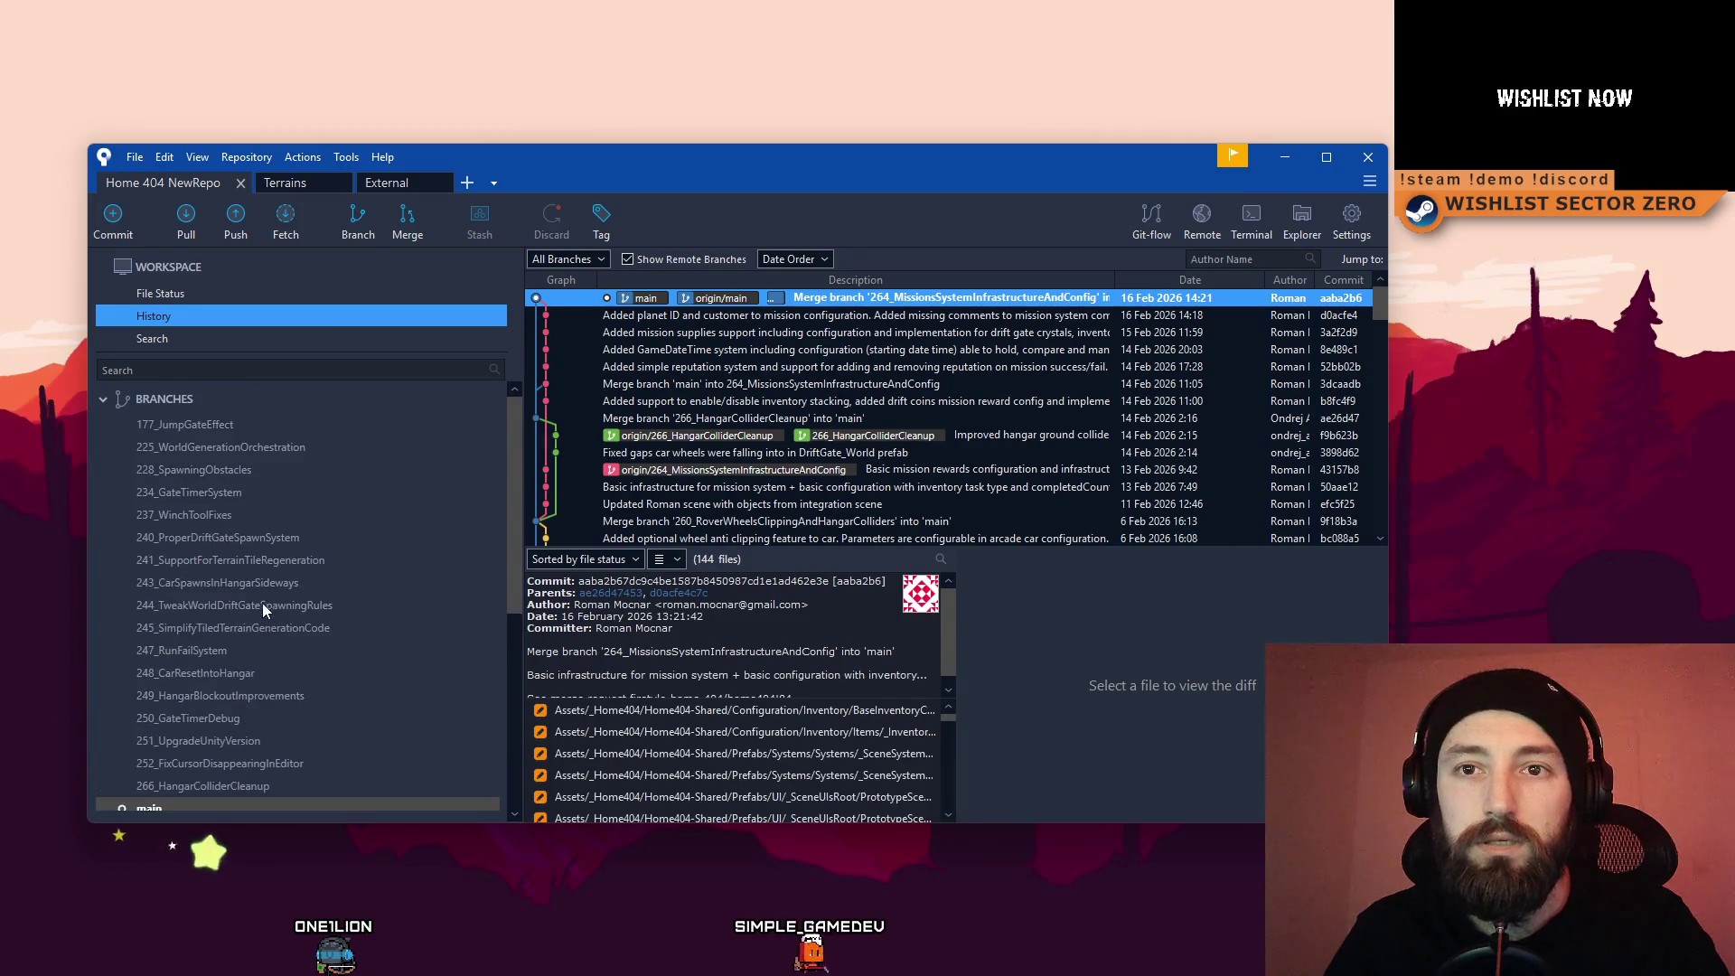
{"action": "scroll", "coordinate": [262, 603], "scroll_direction": "down", "scroll_amount": 1}
{"action": "left_click", "coordinate": [356, 223]}
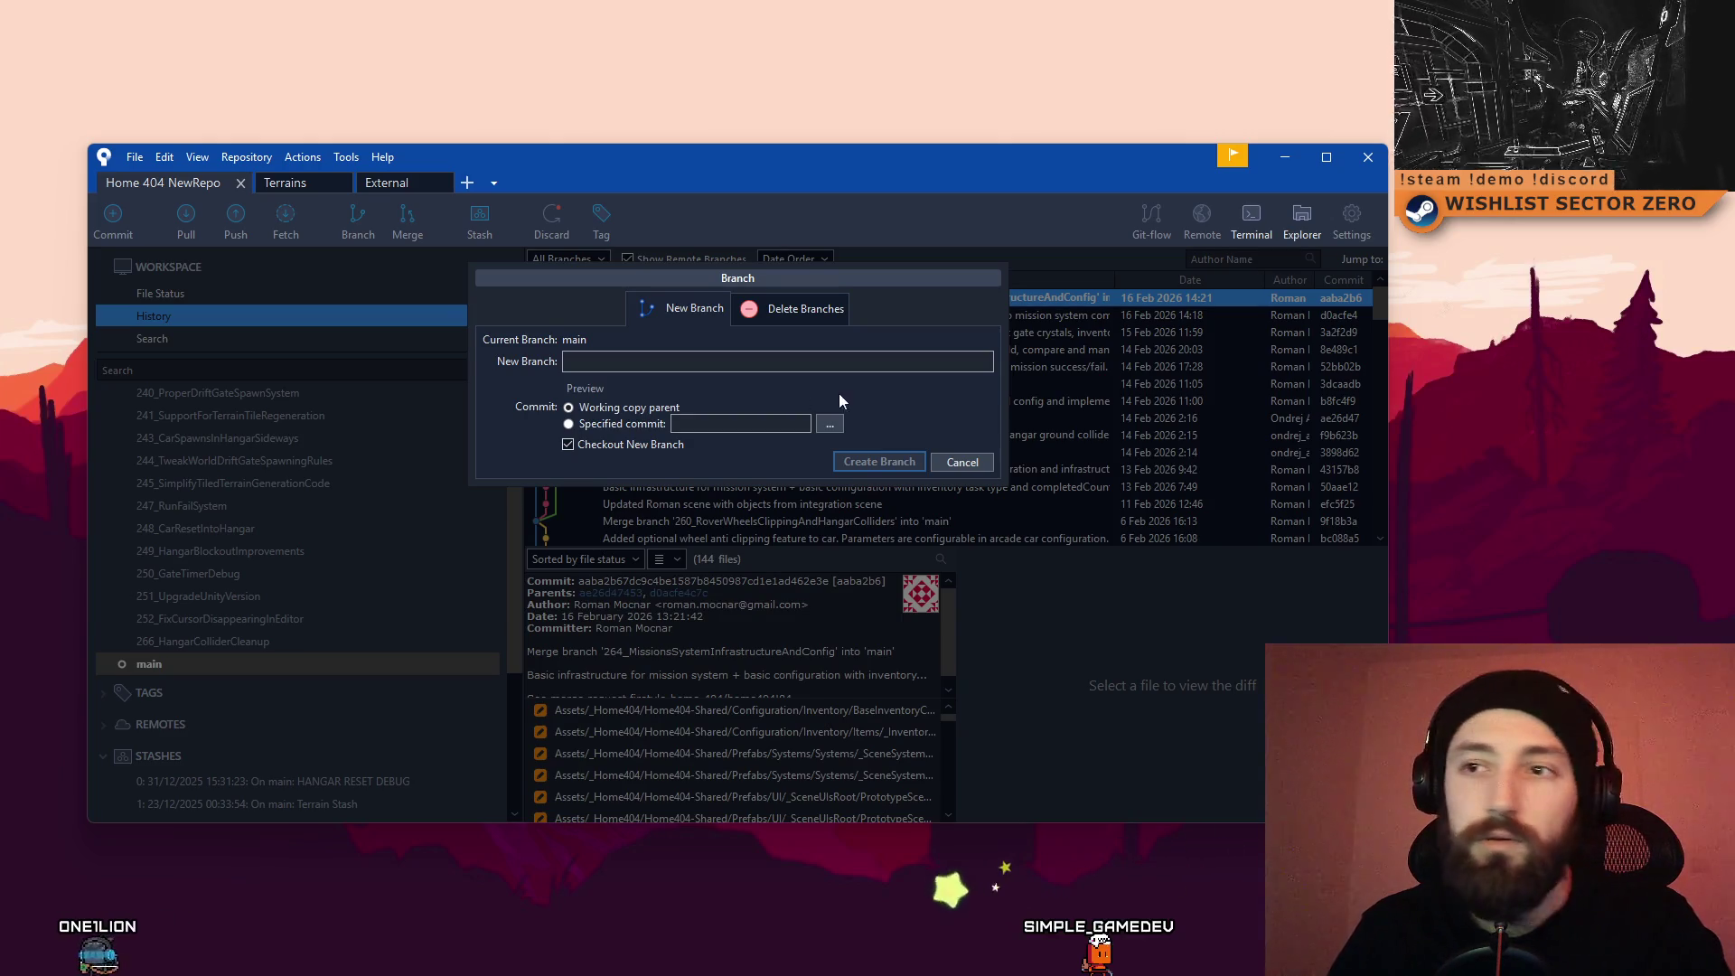
Step: Create branch 267_FixRockConvexColliderWarning from main and check it out in the sidebar
{"action": "type", "text": "267"}
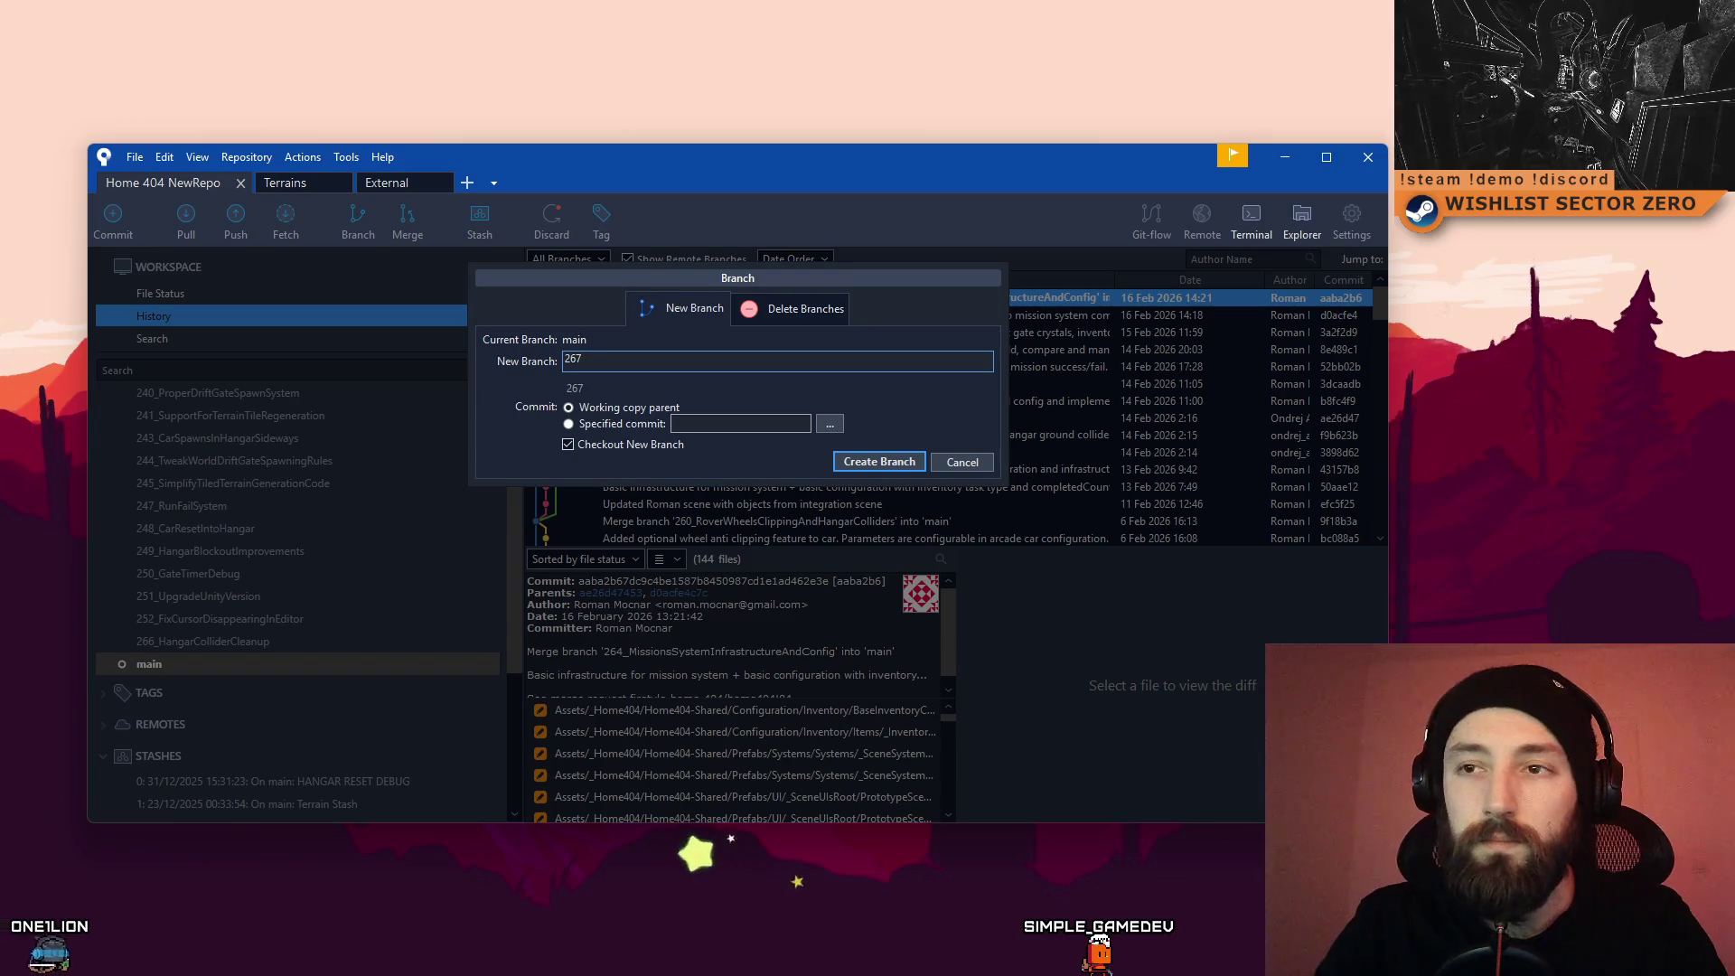
{"action": "type", "text": "_Fix"}
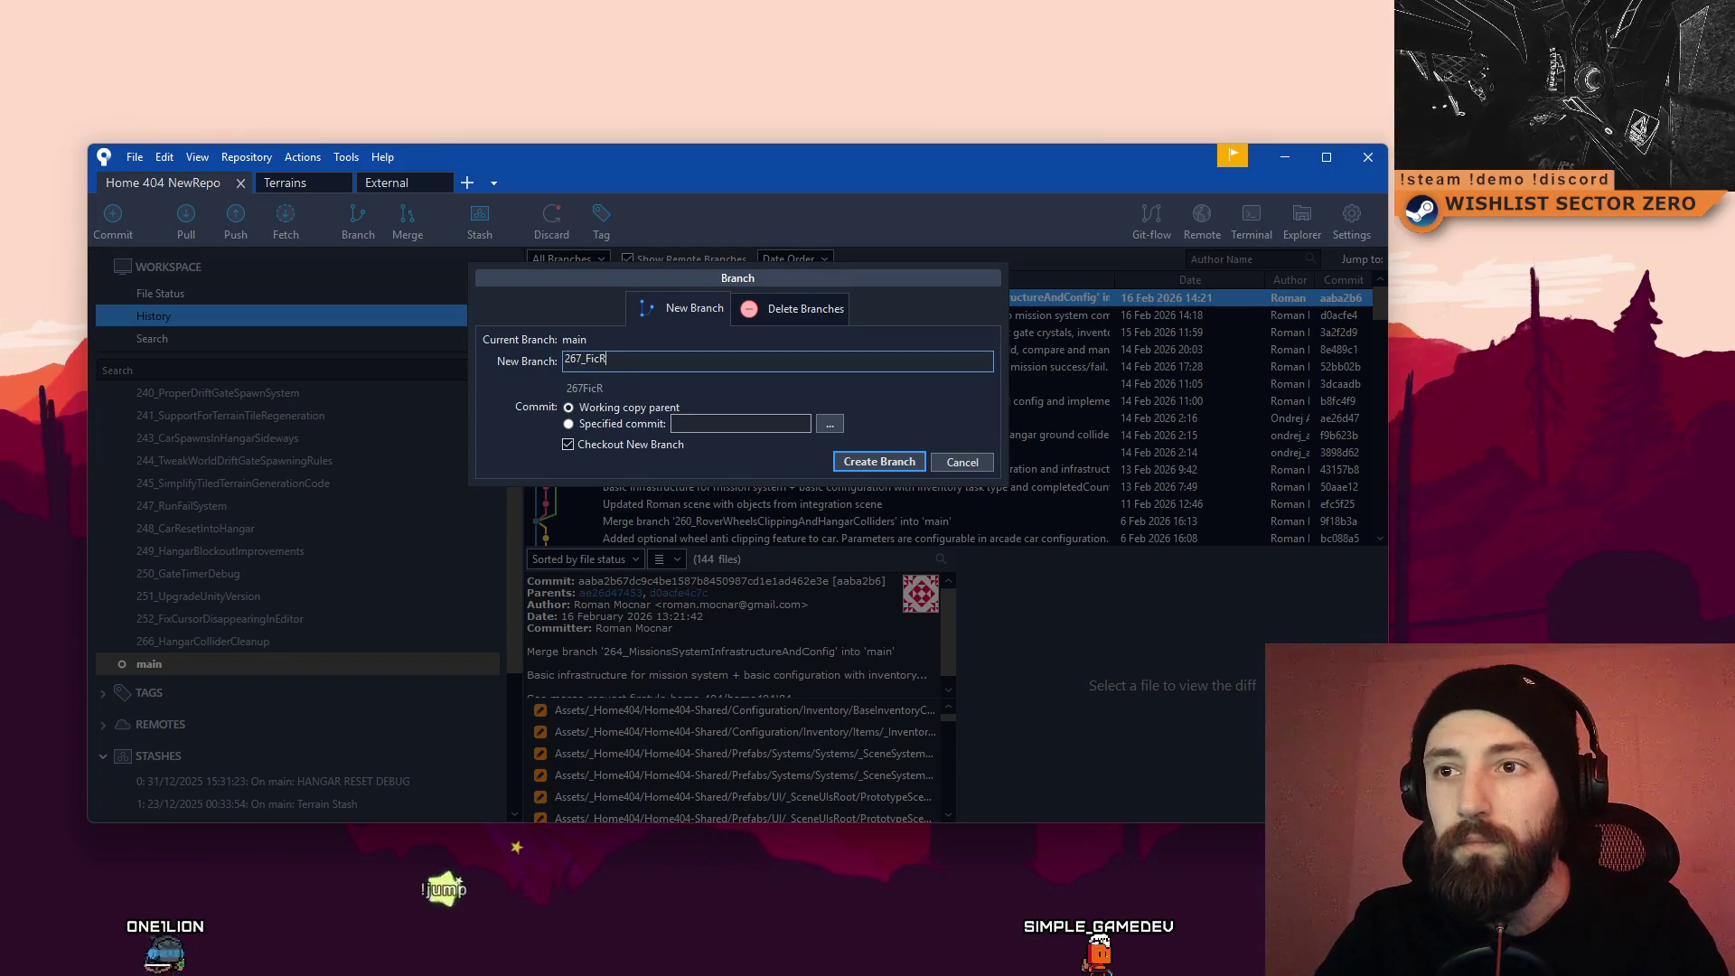
{"action": "type", "text": "RockC"}
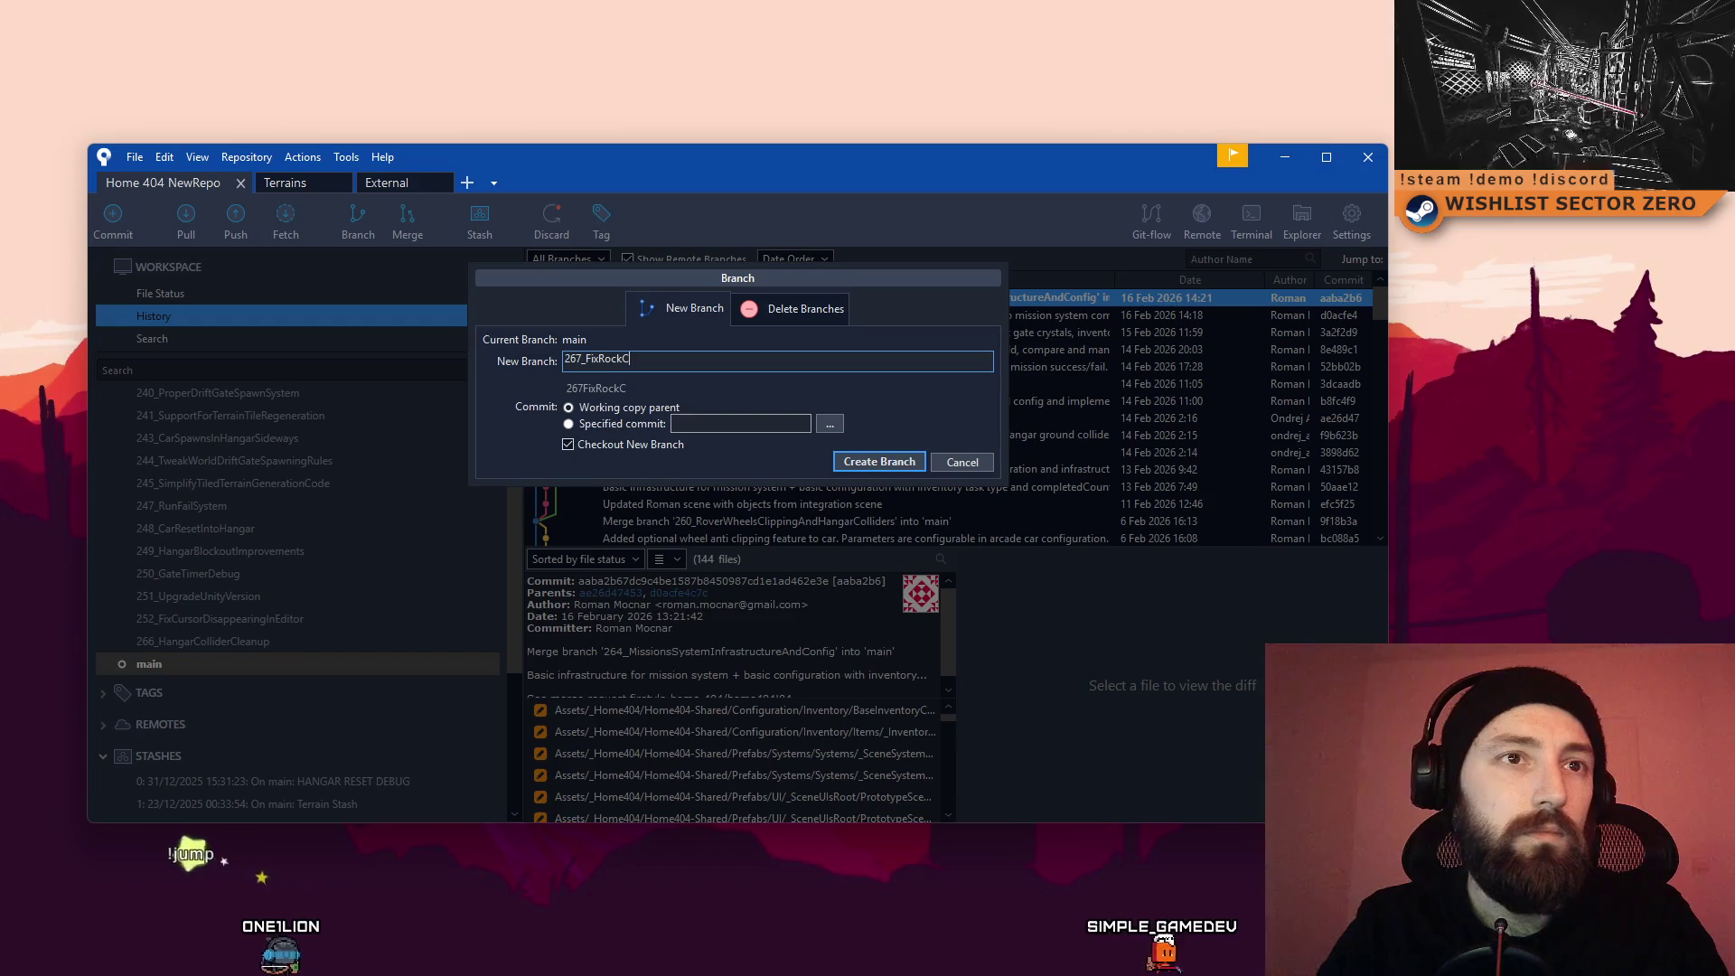
{"action": "type", "text": "onvexCo"}
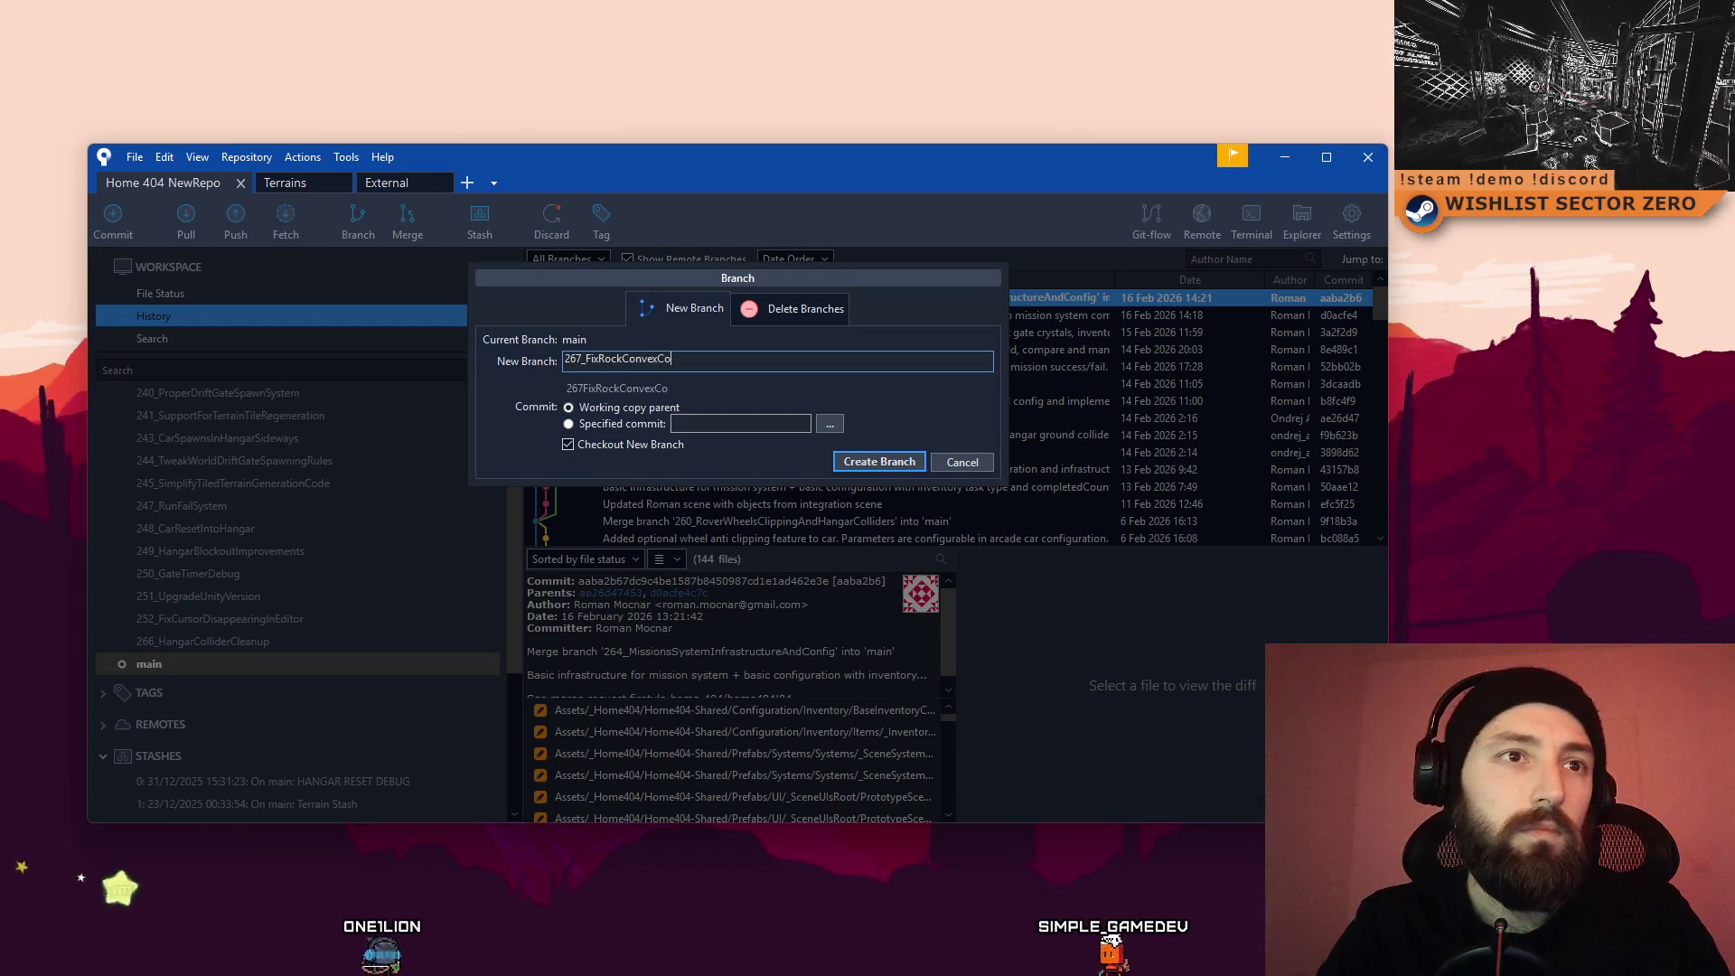
{"action": "type", "text": "lliderWarning"}
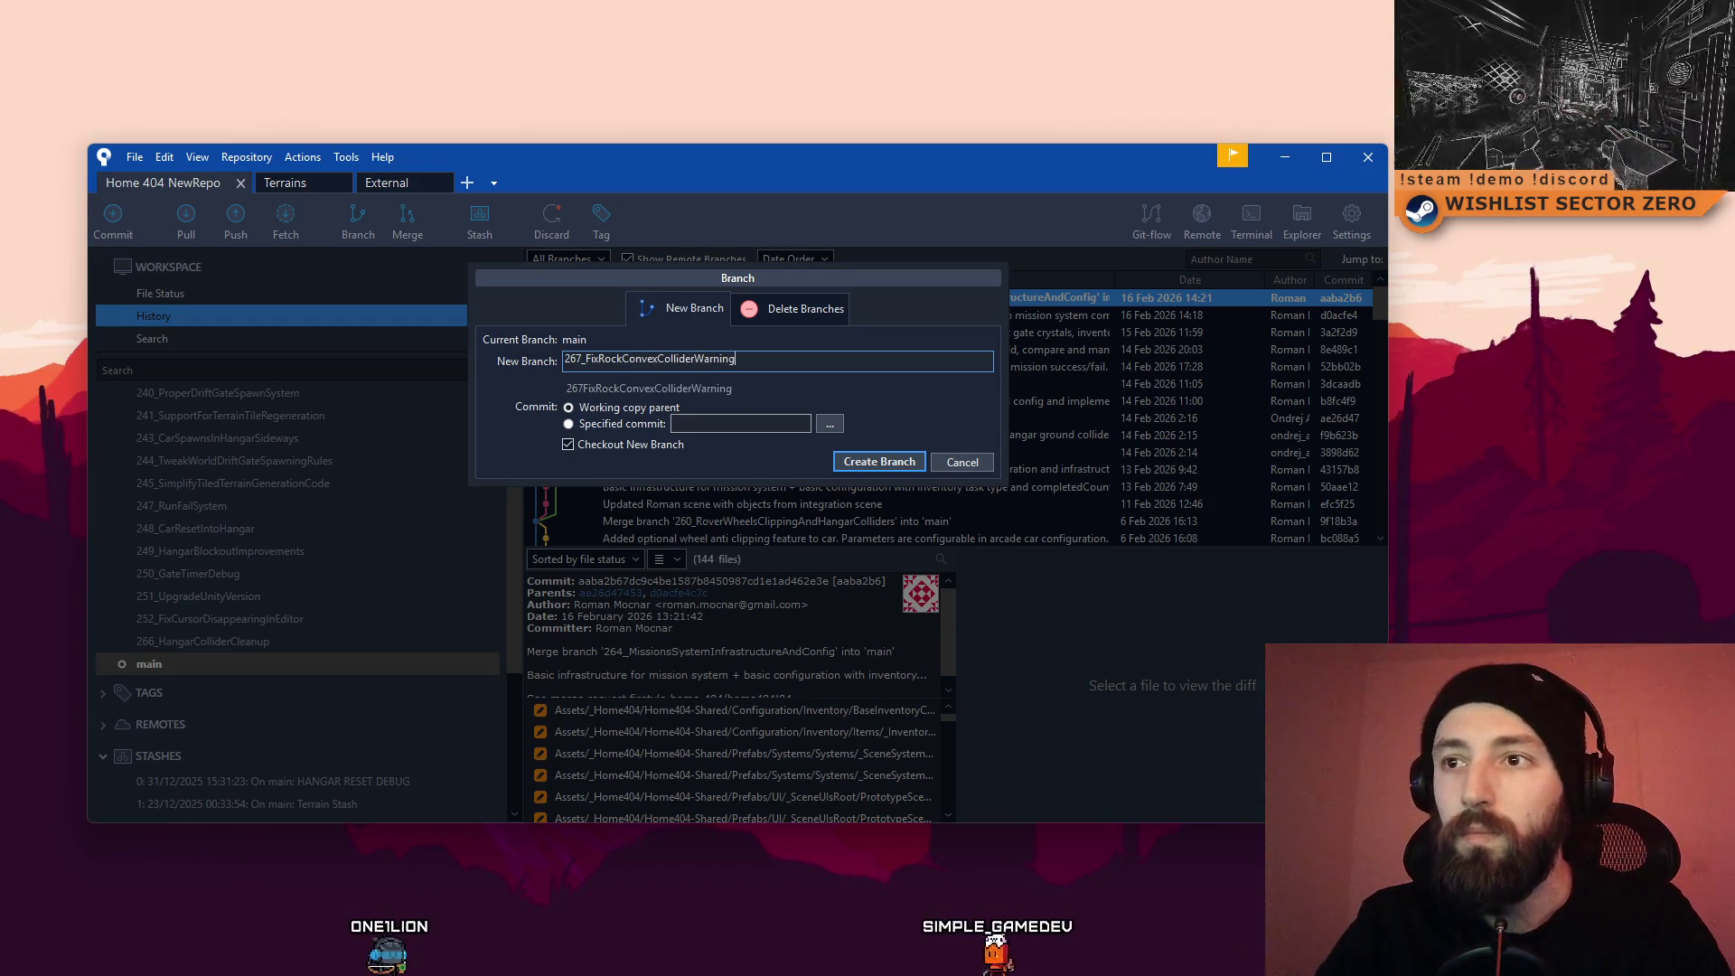
{"action": "left_click", "coordinate": [889, 463]}
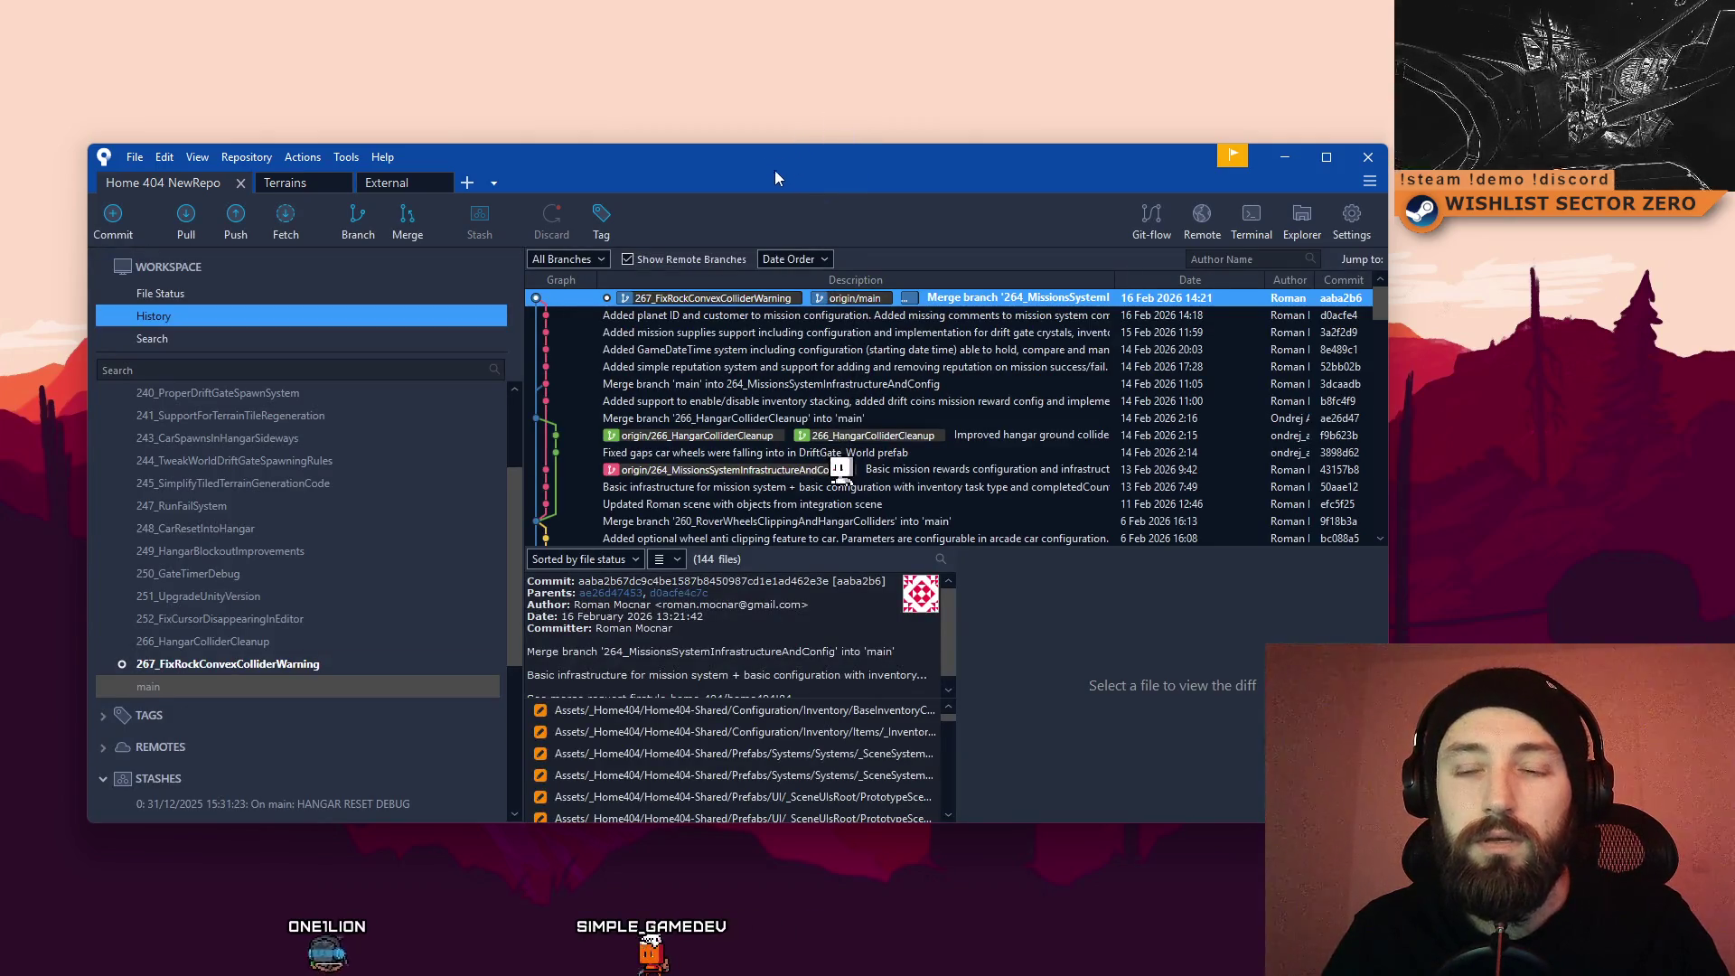
{"action": "scroll", "coordinate": [349, 522], "scroll_direction": "down", "scroll_amount": 3}
{"action": "scroll", "coordinate": [732, 424], "scroll_direction": "down", "scroll_amount": 1}
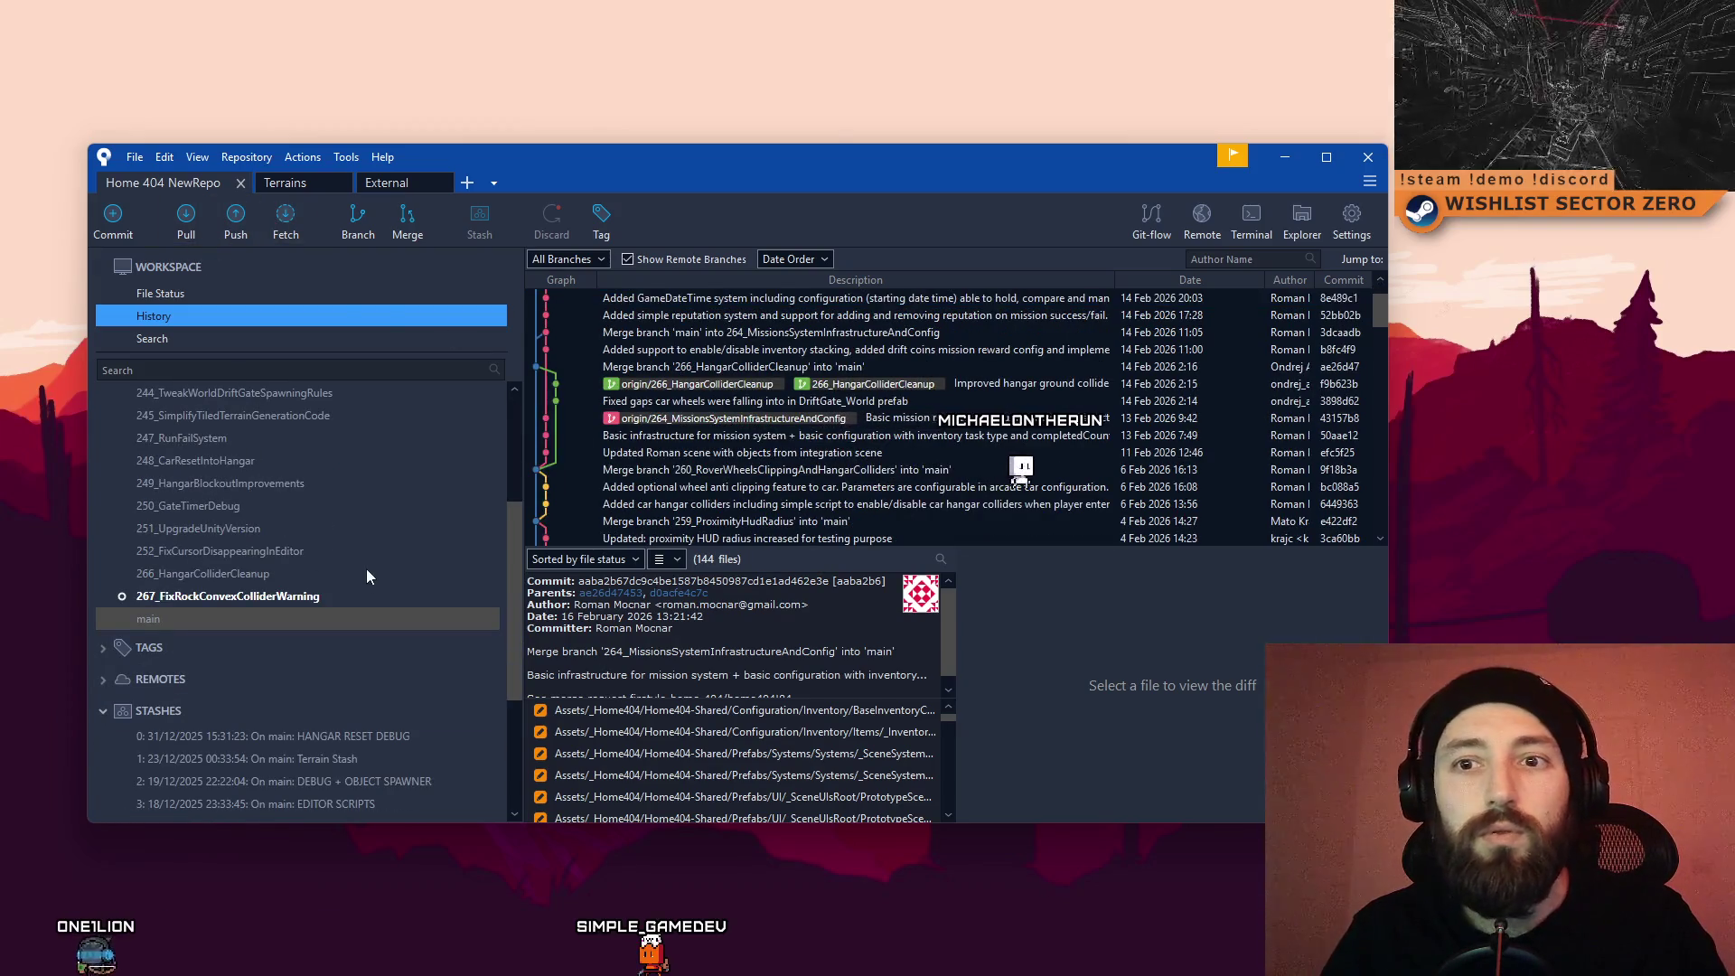
{"action": "left_click", "coordinate": [366, 595]}
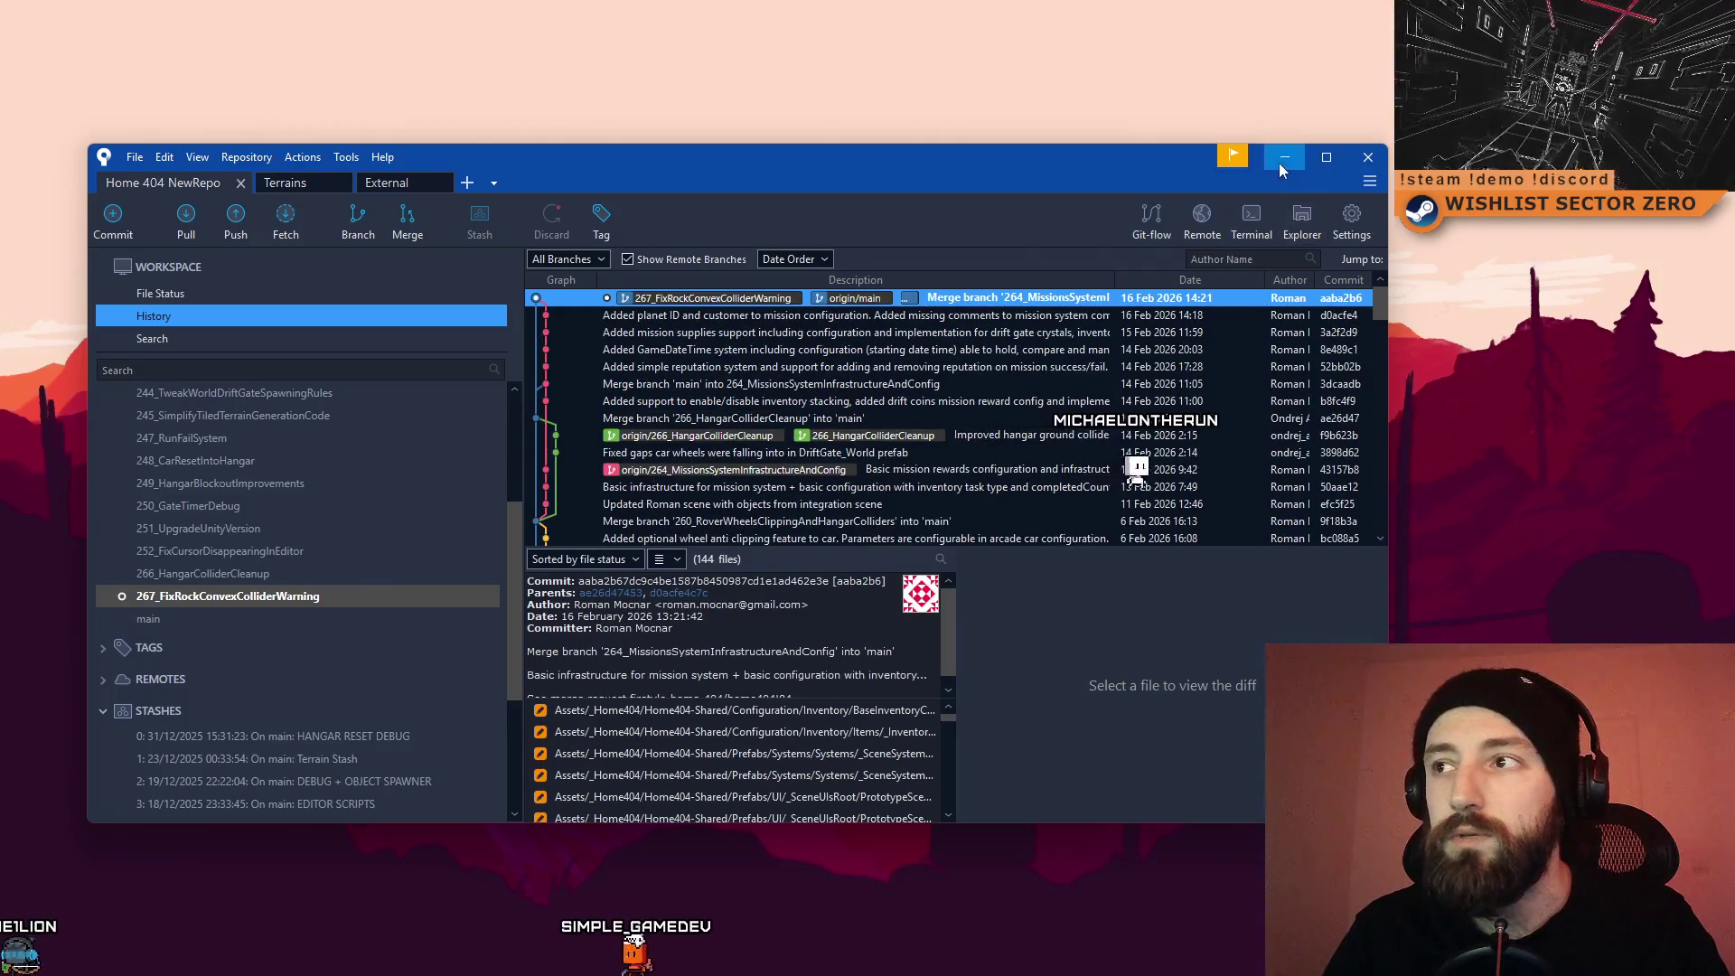
{"action": "left_click", "coordinate": [235, 218]}
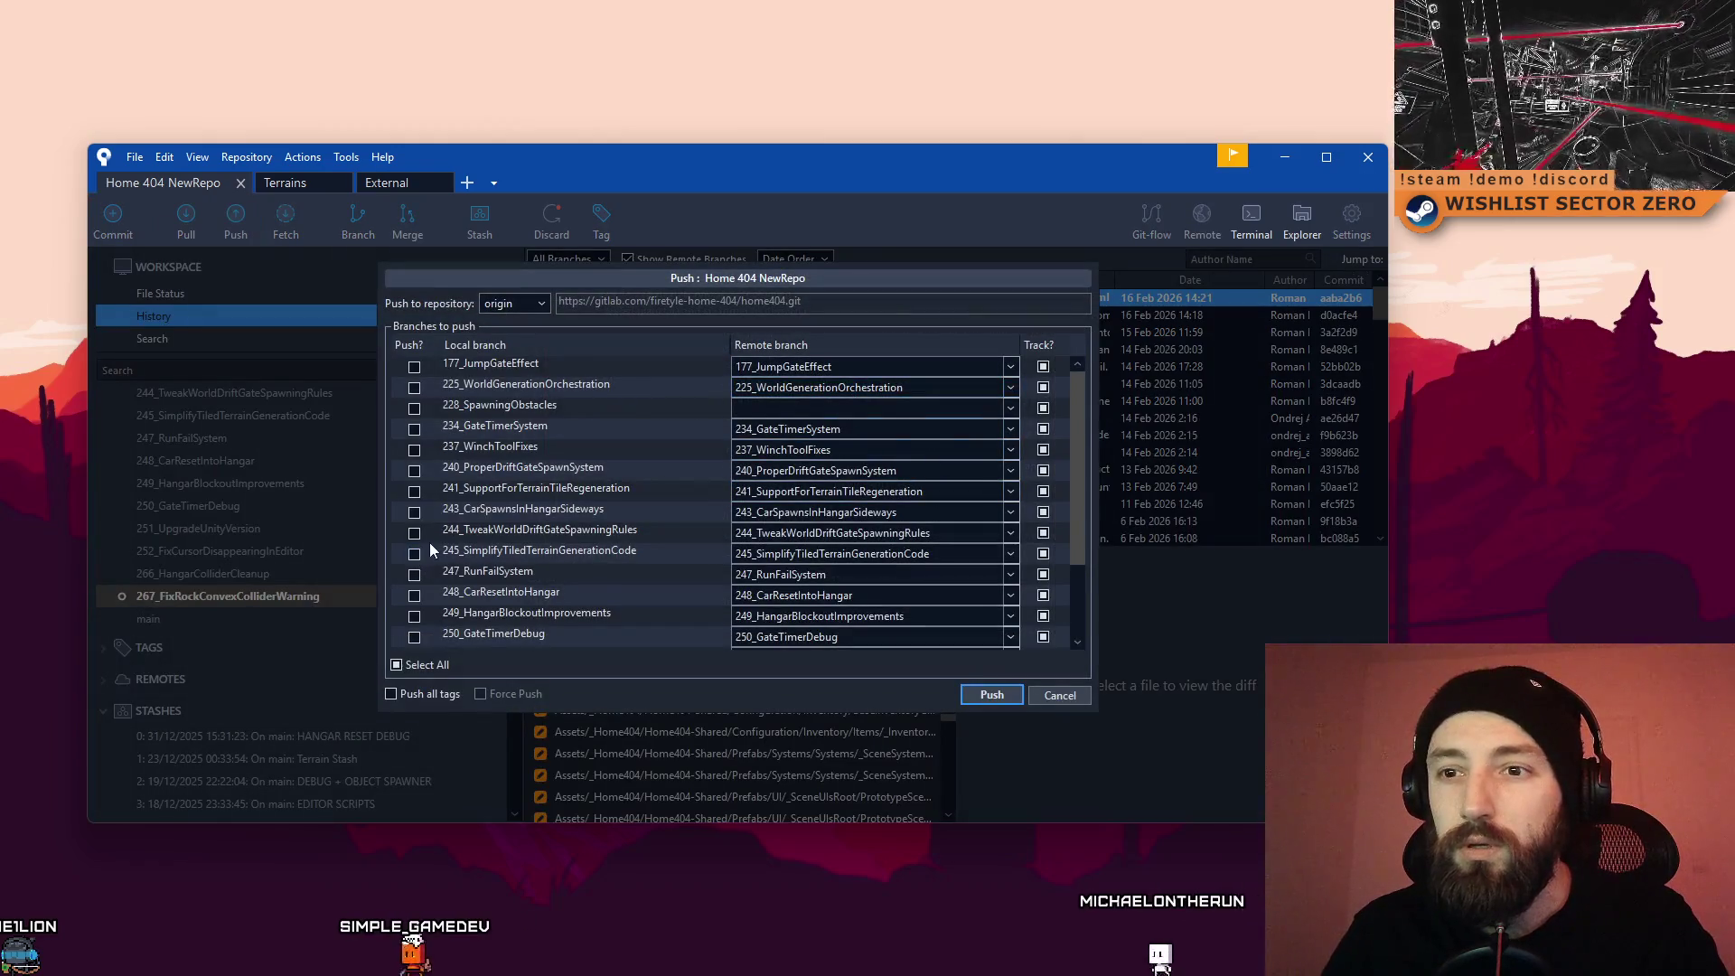
Step: Push 267_FixRockConvexColliderWarning together with main to the origin remote
{"action": "scroll", "coordinate": [426, 544], "scroll_direction": "down", "scroll_amount": 3}
{"action": "left_click", "coordinate": [415, 615]}
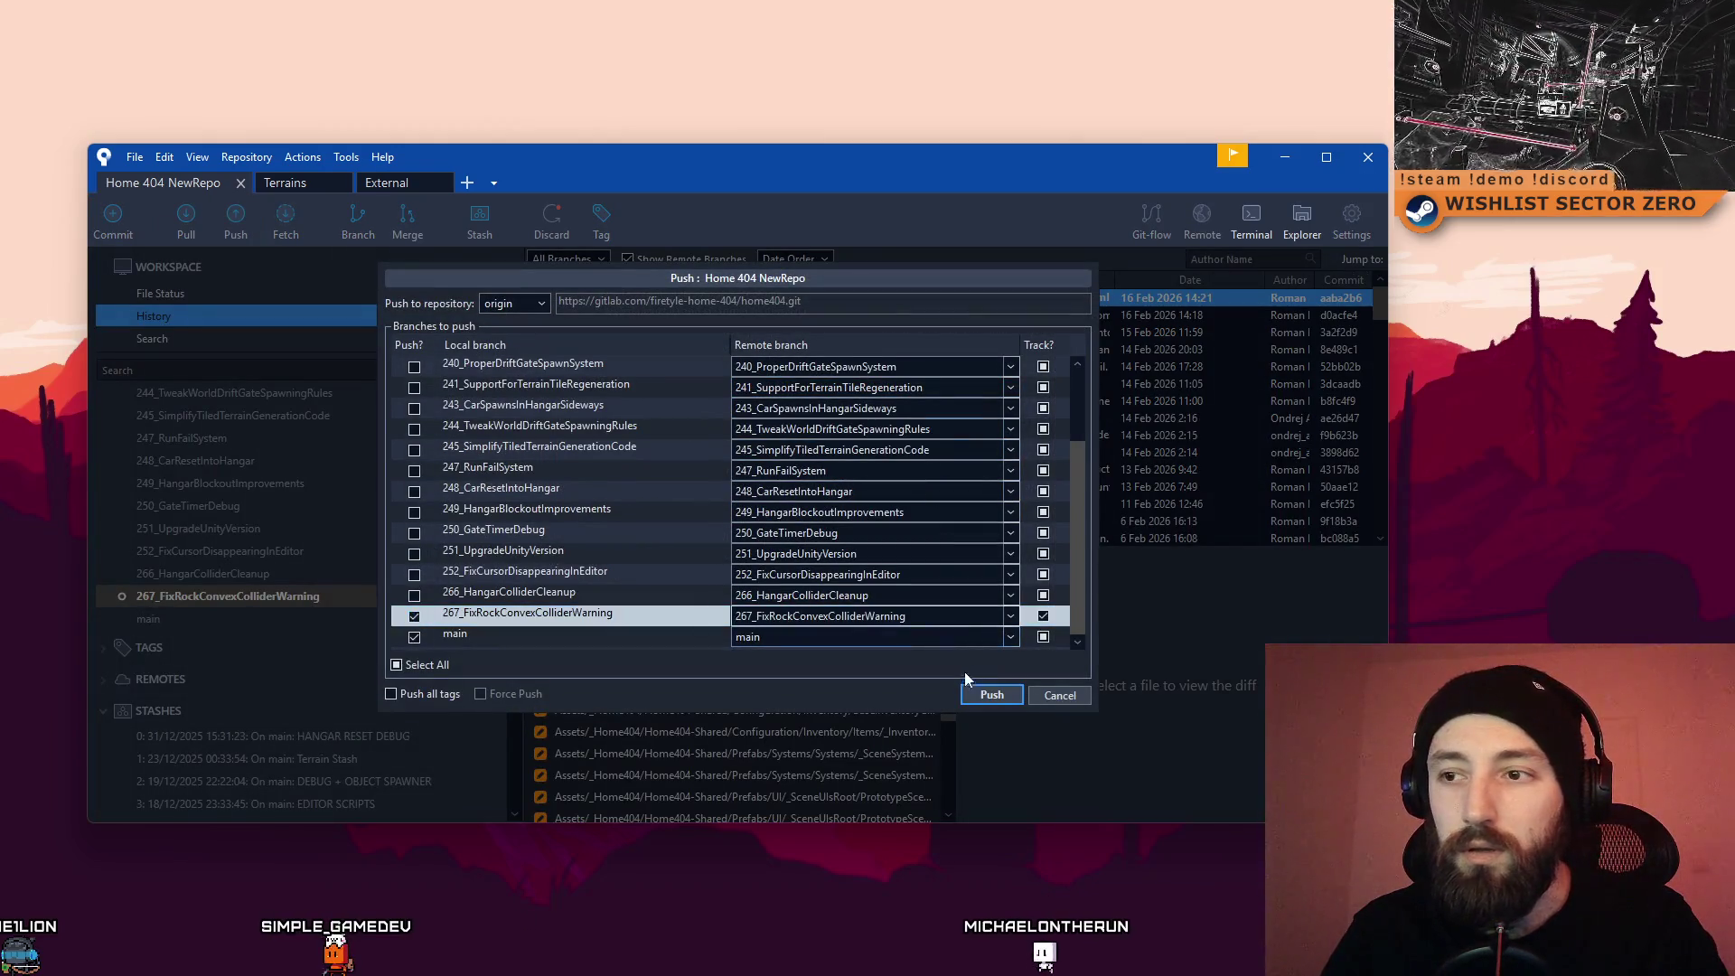
{"action": "left_click", "coordinate": [985, 695]}
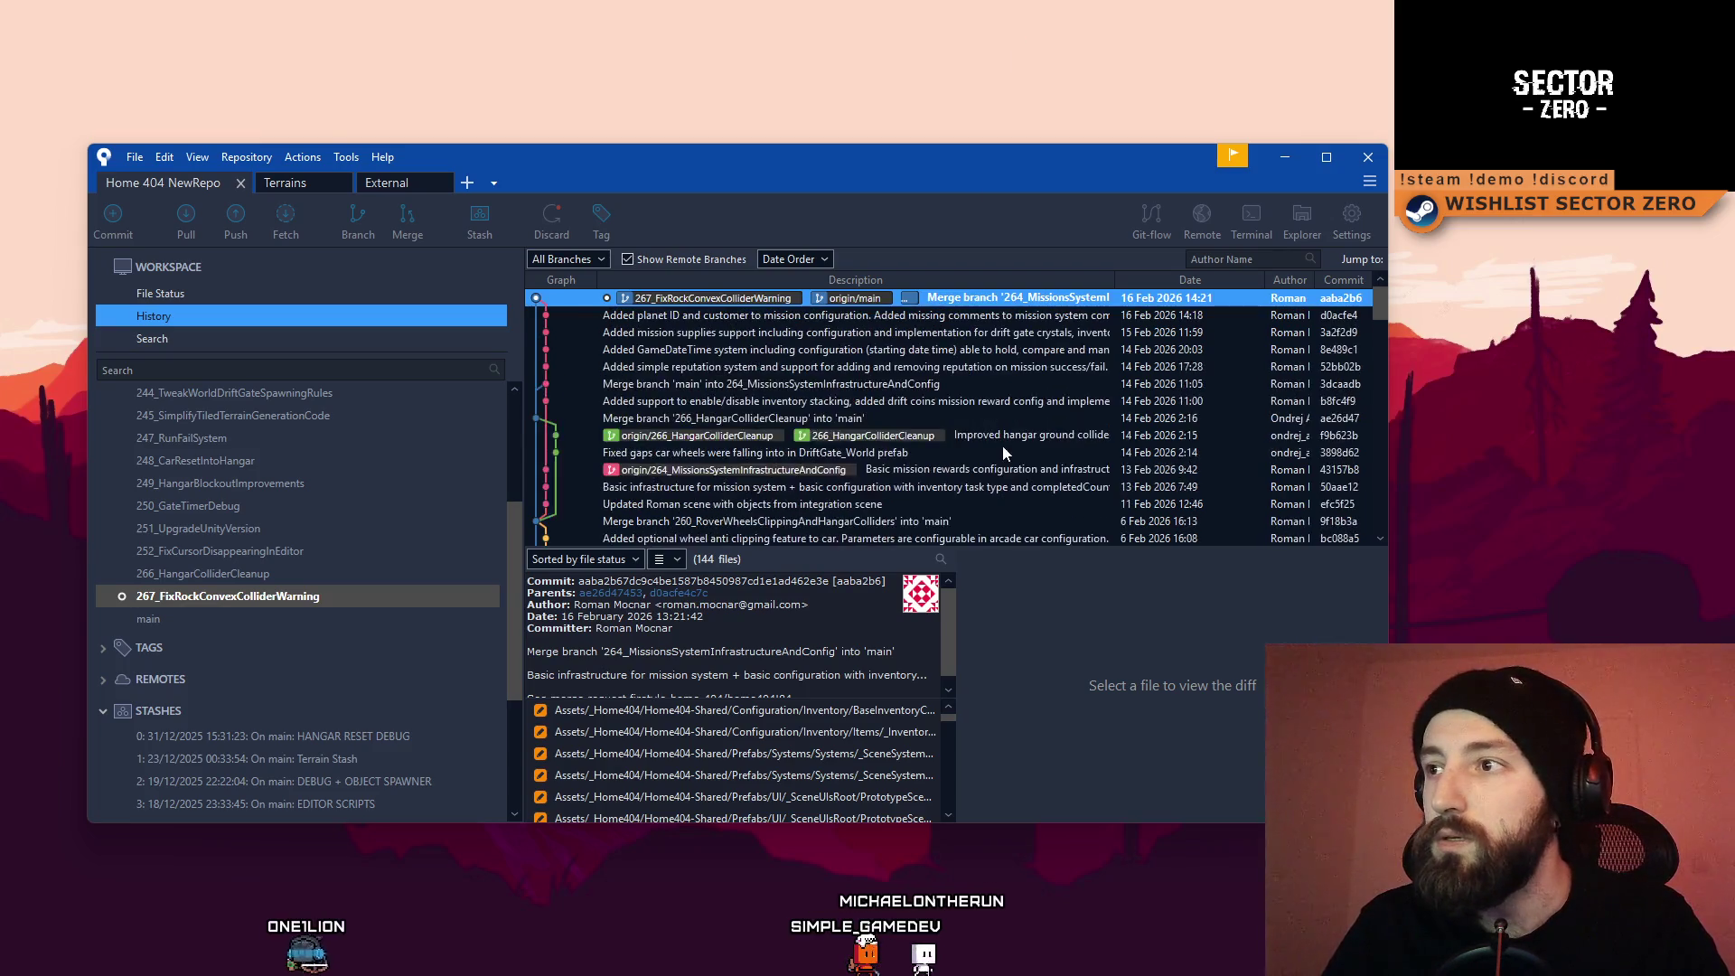
Step: Review the push result and close the Sourcetree repository window
{"action": "scroll", "coordinate": [1039, 356], "scroll_direction": "down", "scroll_amount": 1}
{"action": "scroll", "coordinate": [1039, 356], "scroll_direction": "up", "scroll_amount": 1}
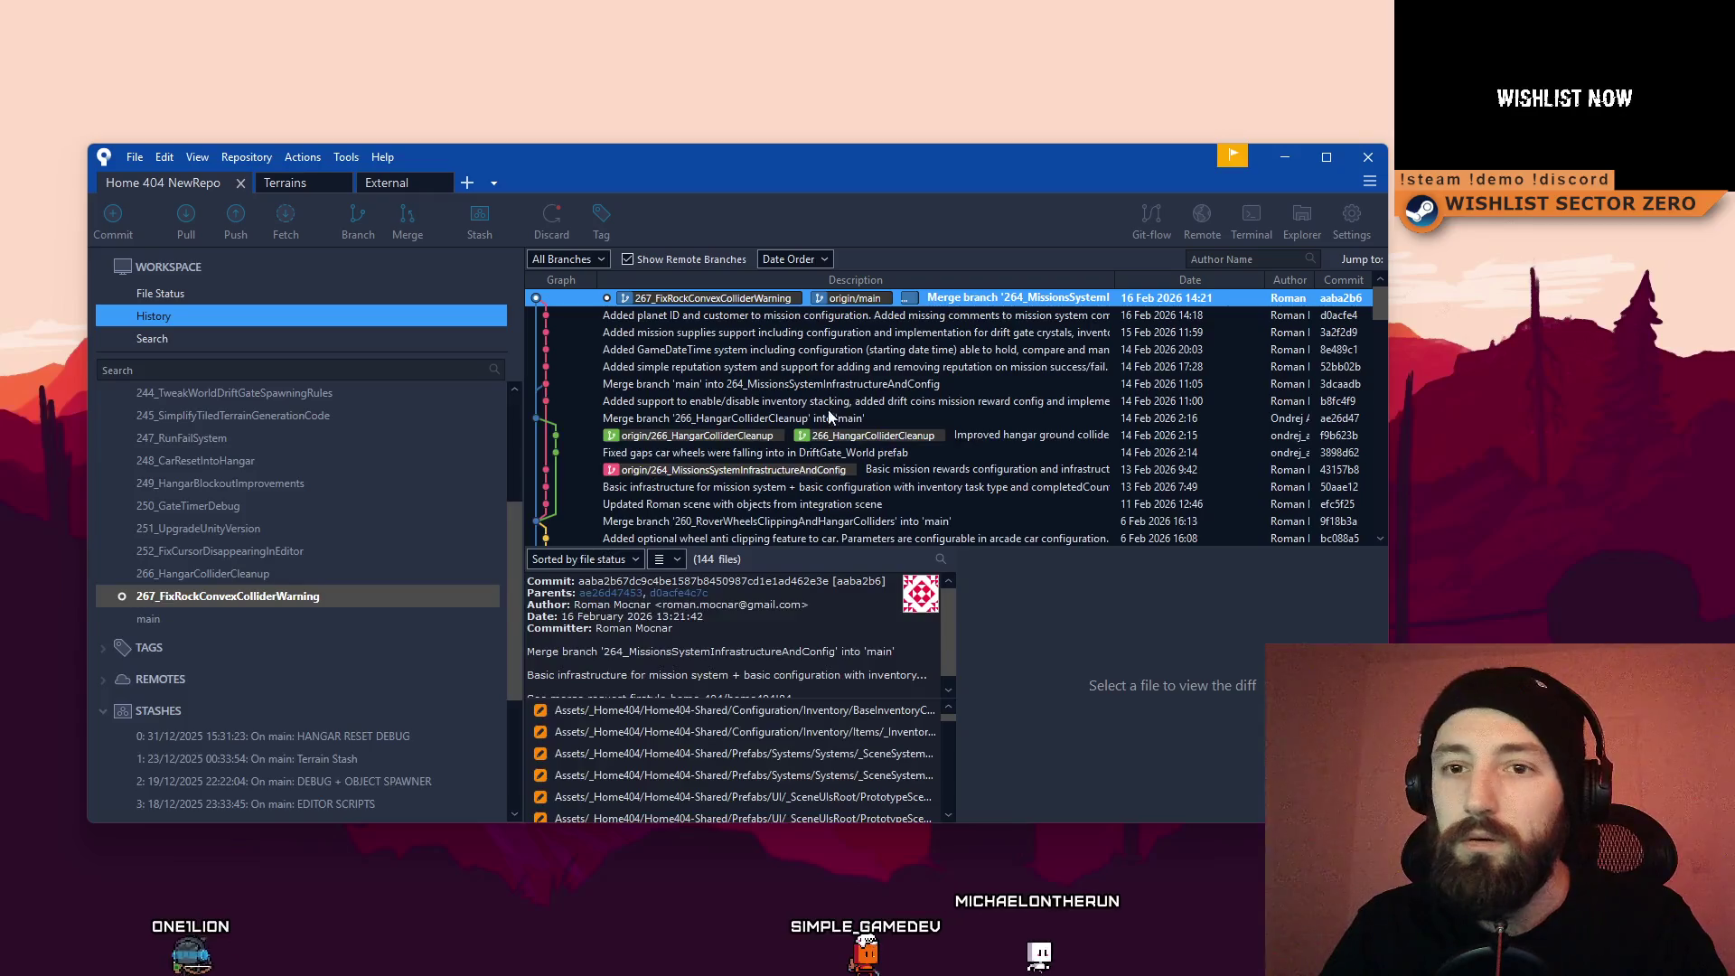
{"action": "scroll", "coordinate": [1039, 356], "scroll_direction": "down", "scroll_amount": 1}
{"action": "left_click", "coordinate": [1368, 157]}
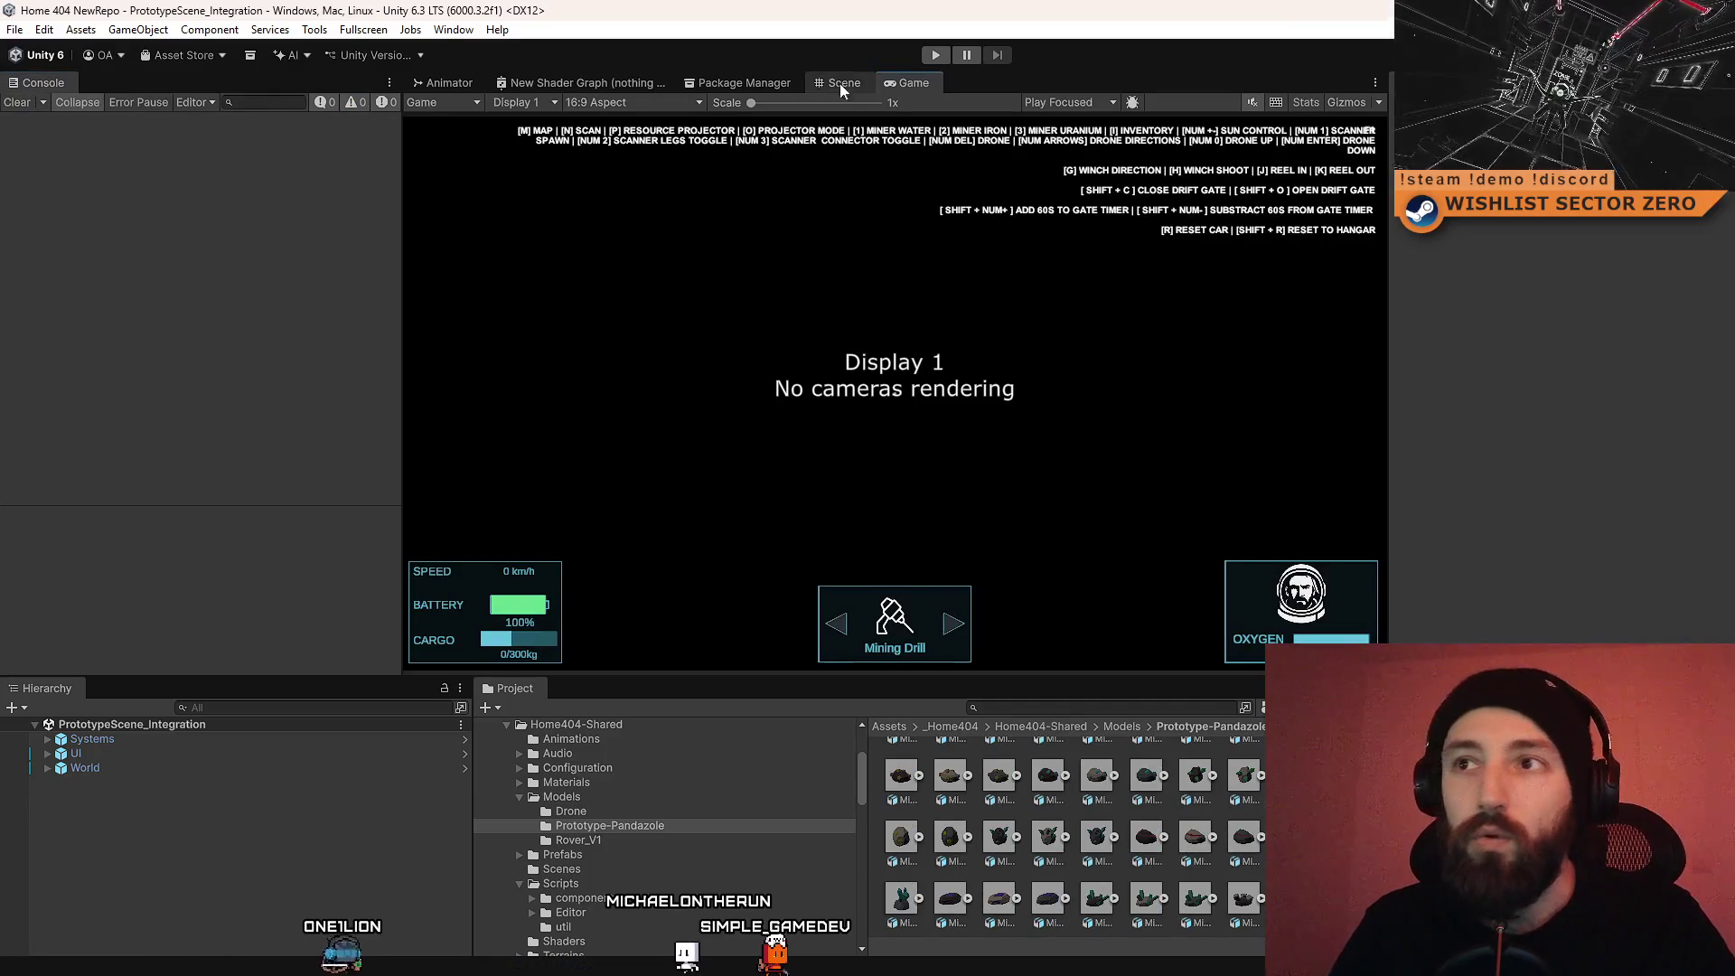
Step: Start Play mode in Unity to test the scene
{"action": "left_click", "coordinate": [933, 56]}
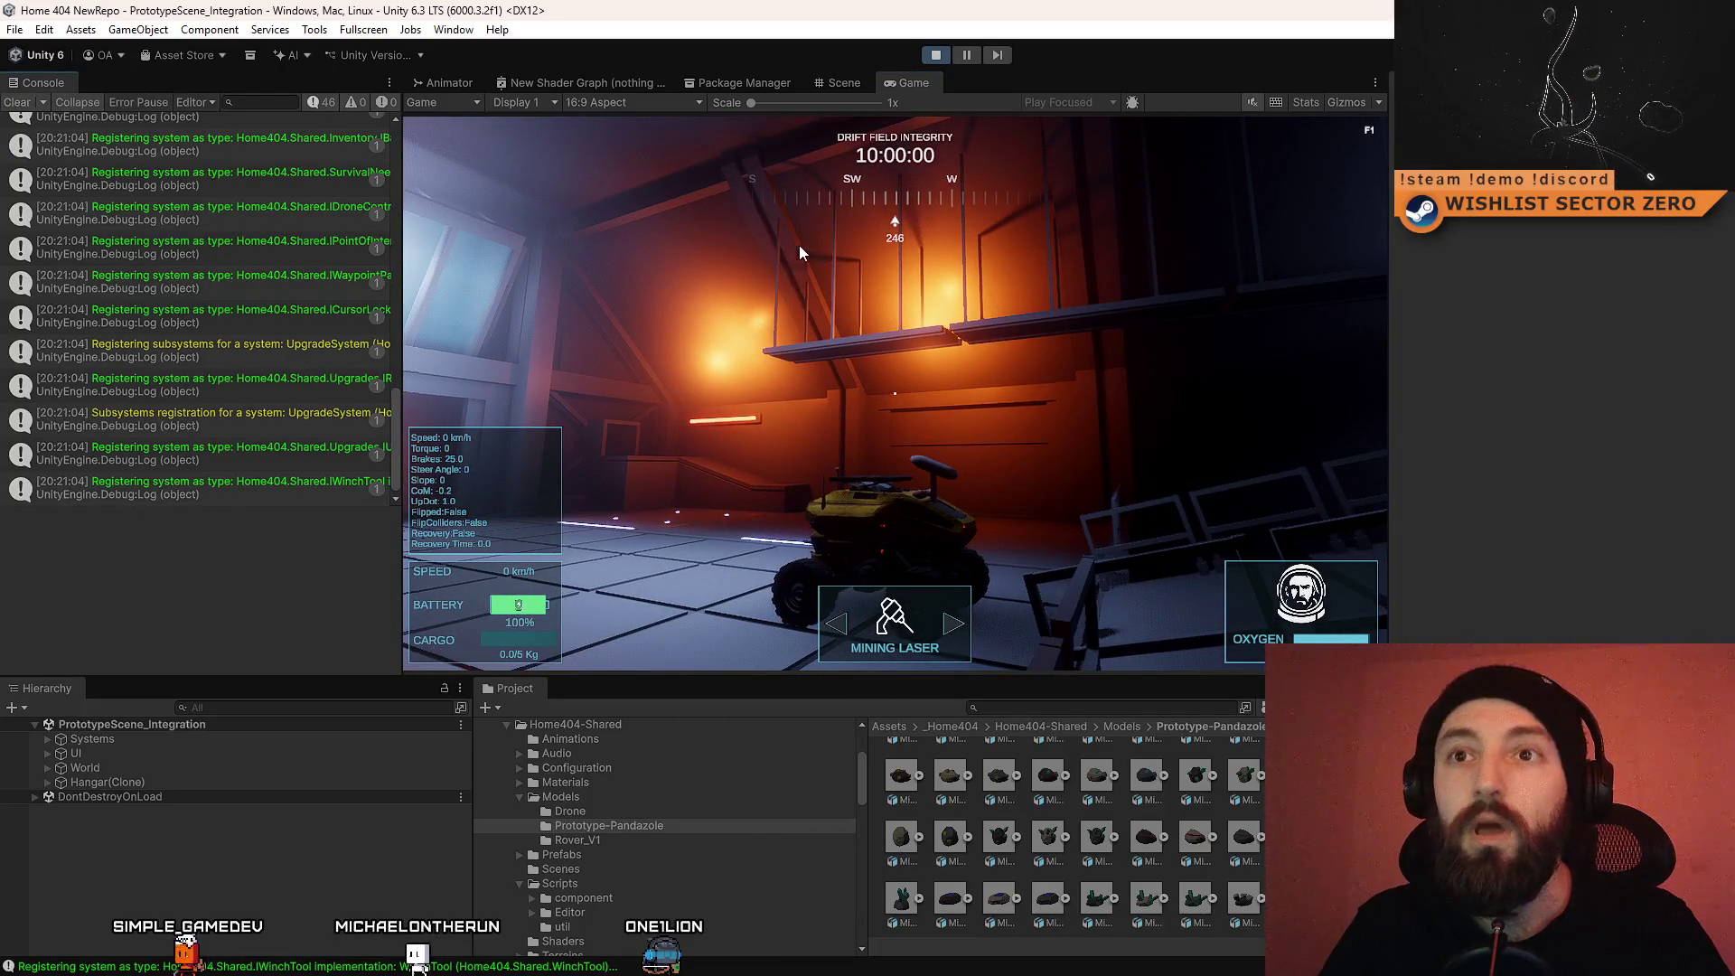
{"action": "left_click", "coordinate": [763, 307]}
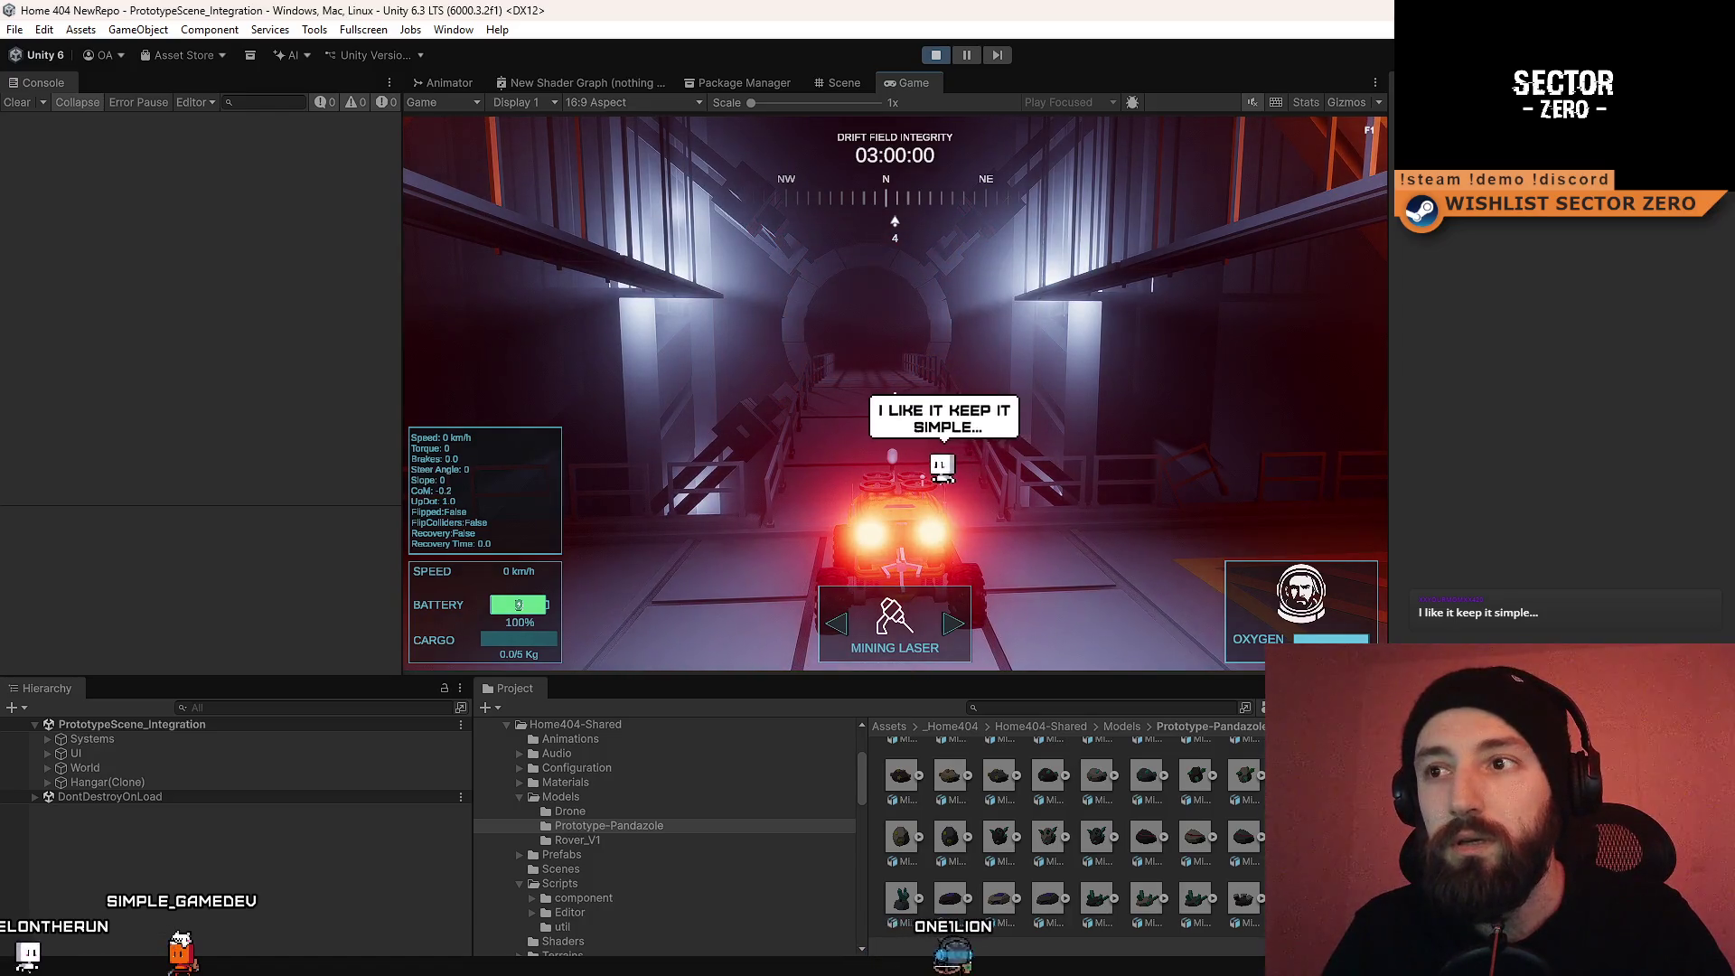
{"action": "key", "text": "Tab"}
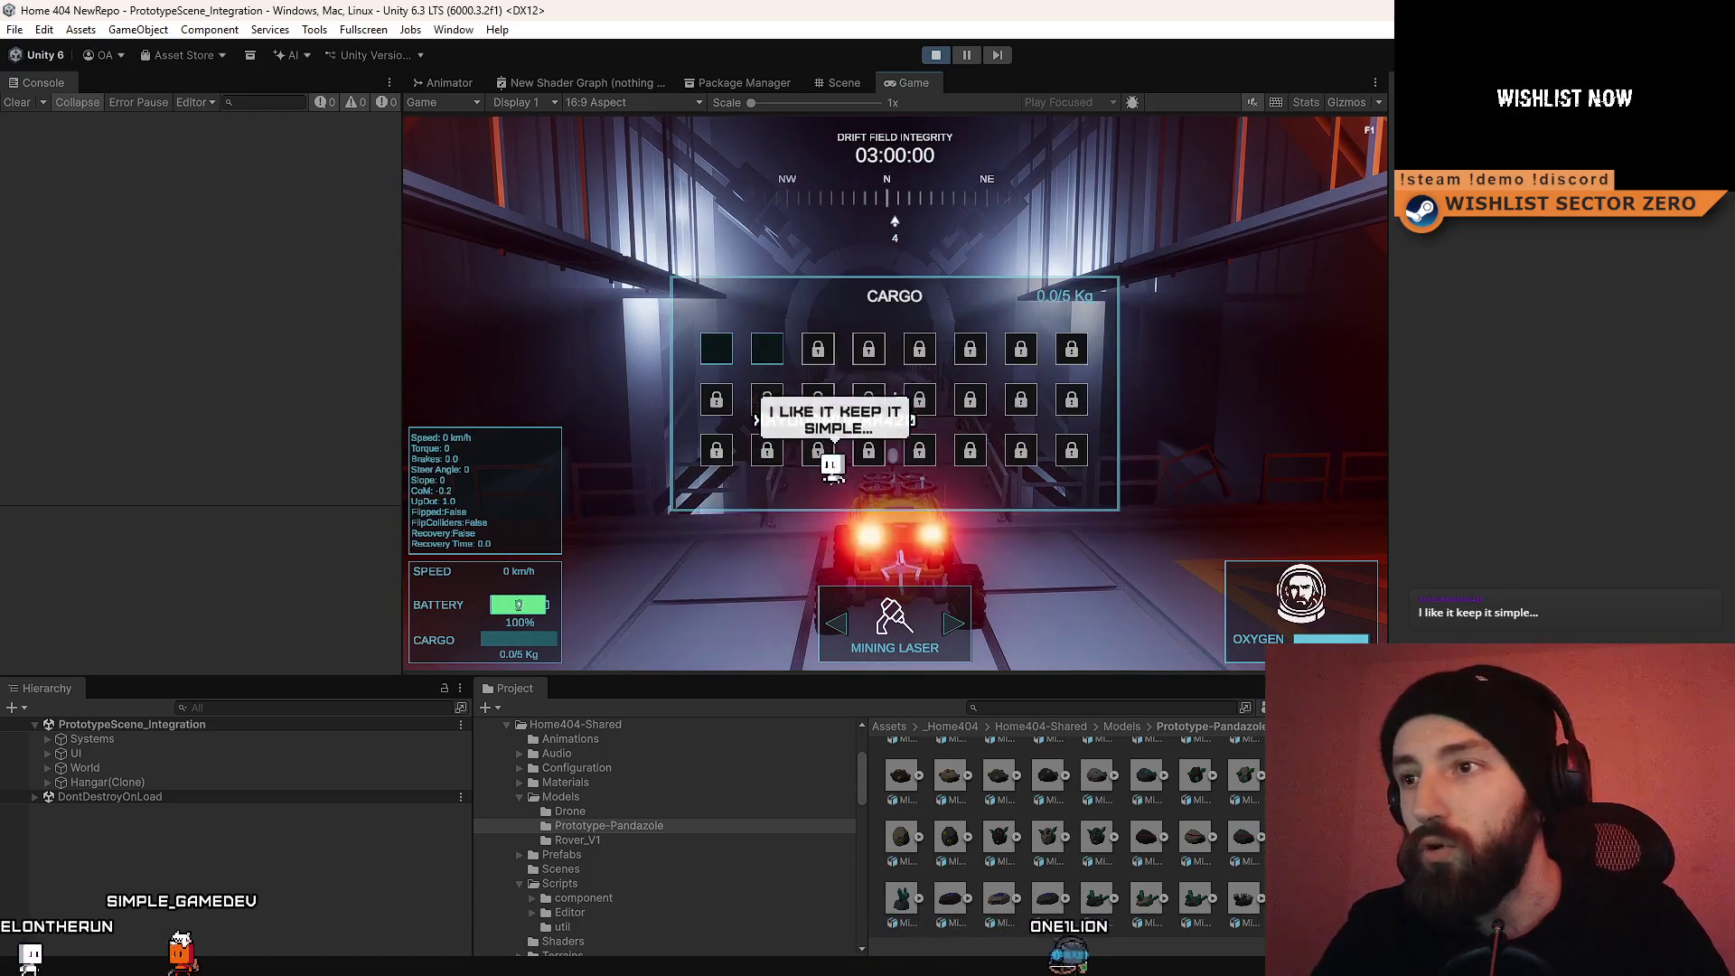
{"action": "key", "text": "Tab"}
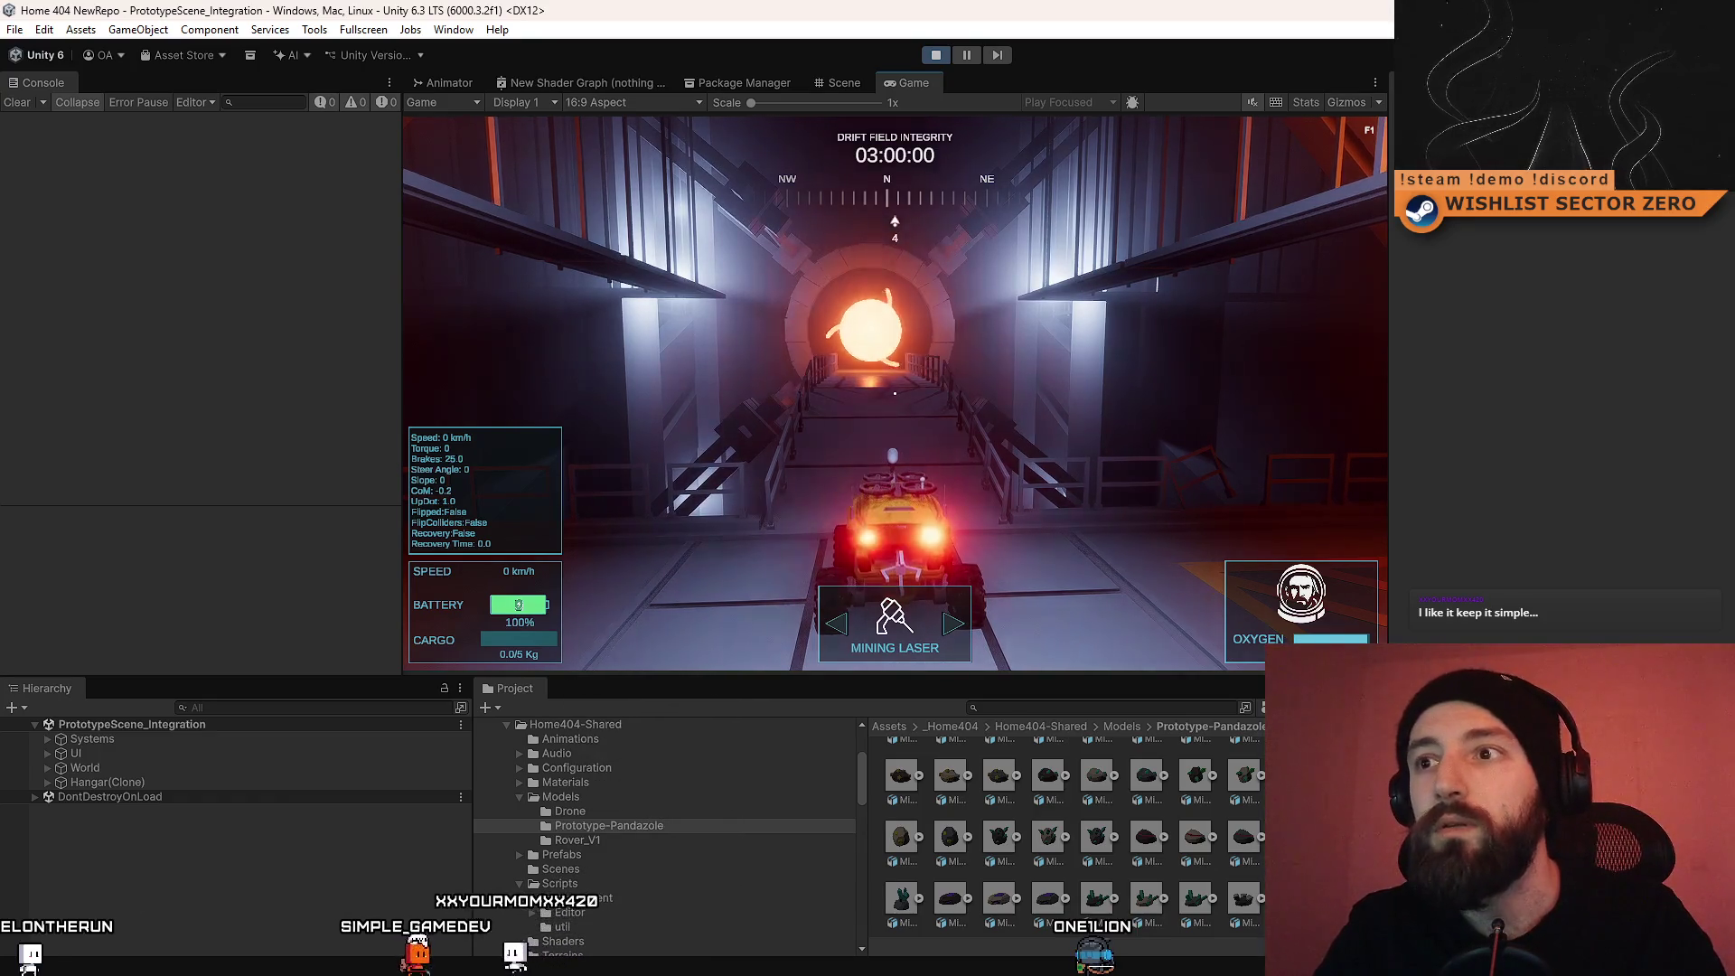
{"action": "left_click", "coordinate": [936, 55]}
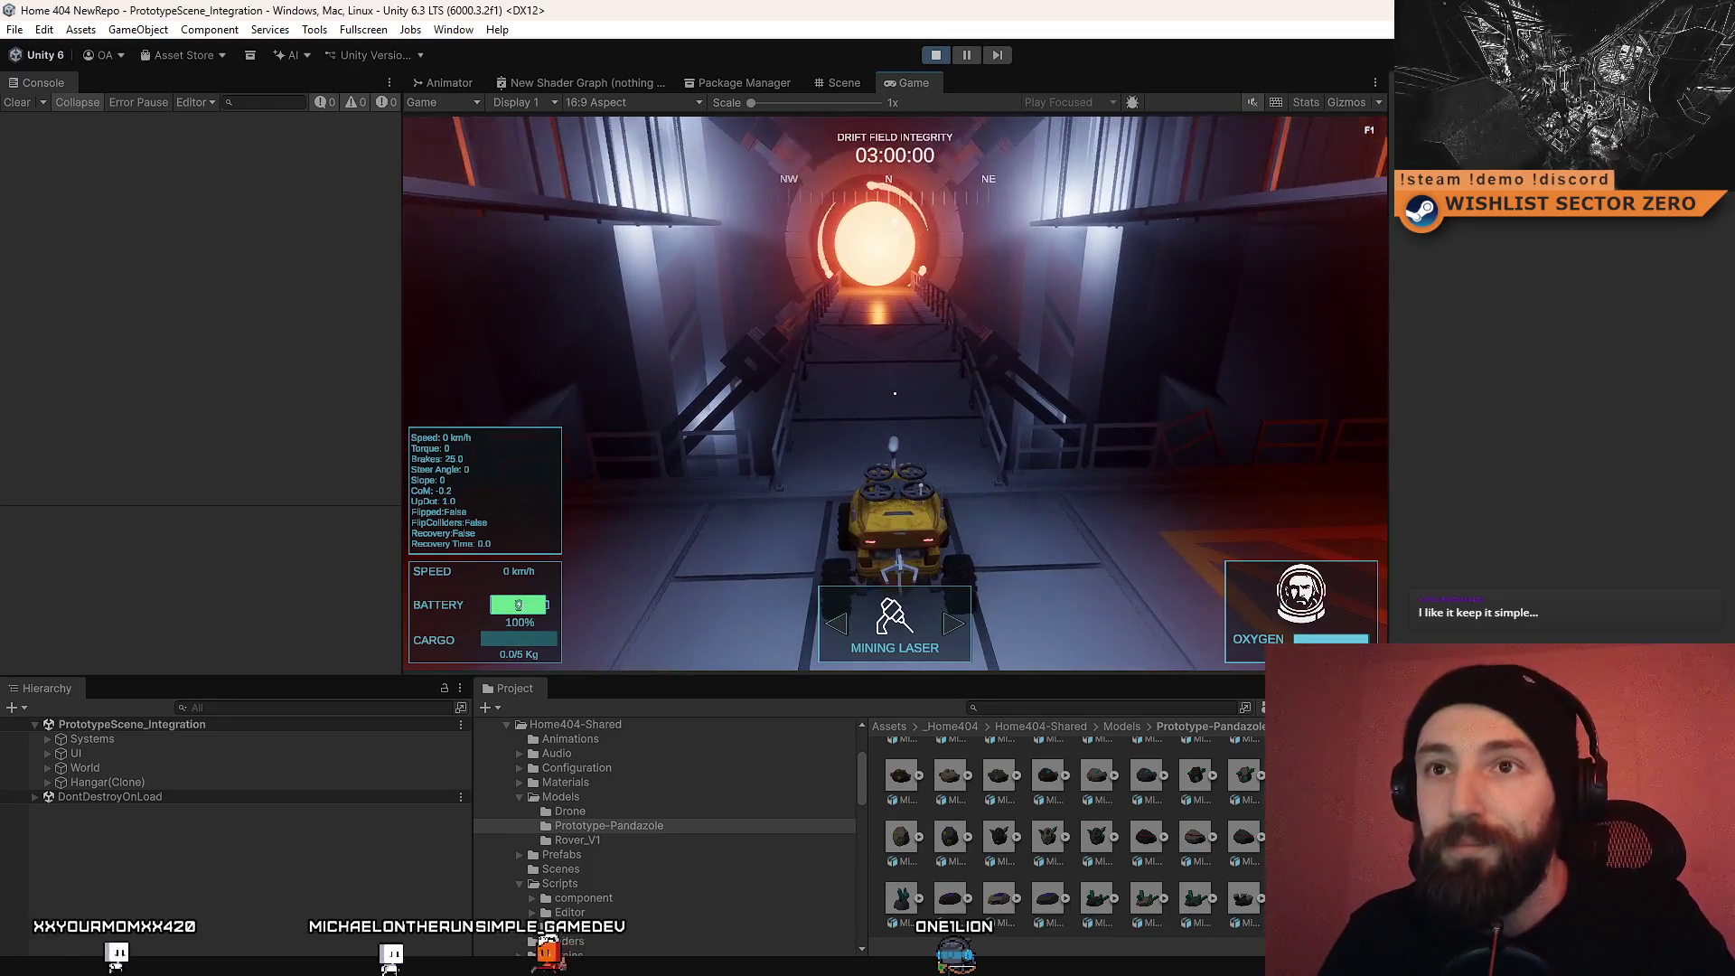
{"action": "key", "text": "w"}
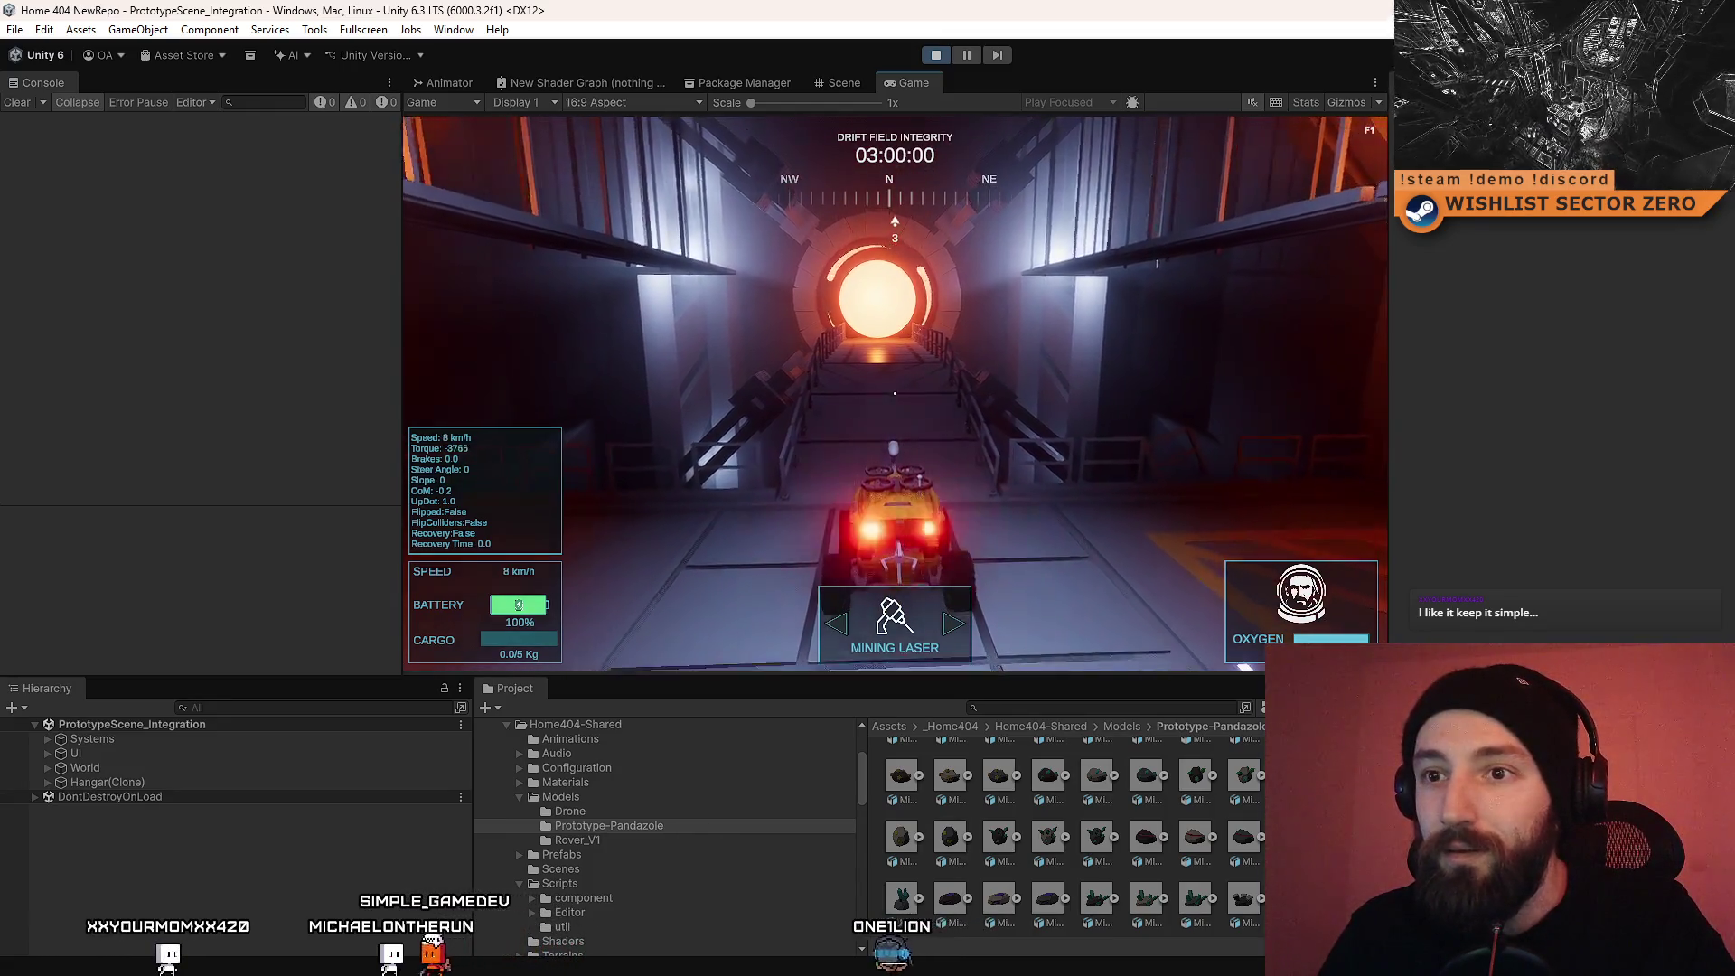
{"action": "key", "text": "w"}
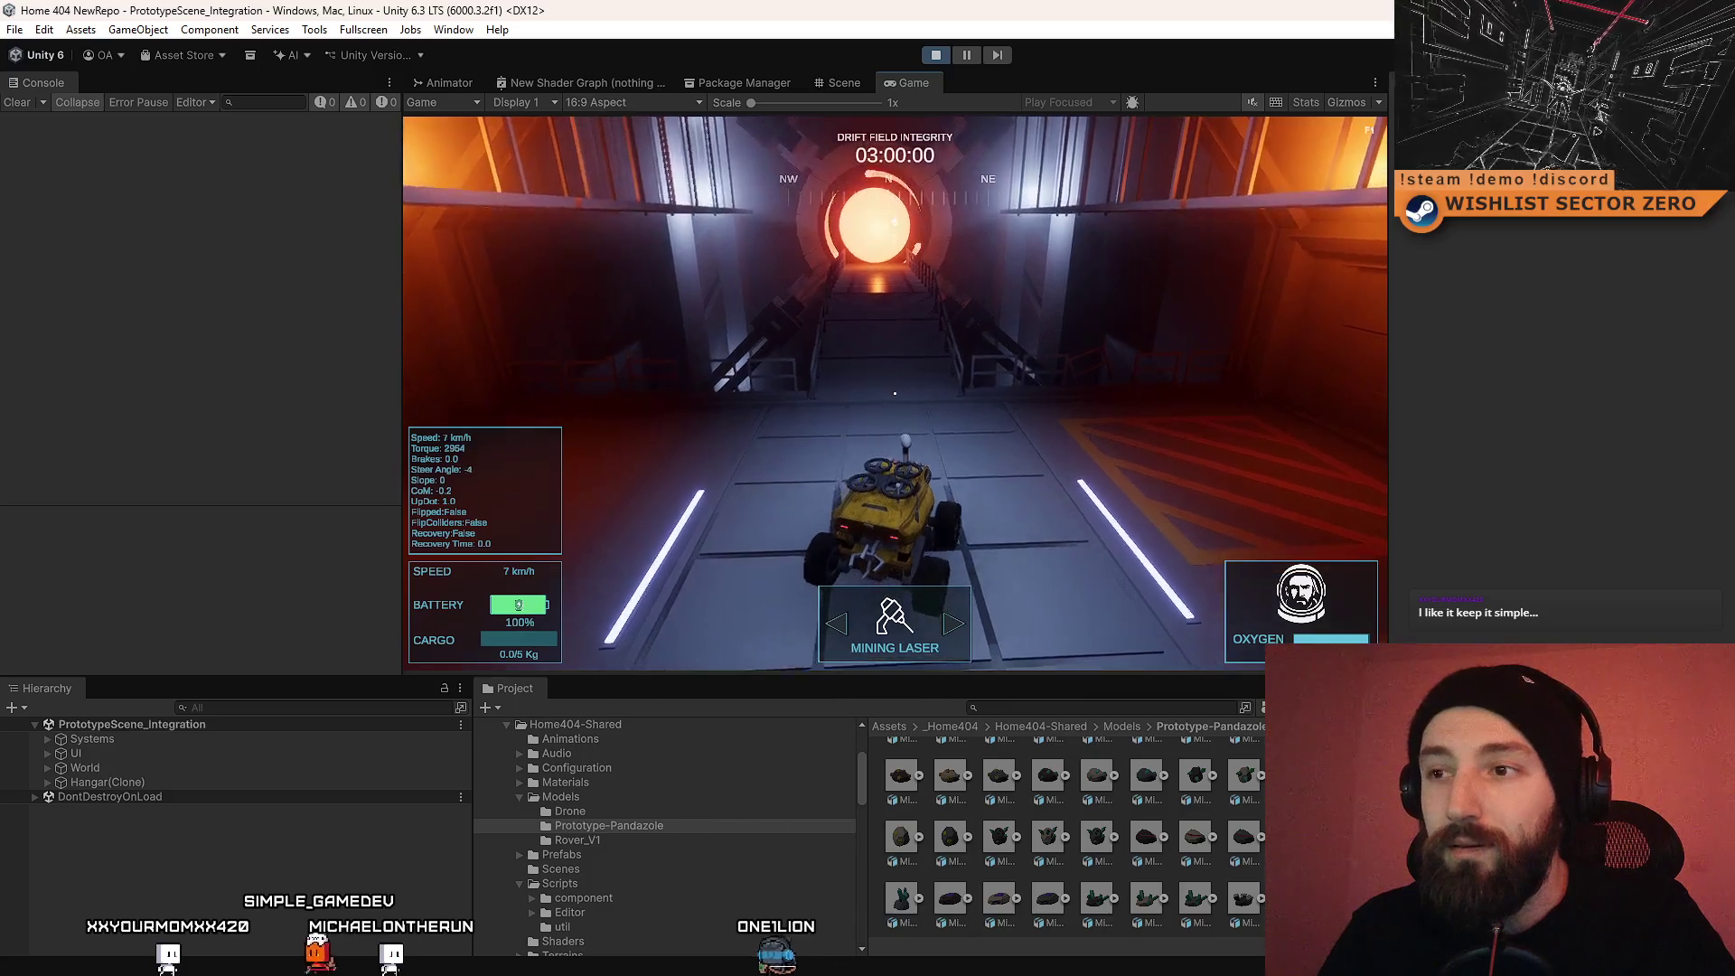
{"action": "key", "text": "Escape"}
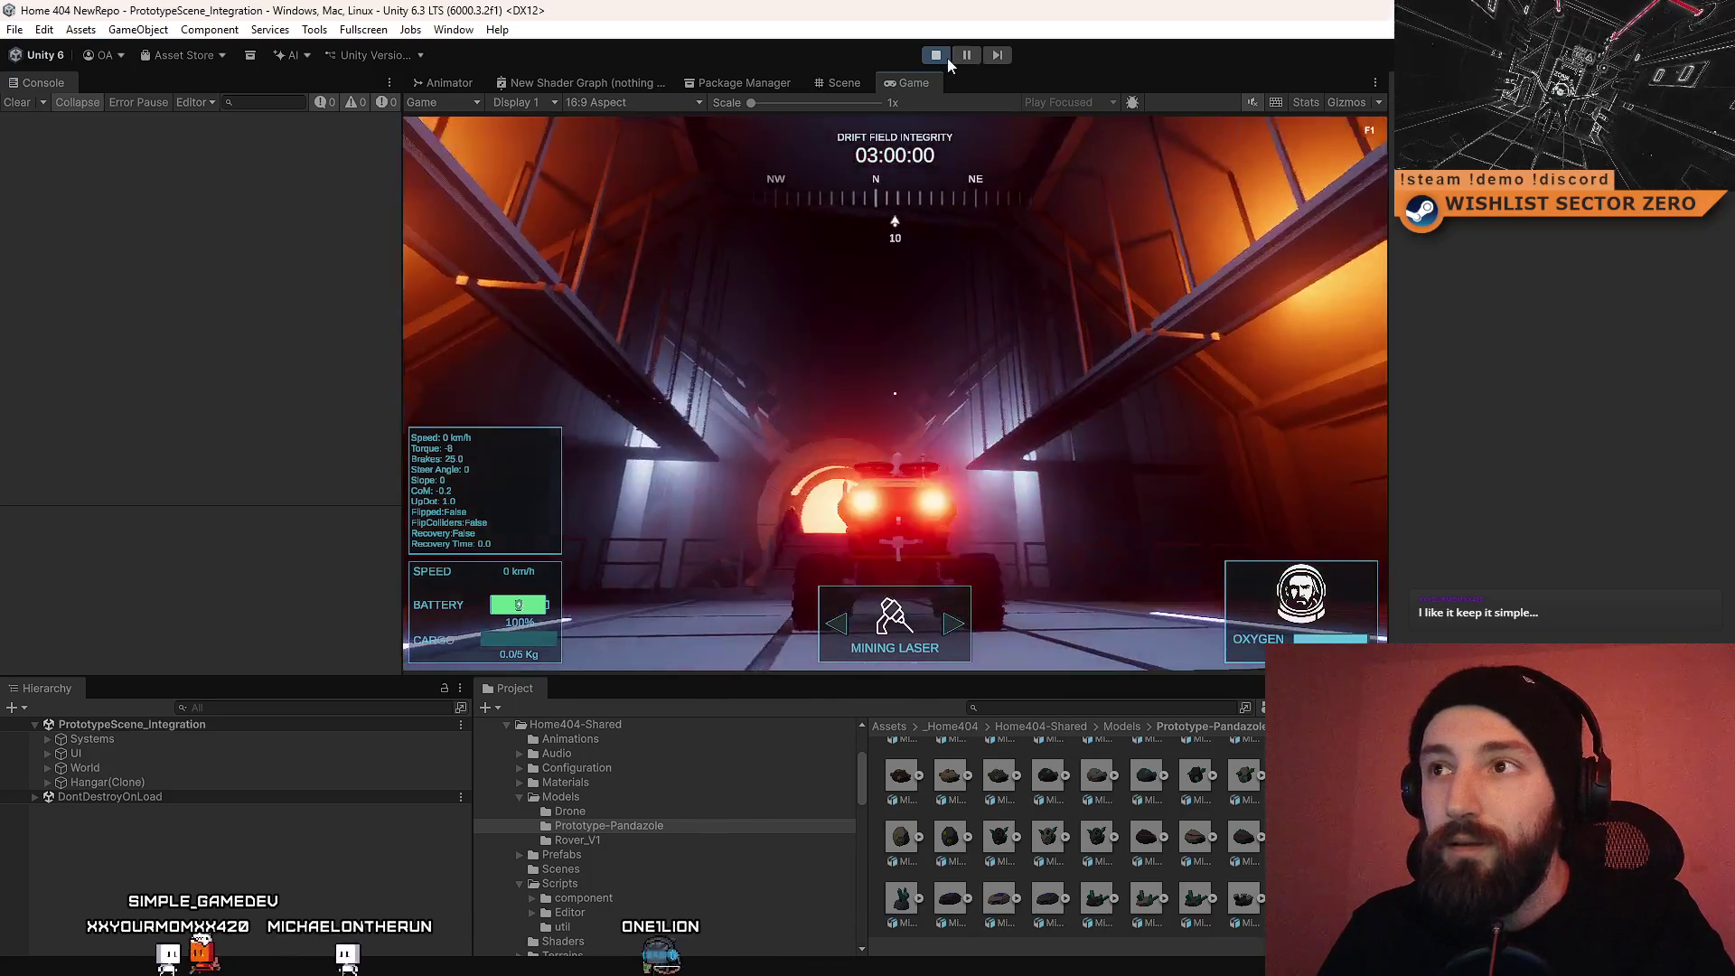
{"action": "left_click", "coordinate": [944, 57]}
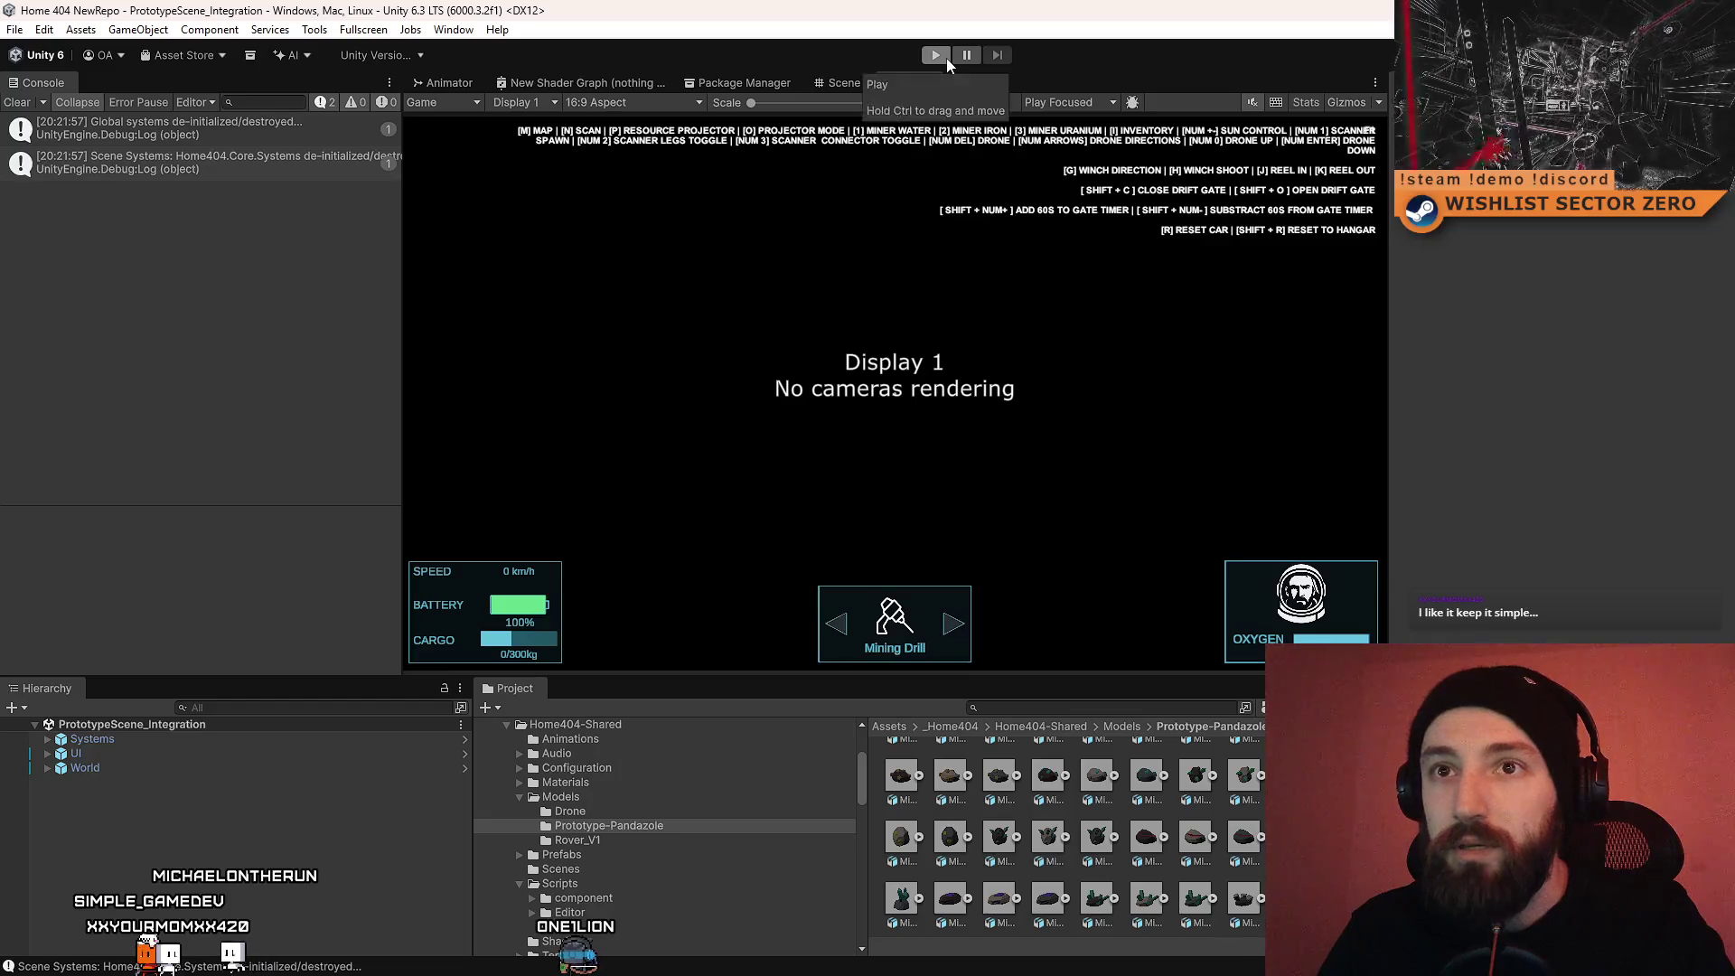
Step: Run the scene twice, turning the game camera to look around during the first run
{"action": "left_click", "coordinate": [946, 57]}
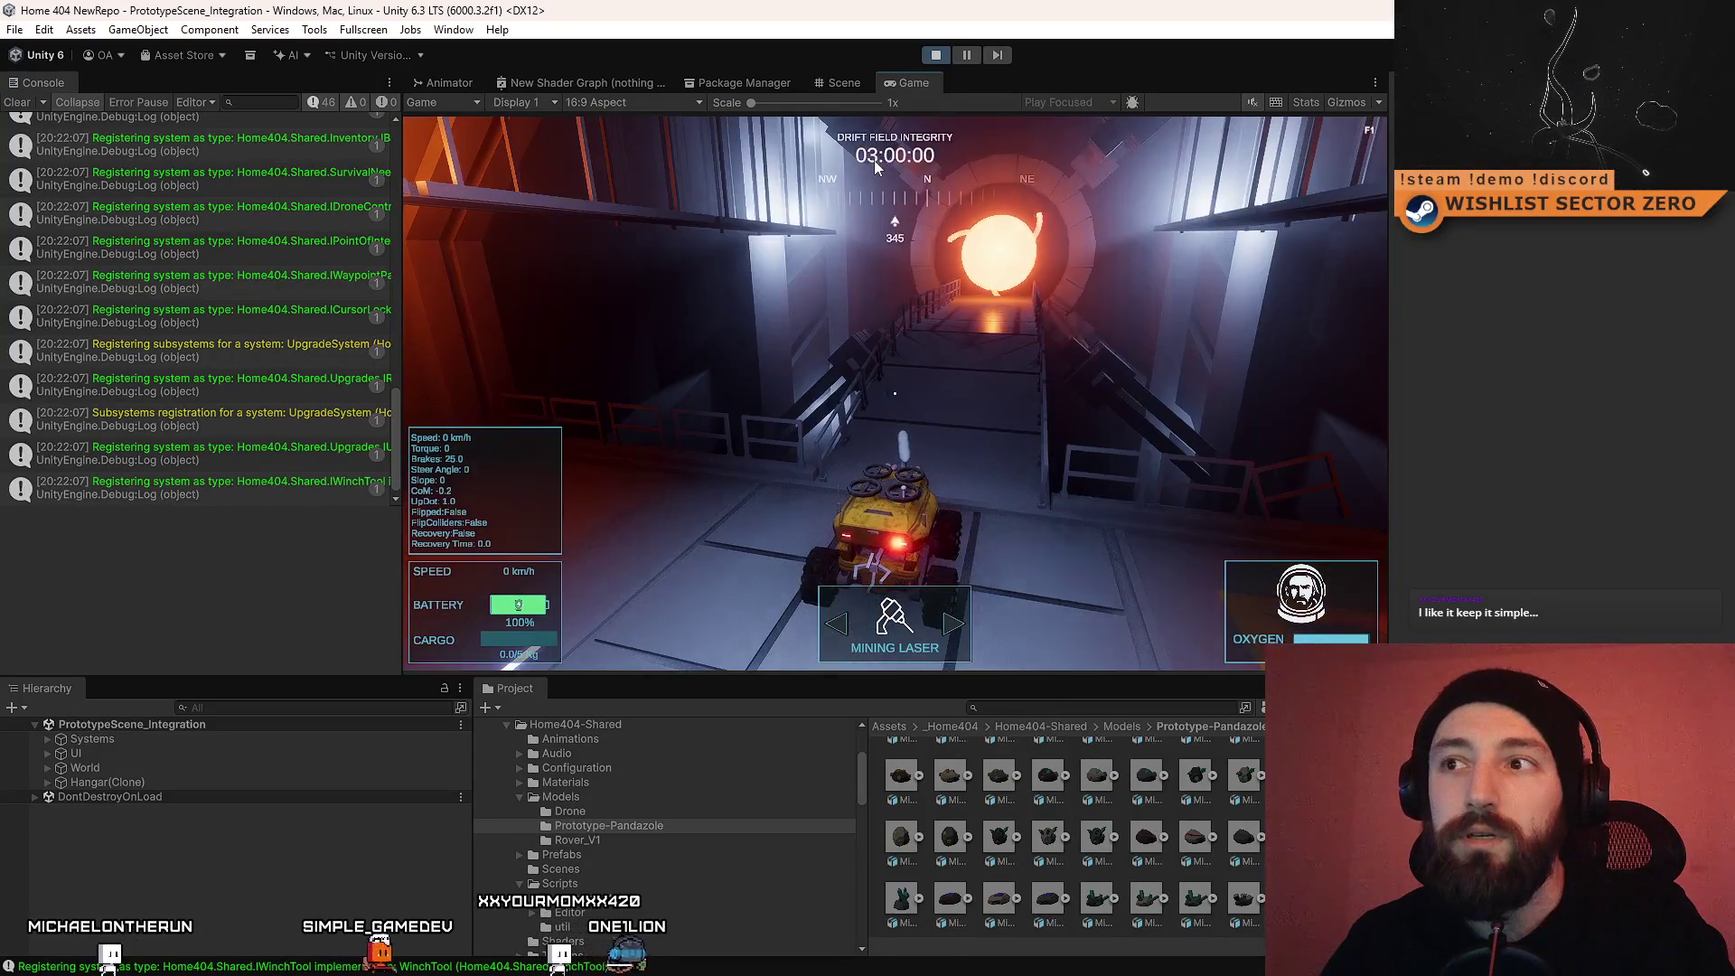
{"action": "left_click_drag", "start_coordinate": [396, 443], "coordinate": [402, 127]}
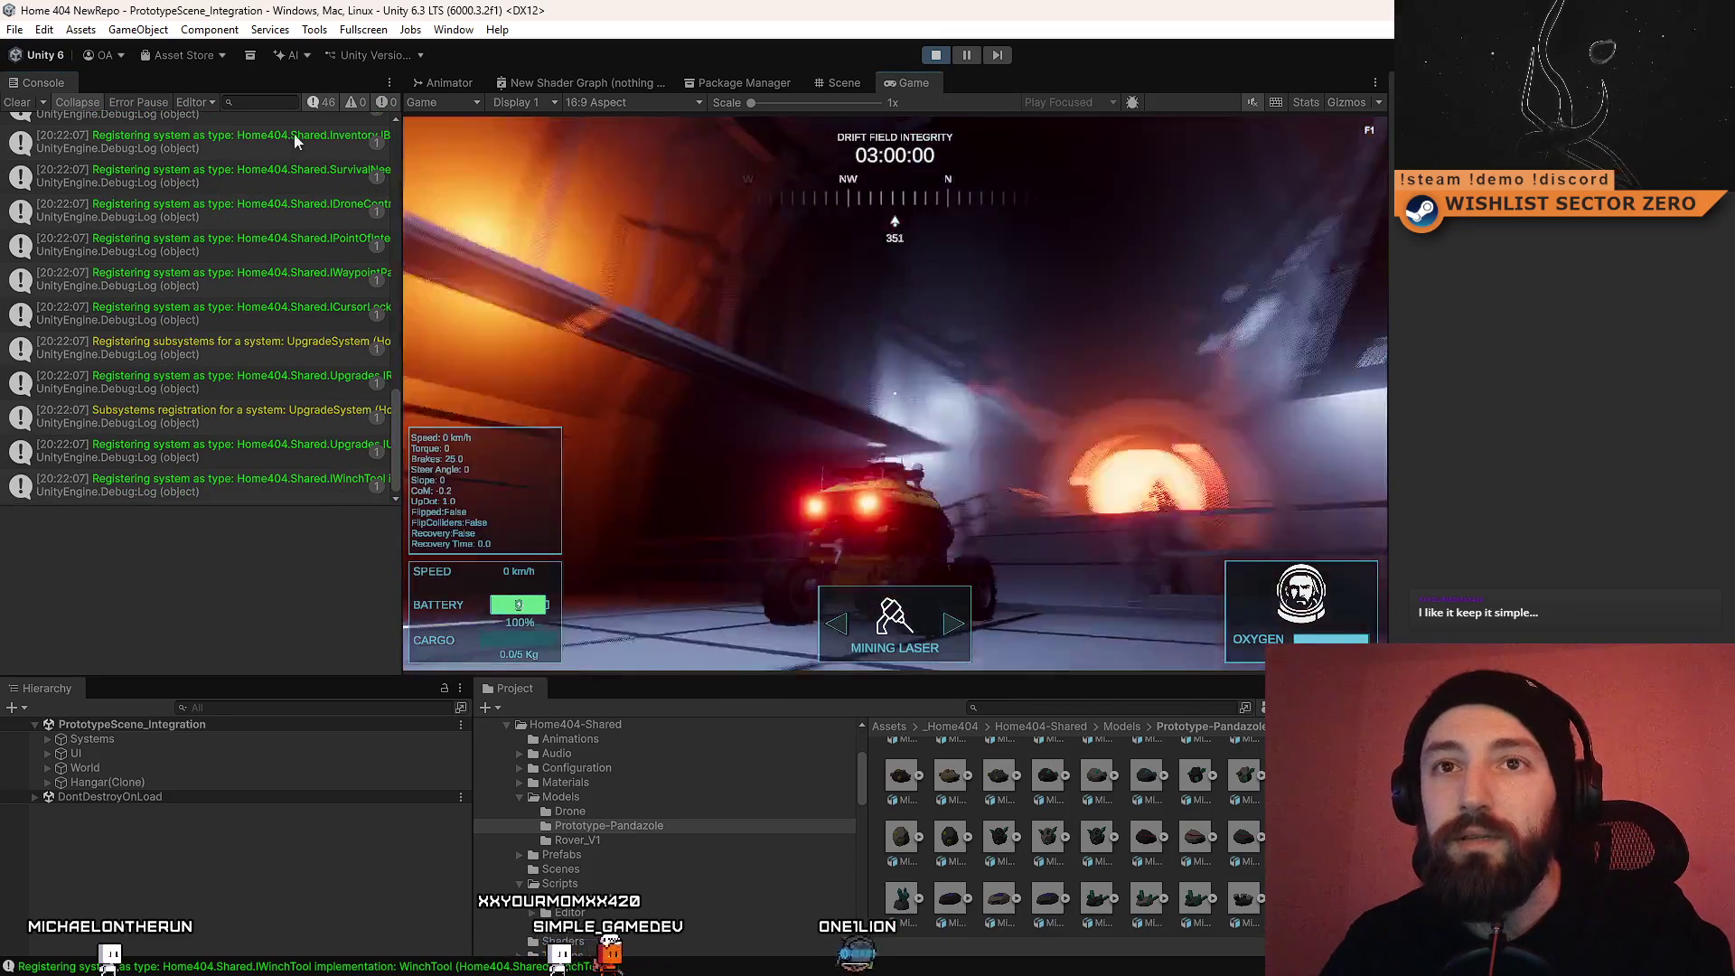
{"action": "left_click", "coordinate": [940, 54]}
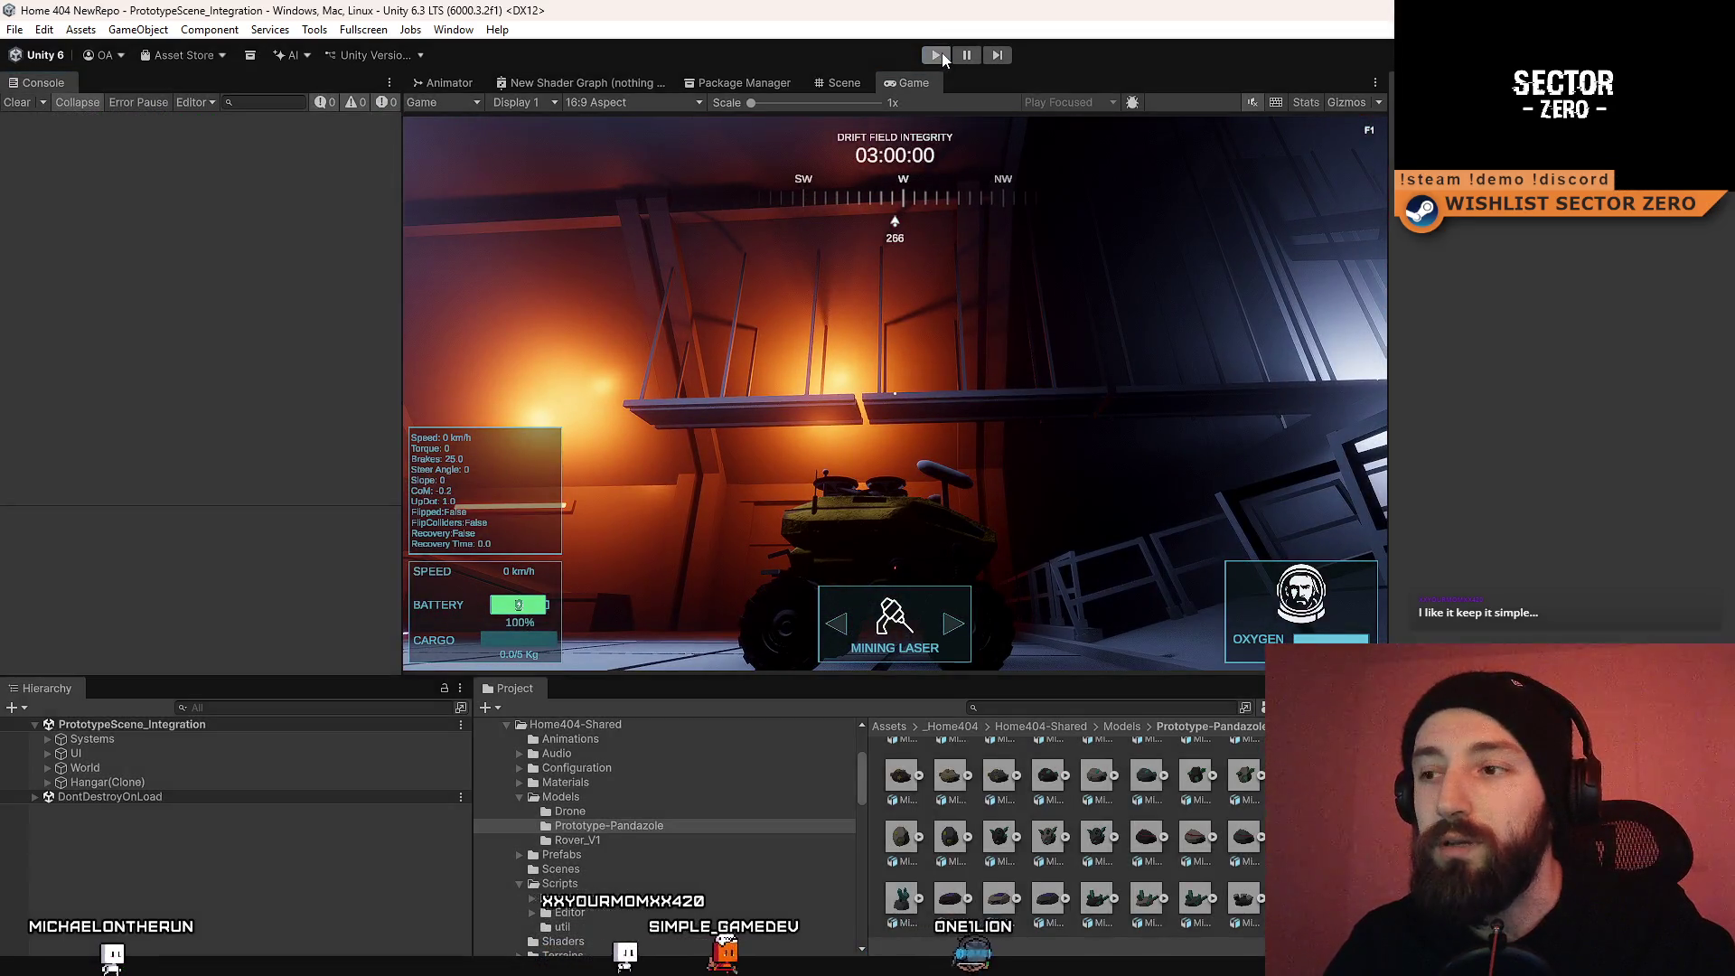
{"action": "left_click", "coordinate": [941, 55]}
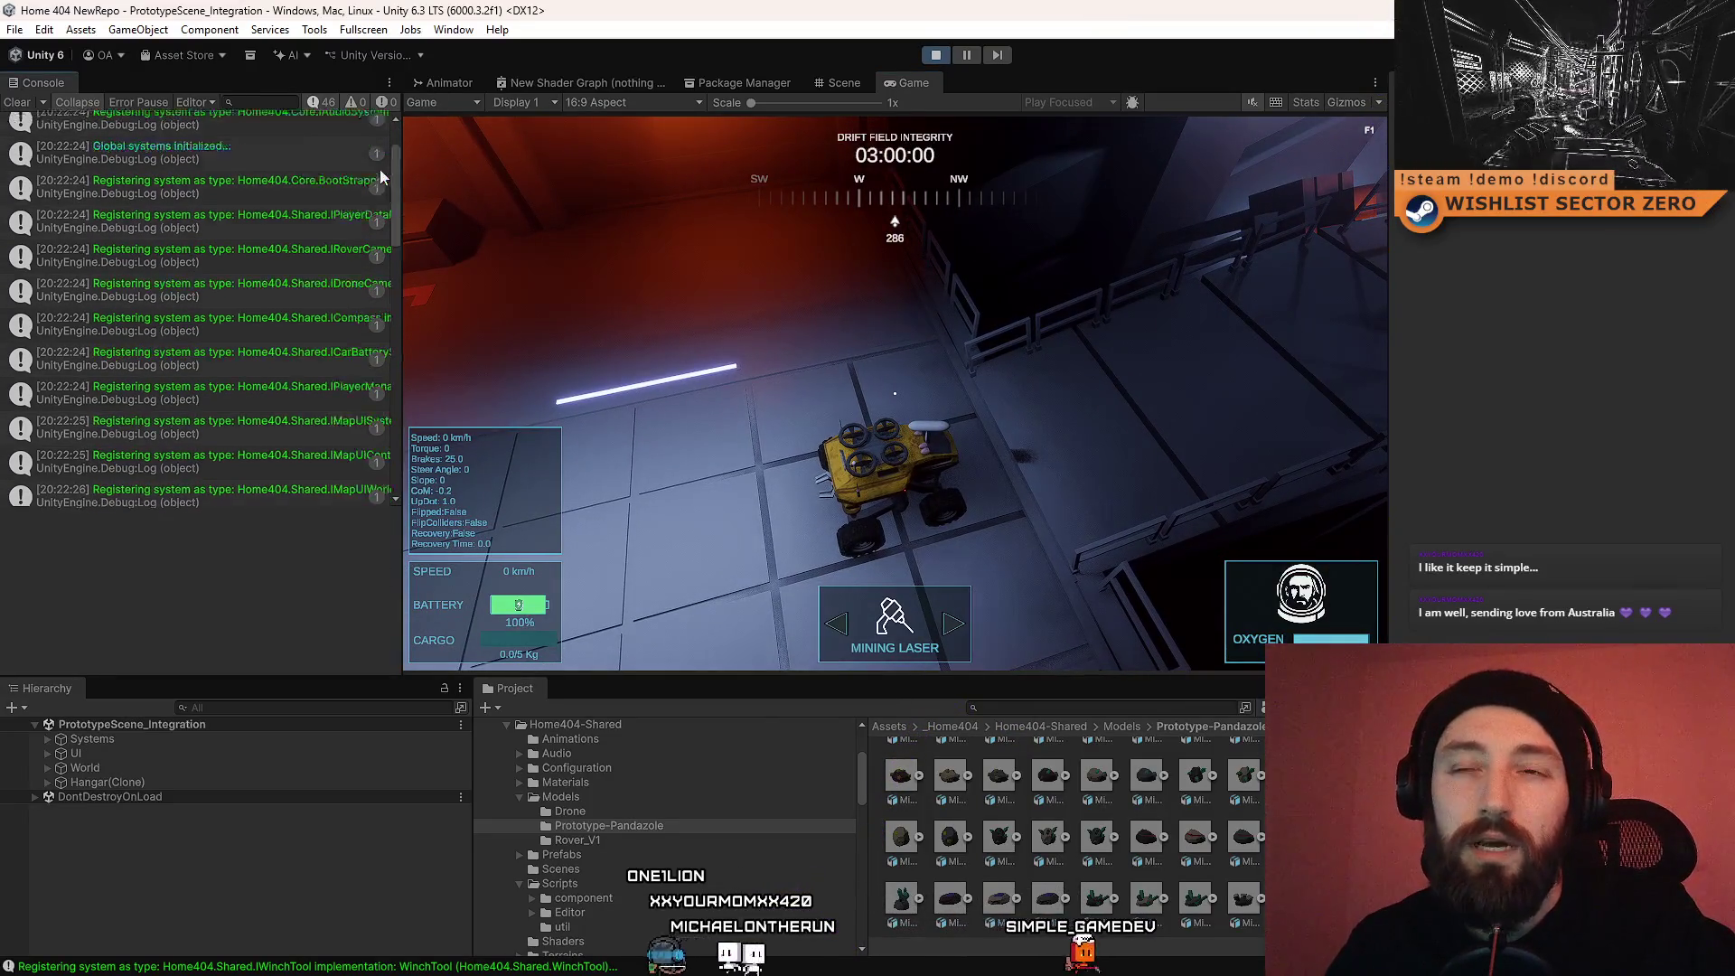
{"action": "left_click", "coordinate": [935, 55]}
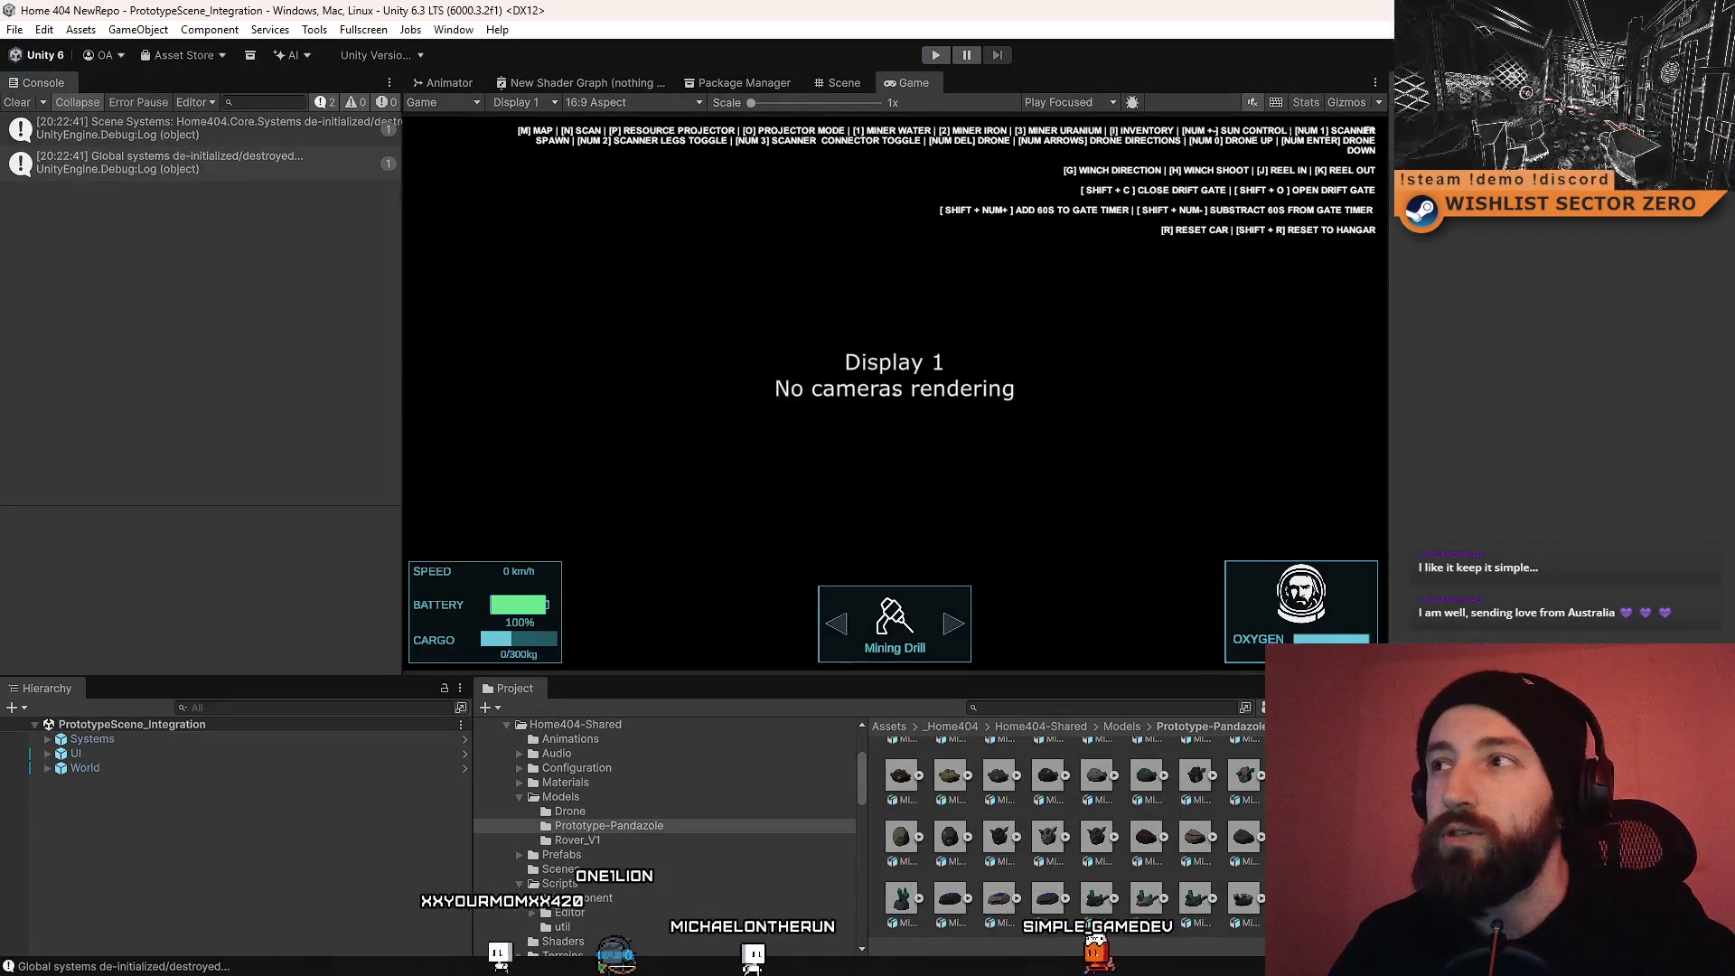
Step: Replay once more, steering the rover left and restarting the session, then stop and show the desktop
{"action": "key", "text": "super+d"}
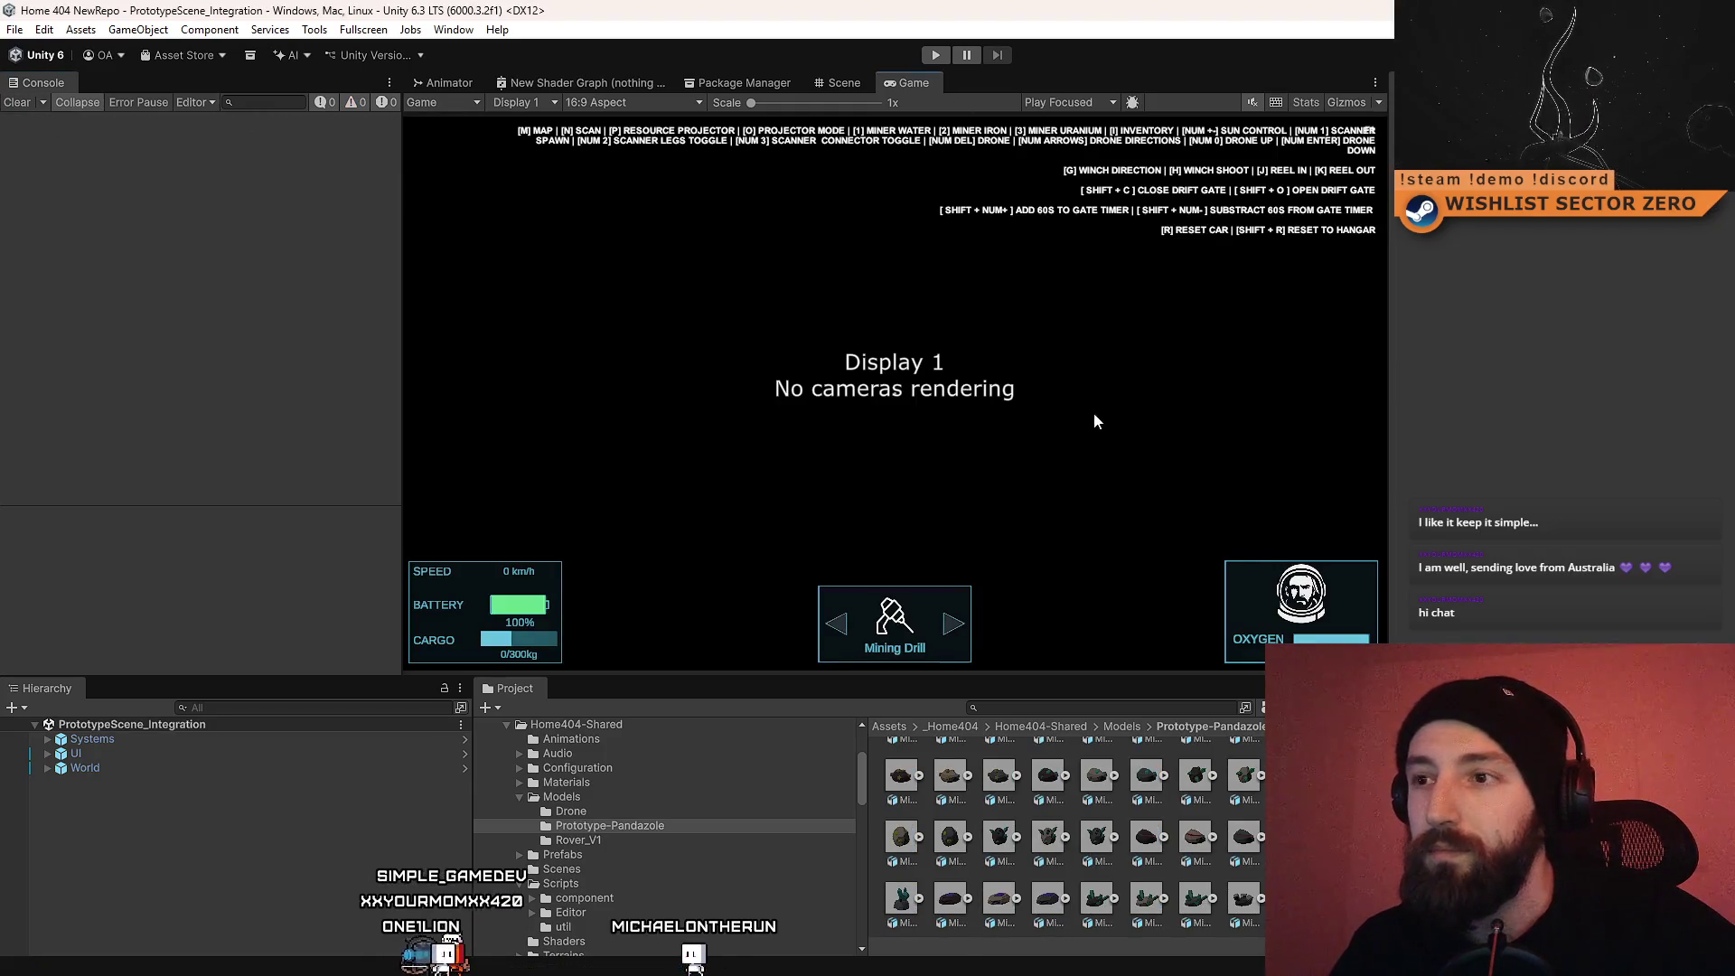
{"action": "left_click", "coordinate": [936, 56]}
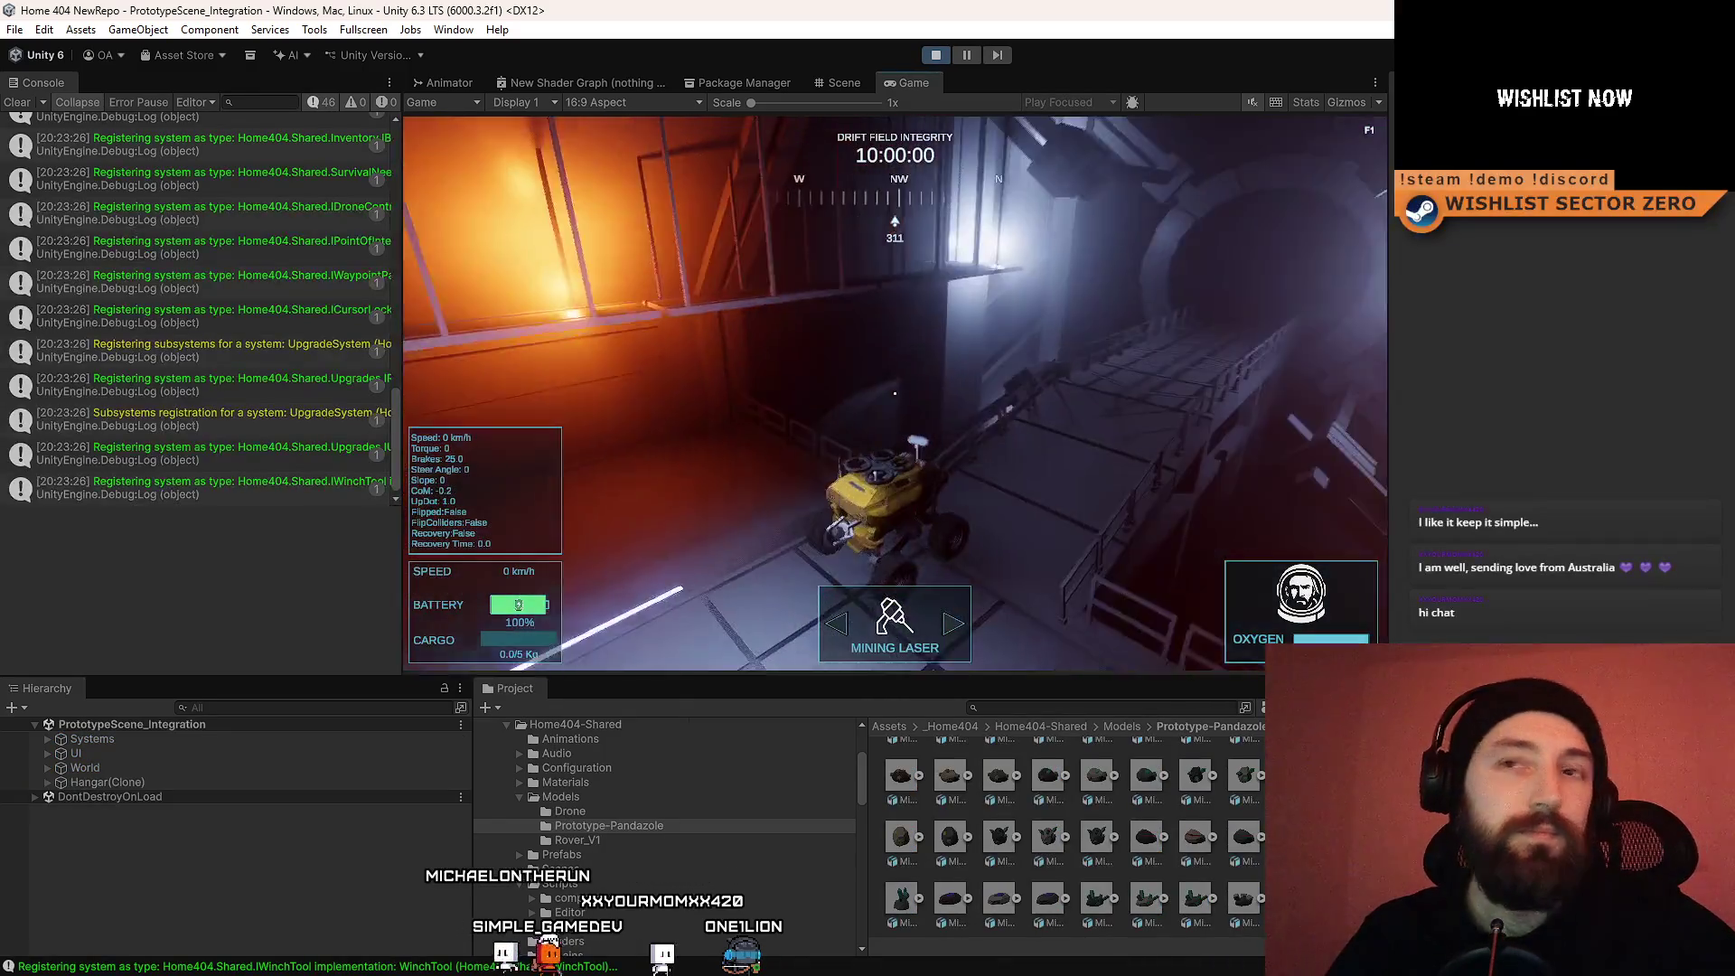
{"action": "key", "text": "a"}
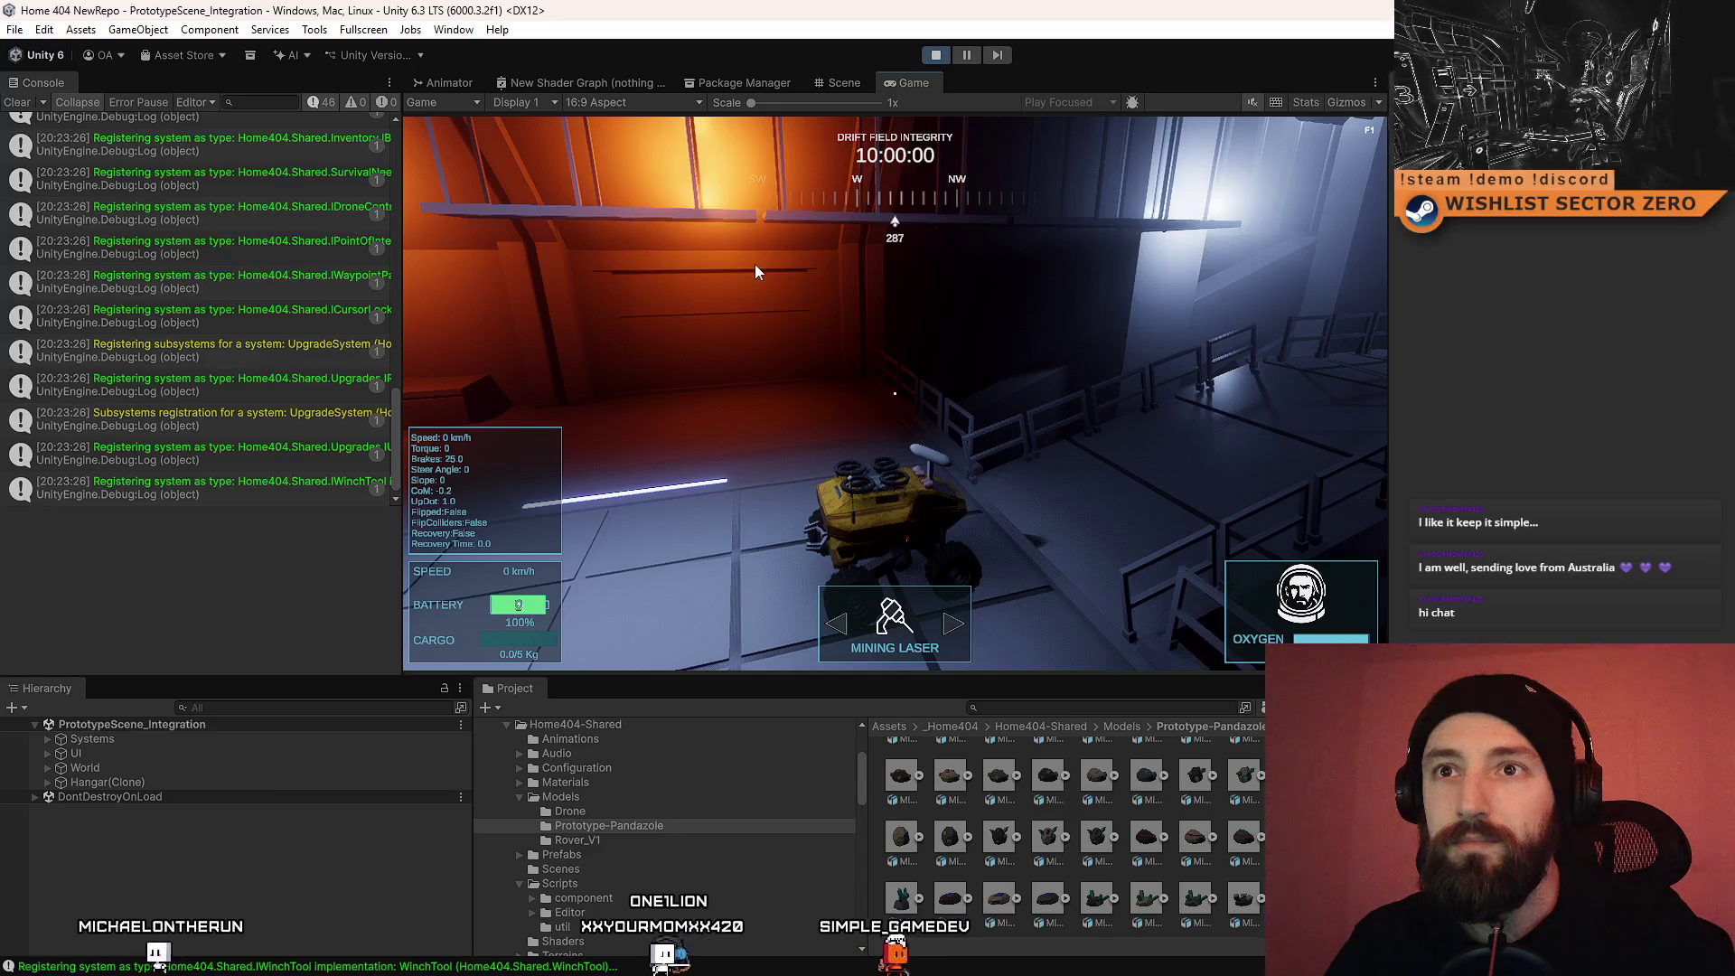
{"action": "left_click", "coordinate": [631, 261]}
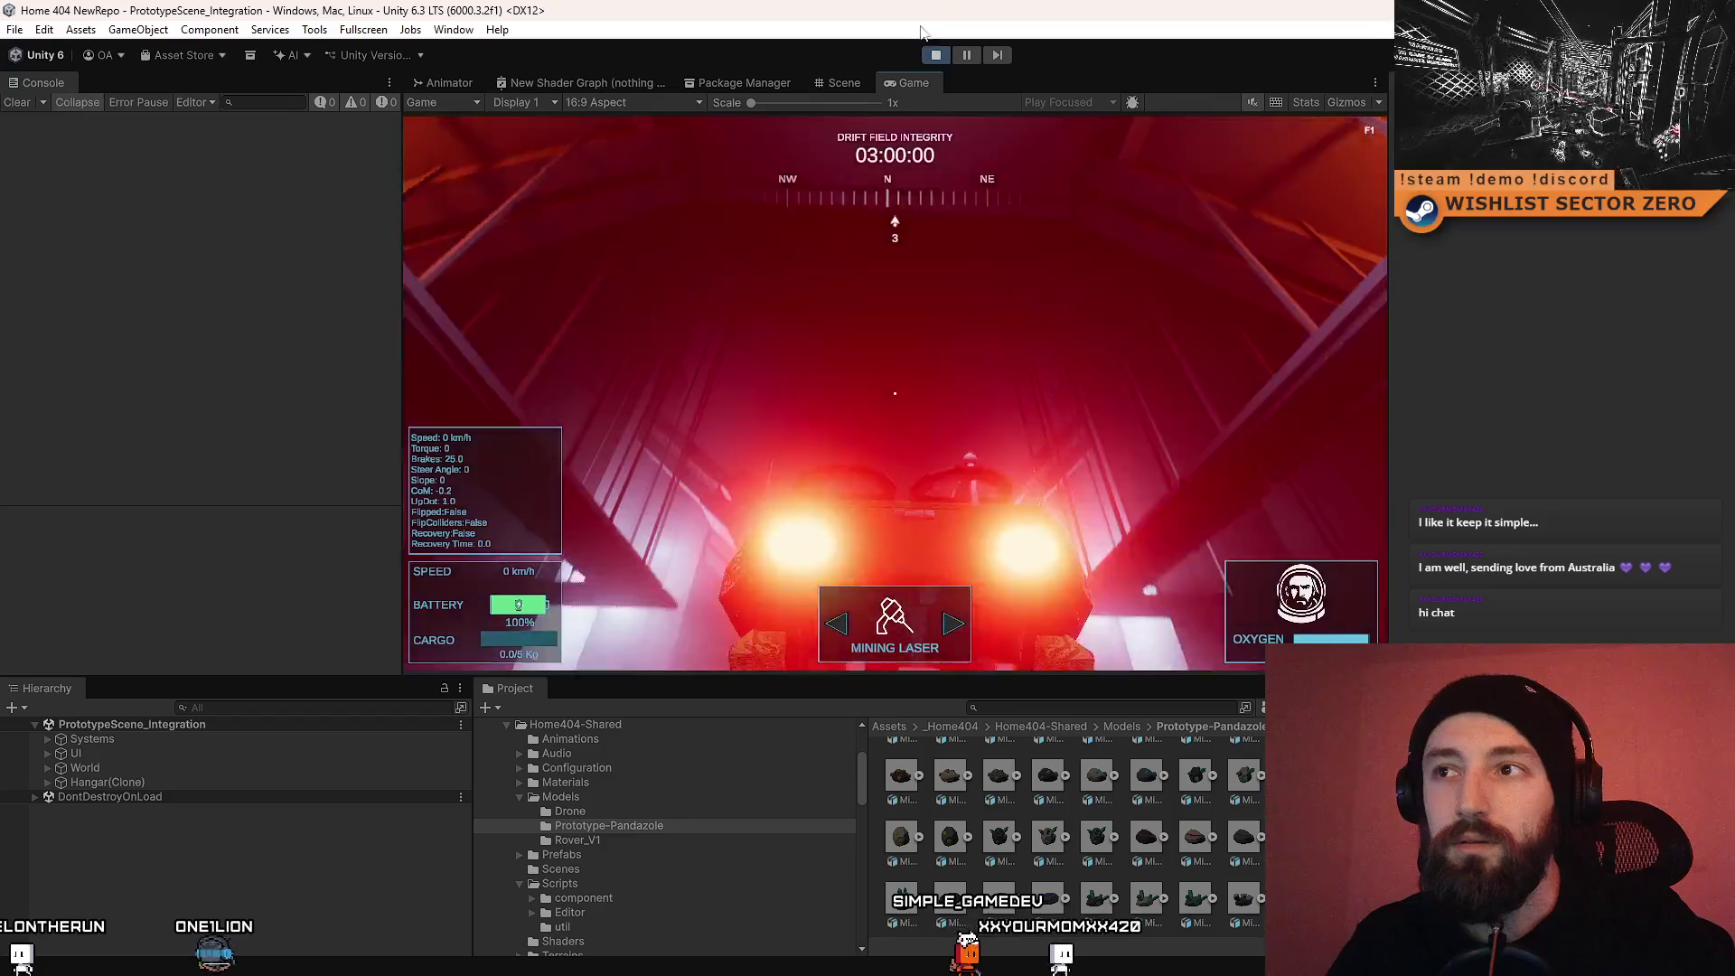
{"action": "left_click", "coordinate": [934, 56]}
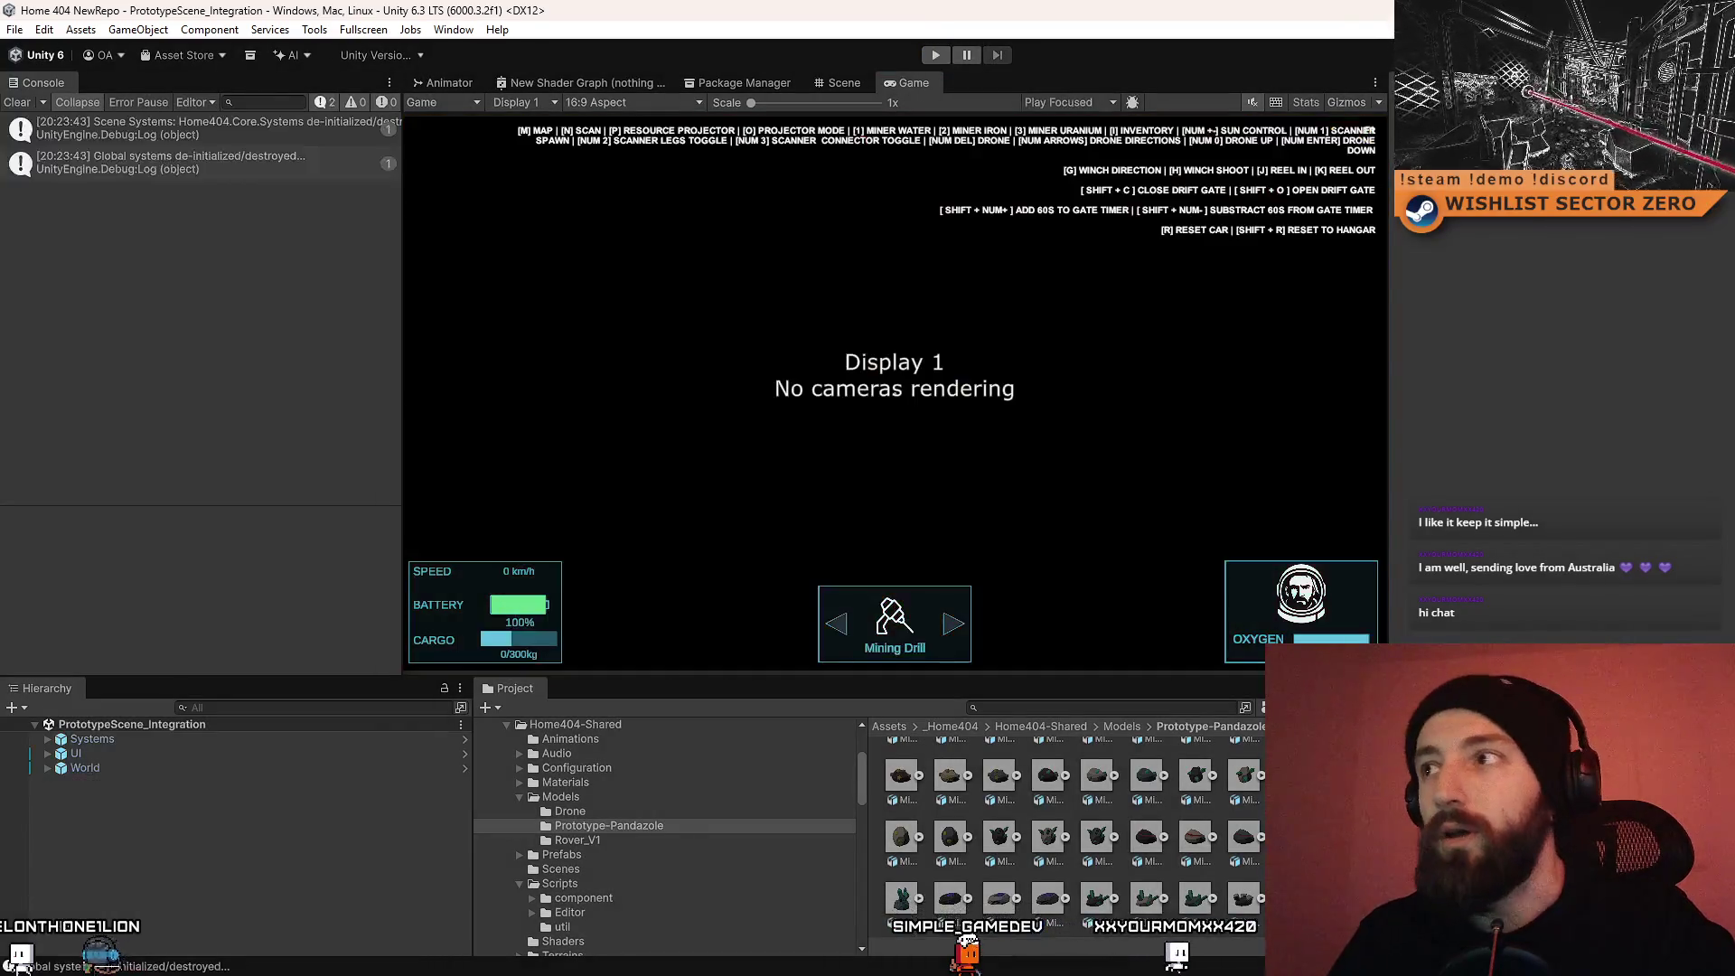
{"action": "key", "text": "super+d"}
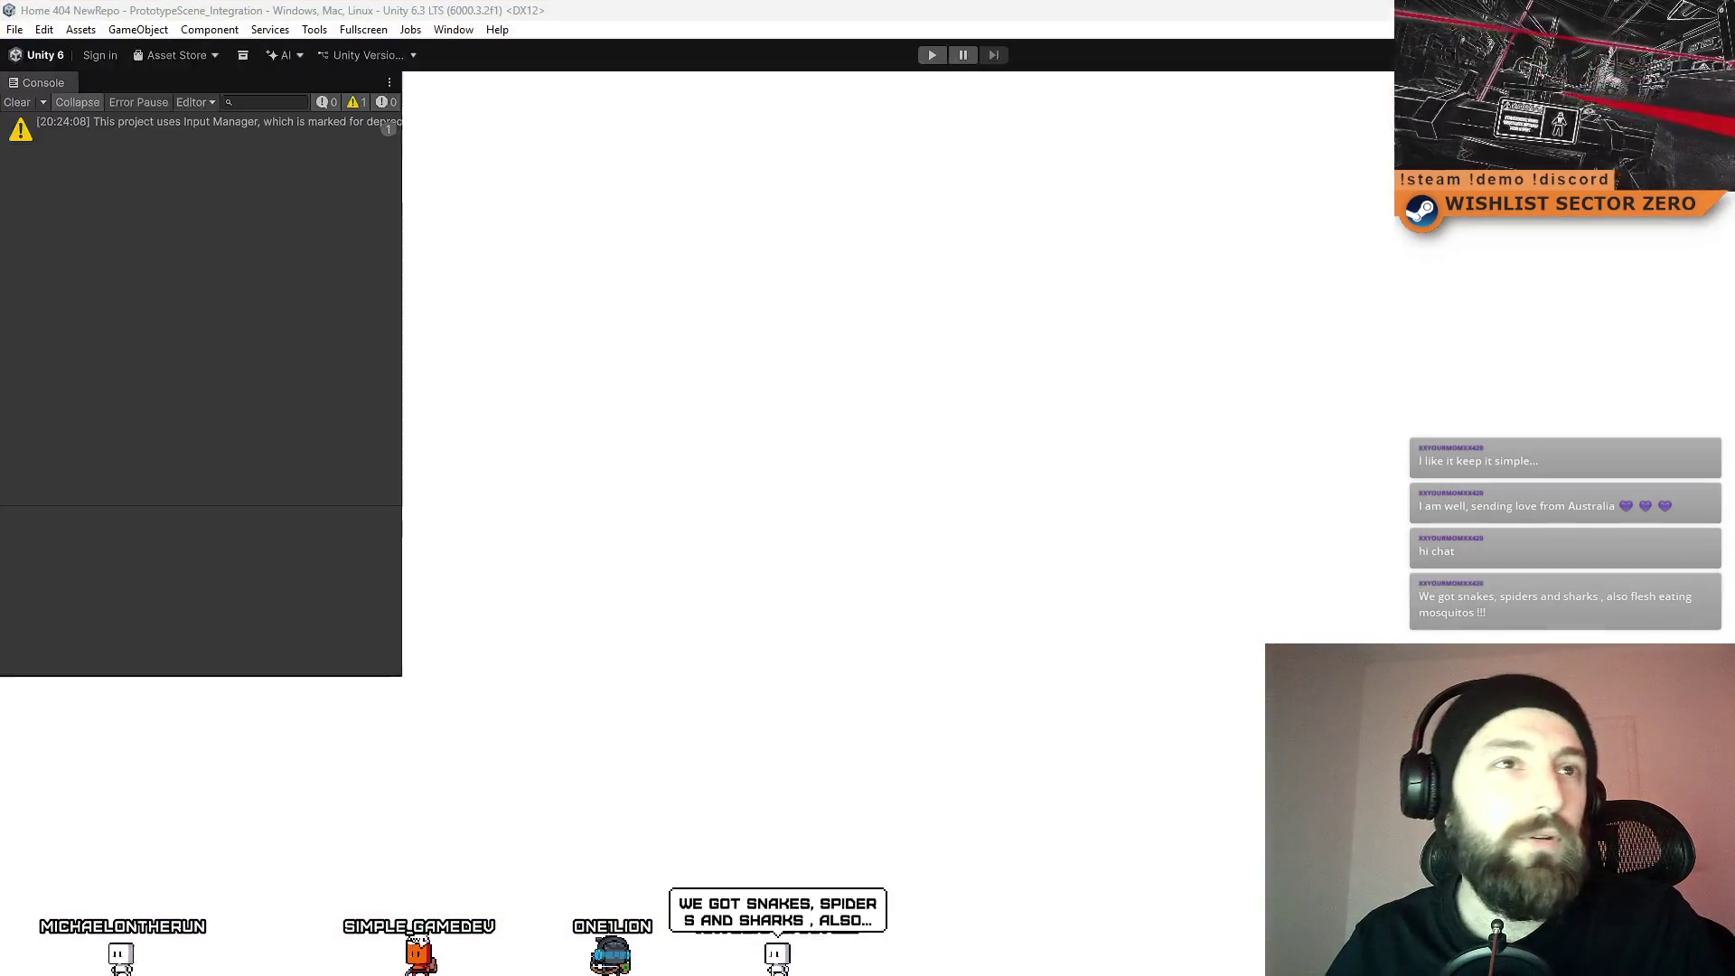
Step: Browse Google Images results for 'traditional slovak animal' in maximised Firefox, then return to Unity
{"action": "key", "text": "alt+Tab"}
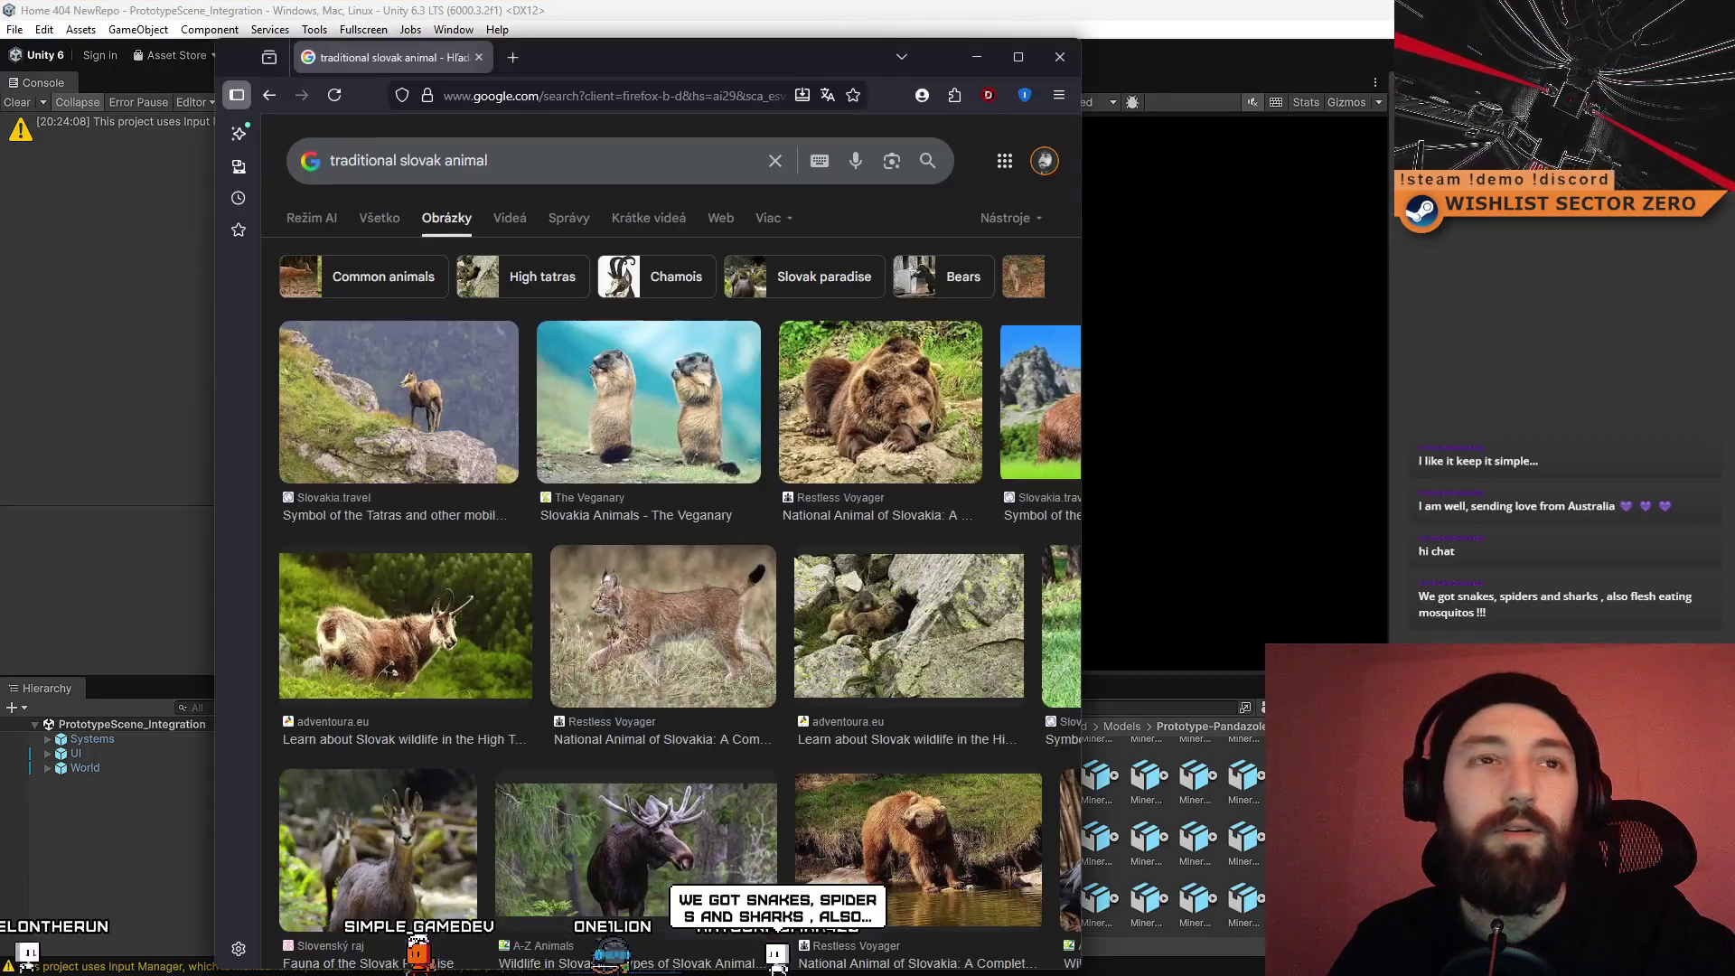
{"action": "scroll", "coordinate": [578, 406], "scroll_direction": "down", "scroll_amount": 1}
{"action": "scroll", "coordinate": [632, 409], "scroll_direction": "up", "scroll_amount": 1}
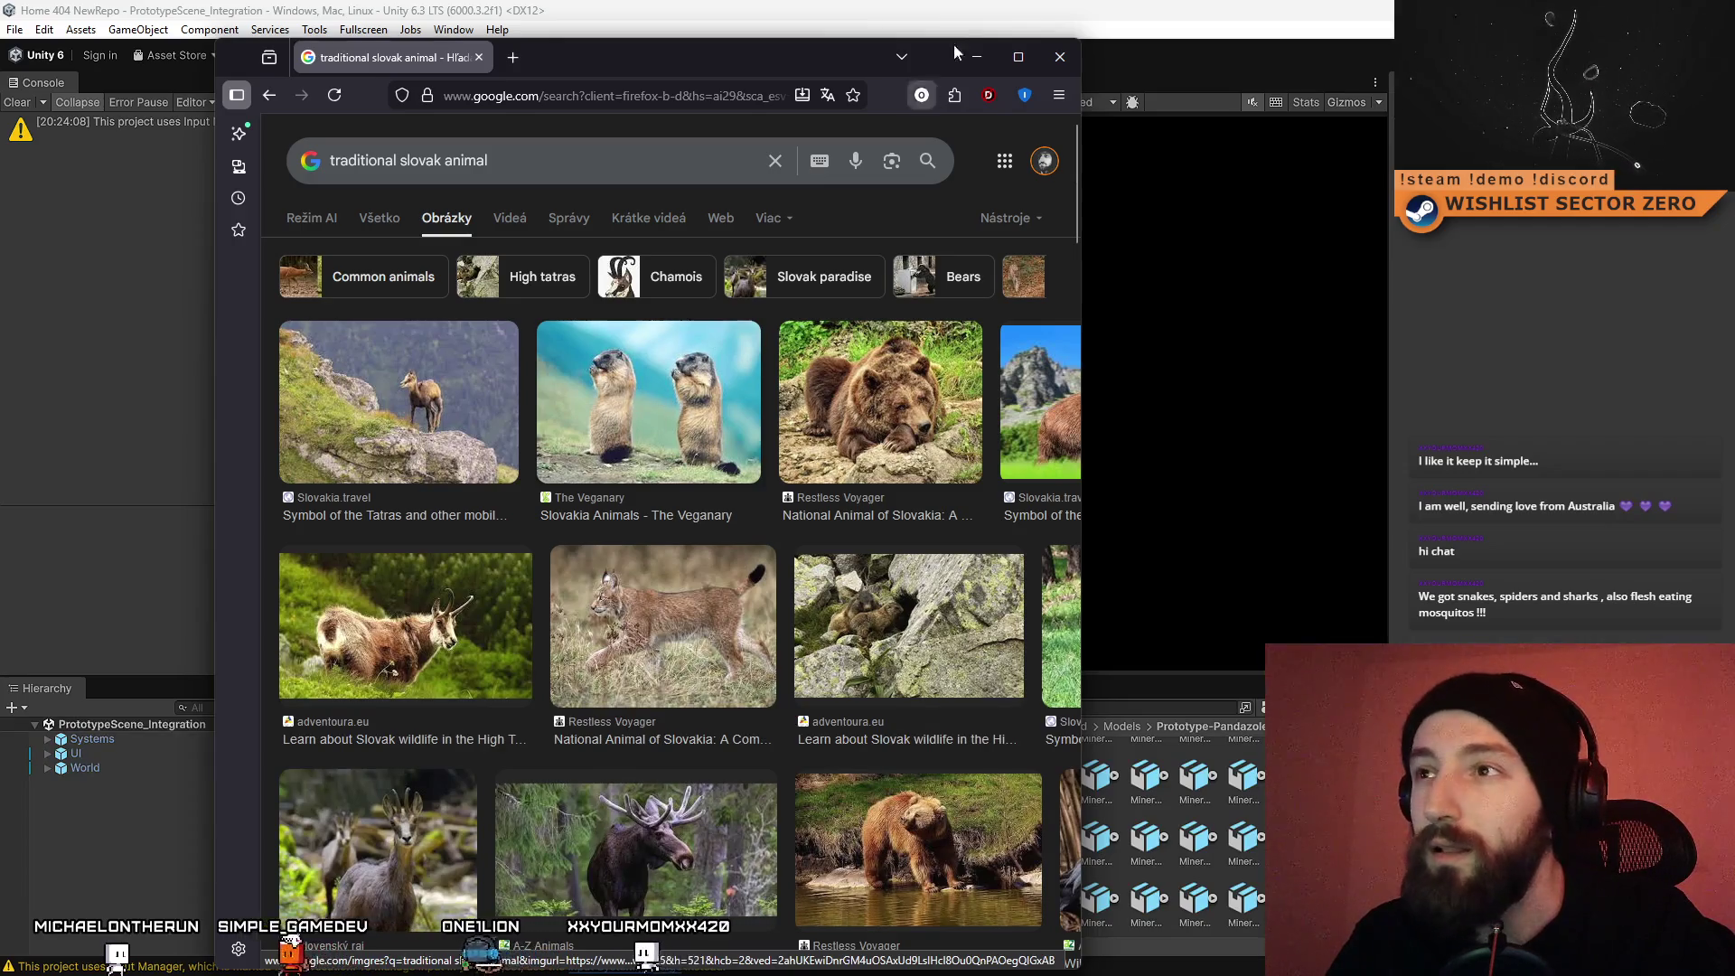
{"action": "double_click", "coordinate": [940, 73]}
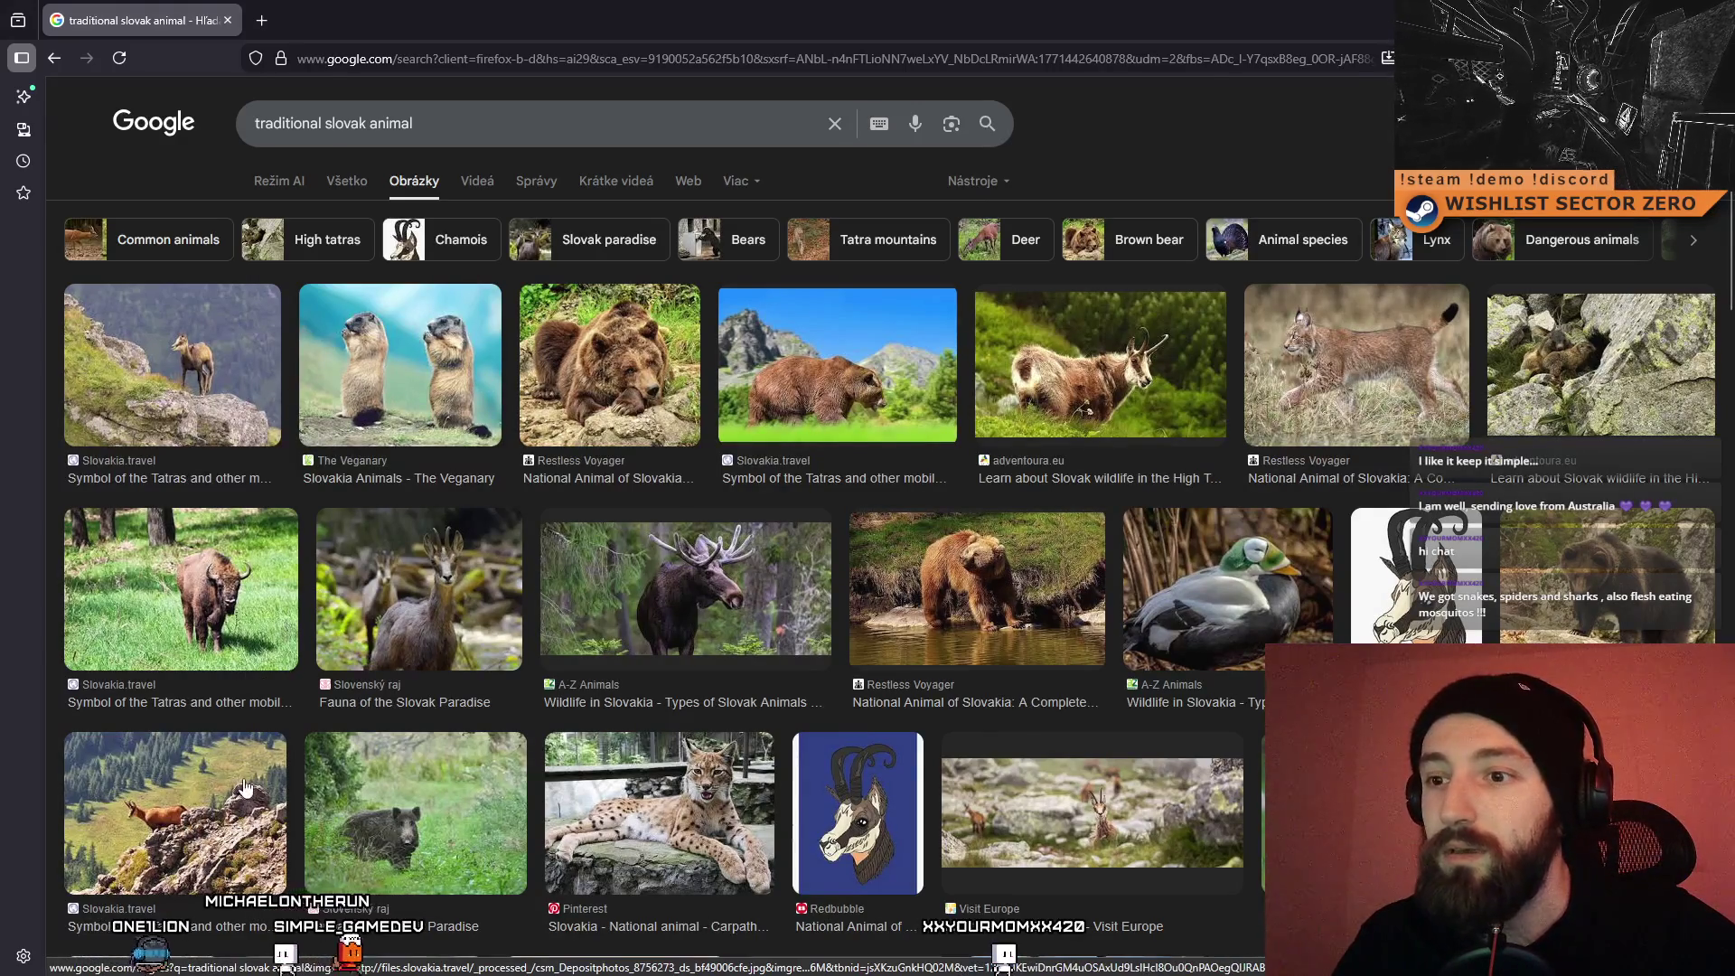
{"action": "scroll", "coordinate": [260, 777], "scroll_direction": "down", "scroll_amount": 1}
{"action": "scroll", "coordinate": [713, 825], "scroll_direction": "up", "scroll_amount": 1}
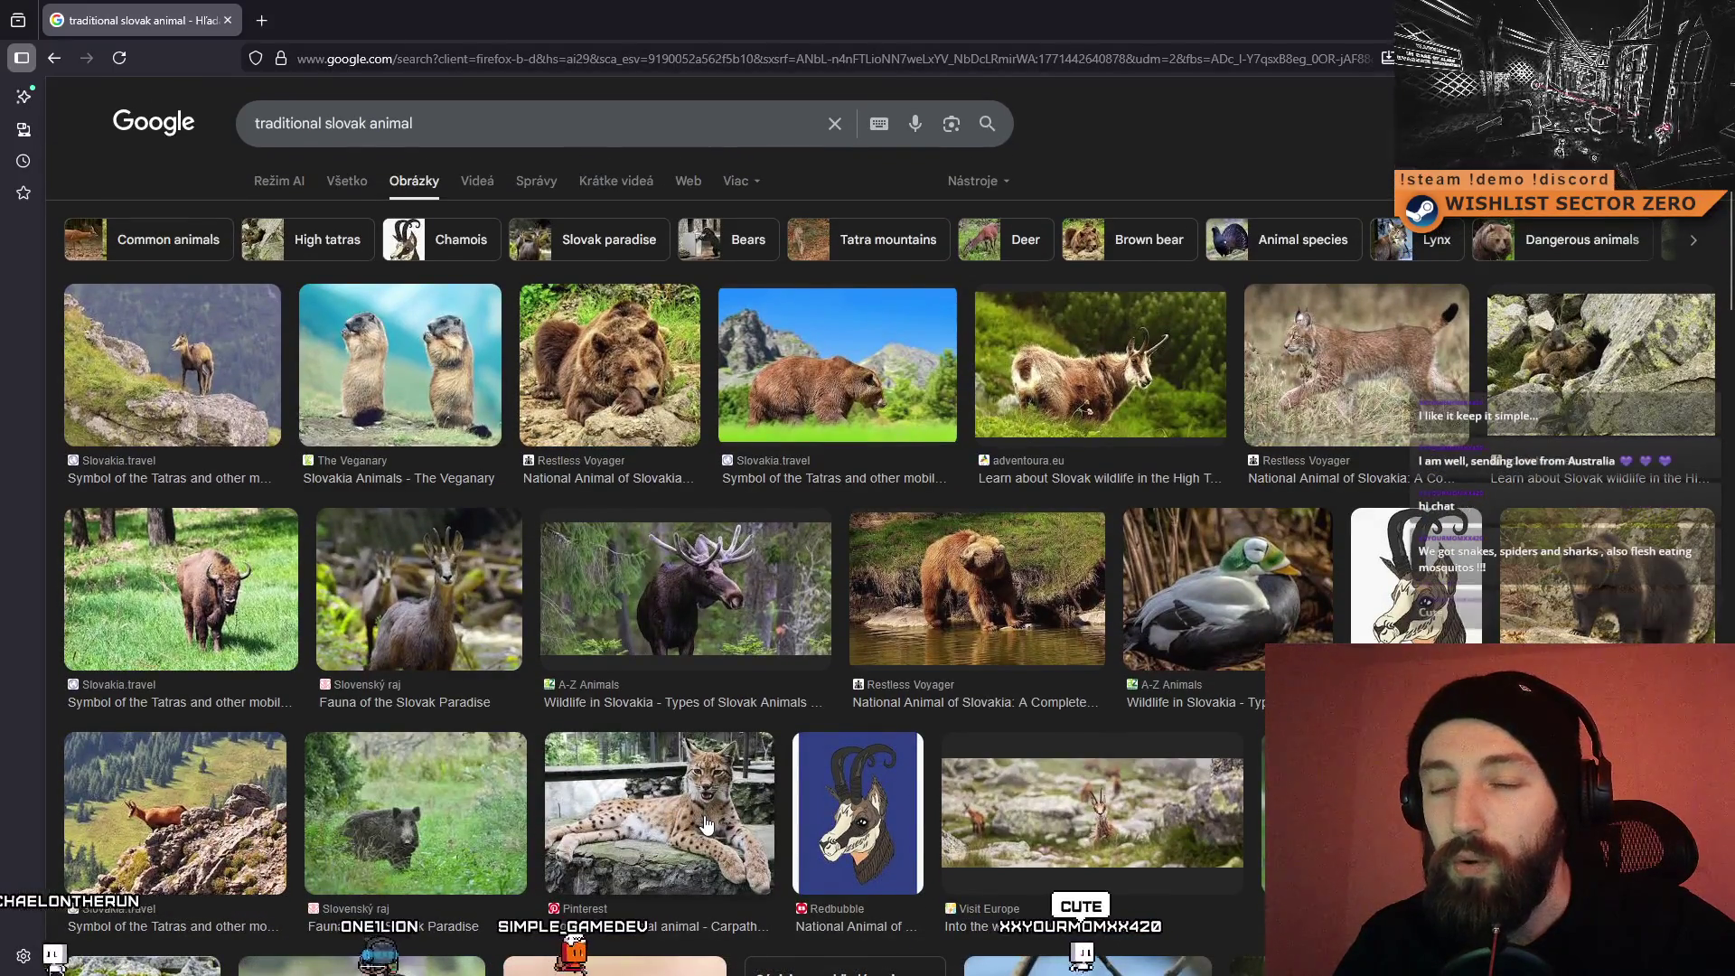
{"action": "key", "text": "alt+Tab"}
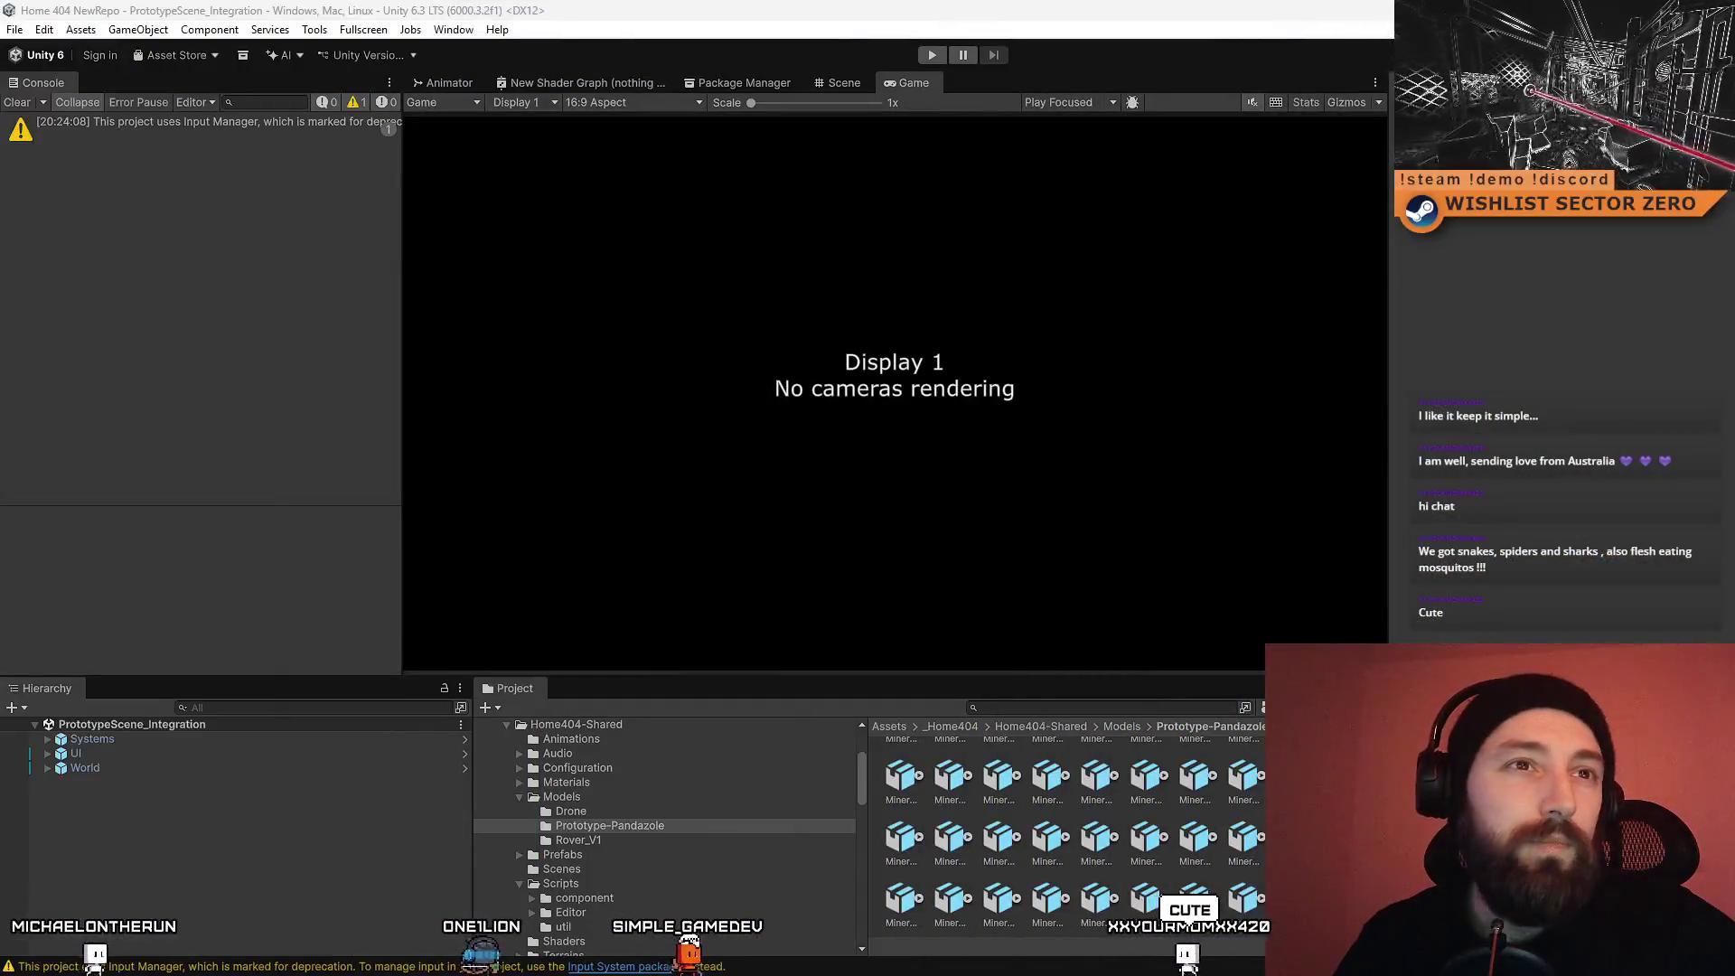
Step: Play, hide info logs, select the convex mesh warning naming MineralNode_09_B, then stop
{"action": "key", "text": "ctrl+p"}
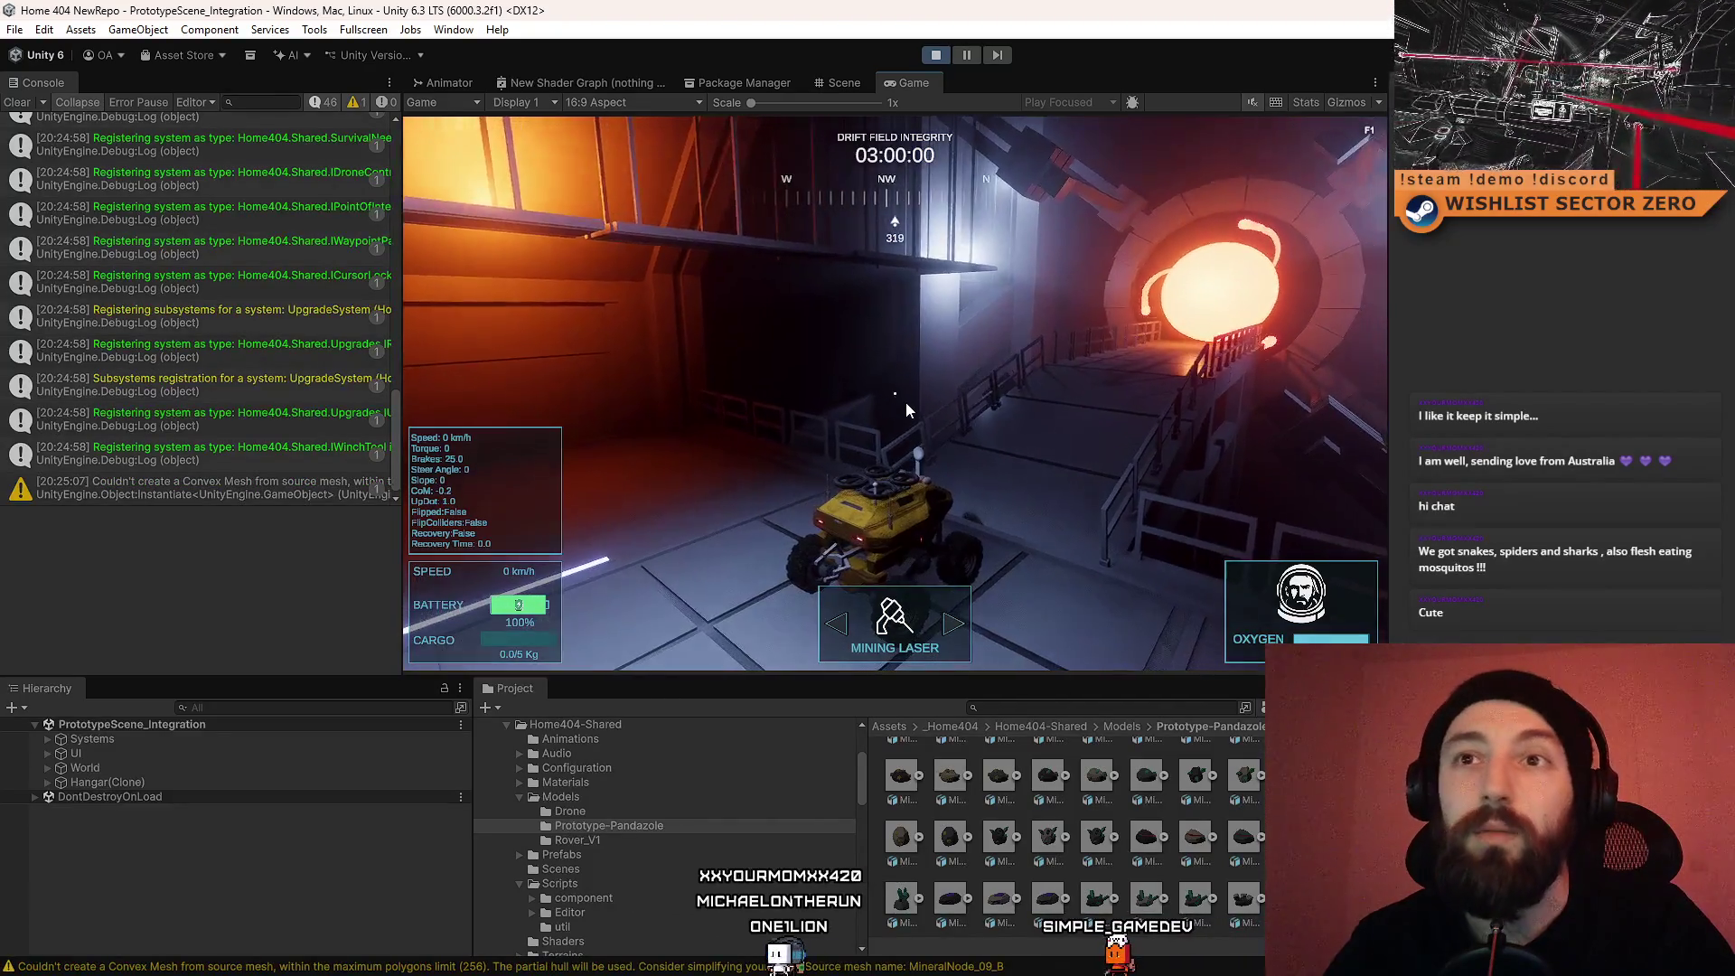
{"action": "left_click_drag", "start_coordinate": [396, 418], "coordinate": [421, 107]}
{"action": "left_click", "coordinate": [325, 103]}
{"action": "left_click", "coordinate": [329, 132]}
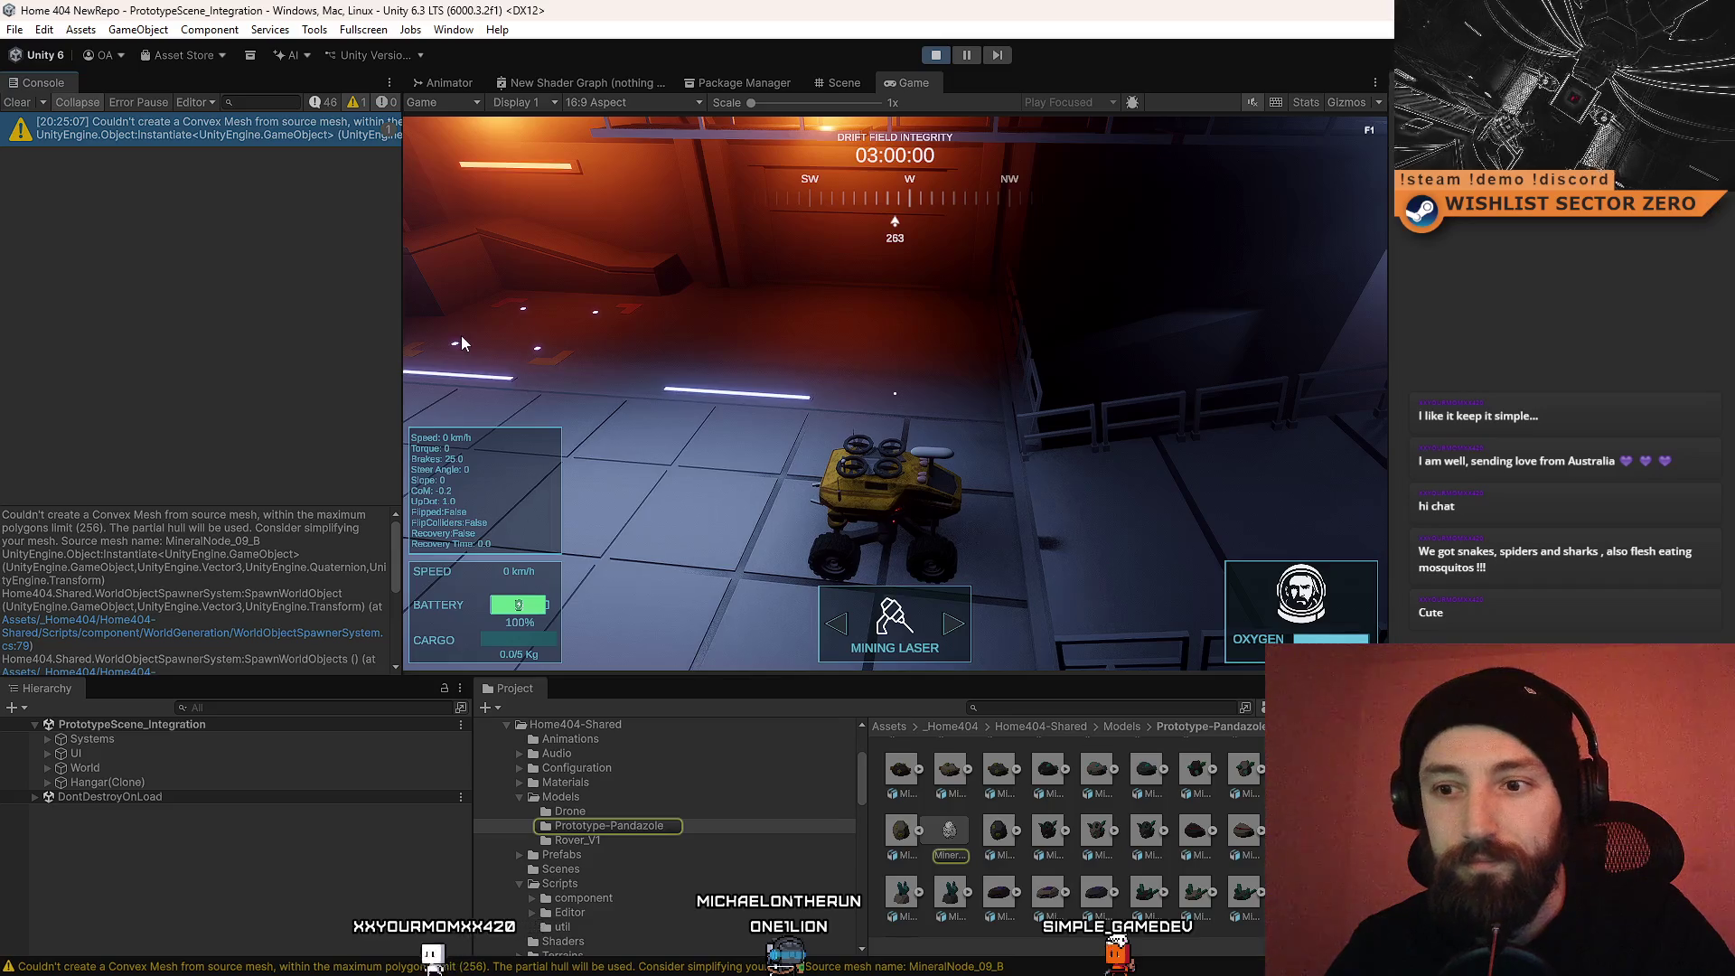
{"action": "triple_click", "coordinate": [287, 539]}
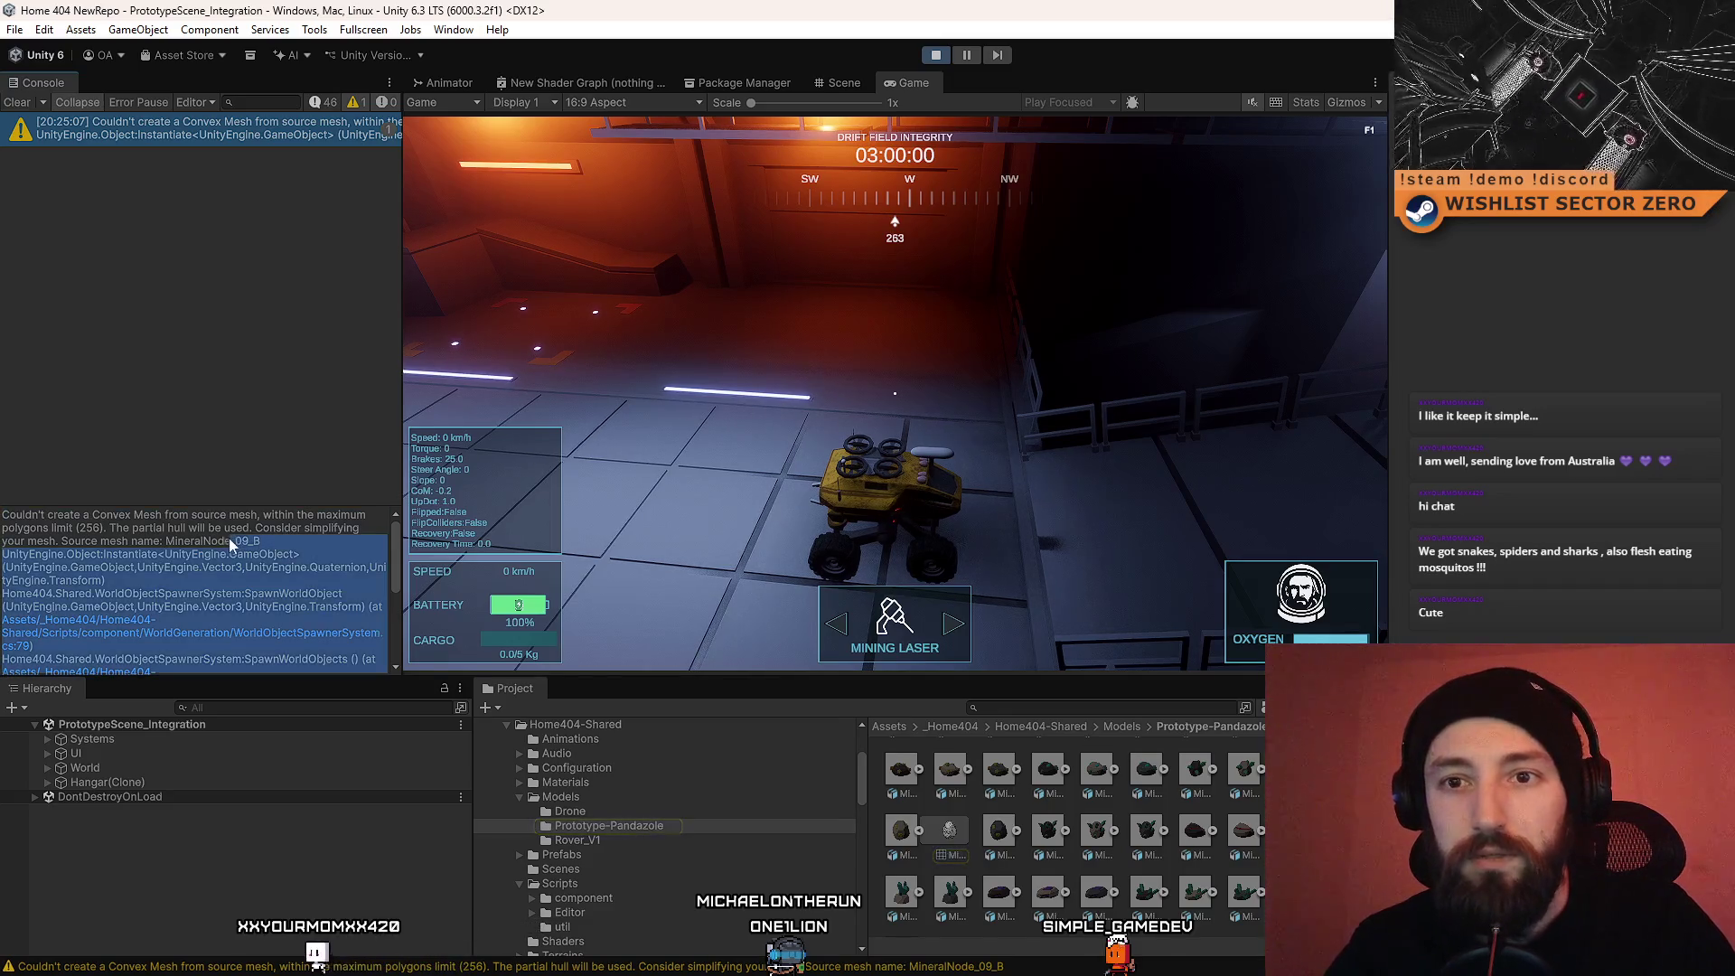
{"action": "left_click_drag", "start_coordinate": [262, 541], "coordinate": [167, 543]}
{"action": "left_click", "coordinate": [936, 57]}
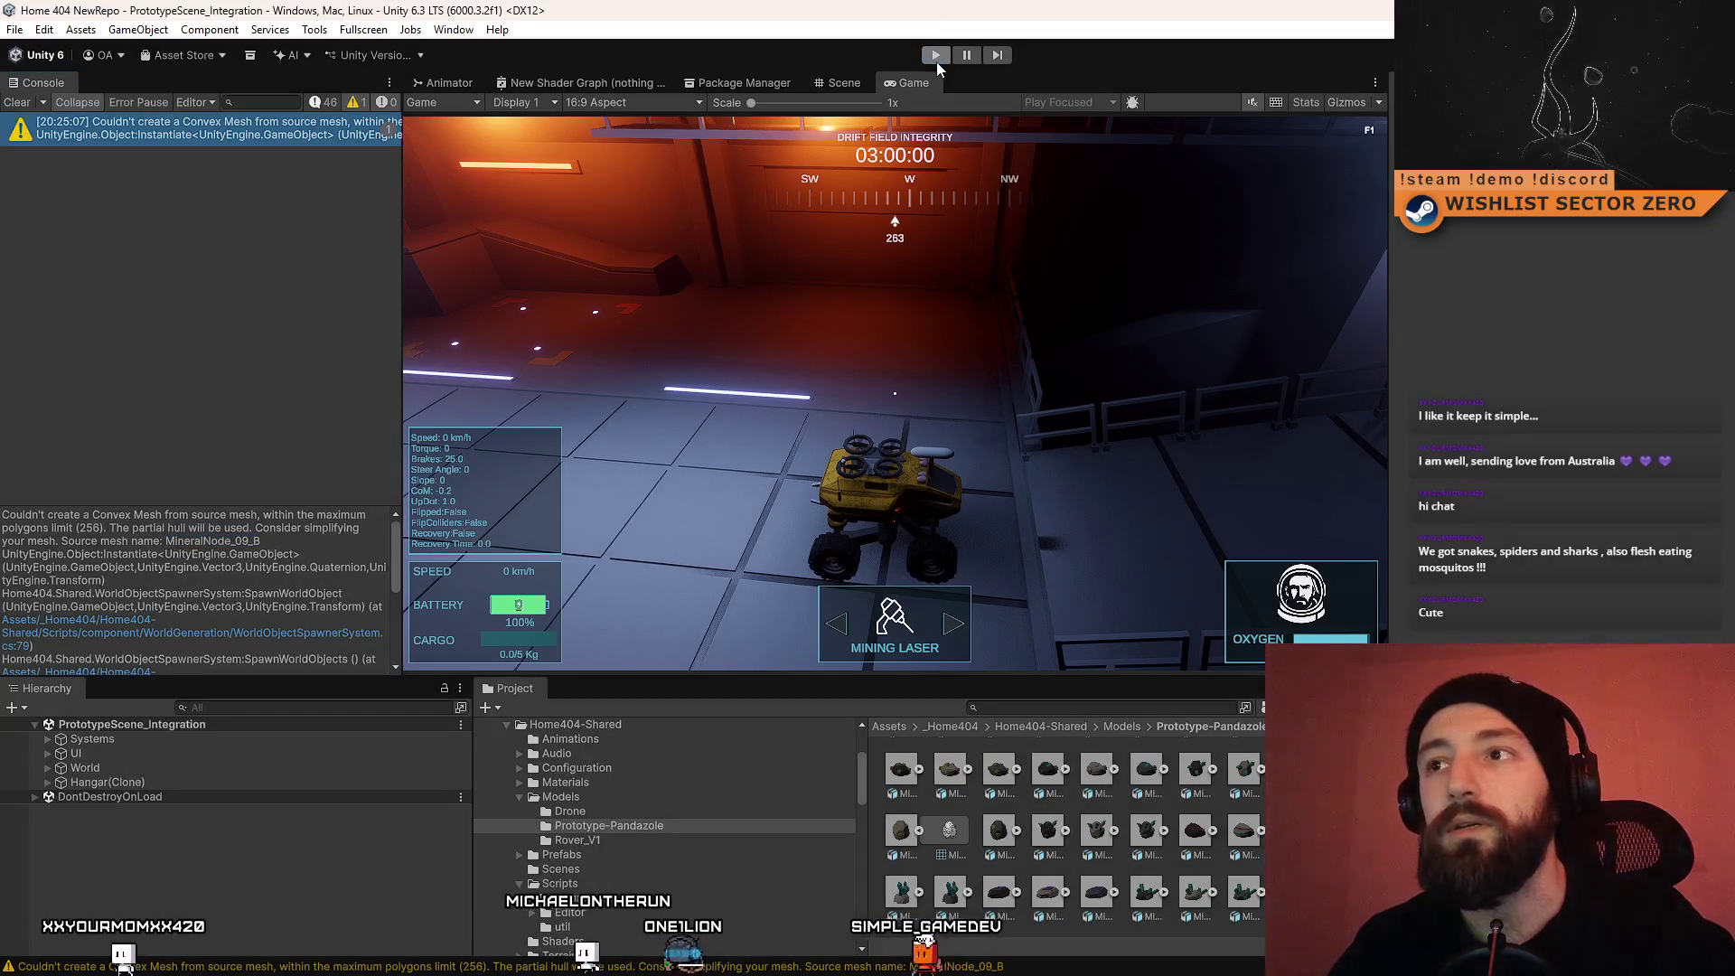
Step: Search the Project window for MineralNode_09_B and inspect its model and prefab
{"action": "left_click", "coordinate": [1036, 706]}
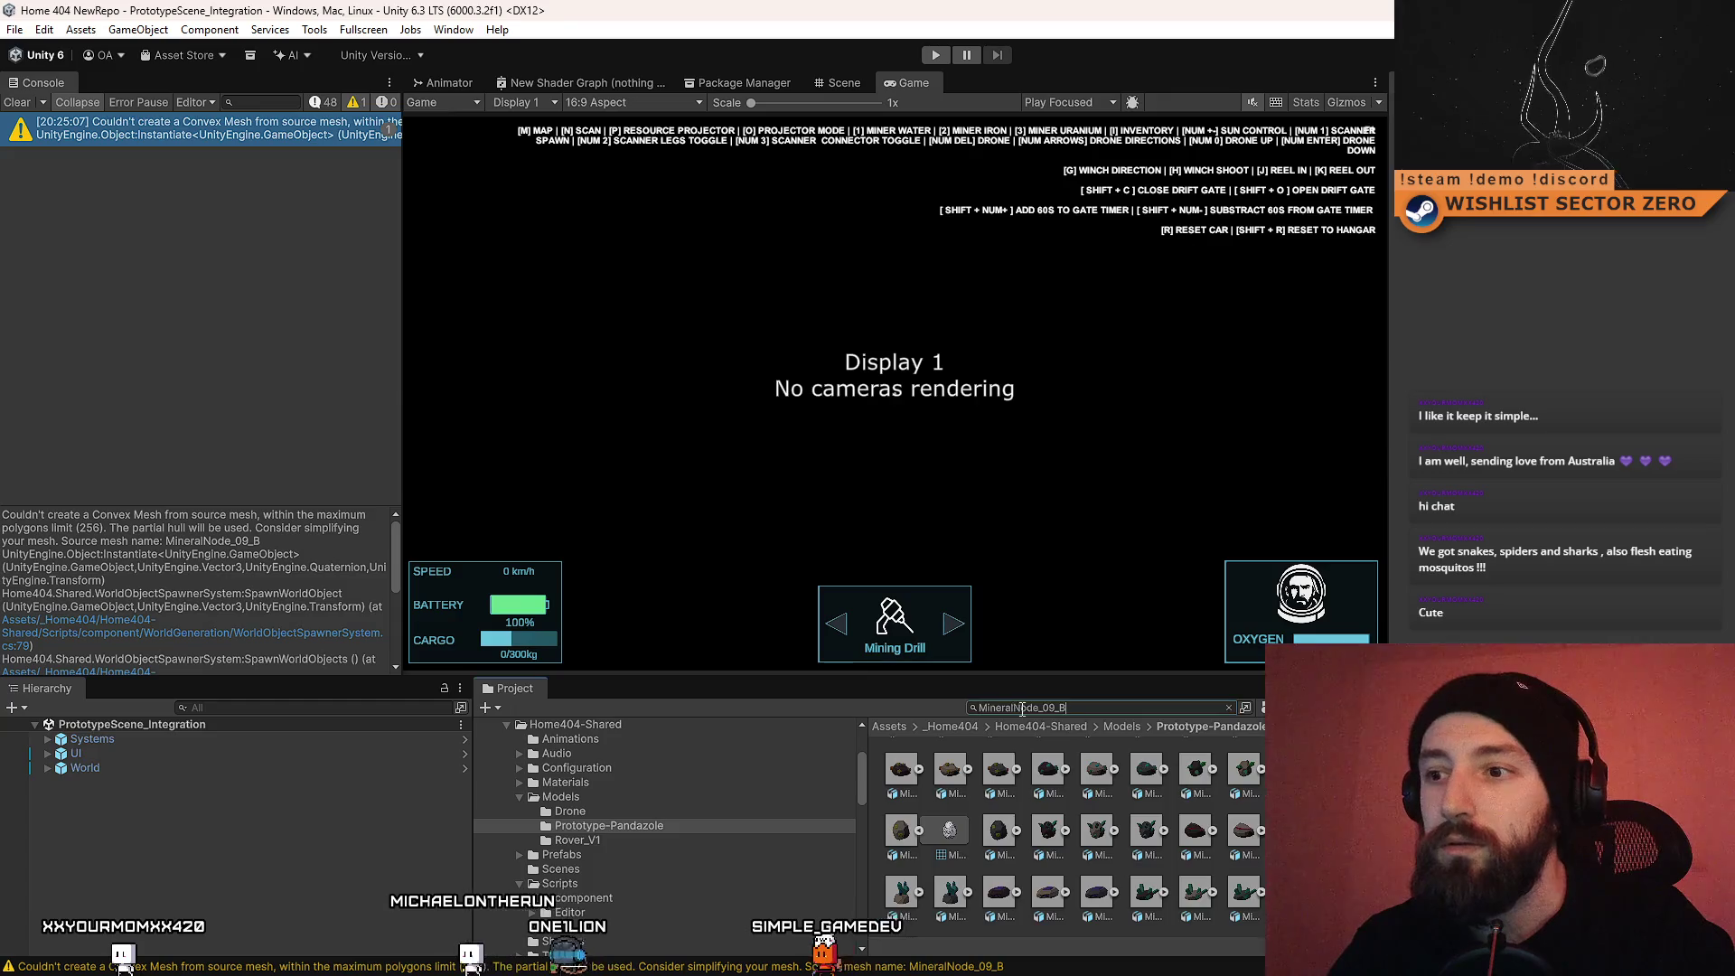
{"action": "key", "text": "ctrl+v"}
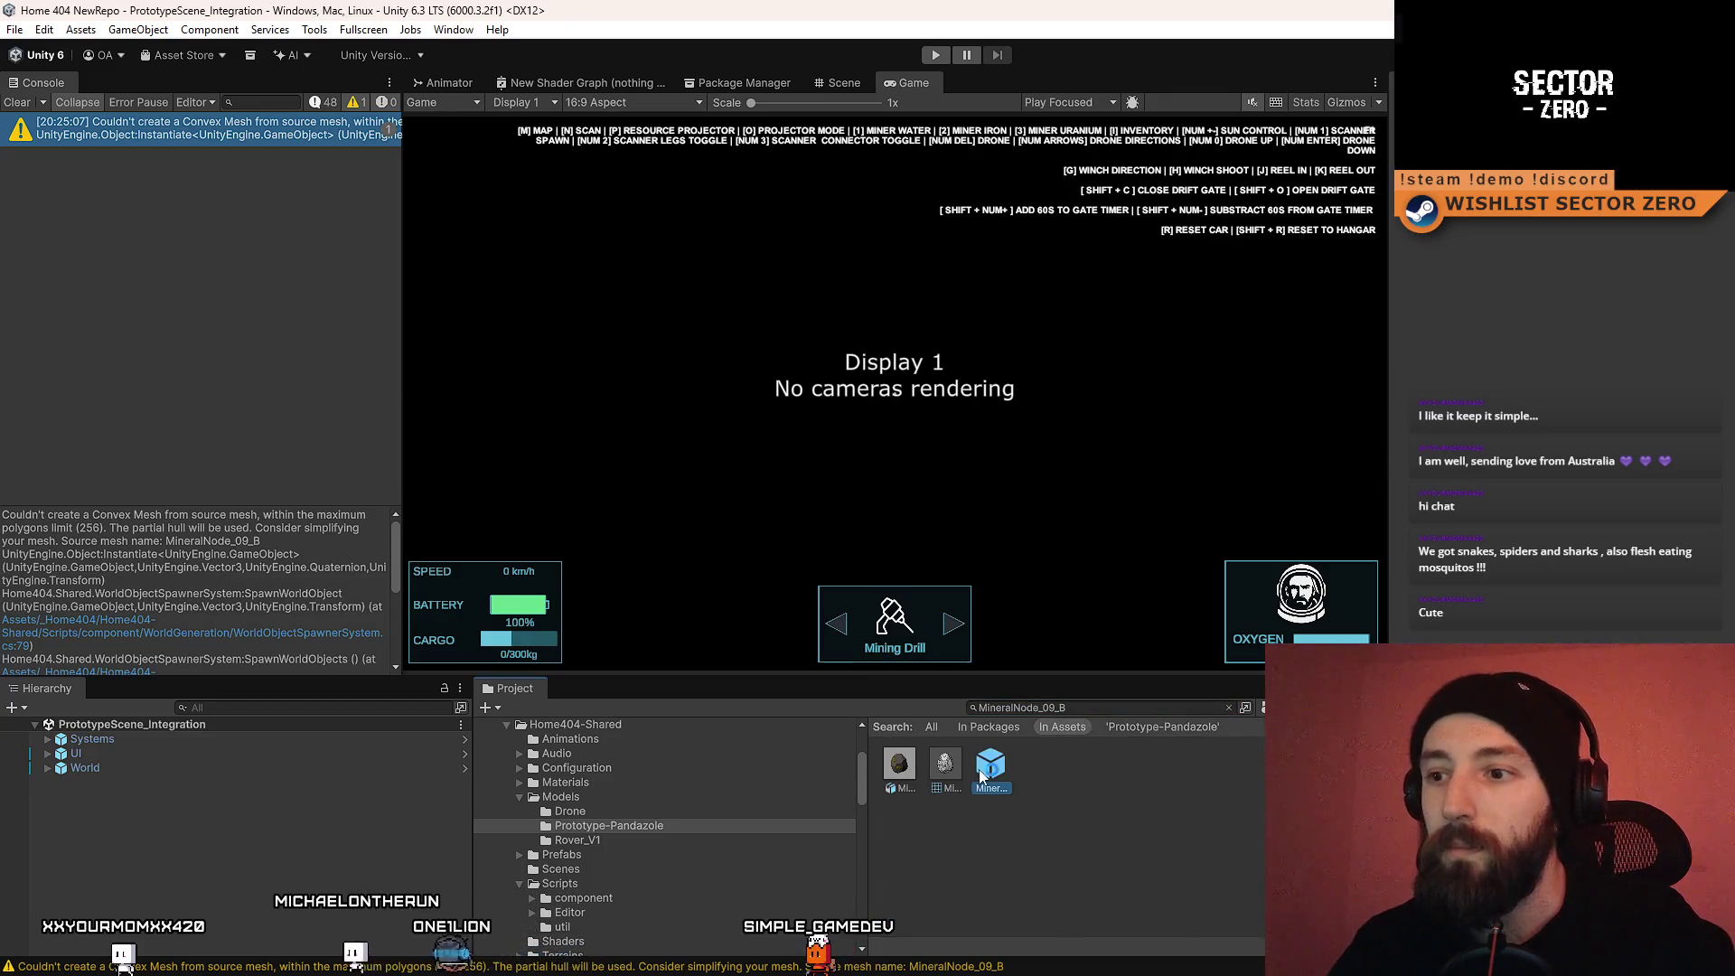
{"action": "left_click", "coordinate": [950, 766]}
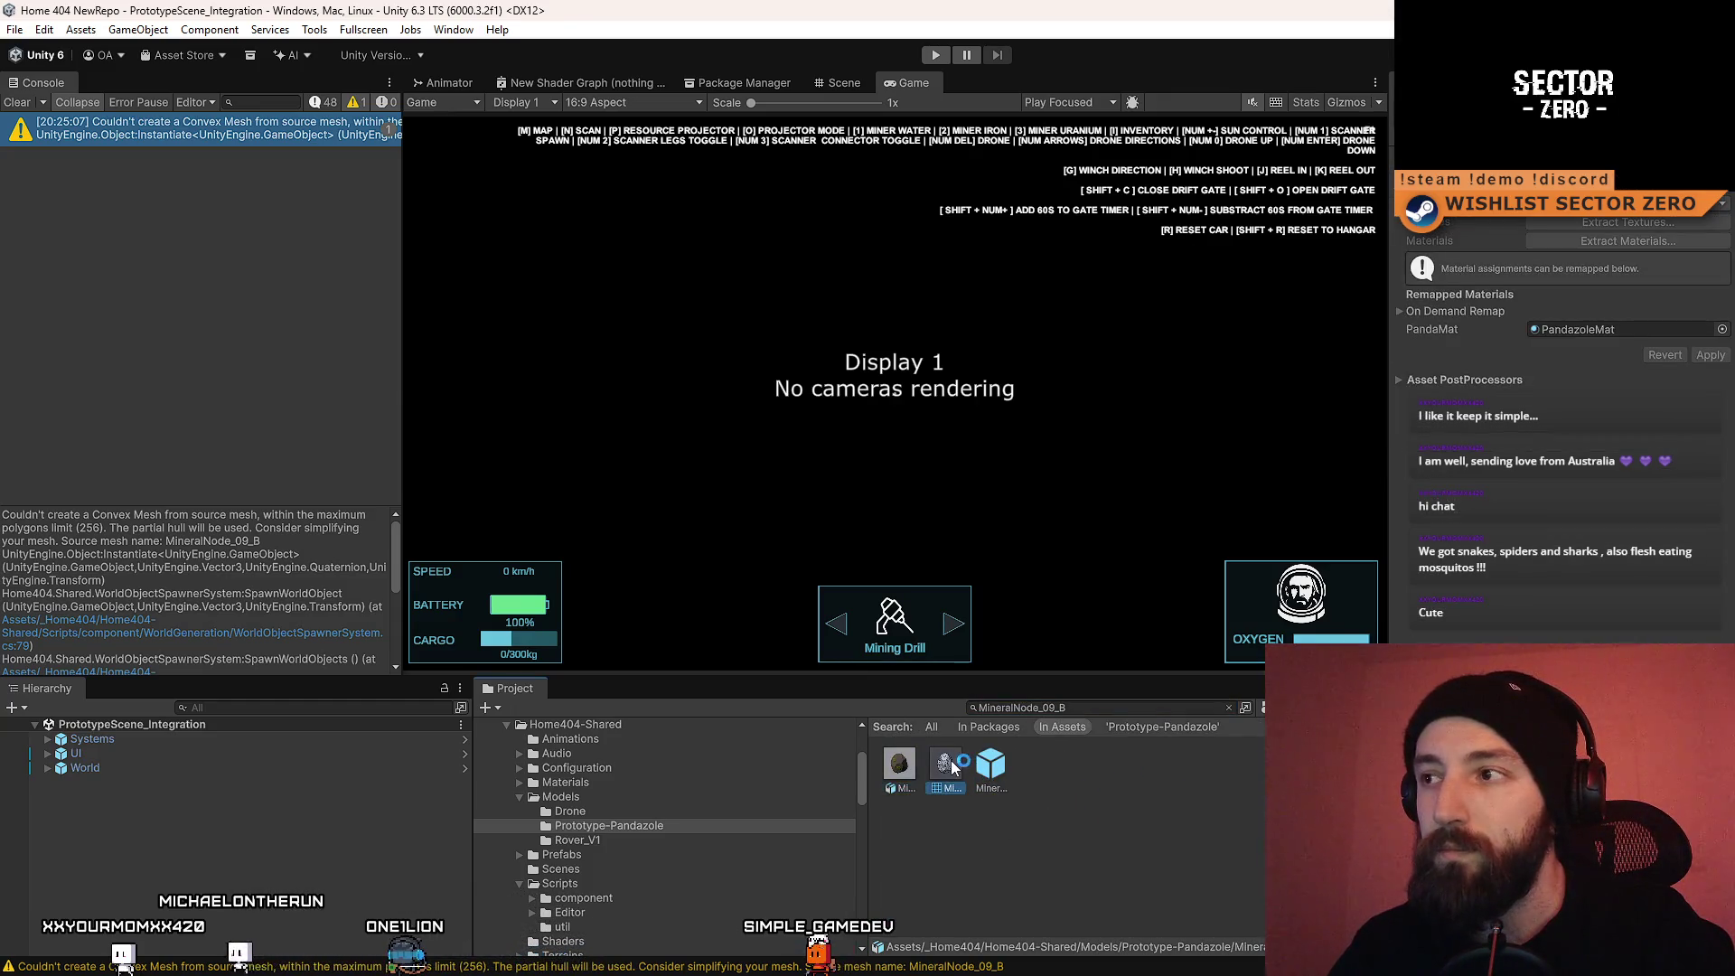
{"action": "left_click", "coordinate": [990, 765]}
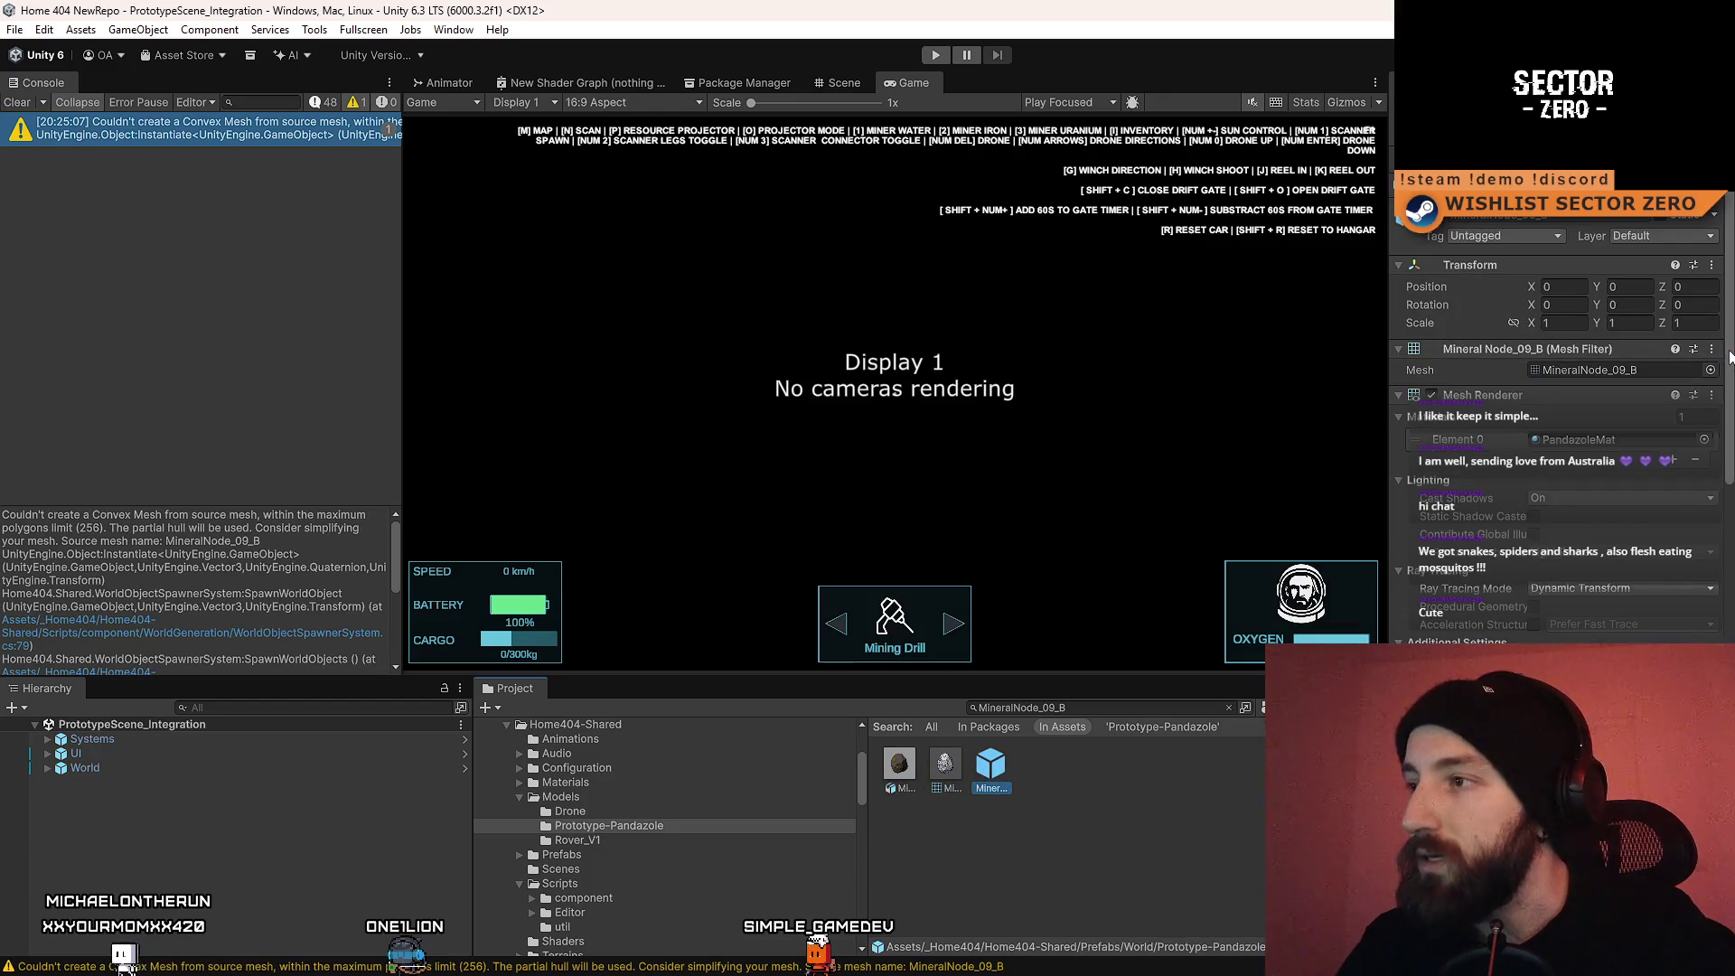
{"action": "scroll", "coordinate": [1730, 357], "scroll_direction": "down", "scroll_amount": 5}
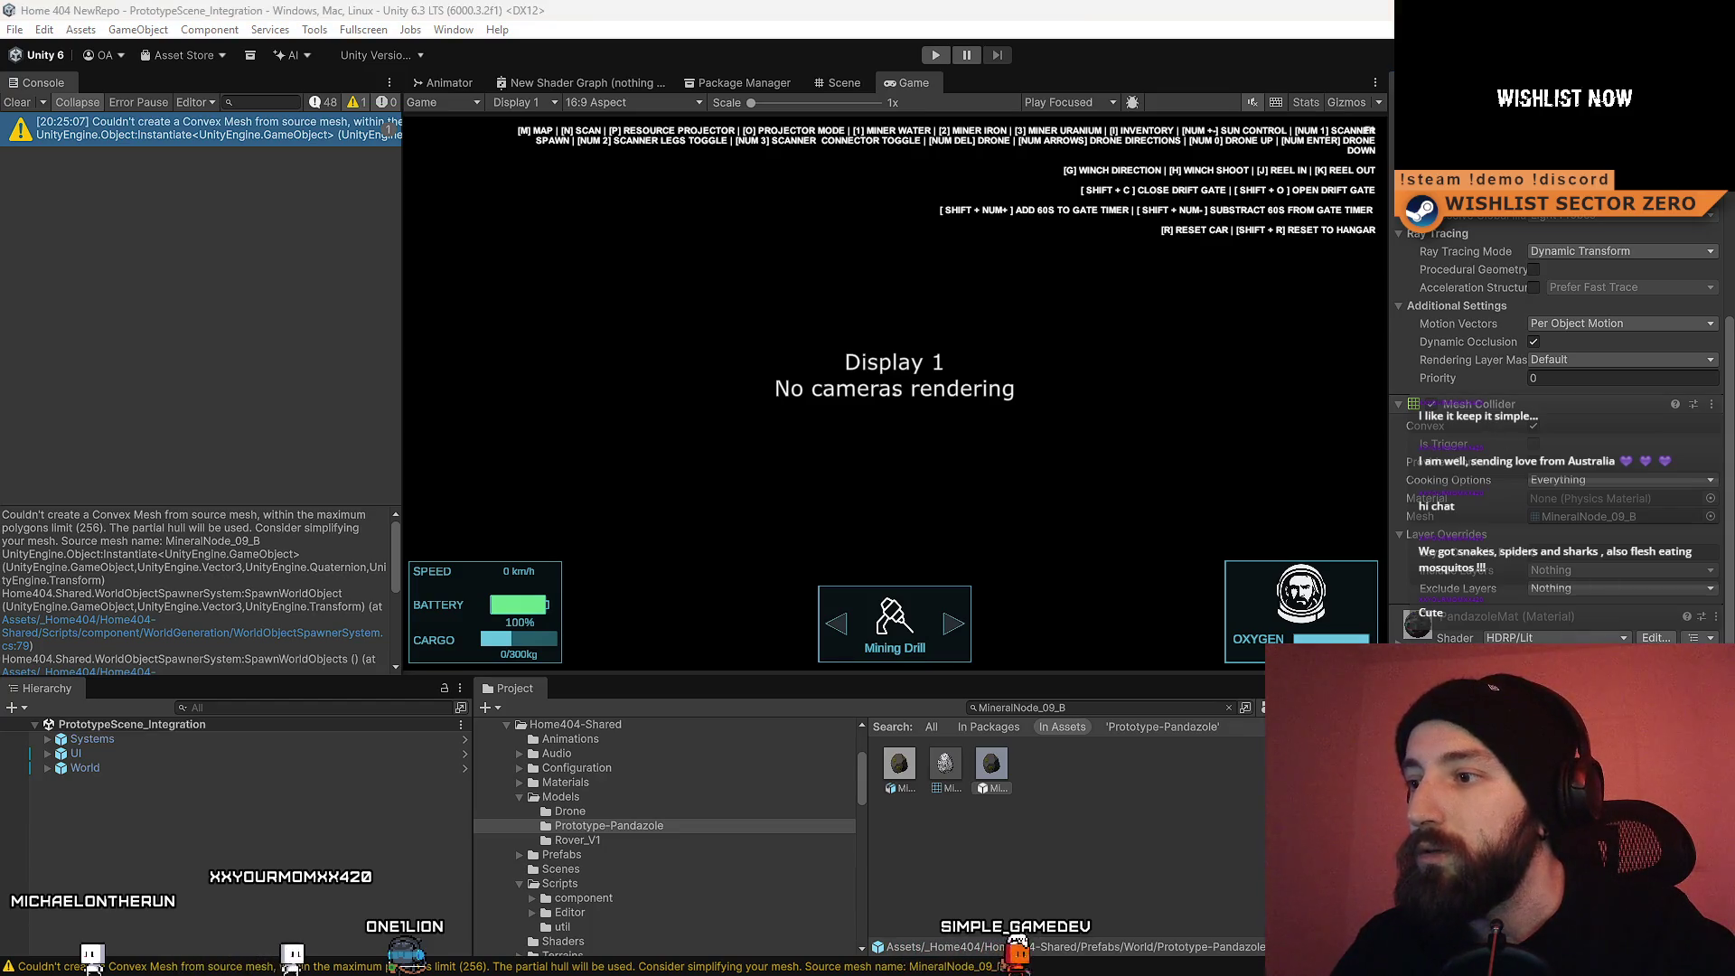
Step: Open the MineralNode_09_B prefab, clear the Console, and view it in the Scene tab
{"action": "left_click", "coordinate": [1001, 764]}
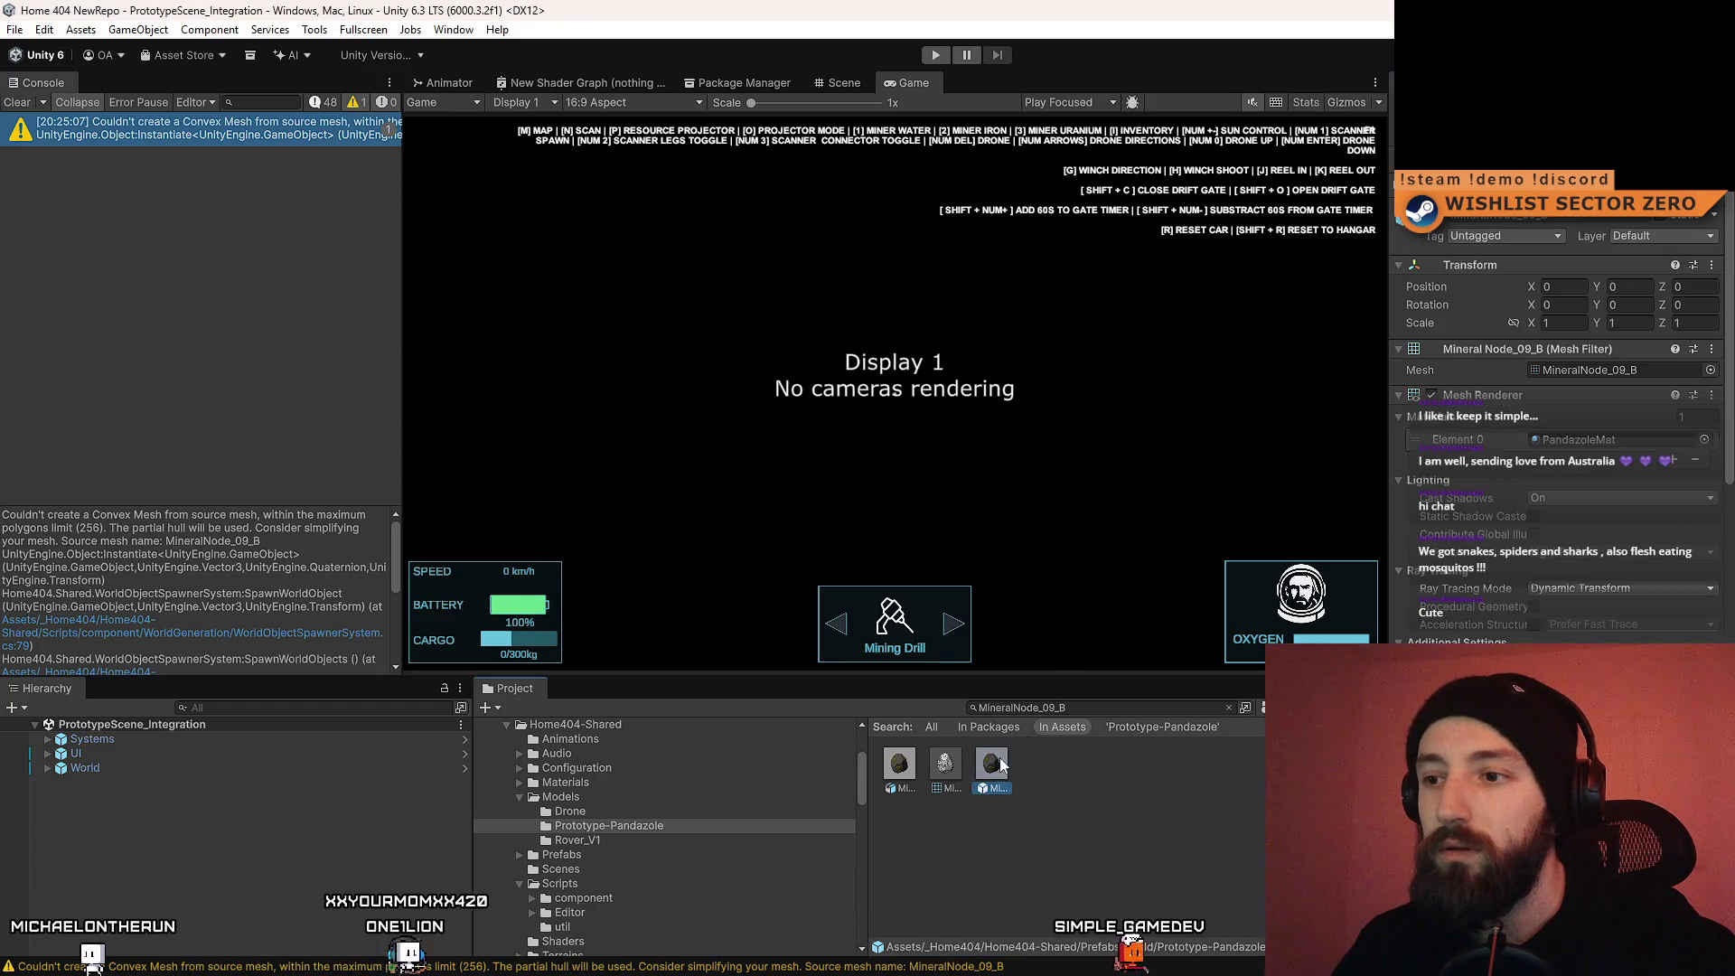
{"action": "left_click", "coordinate": [17, 102]}
{"action": "left_click", "coordinate": [837, 85]}
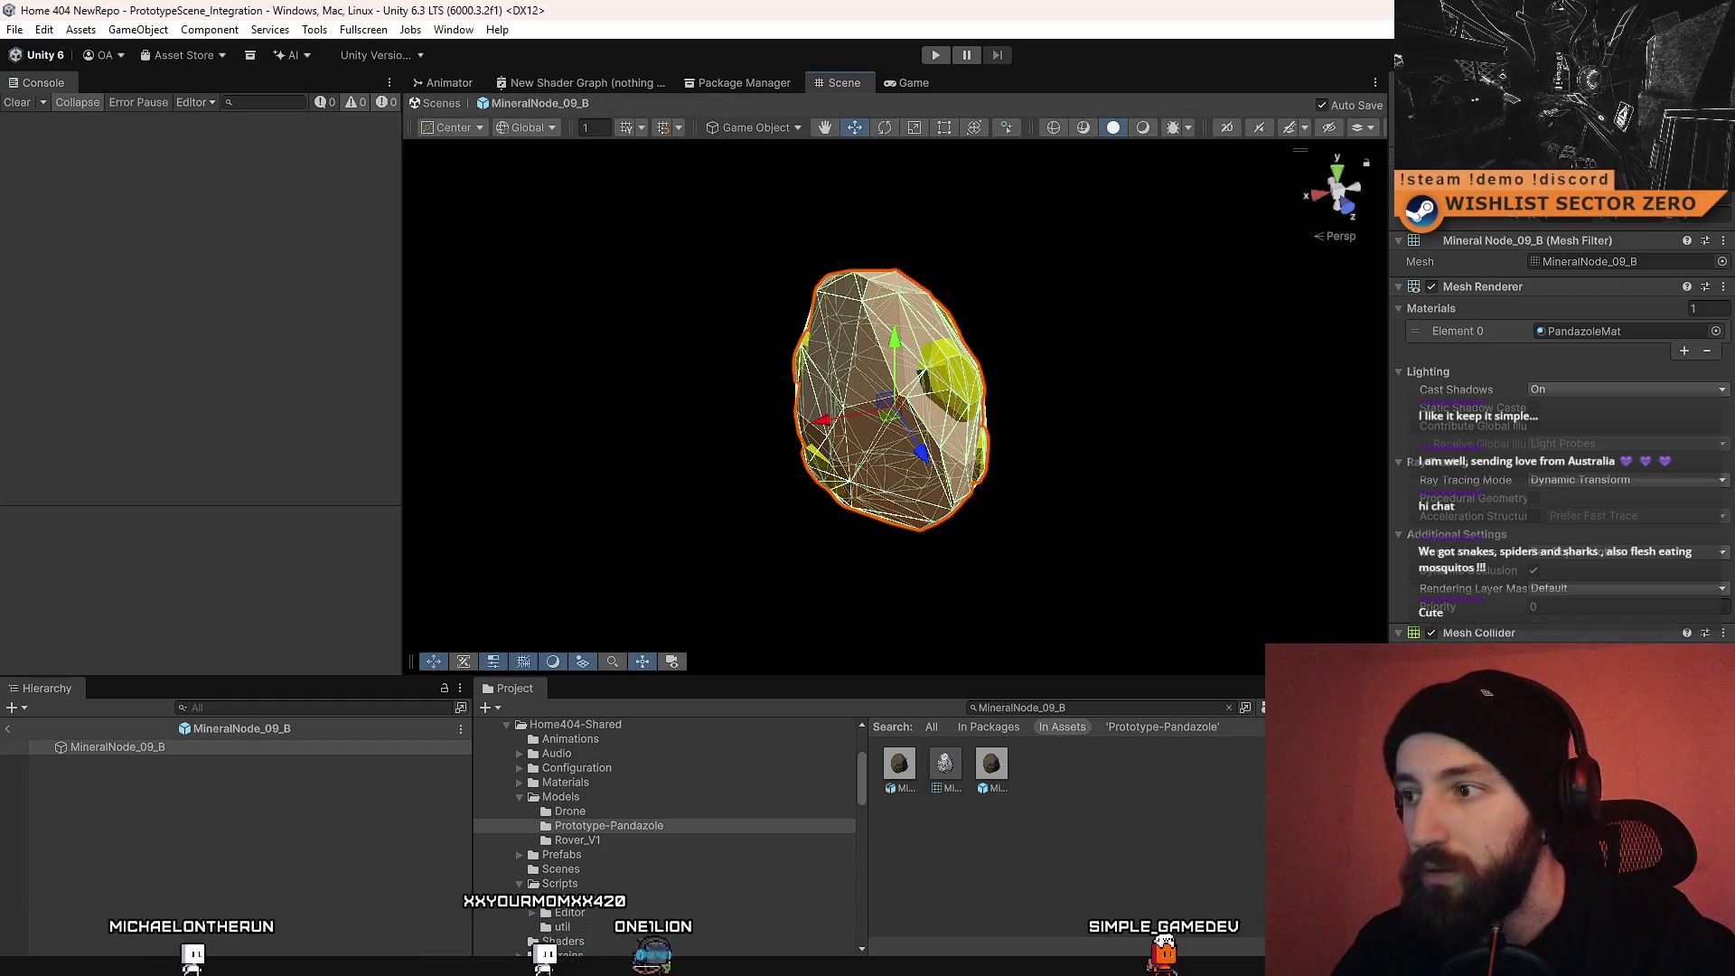
Step: Orbit and frame the MineralNode_09_B rock in the Scene view, then deselect it
{"action": "mouse_move", "coordinate": [949, 493]}
{"action": "left_mouse_down"}
{"action": "mouse_move", "coordinate": [1169, 500]}
{"action": "mouse_move", "coordinate": [1181, 449]}
{"action": "left_mouse_up"}
{"action": "key", "text": "f"}
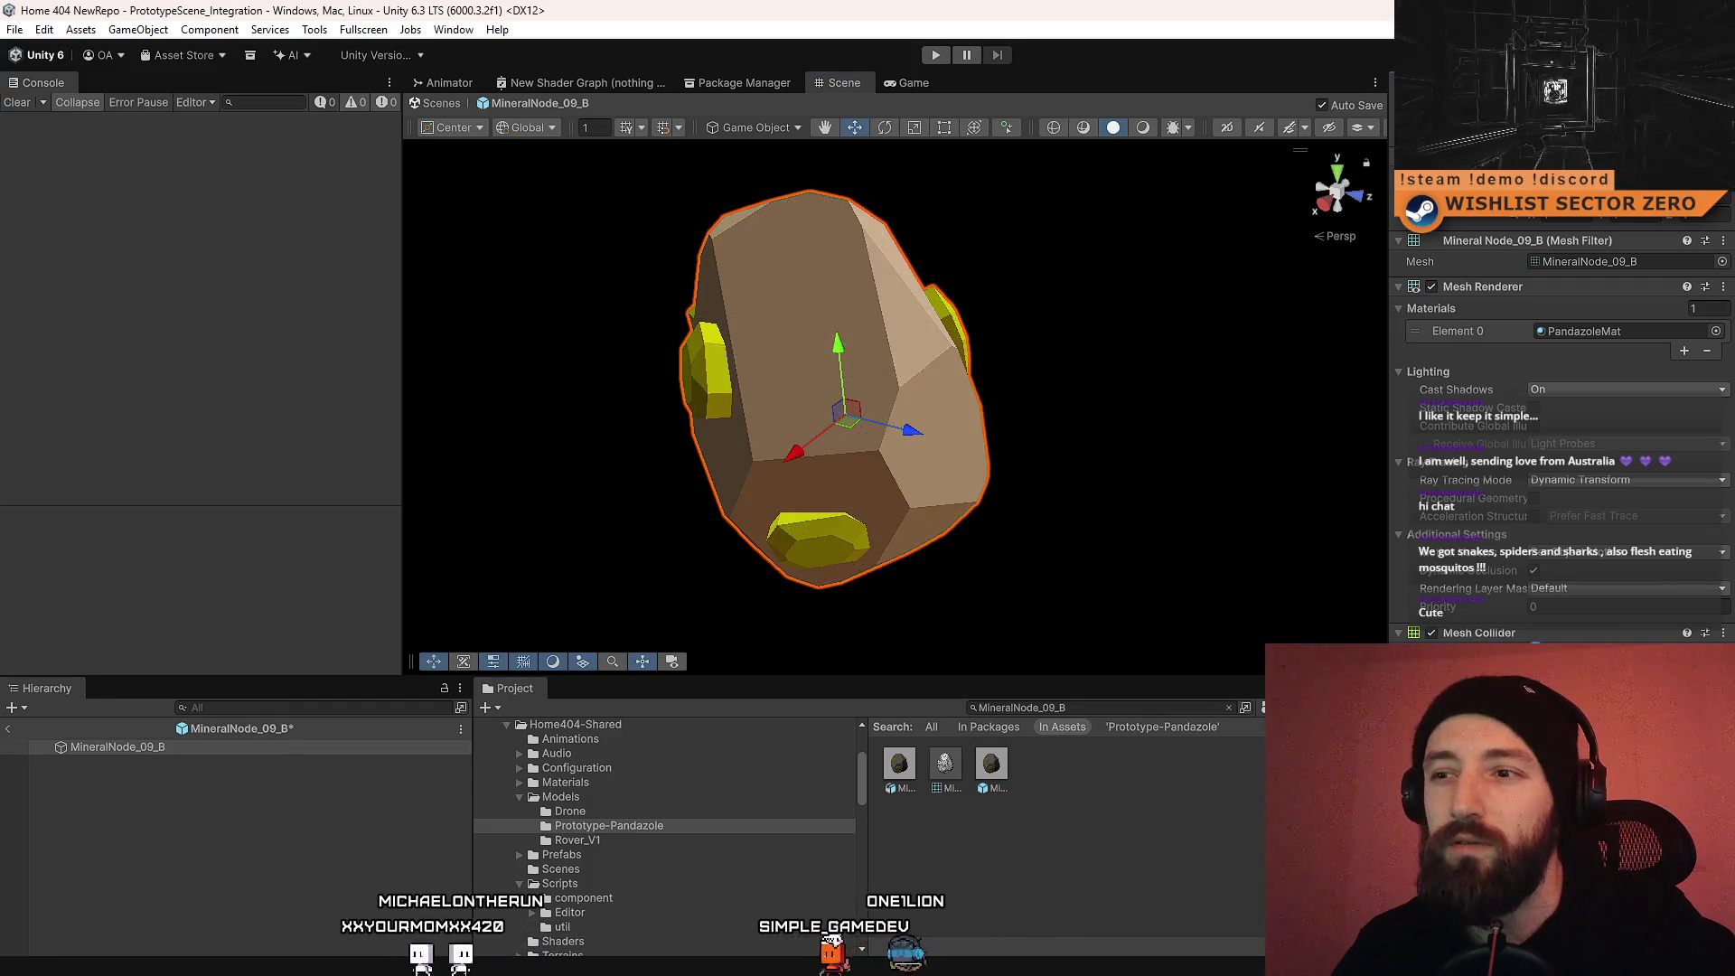
{"action": "scroll", "coordinate": [1000, 438], "scroll_direction": "down", "scroll_amount": 5}
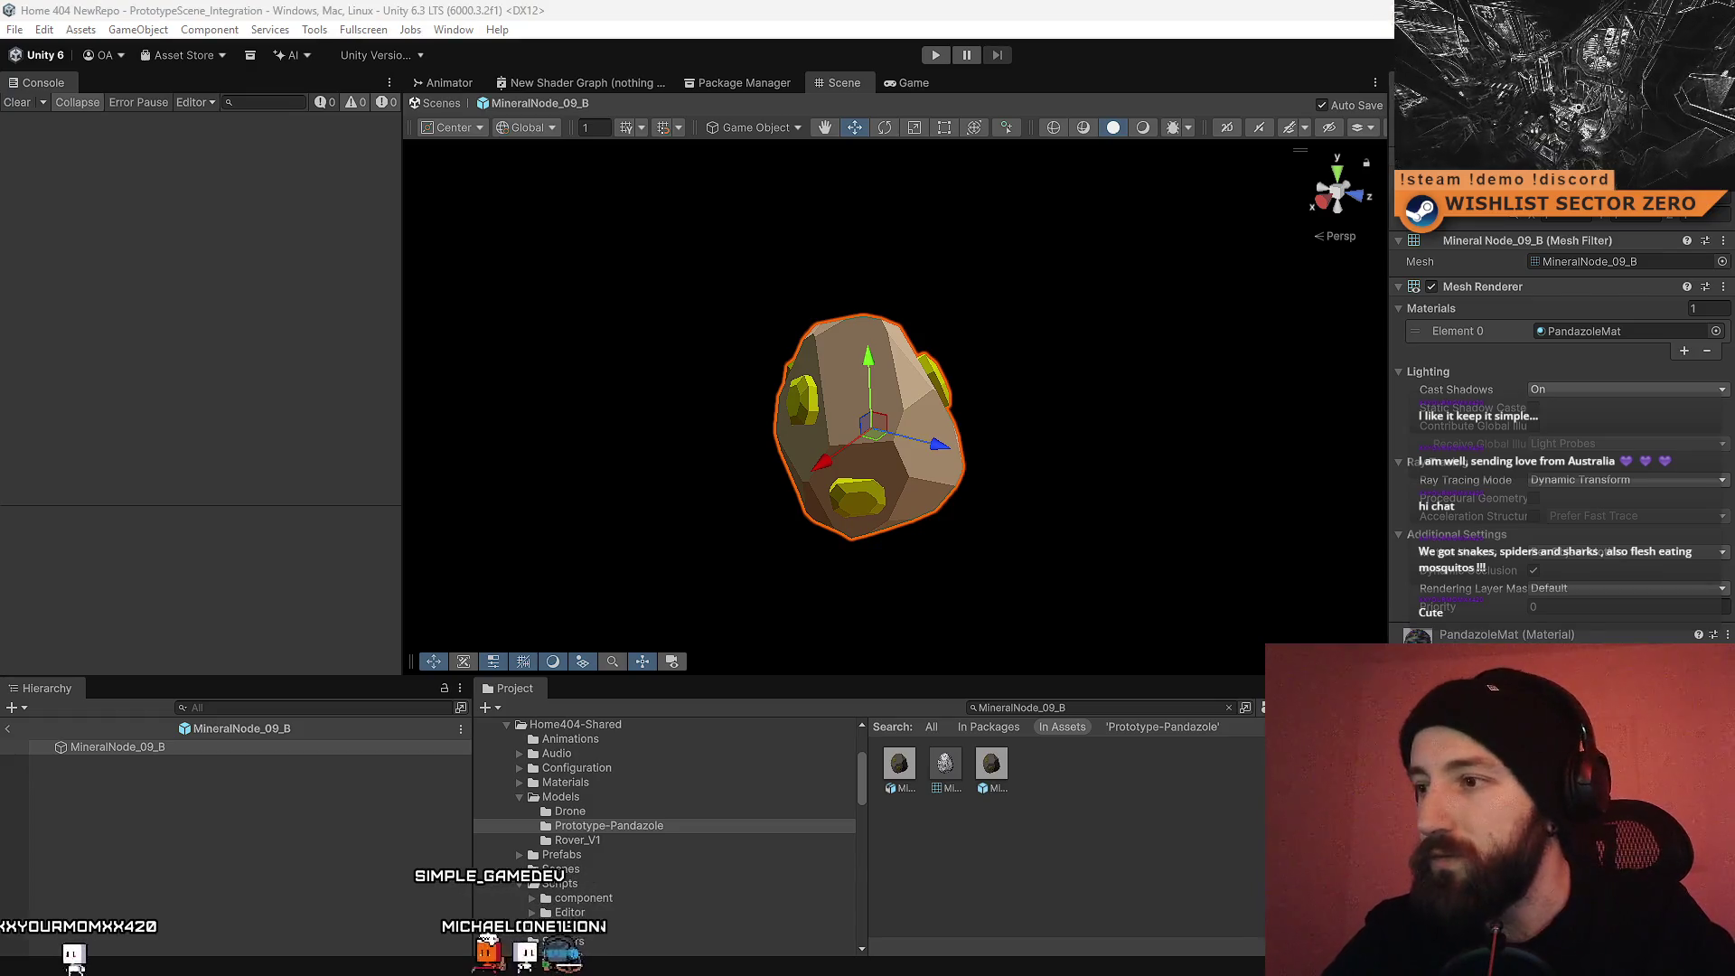
{"action": "mouse_move", "coordinate": [1078, 512]}
{"action": "left_mouse_down"}
{"action": "mouse_move", "coordinate": [1026, 538]}
{"action": "mouse_move", "coordinate": [997, 524]}
{"action": "mouse_move", "coordinate": [1232, 530]}
{"action": "mouse_move", "coordinate": [1396, 402]}
{"action": "mouse_move", "coordinate": [1130, 406]}
{"action": "mouse_move", "coordinate": [1034, 569]}
{"action": "mouse_move", "coordinate": [1048, 570]}
{"action": "left_mouse_up"}
{"action": "key", "text": "f"}
{"action": "key", "text": "f"}
{"action": "scroll", "coordinate": [1049, 569], "scroll_direction": "up", "scroll_amount": 3}
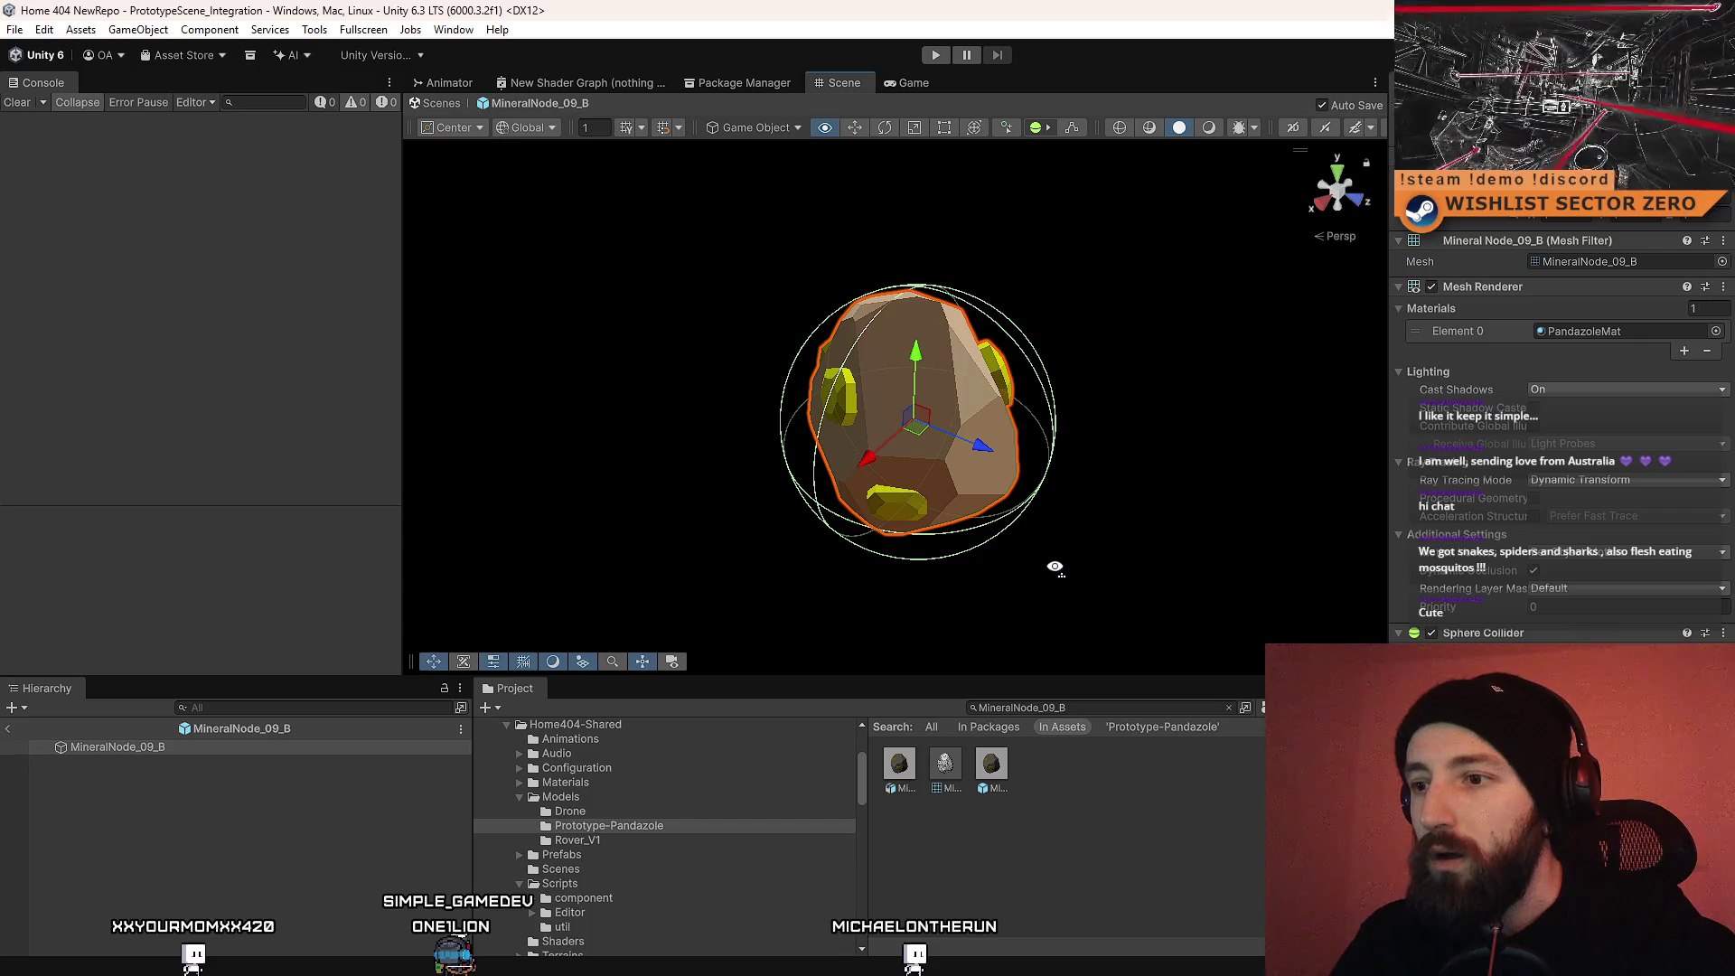
{"action": "left_click", "coordinate": [1072, 851]}
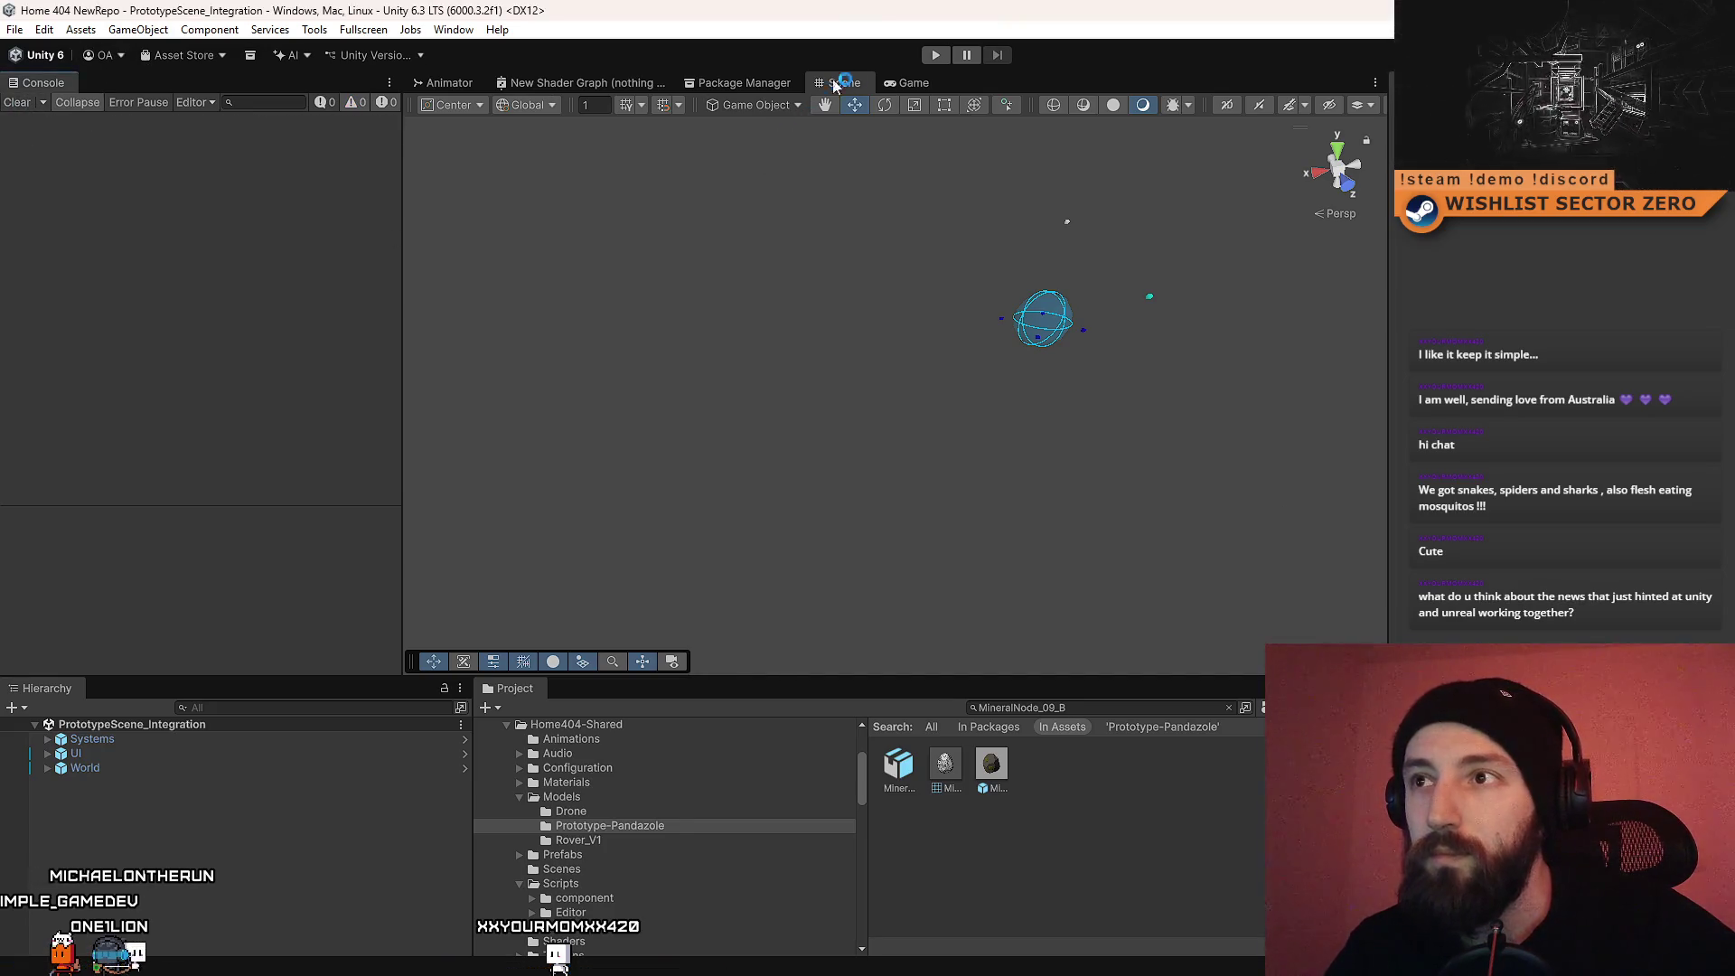
Step: Switch to the Game view, start Play, and give the running game focus to check the warning
{"action": "left_click", "coordinate": [887, 83]}
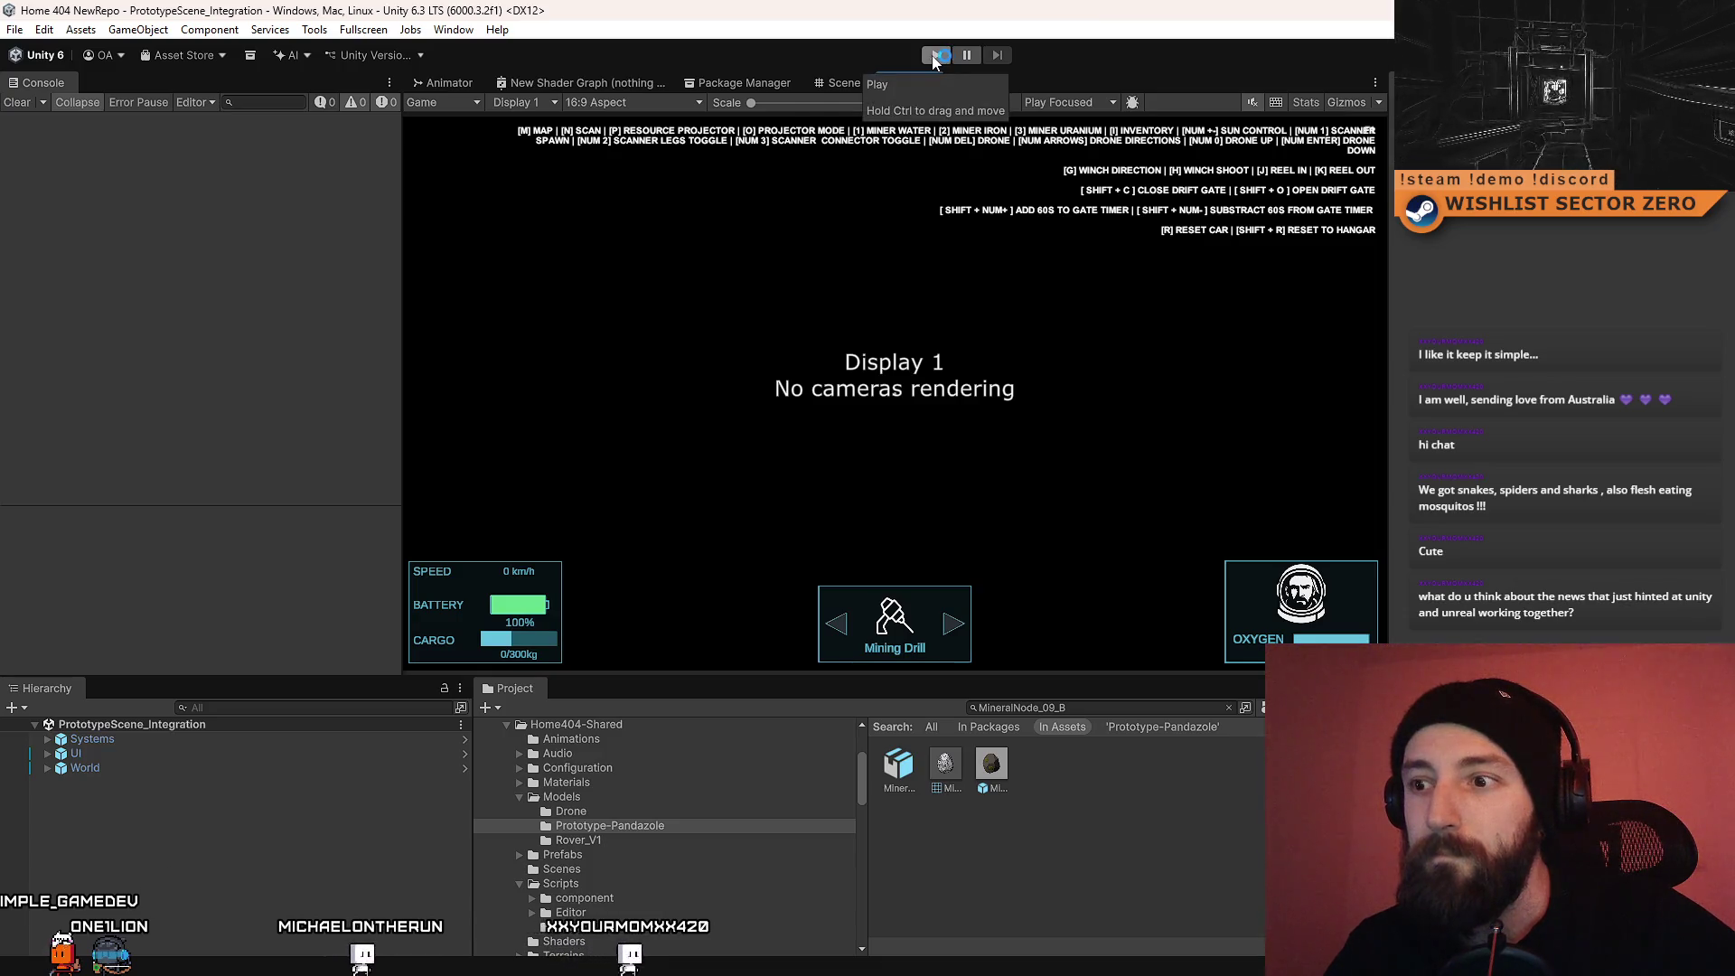
{"action": "left_click", "coordinate": [935, 56]}
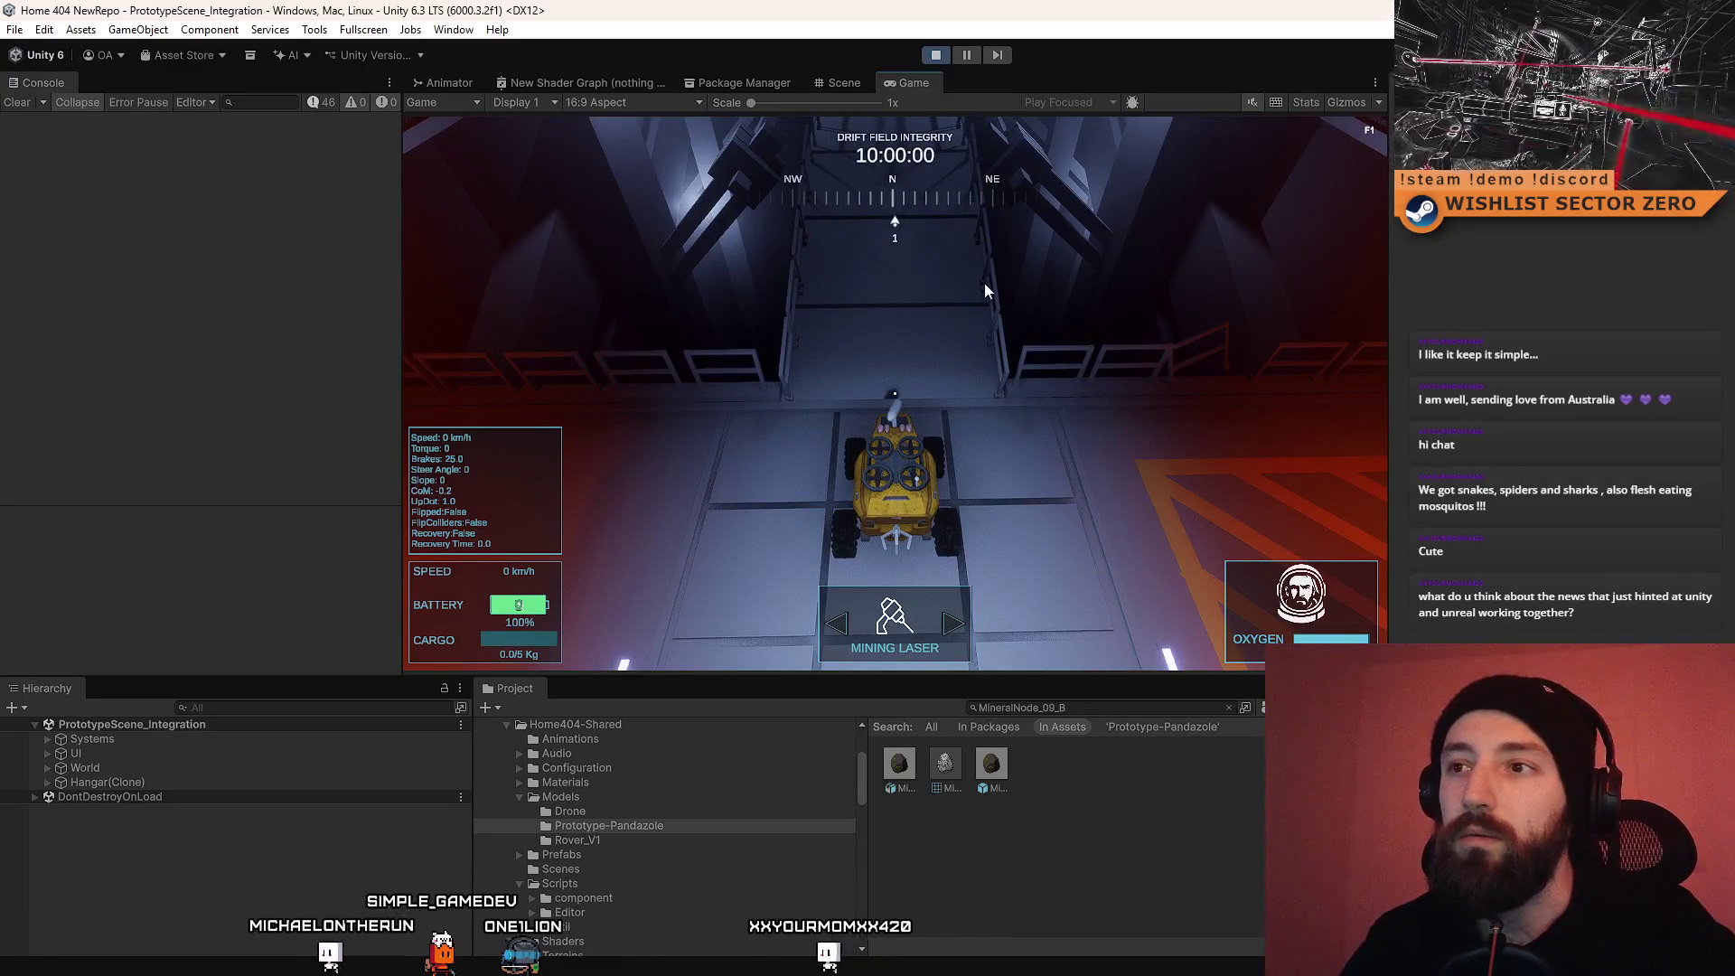
{"action": "left_click", "coordinate": [1113, 264]}
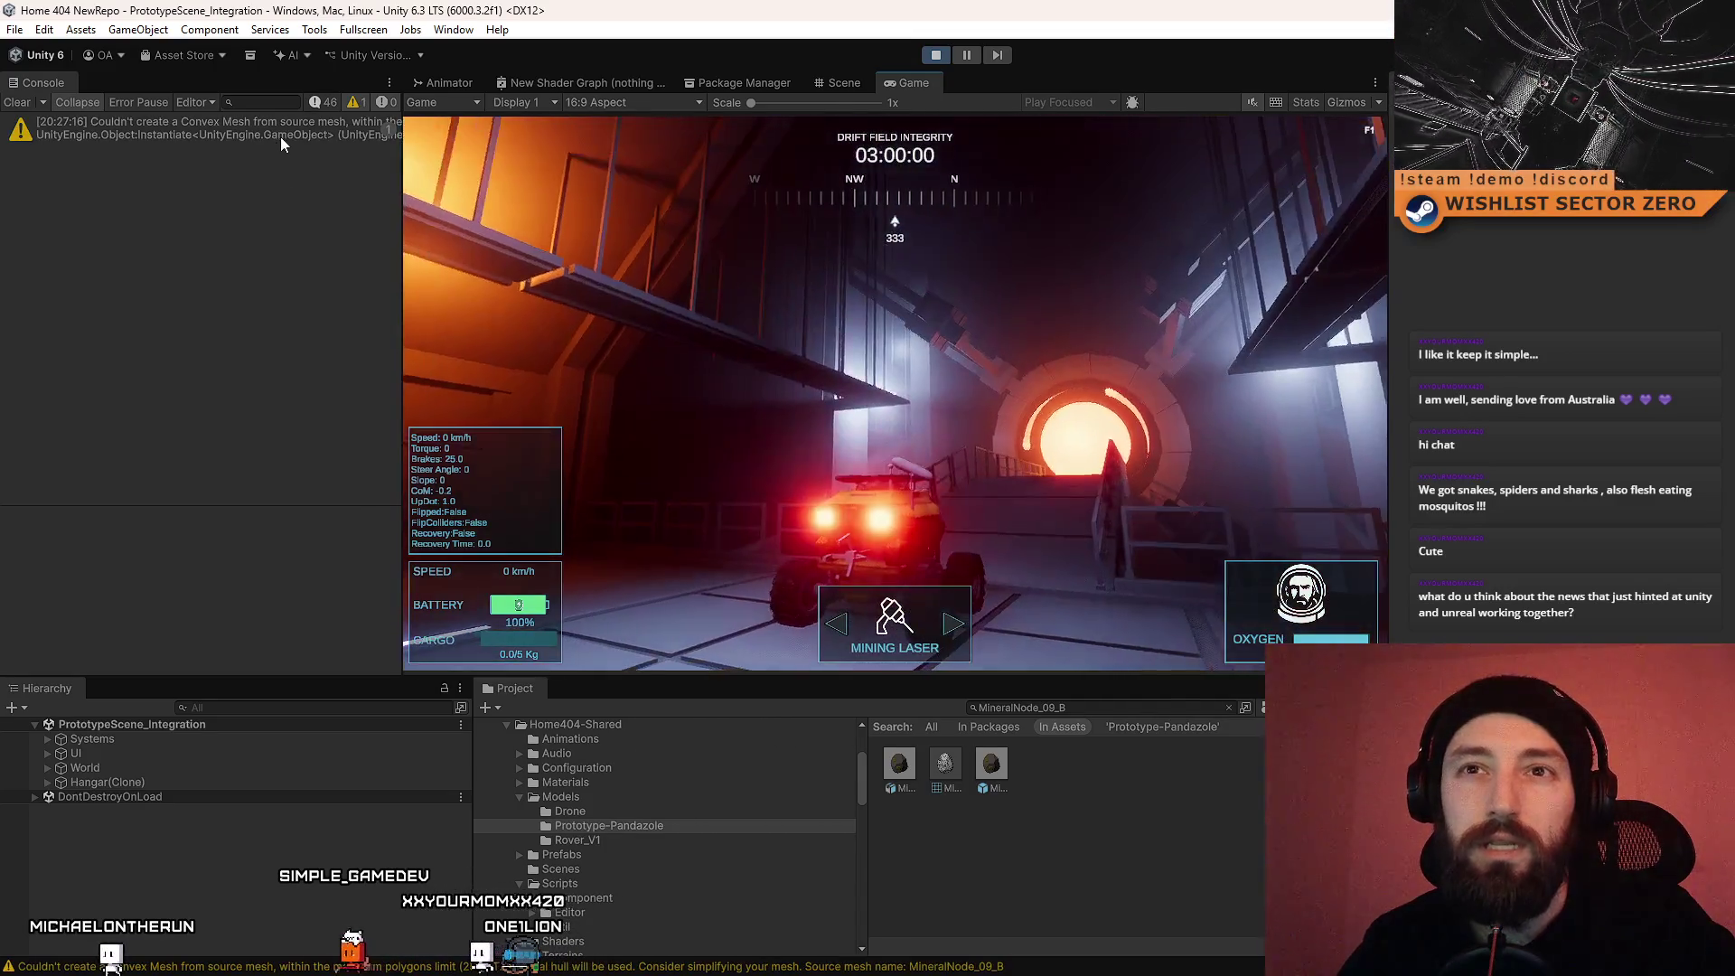
{"action": "left_click", "coordinate": [280, 138]}
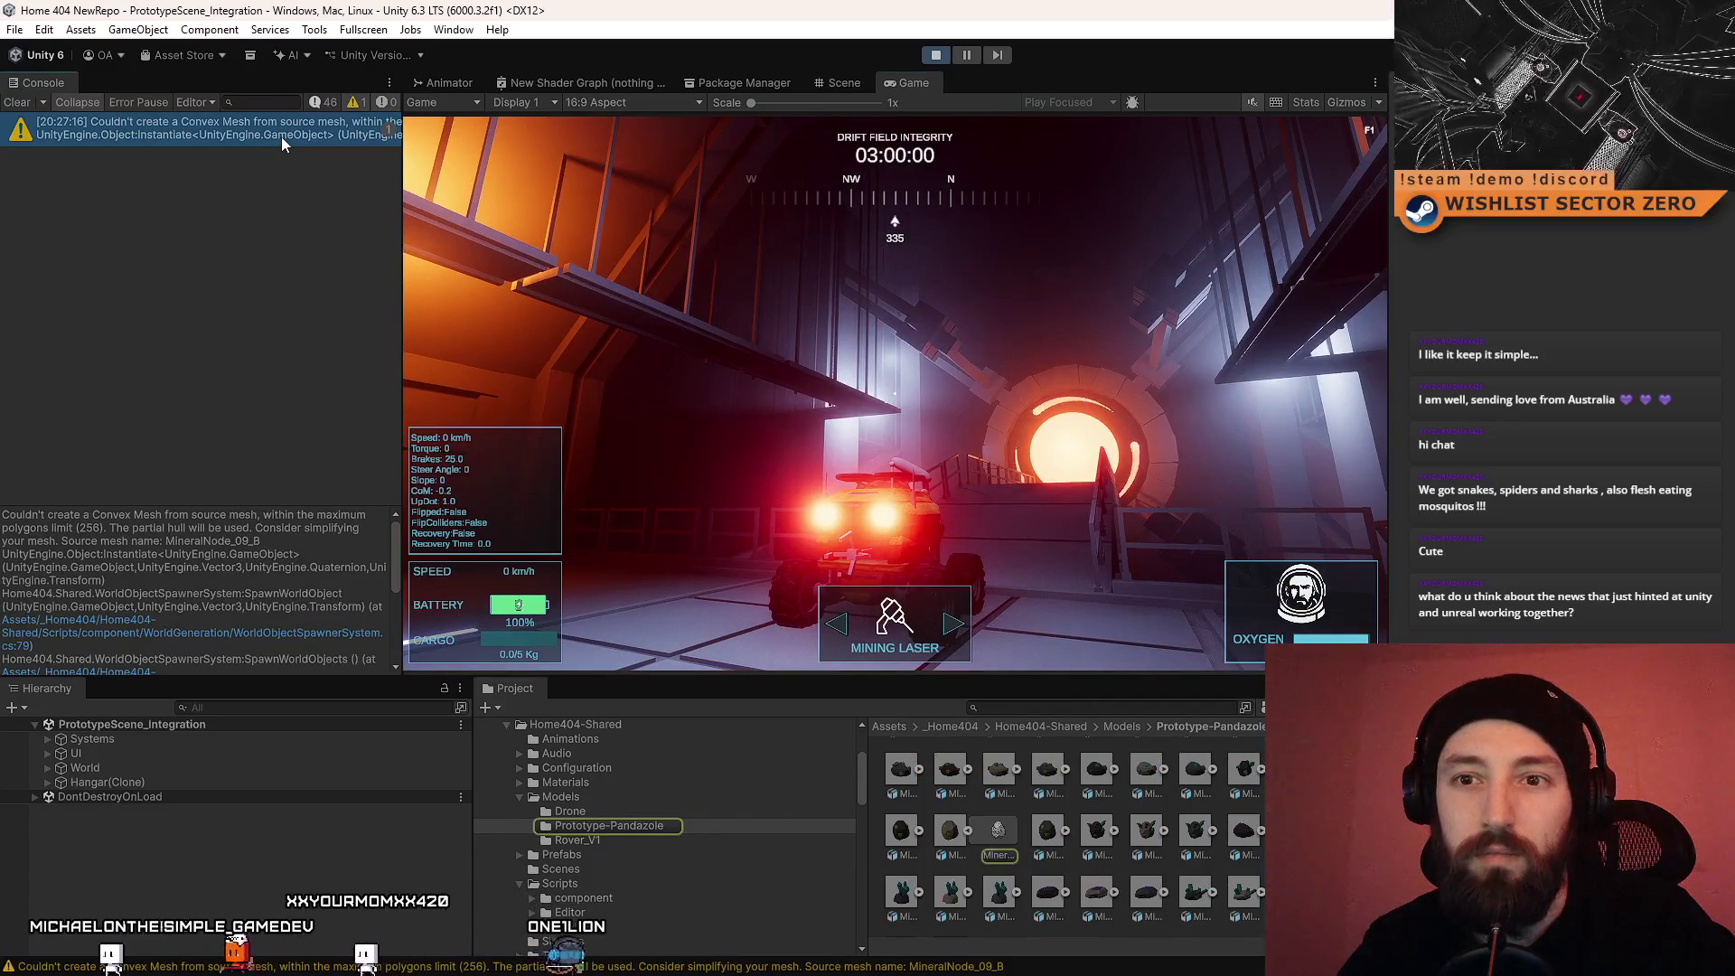
{"action": "left_click", "coordinate": [1008, 842]}
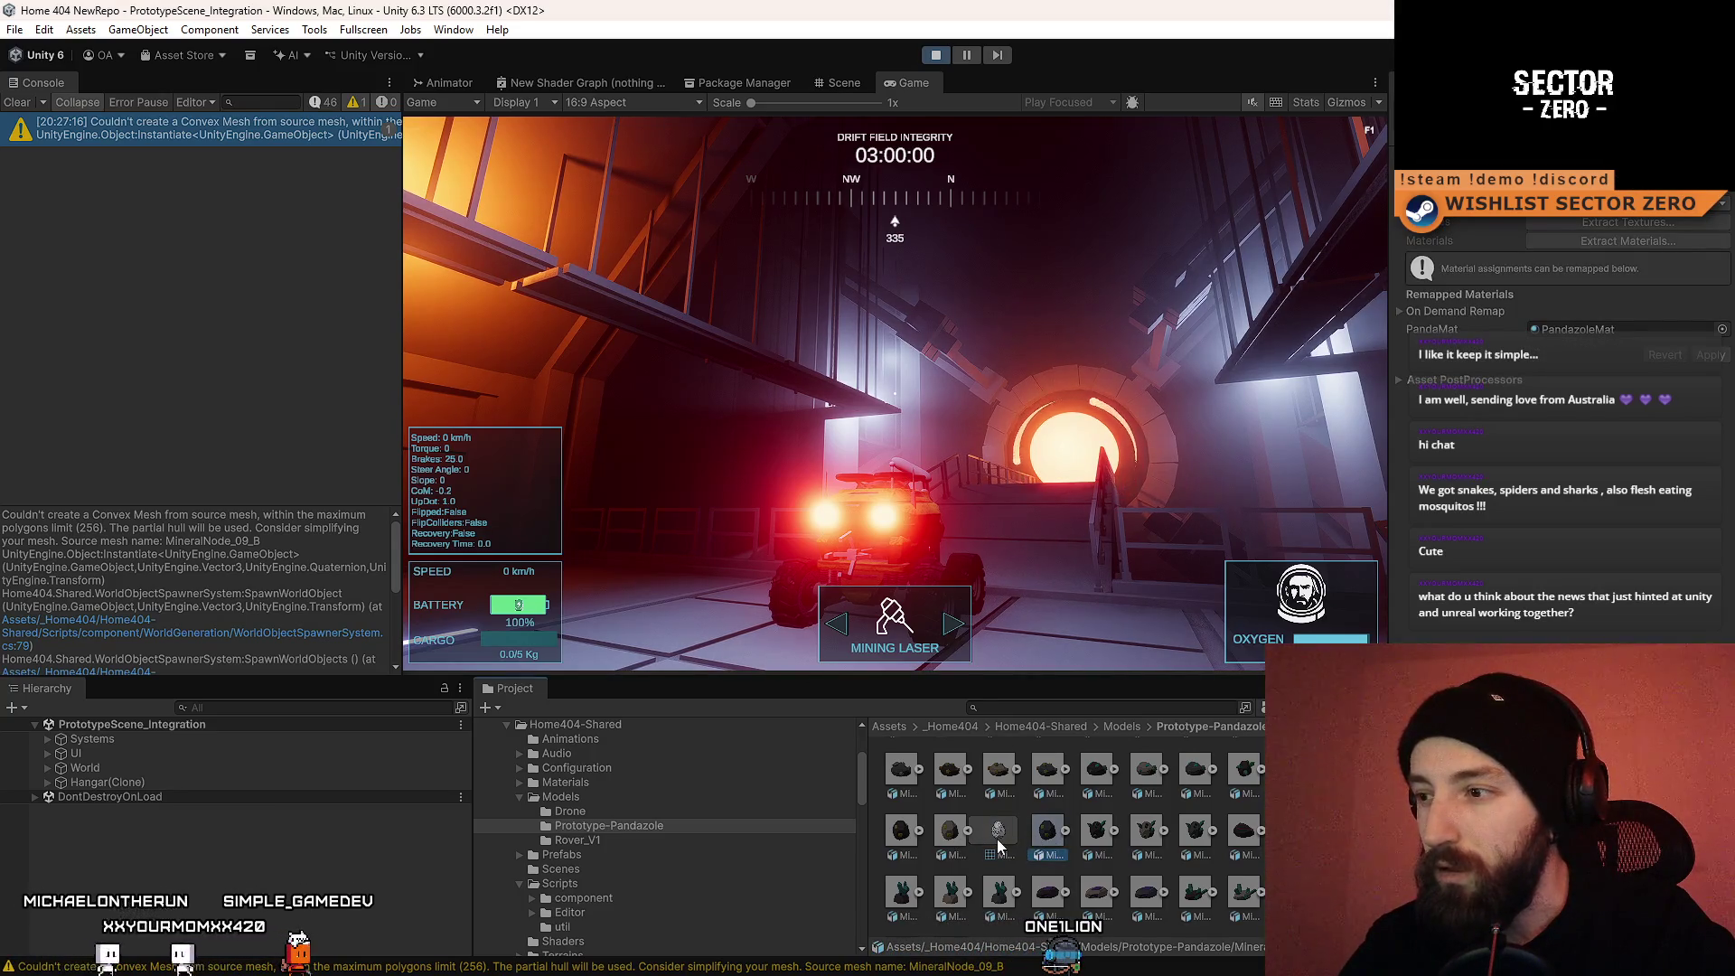
{"action": "left_click", "coordinate": [999, 845]}
{"action": "left_click", "coordinate": [1048, 836]}
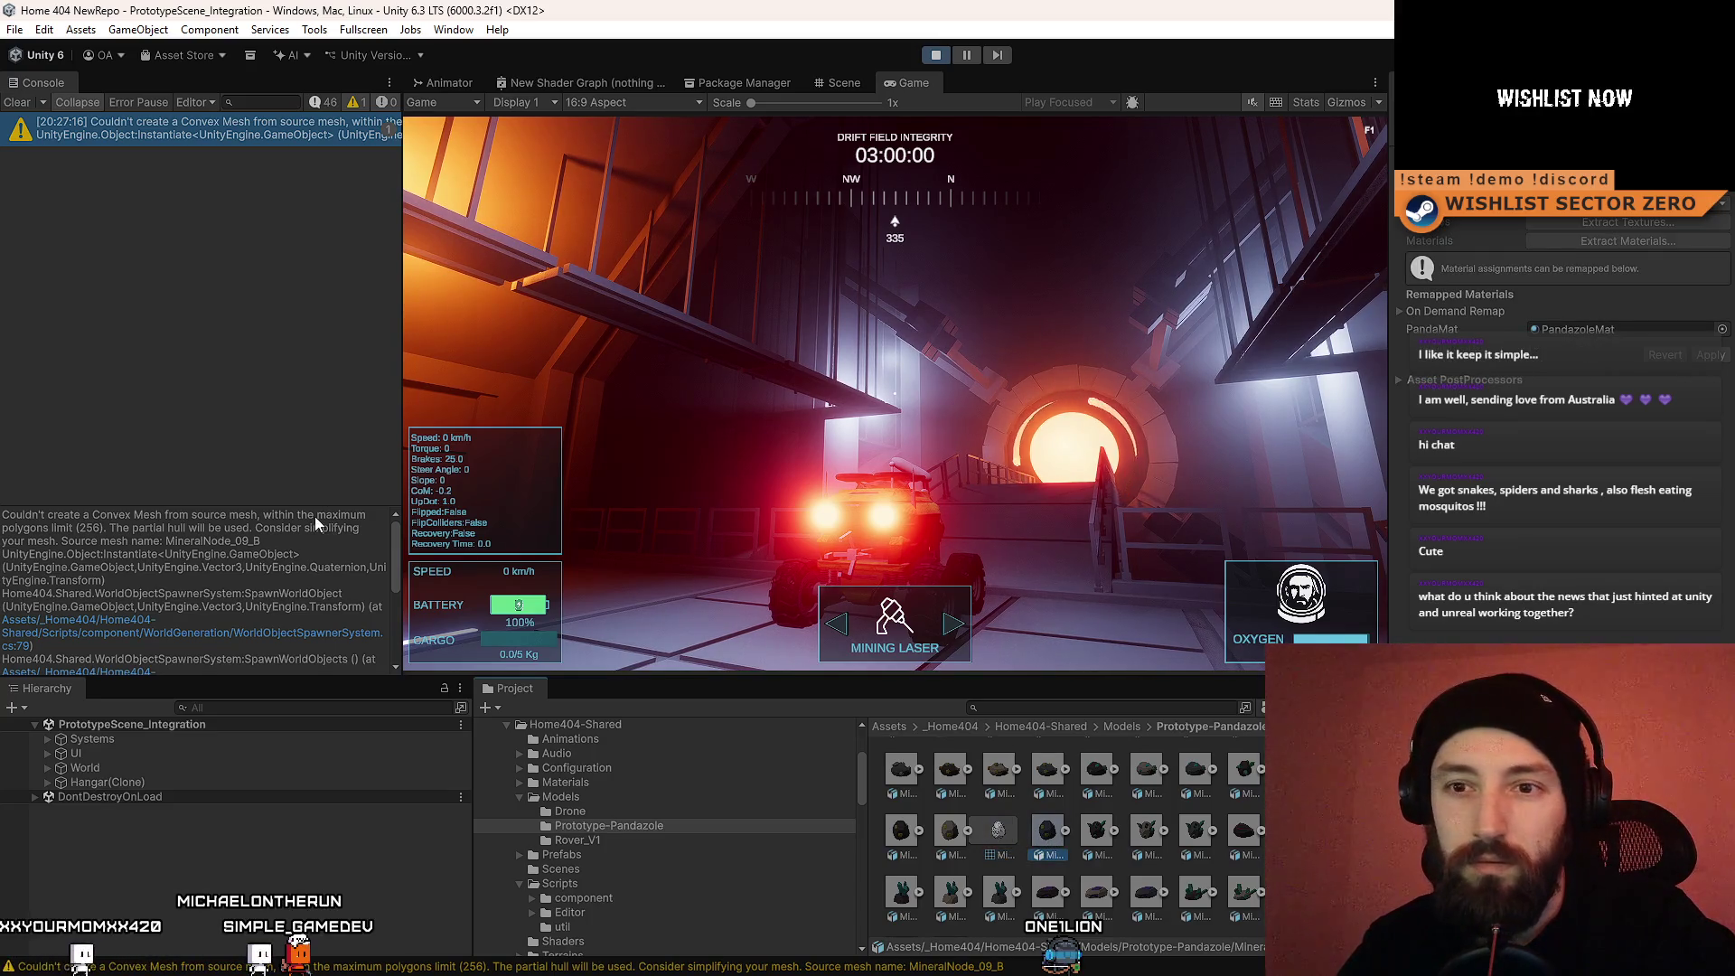
{"action": "left_click_drag", "start_coordinate": [266, 549], "coordinate": [187, 547]}
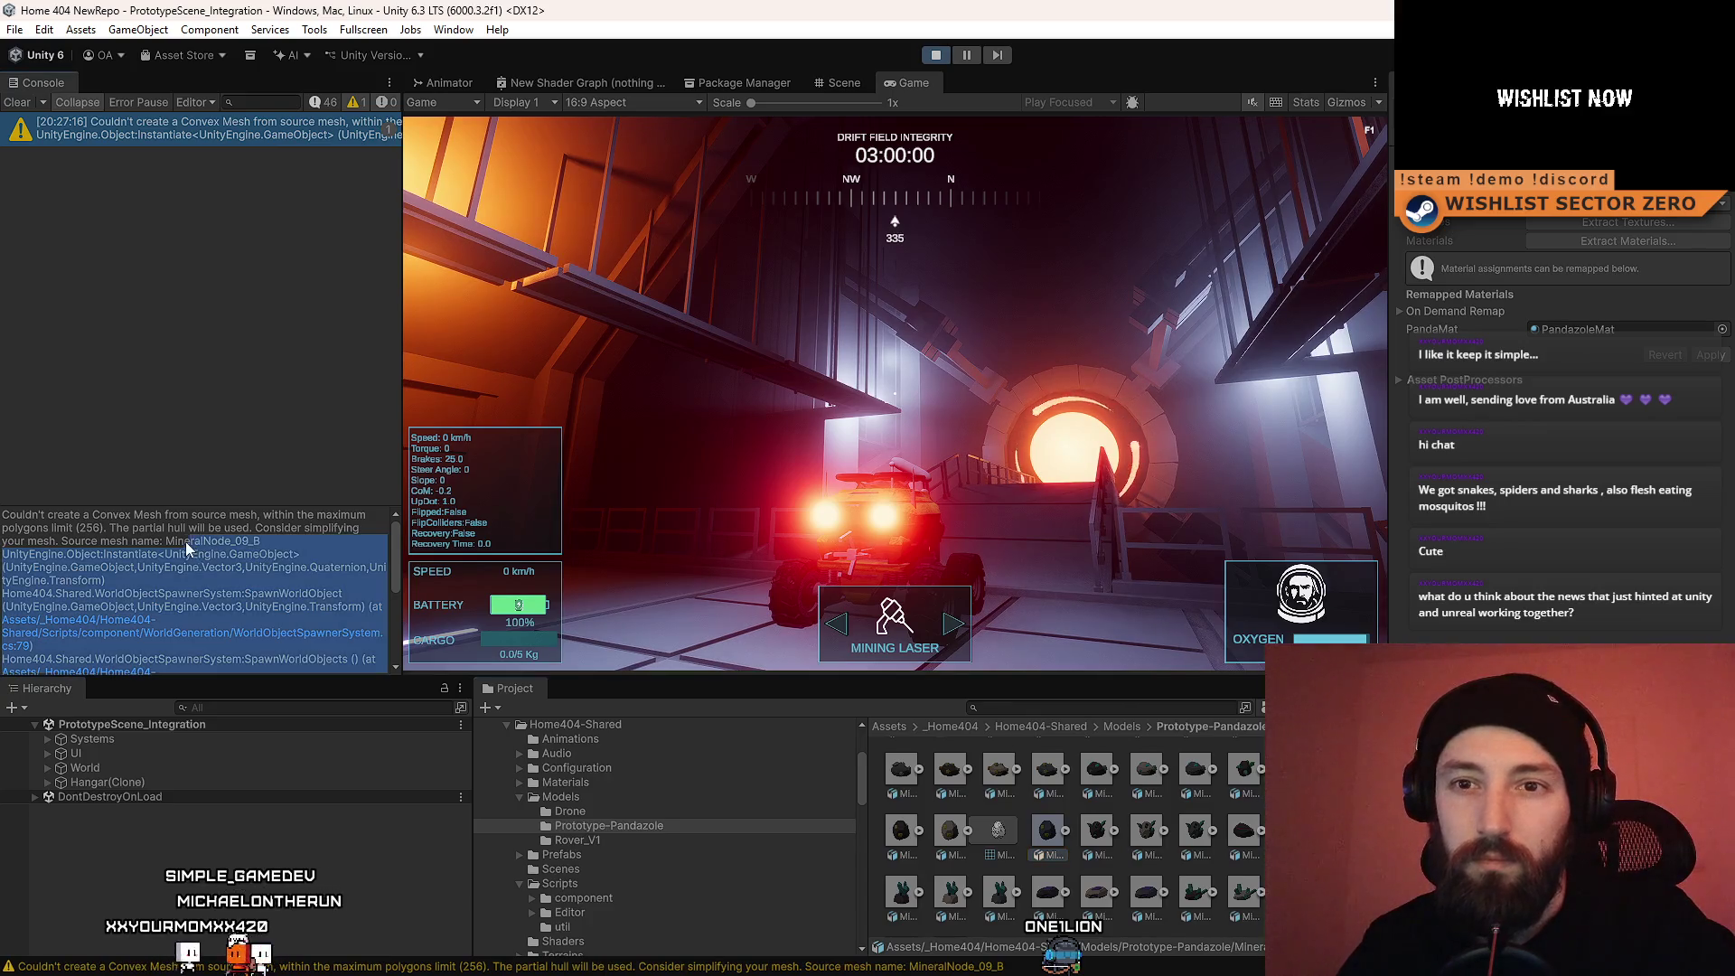
{"action": "left_click", "coordinate": [266, 543]}
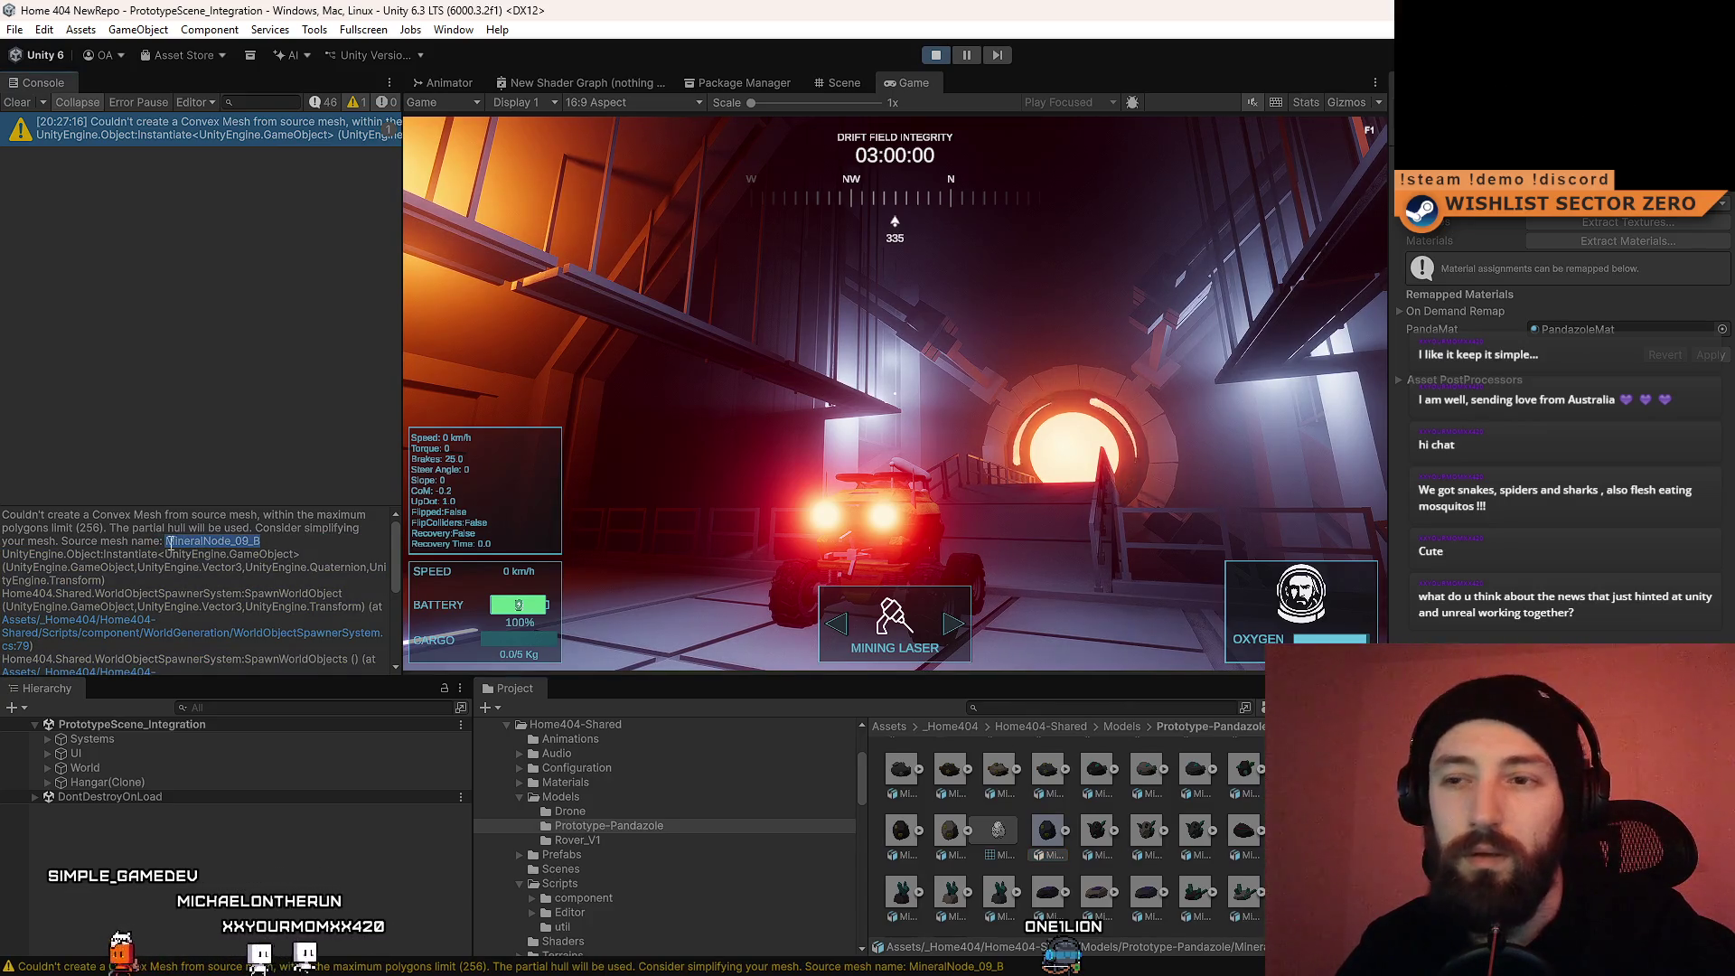
{"action": "left_click", "coordinate": [1103, 707]}
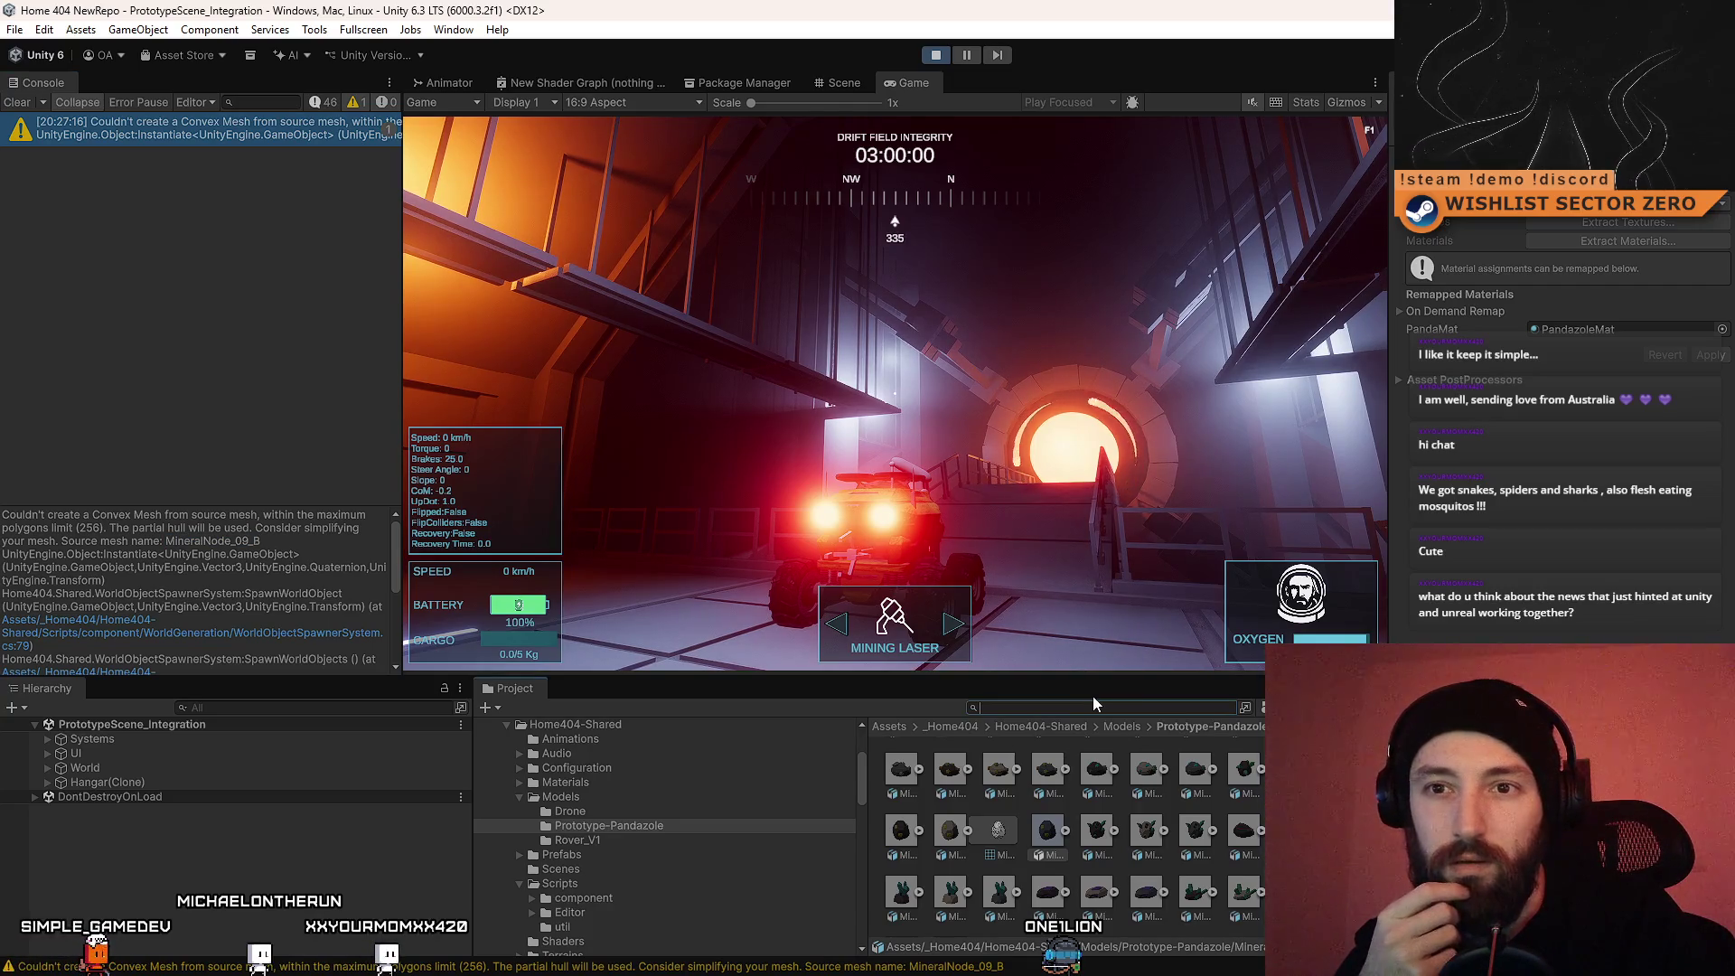
{"action": "type", "text": "MineralNode_09_B"}
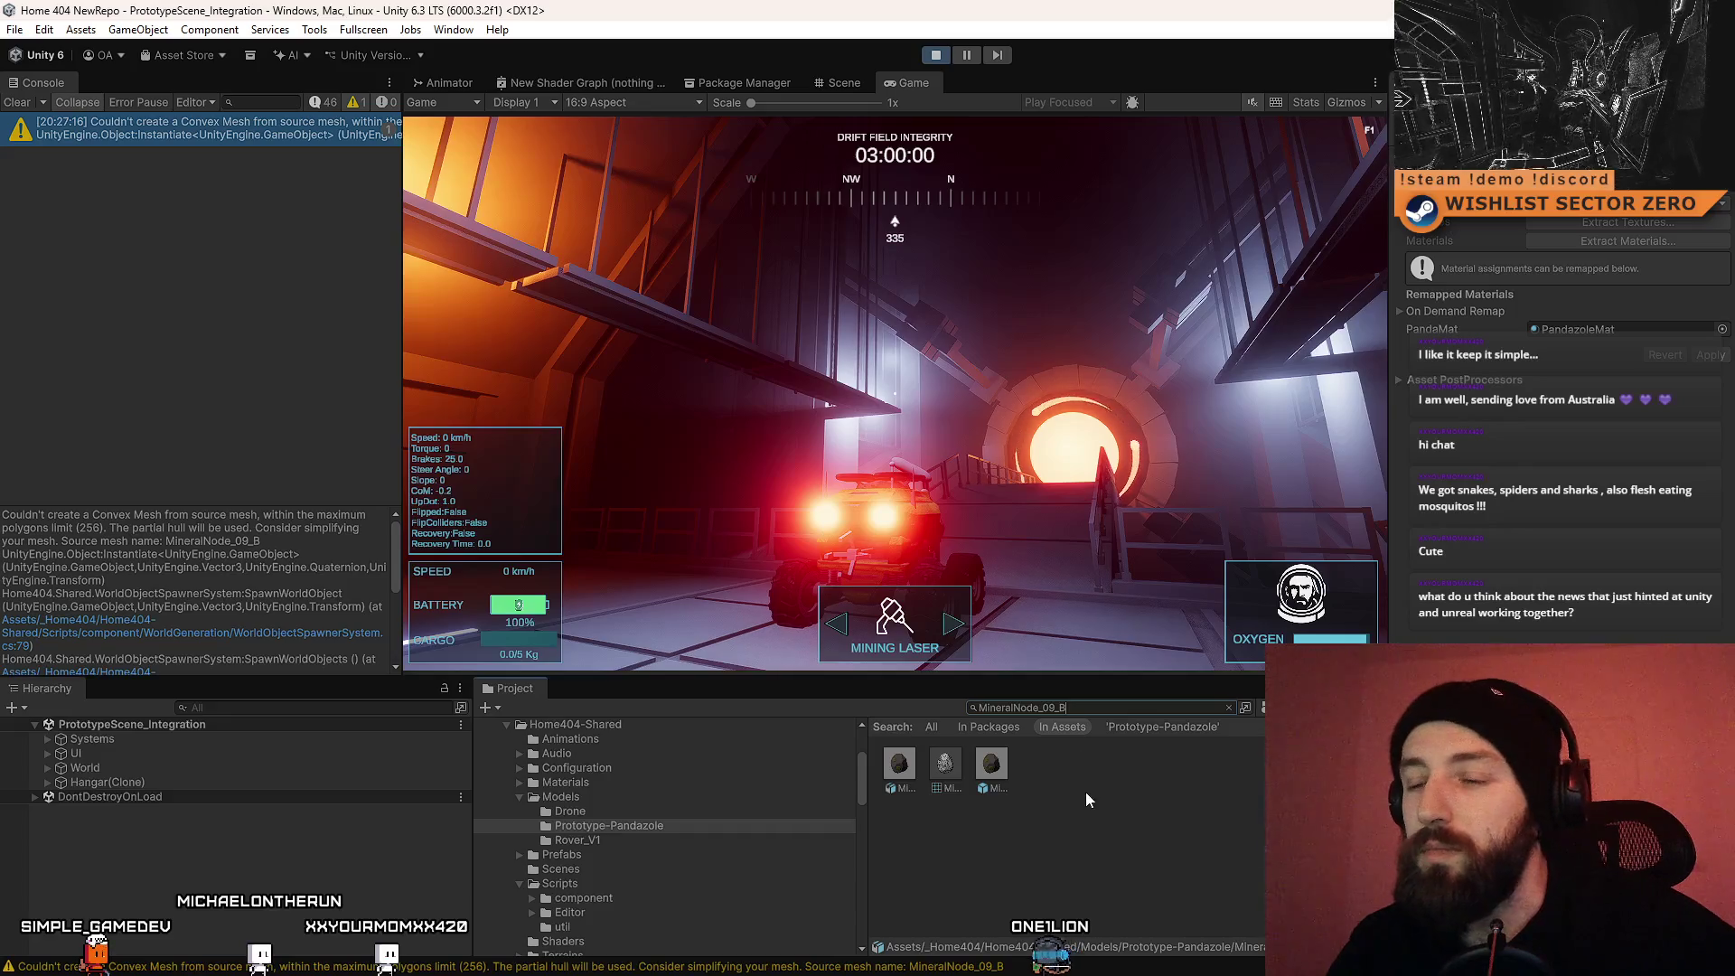
{"action": "left_click", "coordinate": [994, 765]}
{"action": "scroll", "coordinate": [1674, 331], "scroll_direction": "down", "scroll_amount": 5}
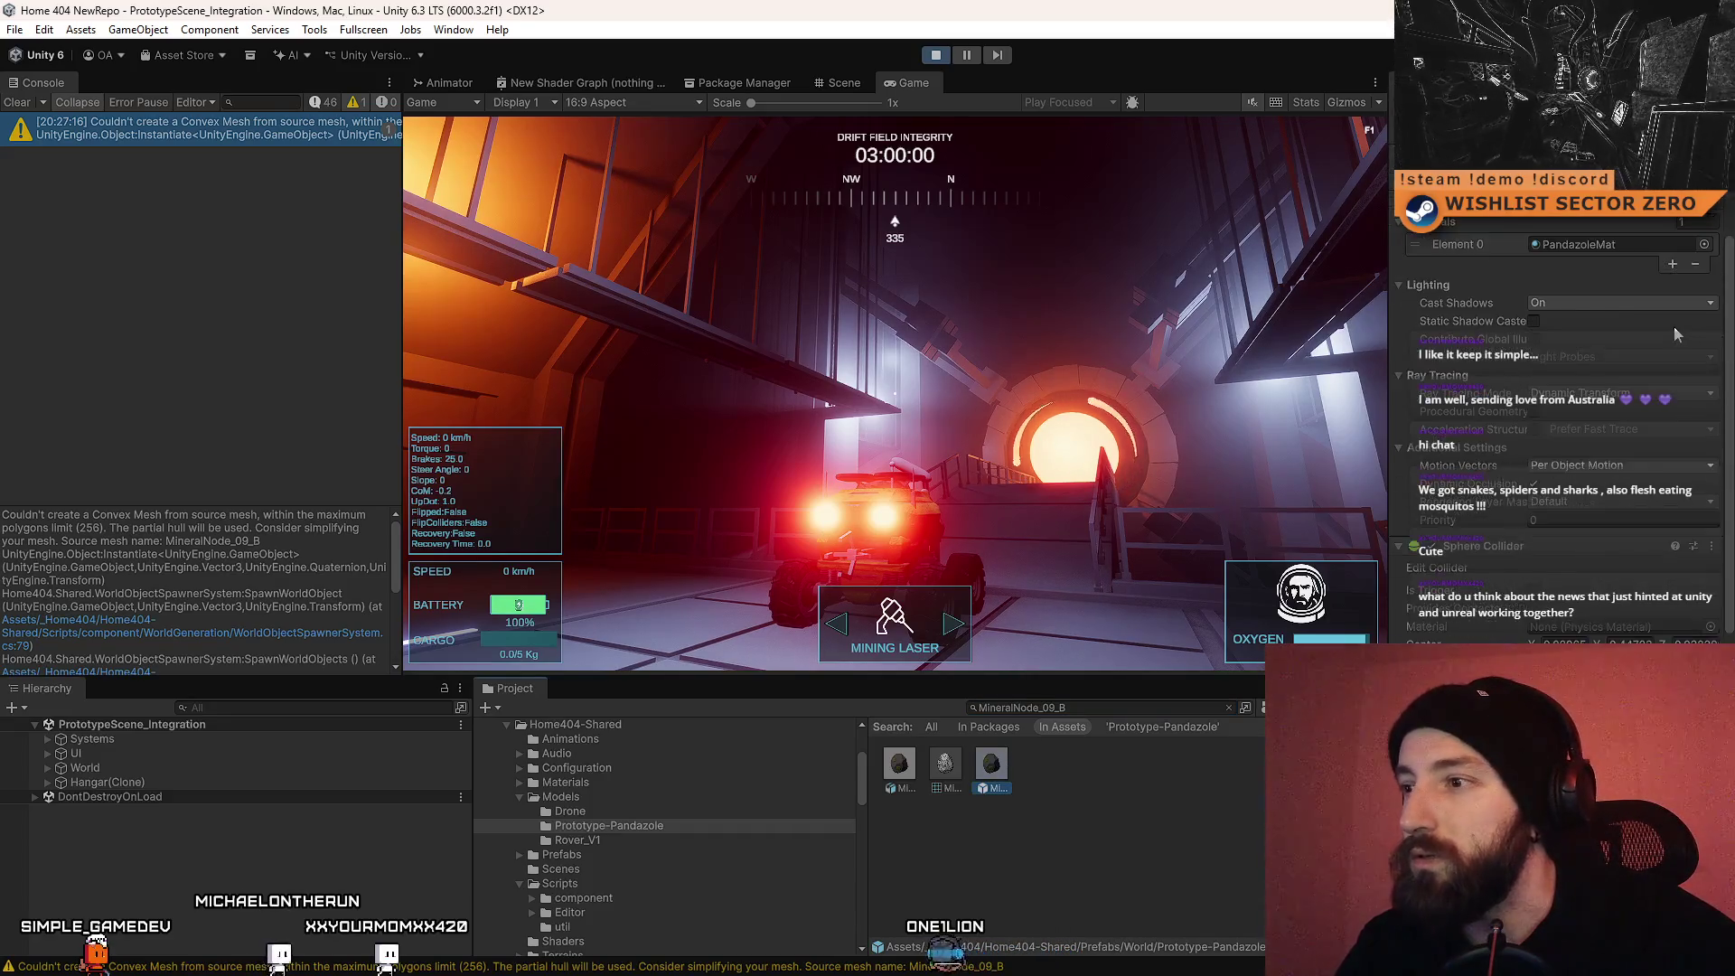
{"action": "scroll", "coordinate": [1672, 338], "scroll_direction": "up", "scroll_amount": 3}
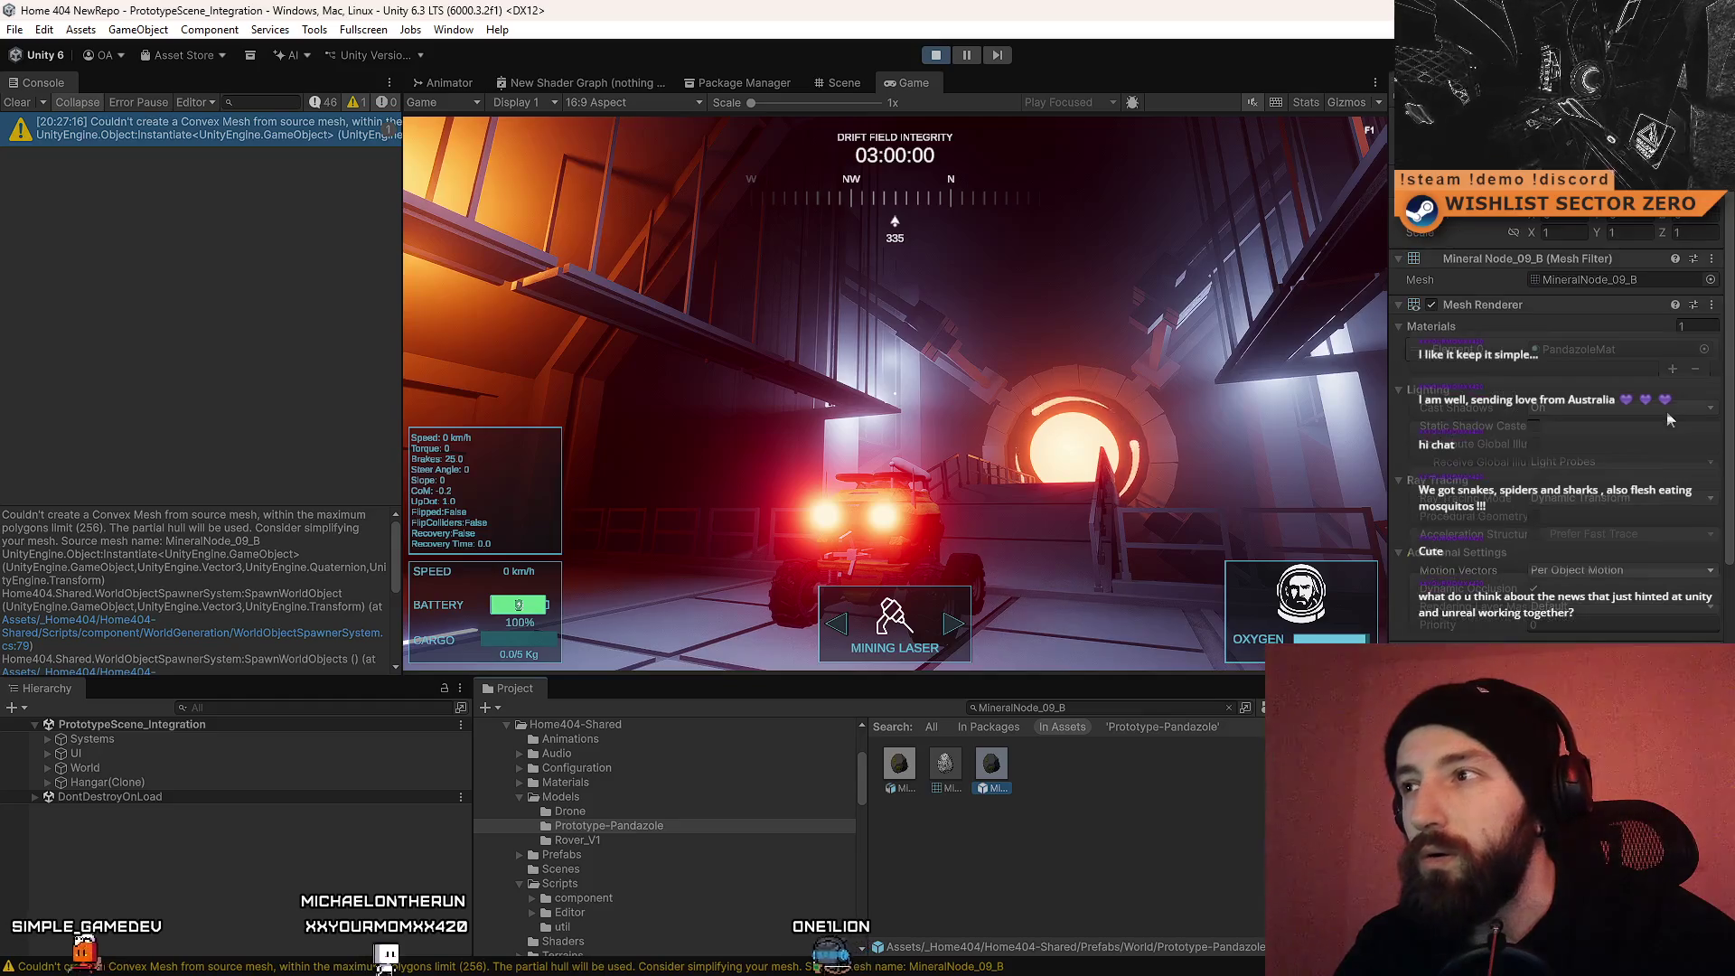
{"action": "left_click", "coordinate": [945, 766]}
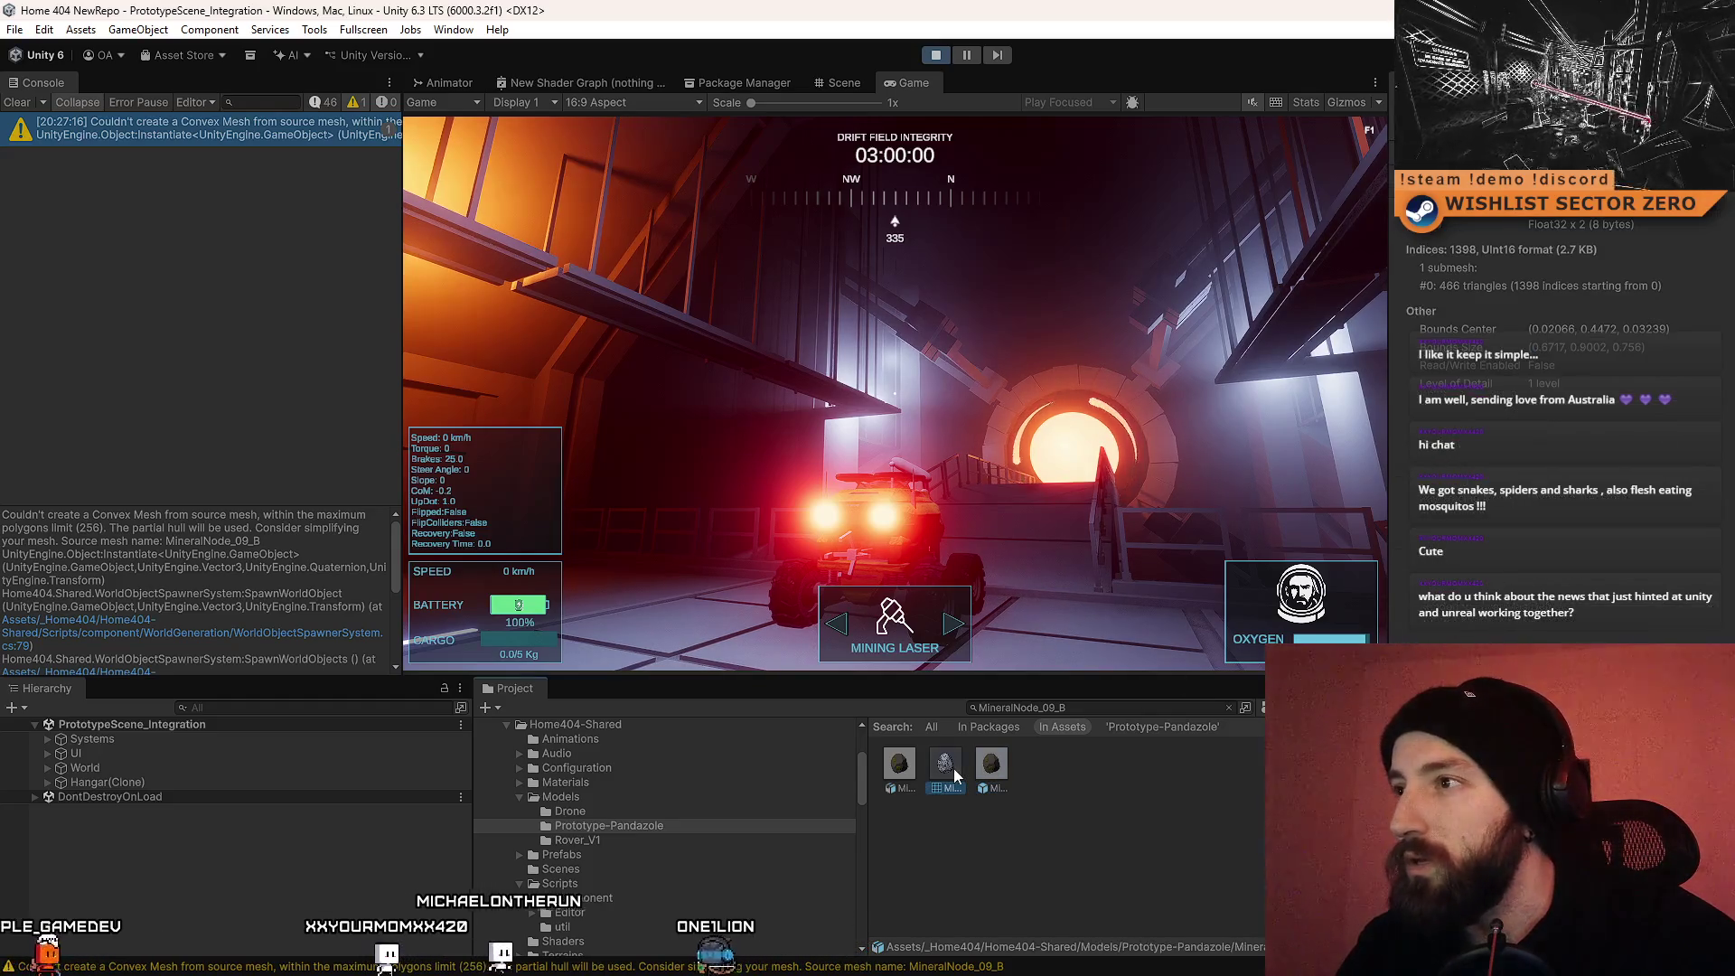
{"action": "left_click", "coordinate": [906, 770]}
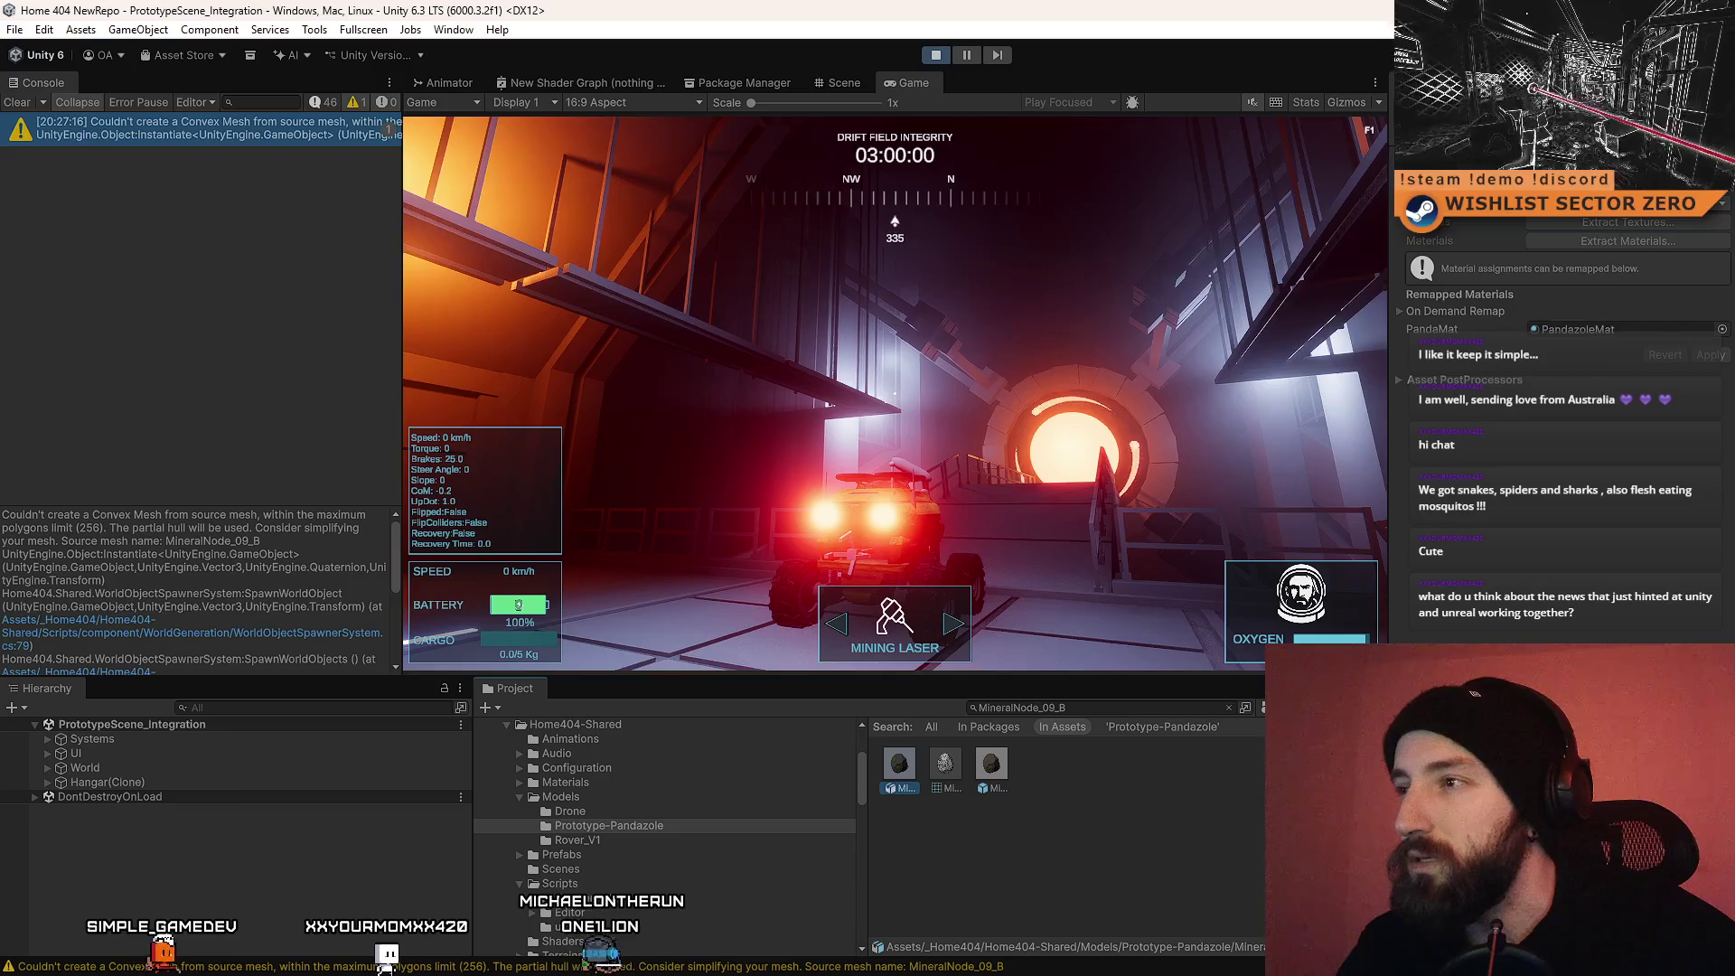
{"action": "left_click", "coordinate": [1446, 136]}
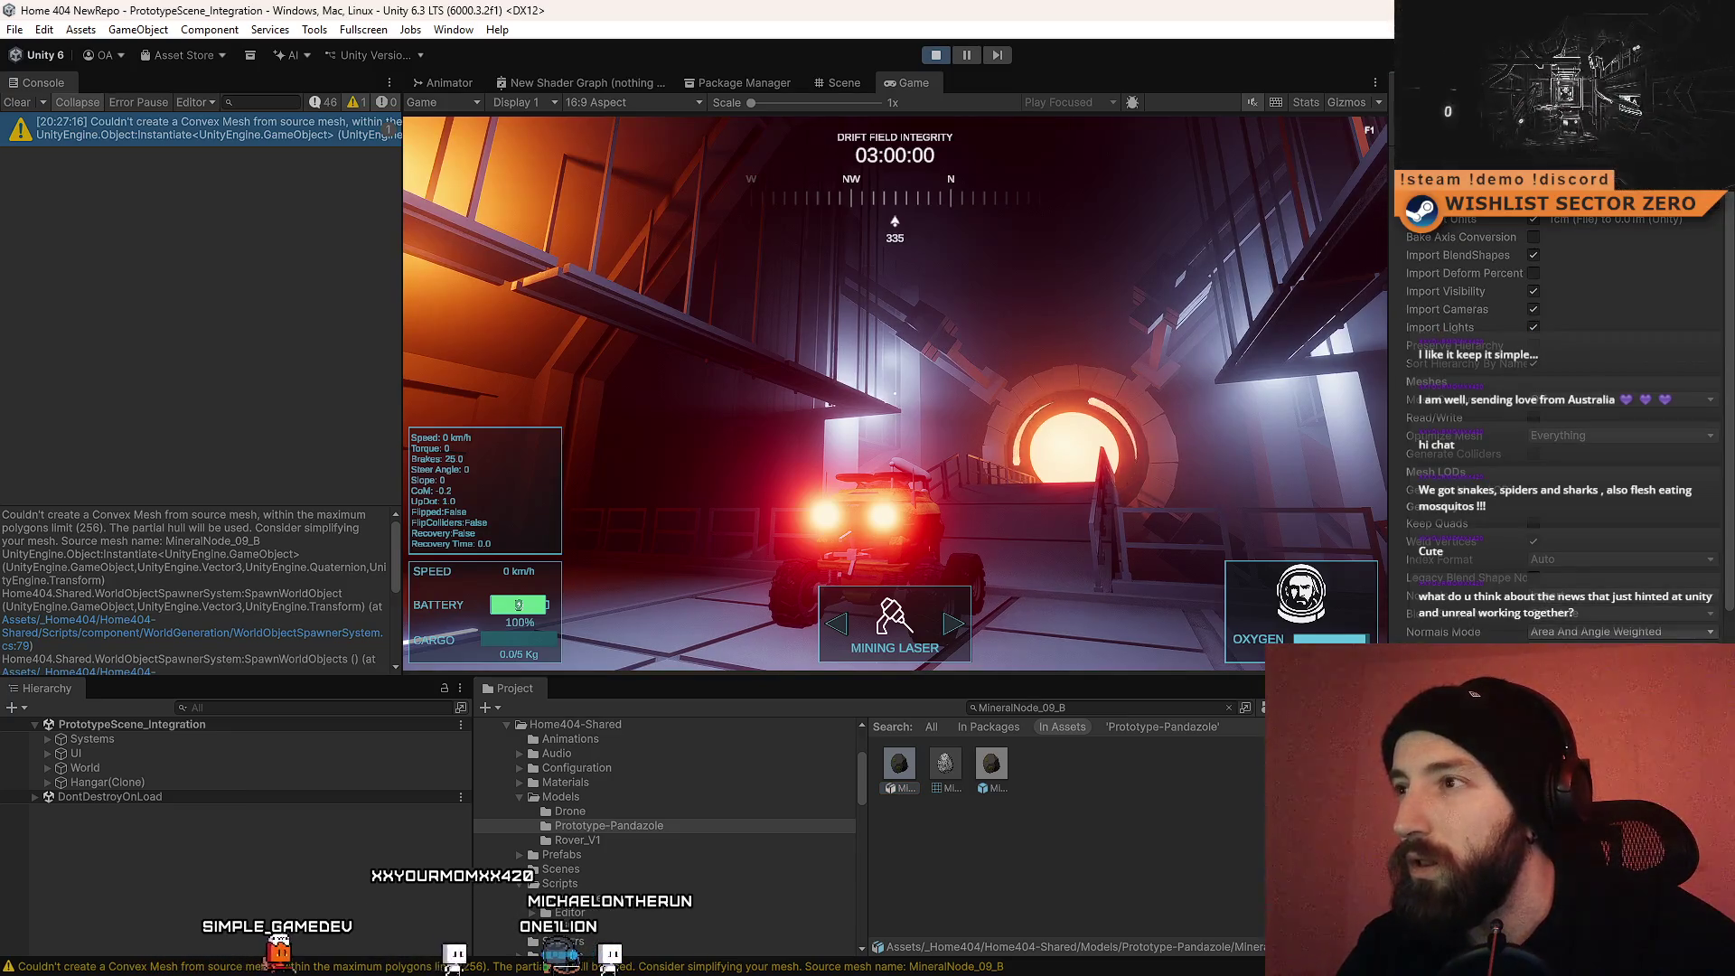
{"action": "left_click_drag", "start_coordinate": [1732, 263], "coordinate": [1728, 352]}
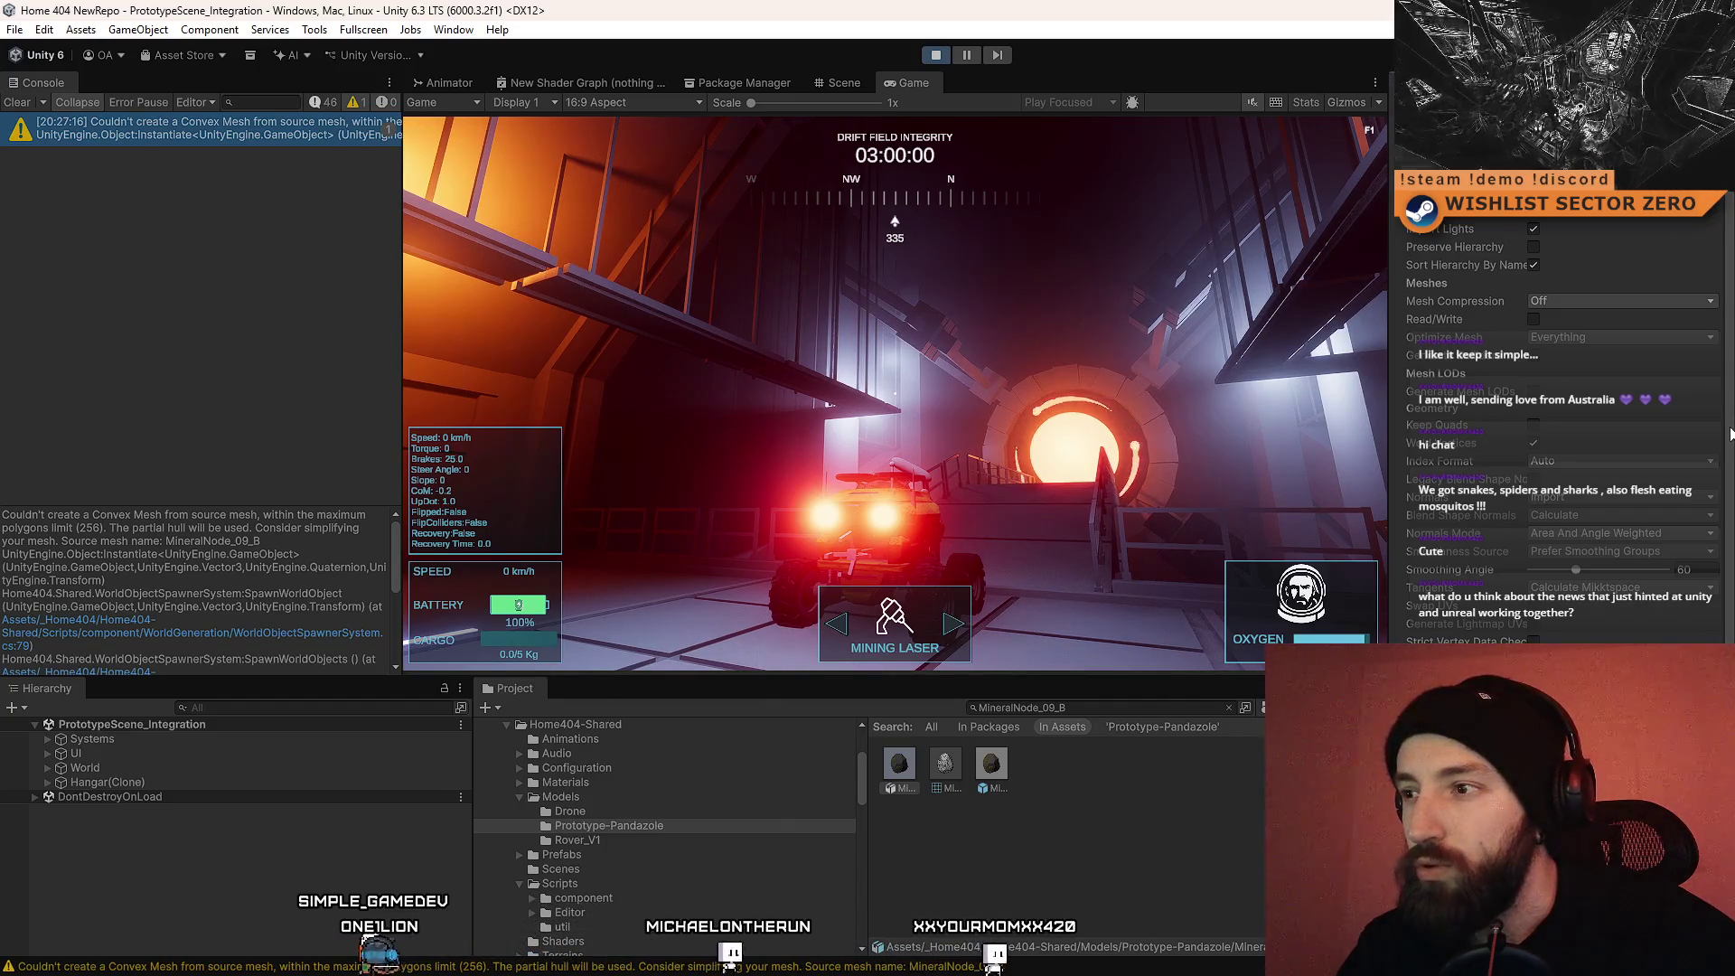
{"action": "scroll", "coordinate": [1730, 434], "scroll_direction": "up", "scroll_amount": 3}
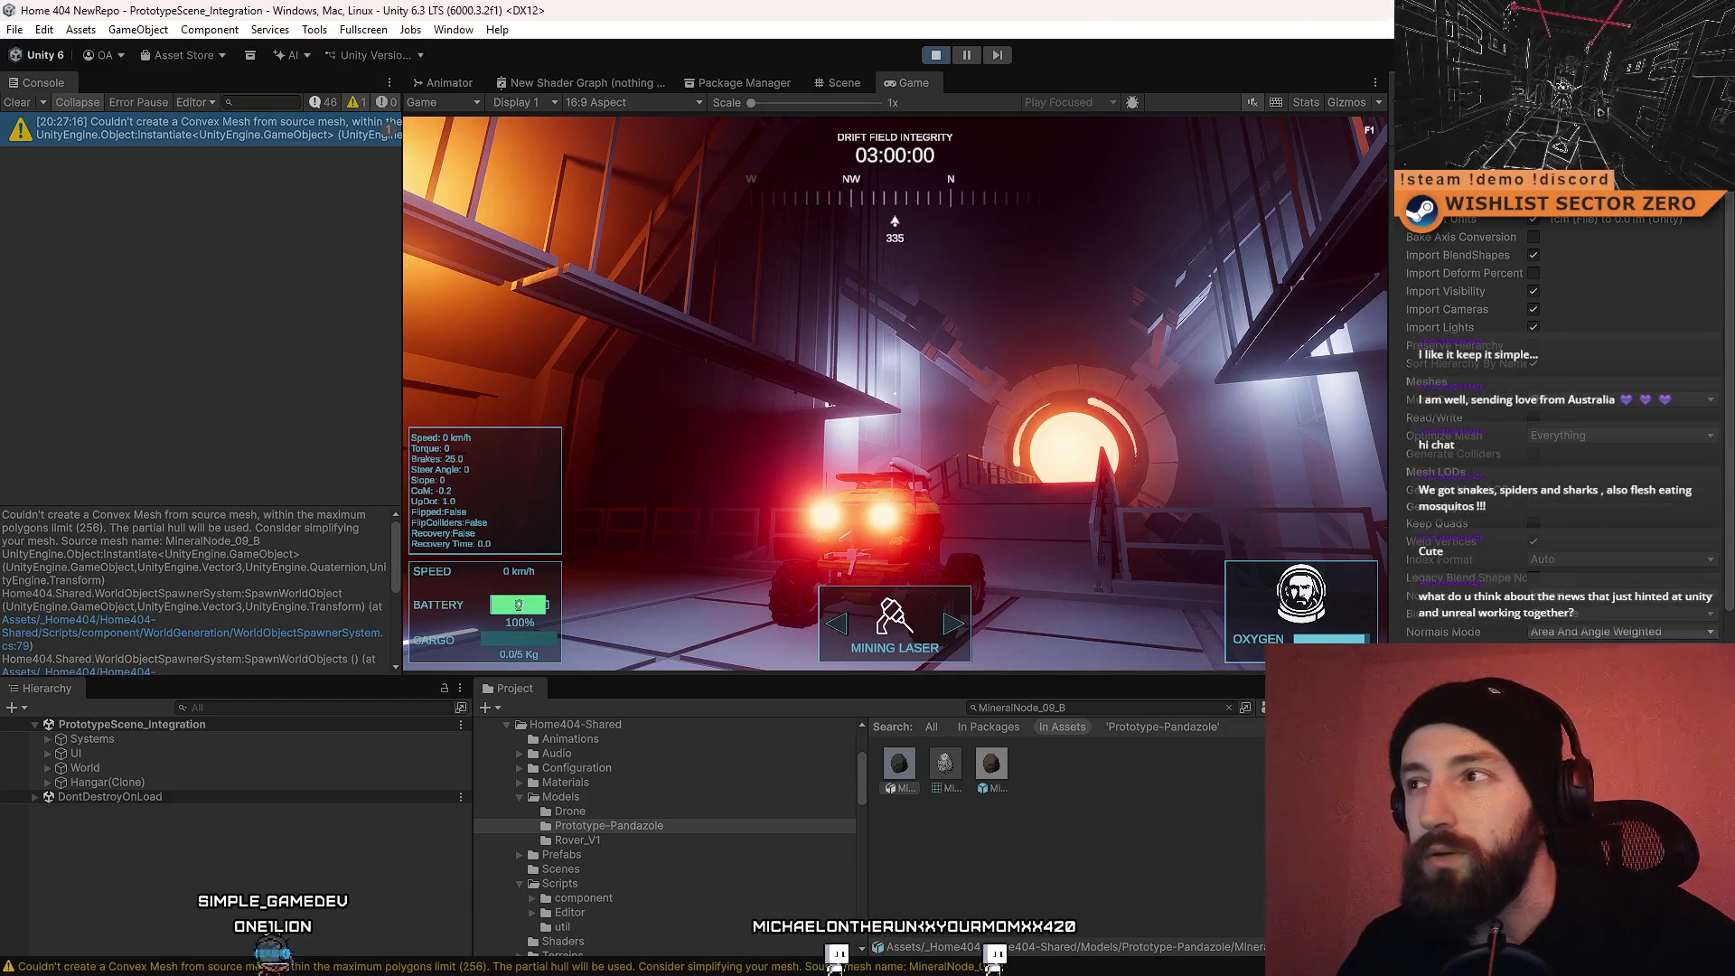
{"action": "scroll", "coordinate": [1731, 433], "scroll_direction": "down", "scroll_amount": 10}
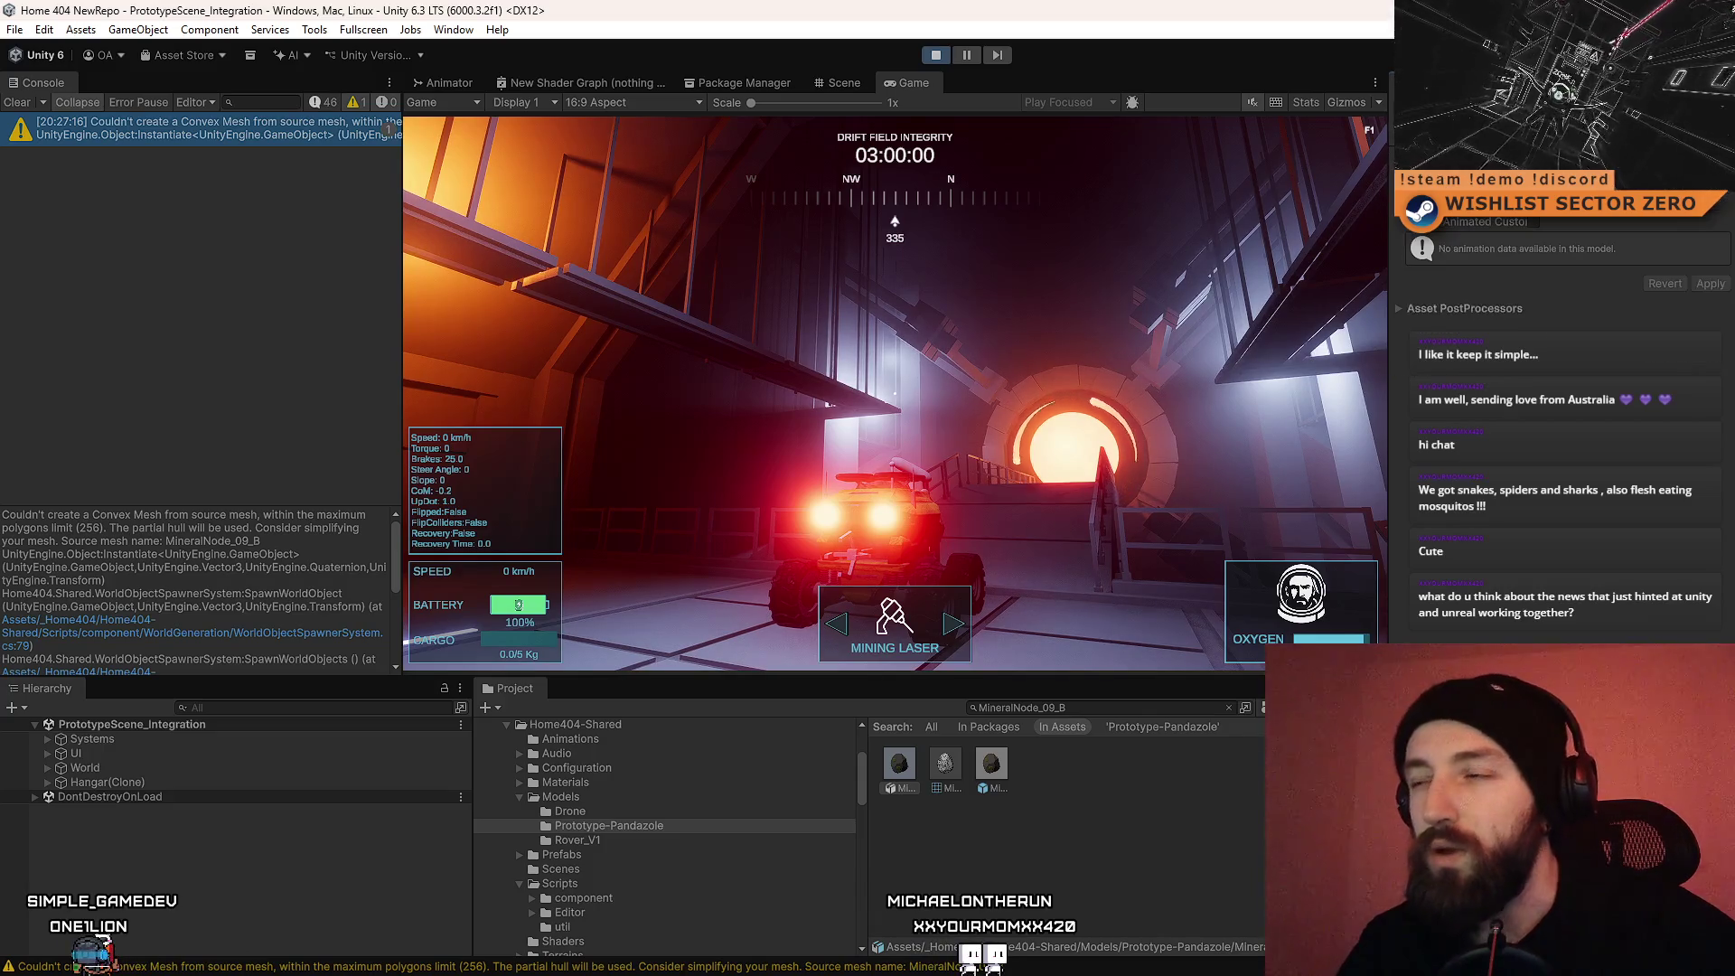
{"action": "left_click", "coordinate": [992, 764]}
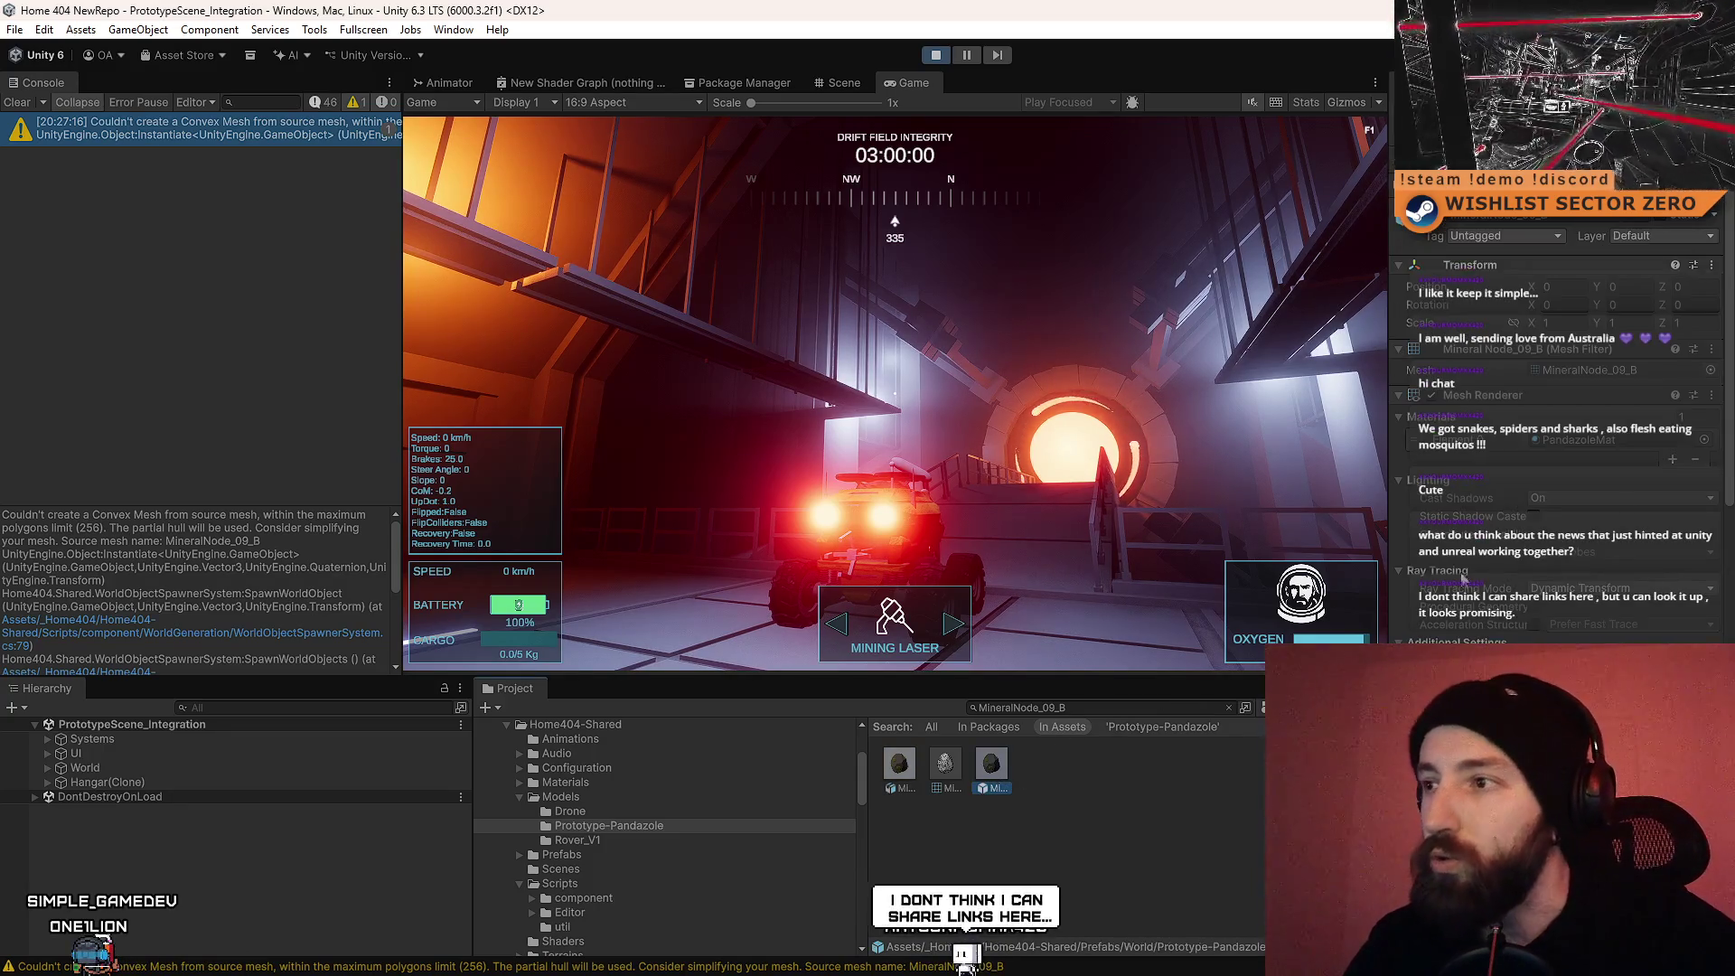
{"action": "left_click_drag", "start_coordinate": [1729, 397], "coordinate": [1731, 442]}
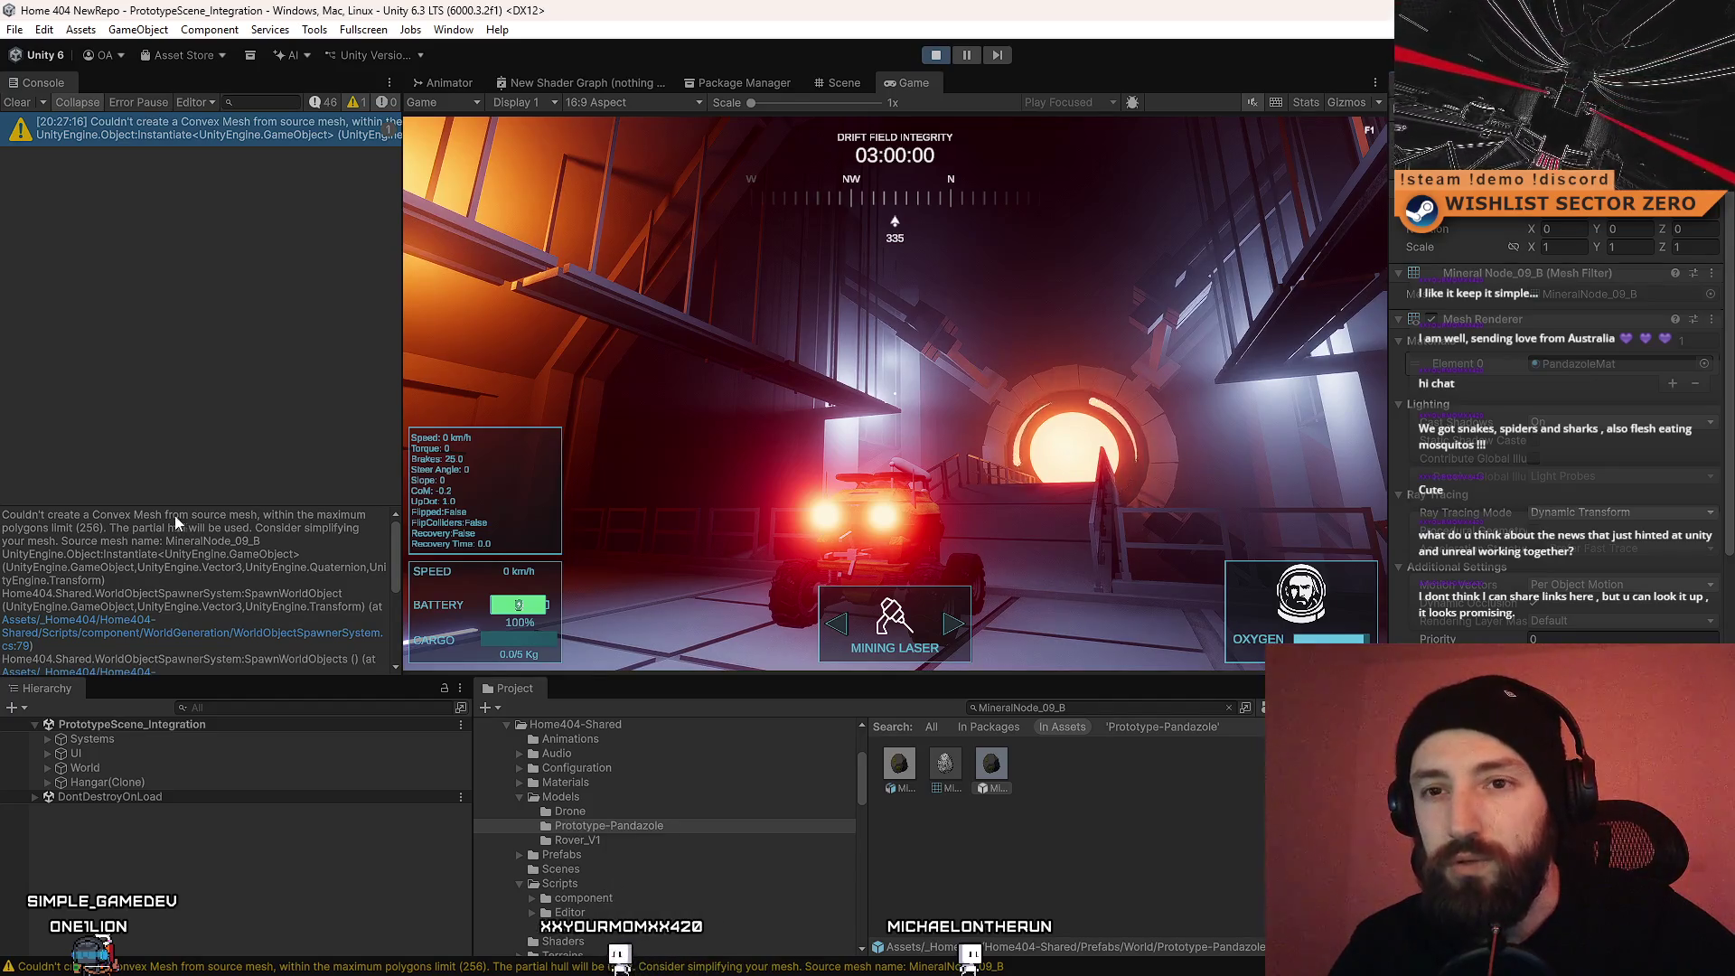
Step: Widen the Console and set the MineralNode model's Mesh Compression from Off to Medium
{"action": "mouse_move", "coordinate": [397, 494]}
{"action": "left_mouse_down"}
{"action": "mouse_move", "coordinate": [623, 495]}
{"action": "mouse_move", "coordinate": [549, 497]}
{"action": "left_mouse_up"}
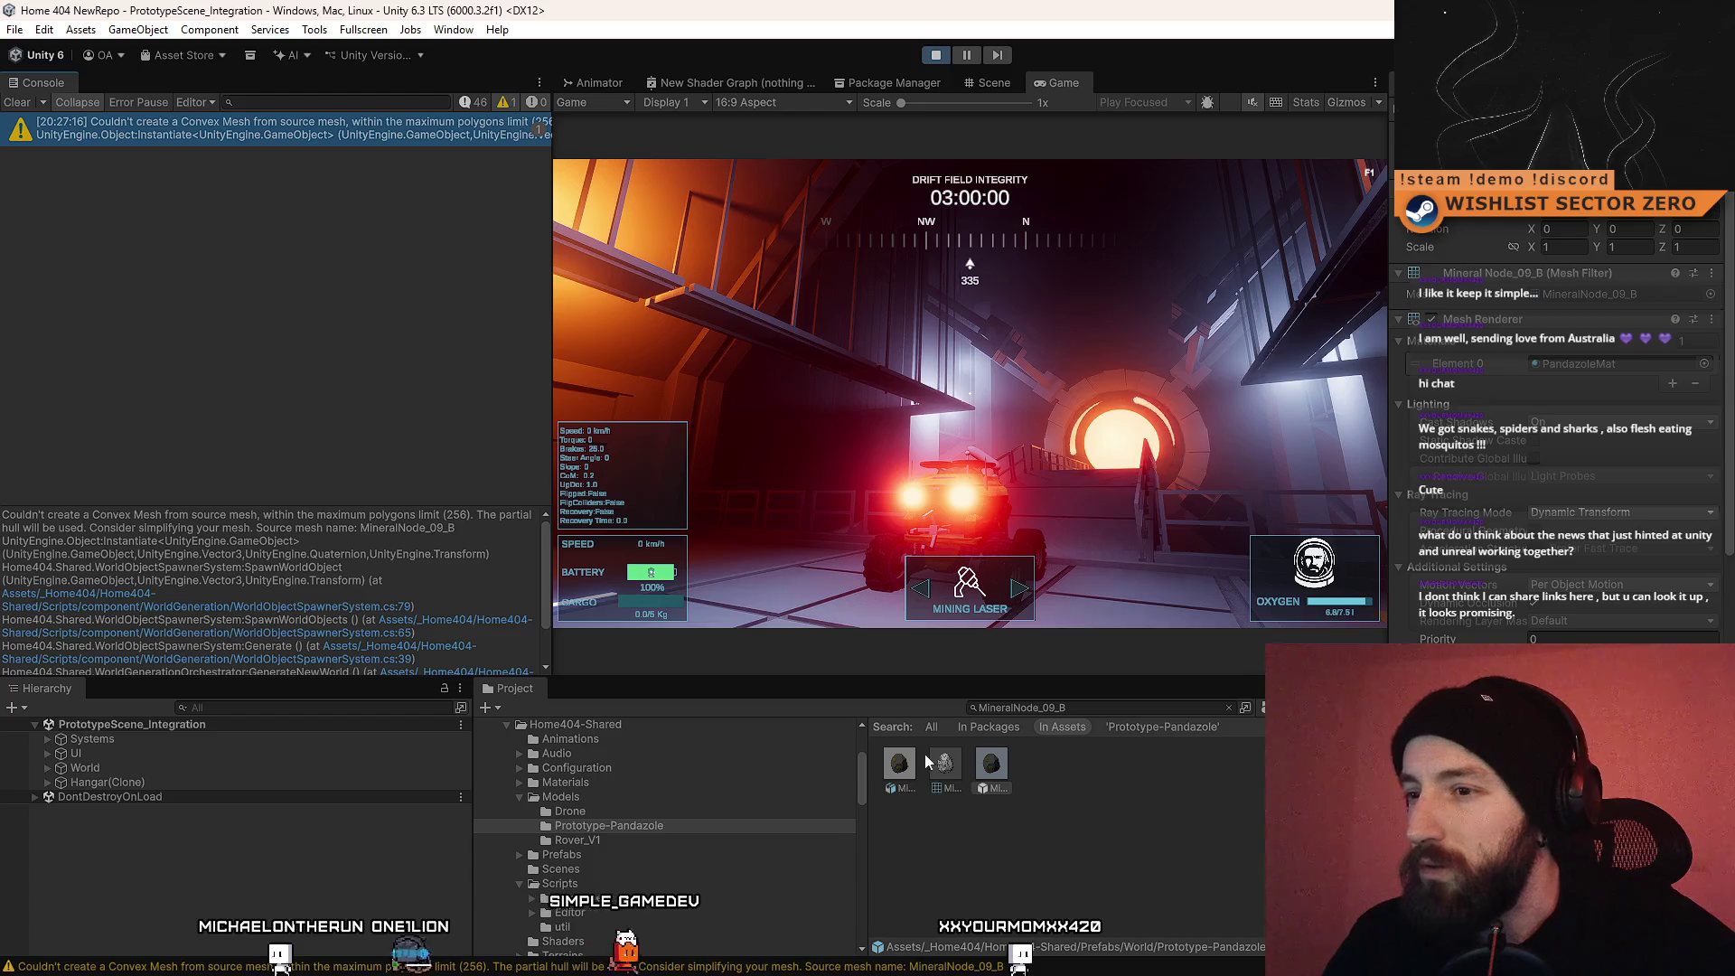
{"action": "left_click", "coordinate": [899, 763]}
{"action": "left_click", "coordinate": [1482, 181]}
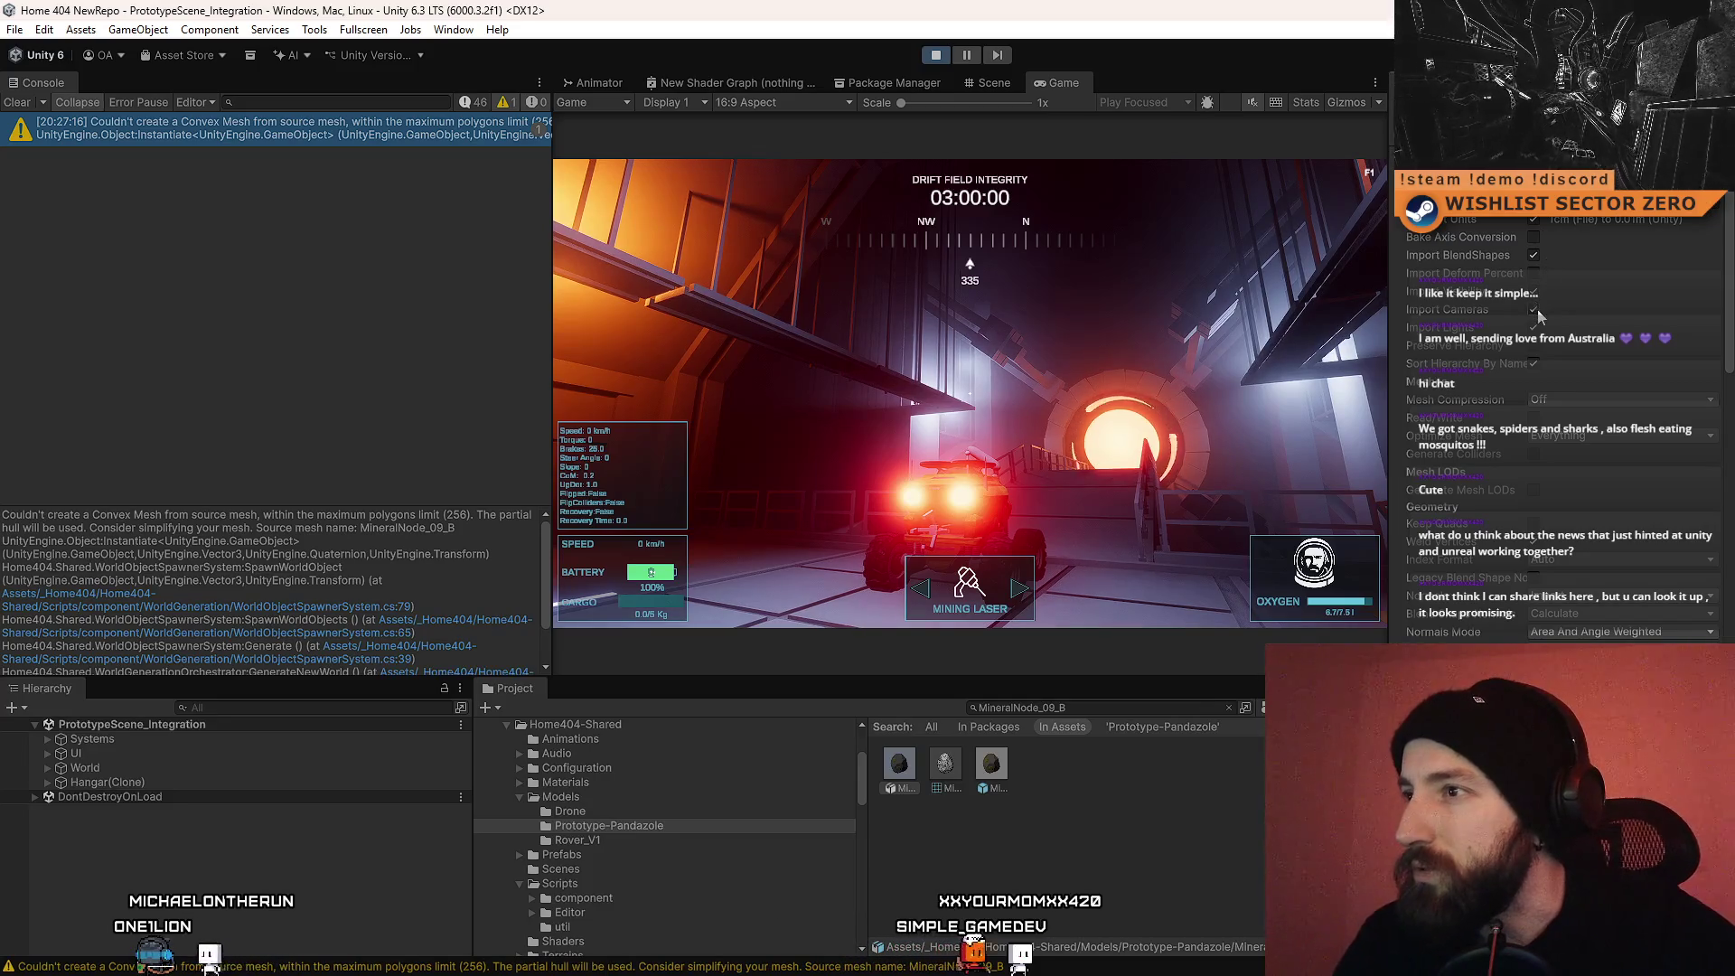
{"action": "left_click", "coordinate": [1582, 400]}
{"action": "left_click", "coordinate": [1582, 424]}
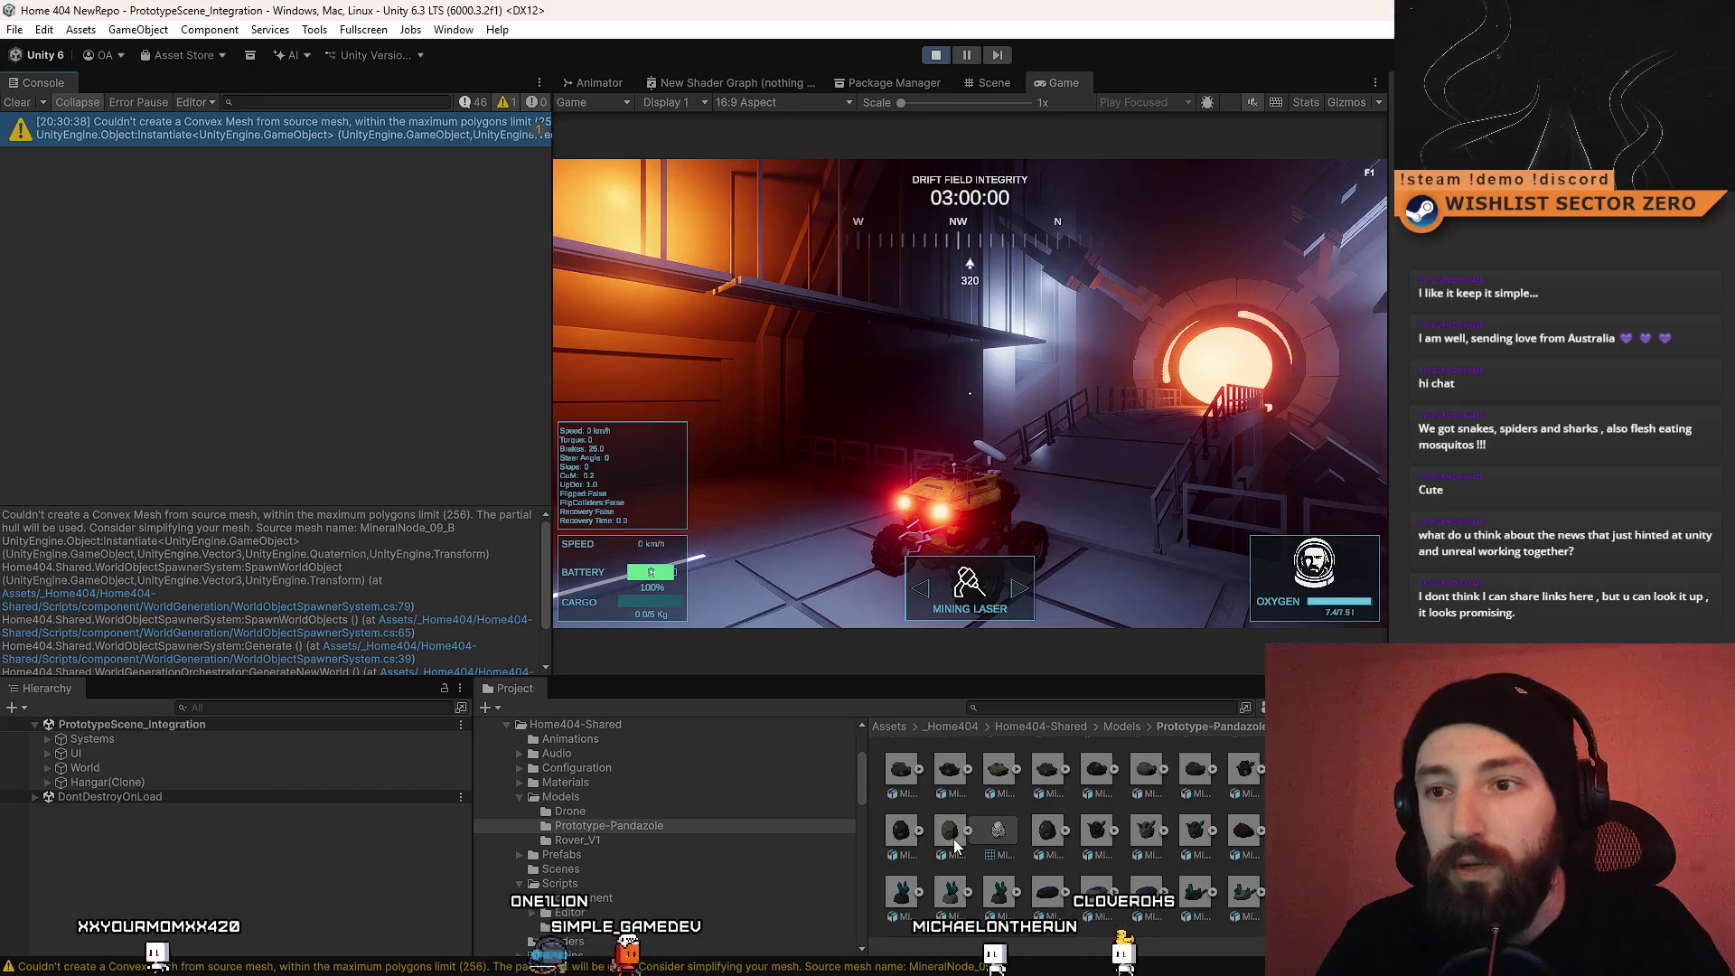
Step: Reselect the mineral model and scroll through its import settings to verify them
{"action": "left_click", "coordinate": [953, 839]}
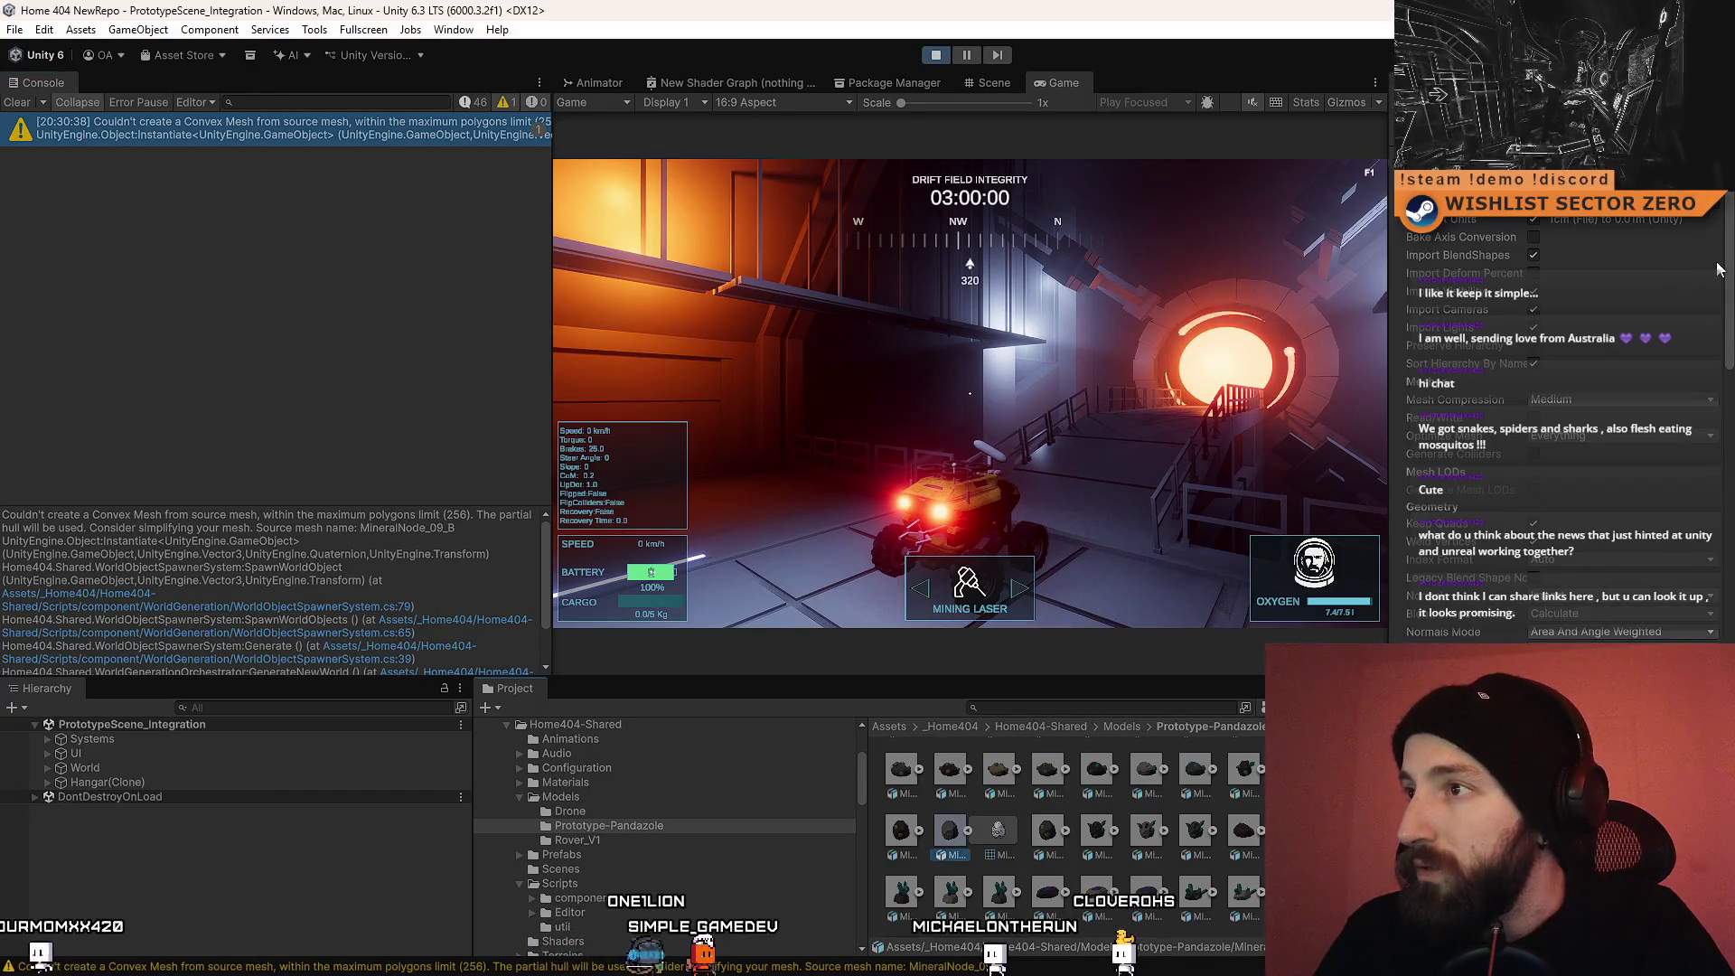
{"action": "scroll", "coordinate": [1717, 268], "scroll_direction": "down", "scroll_amount": 5}
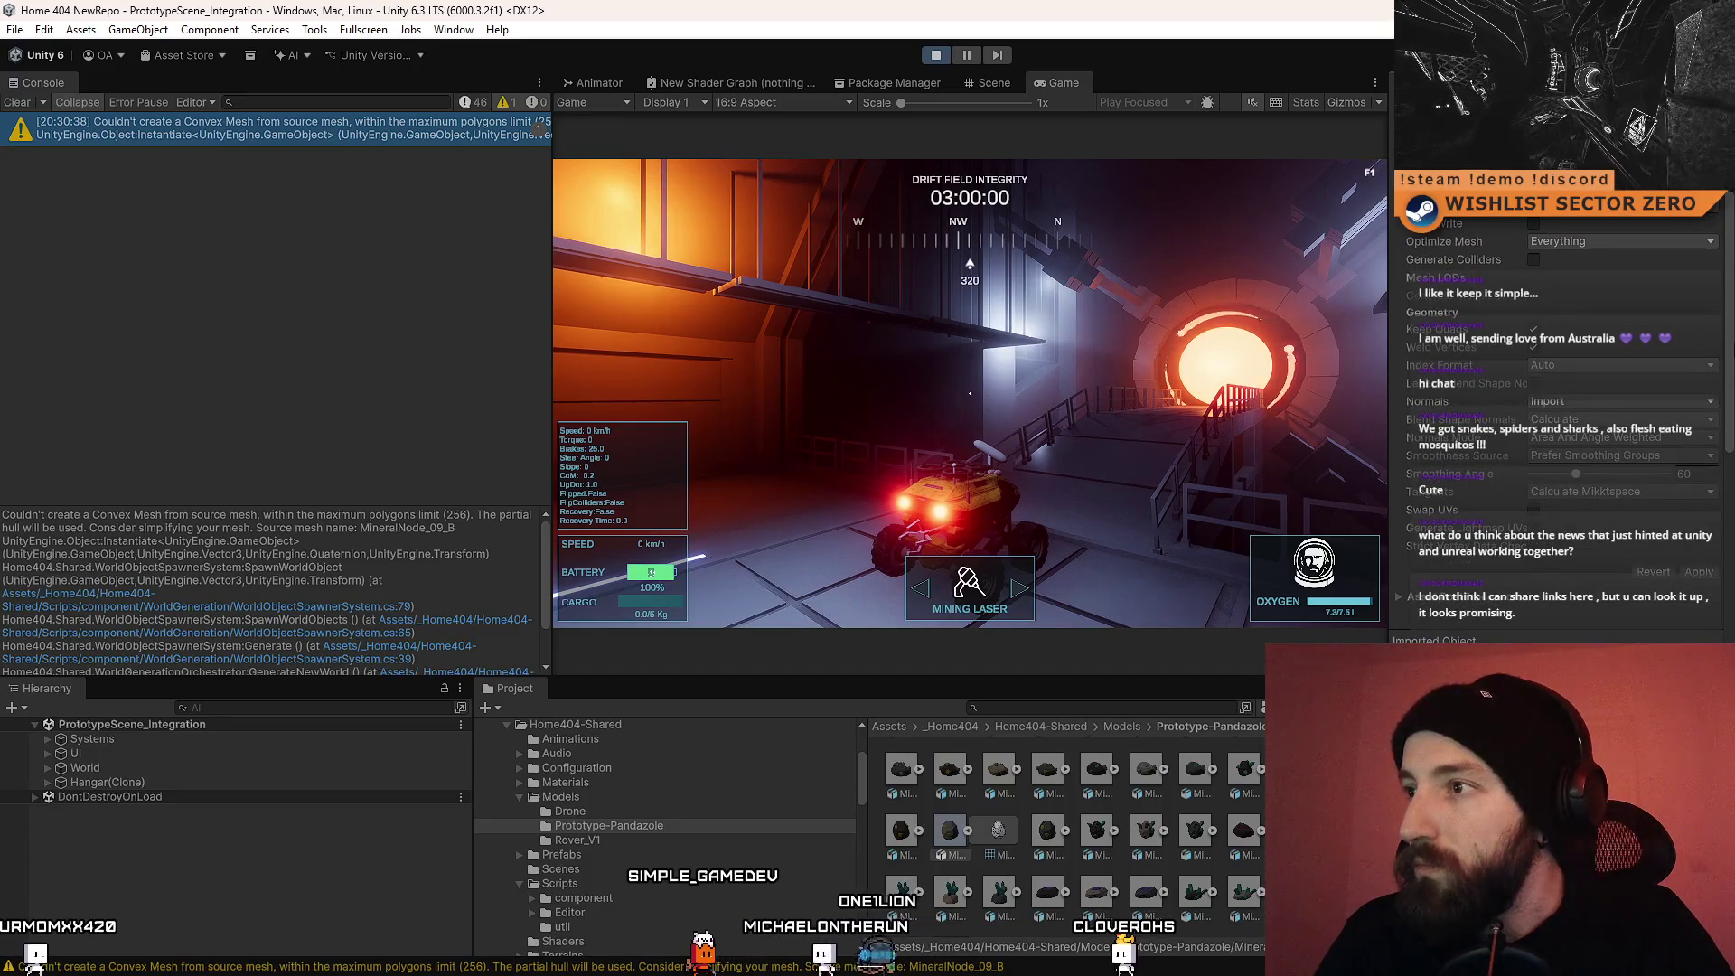
{"action": "scroll", "coordinate": [1555, 406], "scroll_direction": "down", "scroll_amount": 10}
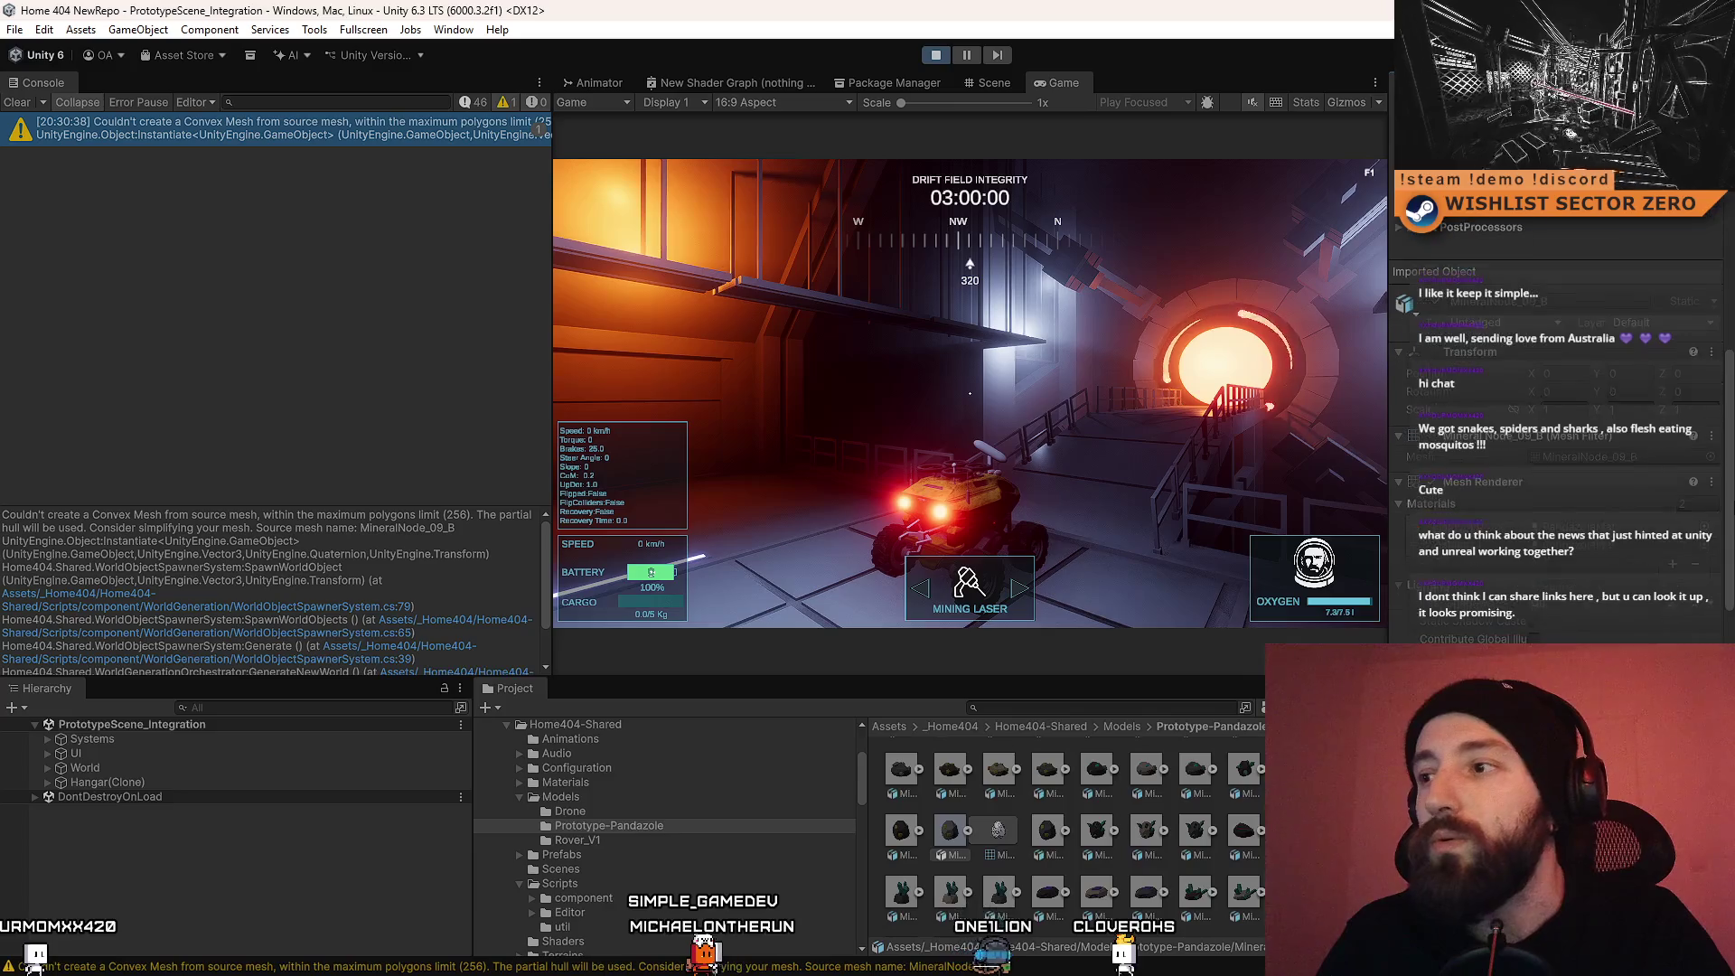
{"action": "scroll", "coordinate": [1555, 434], "scroll_direction": "down", "scroll_amount": 5}
{"action": "left_click_drag", "start_coordinate": [1726, 624], "coordinate": [1723, 341]}
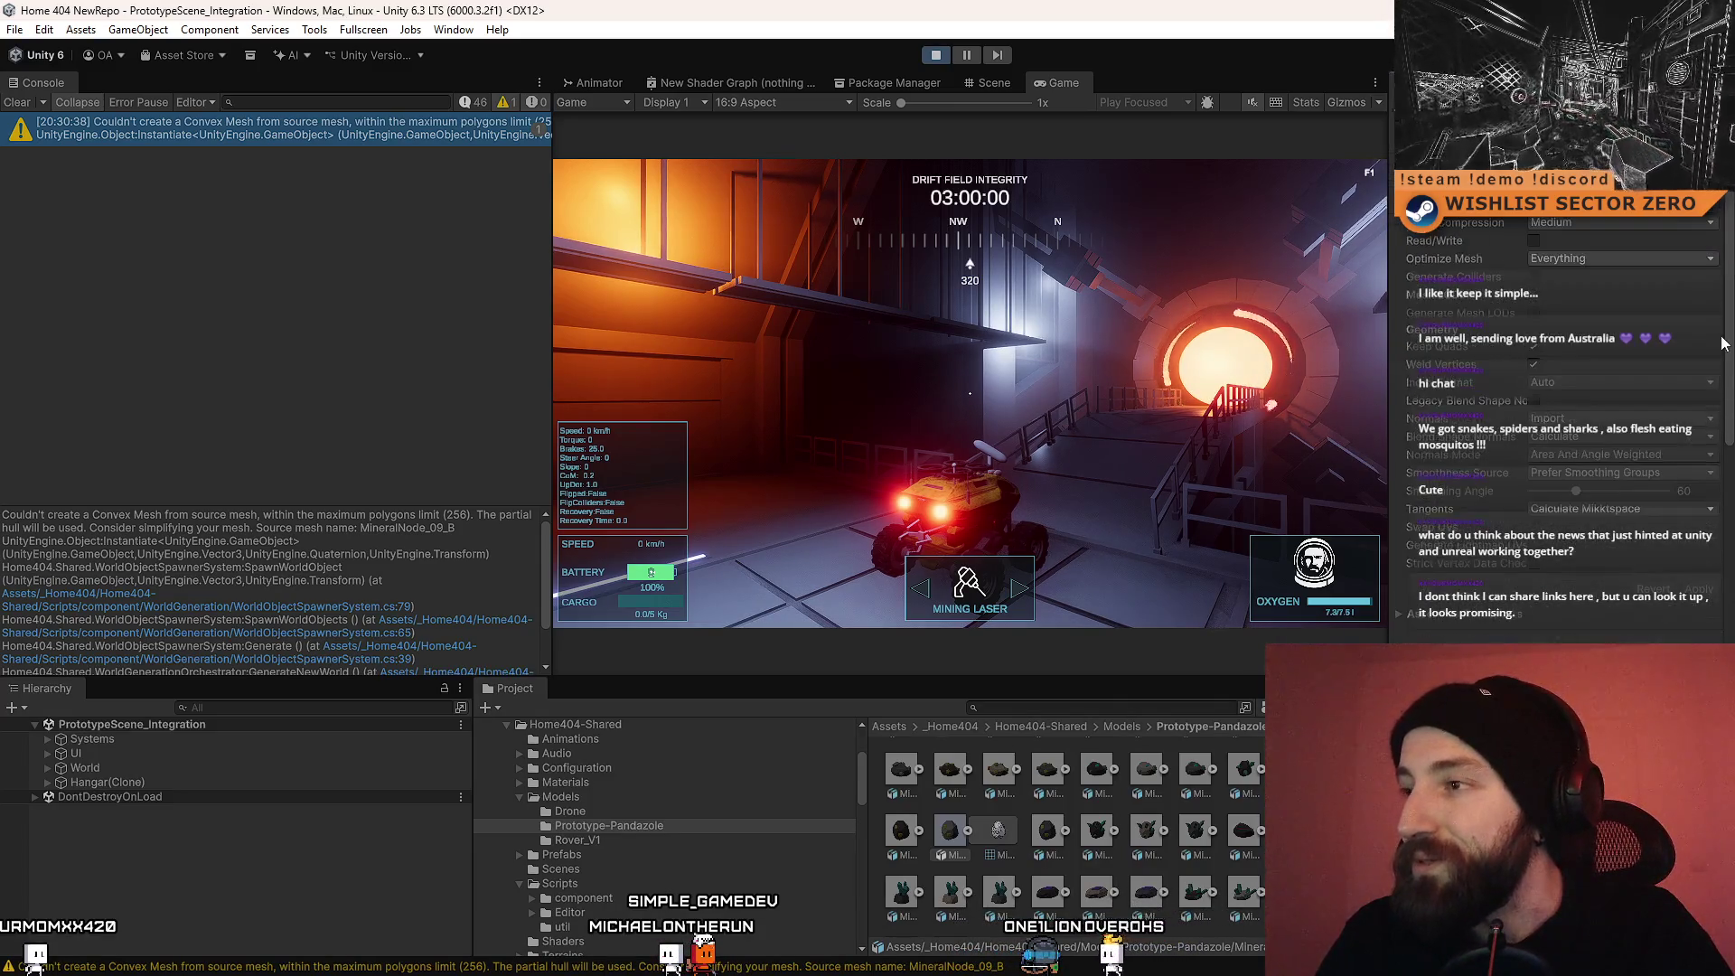
Step: Select all of the convex-mesh warning's detail text and stack trace in the Console
{"action": "left_click", "coordinate": [268, 533]}
{"action": "key", "text": "ctrl+a"}
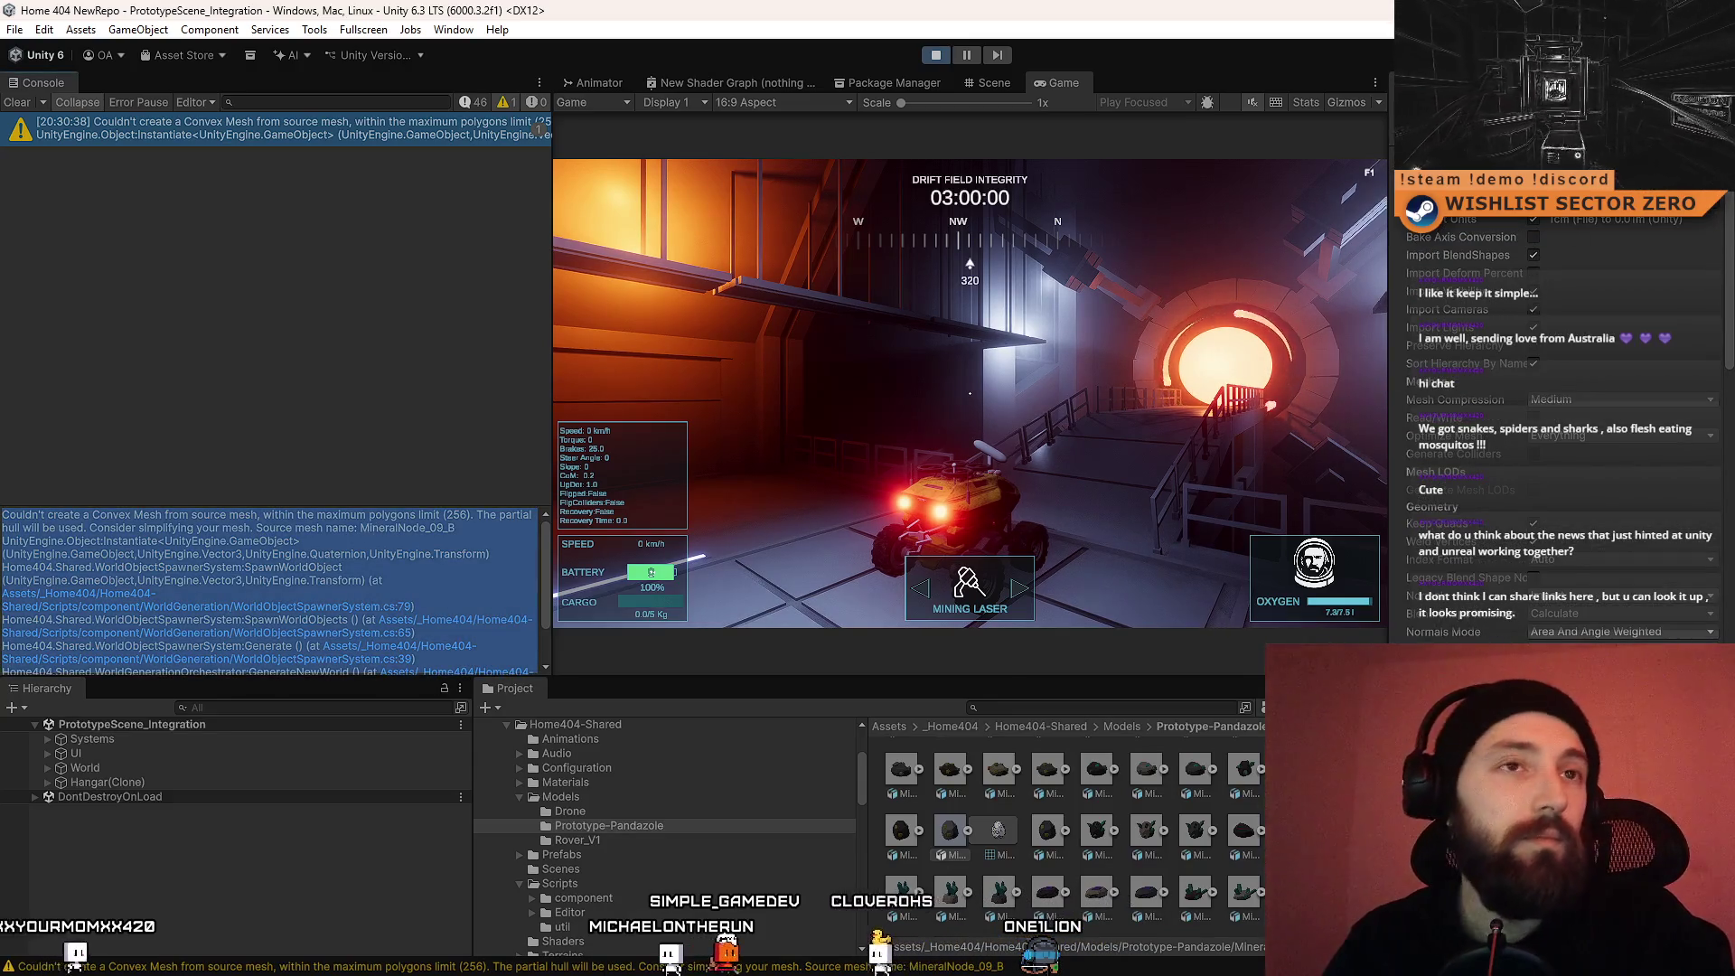
{"action": "left_click", "coordinate": [252, 669]}
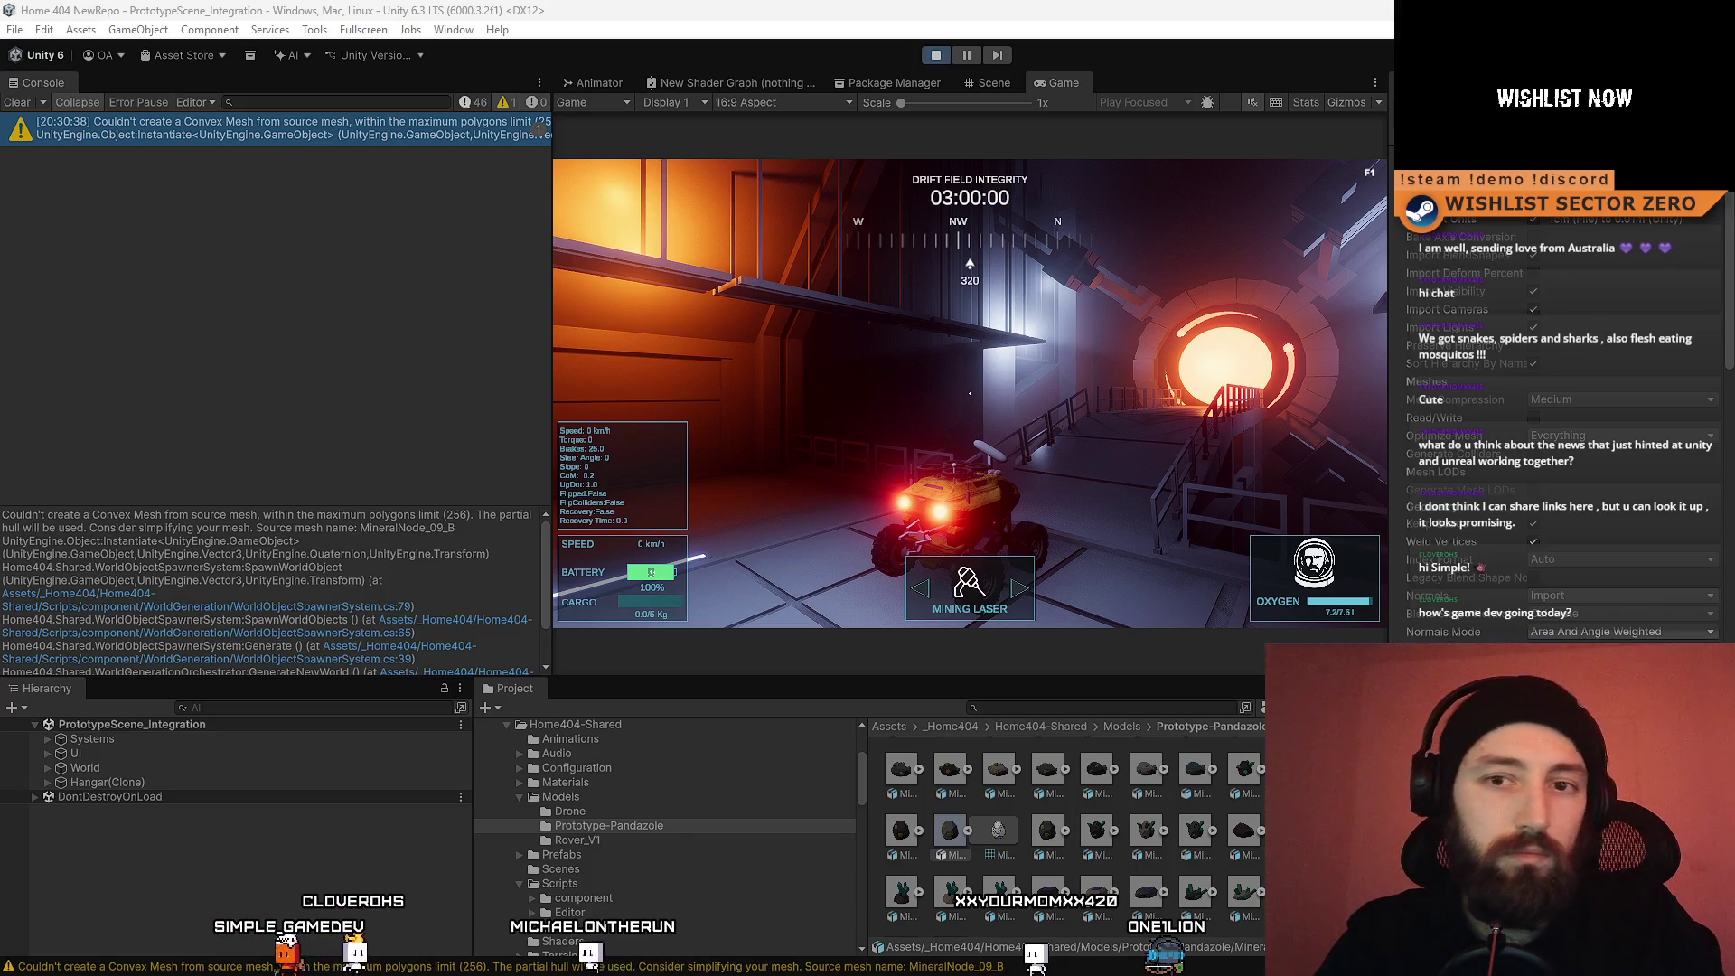
{"action": "scroll", "coordinate": [448, 592], "scroll_direction": "down", "scroll_amount": 2}
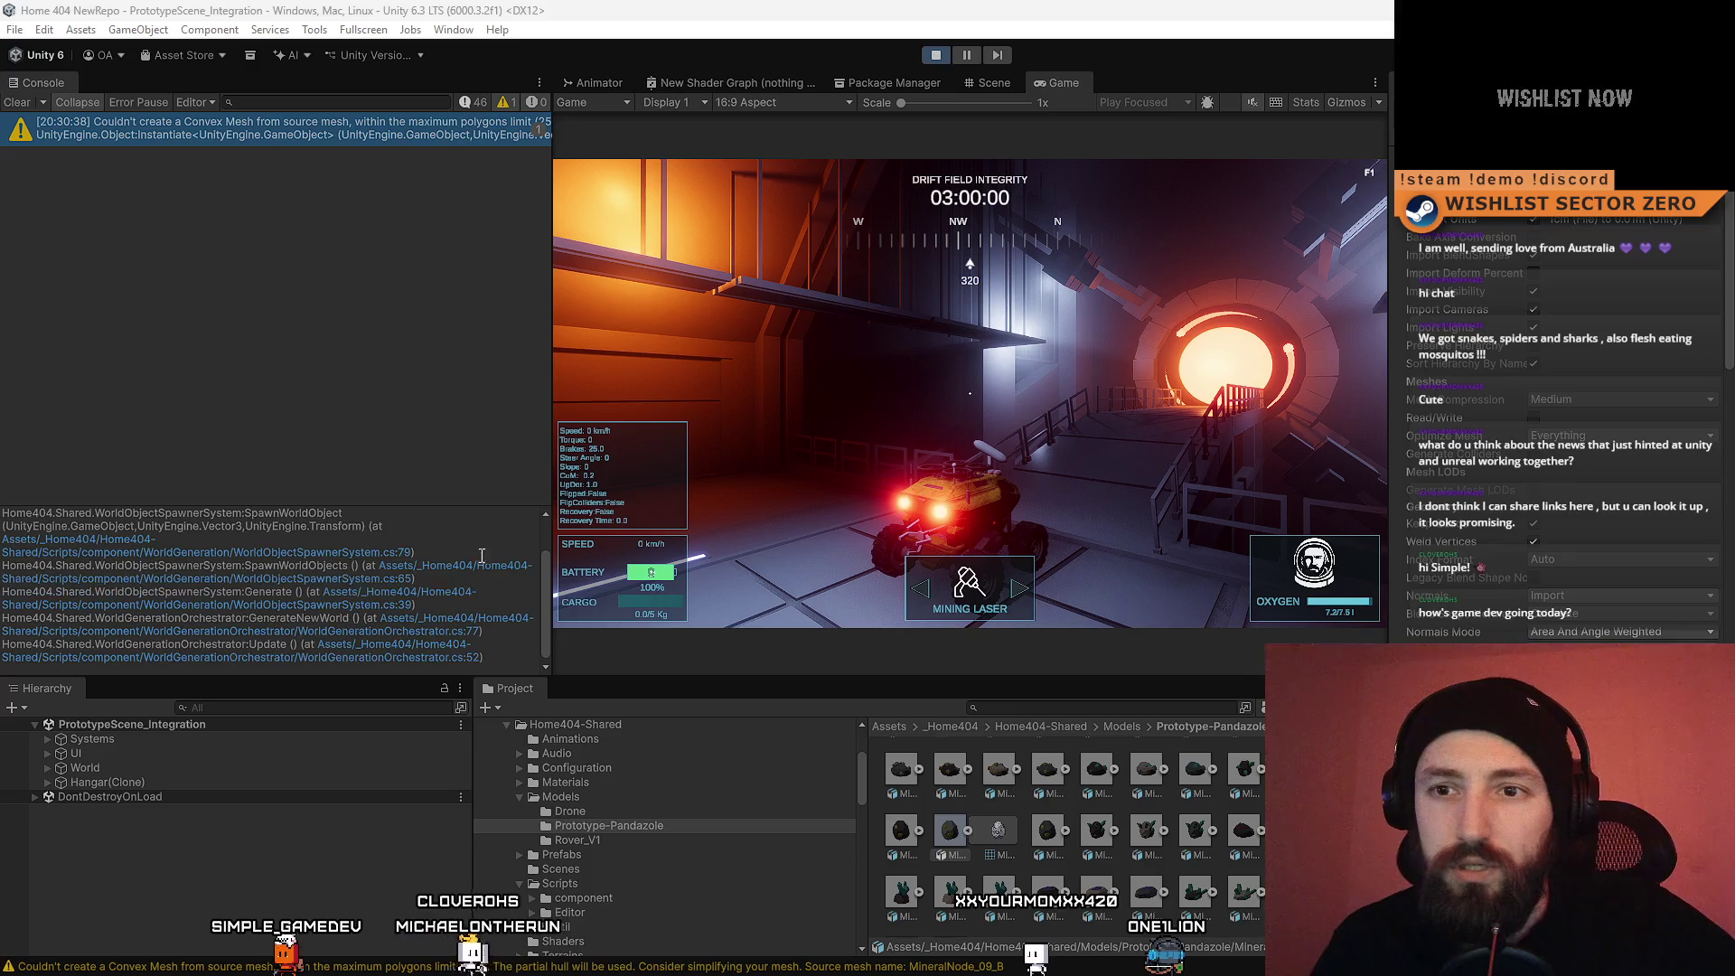
{"action": "key", "text": "ctrl+a"}
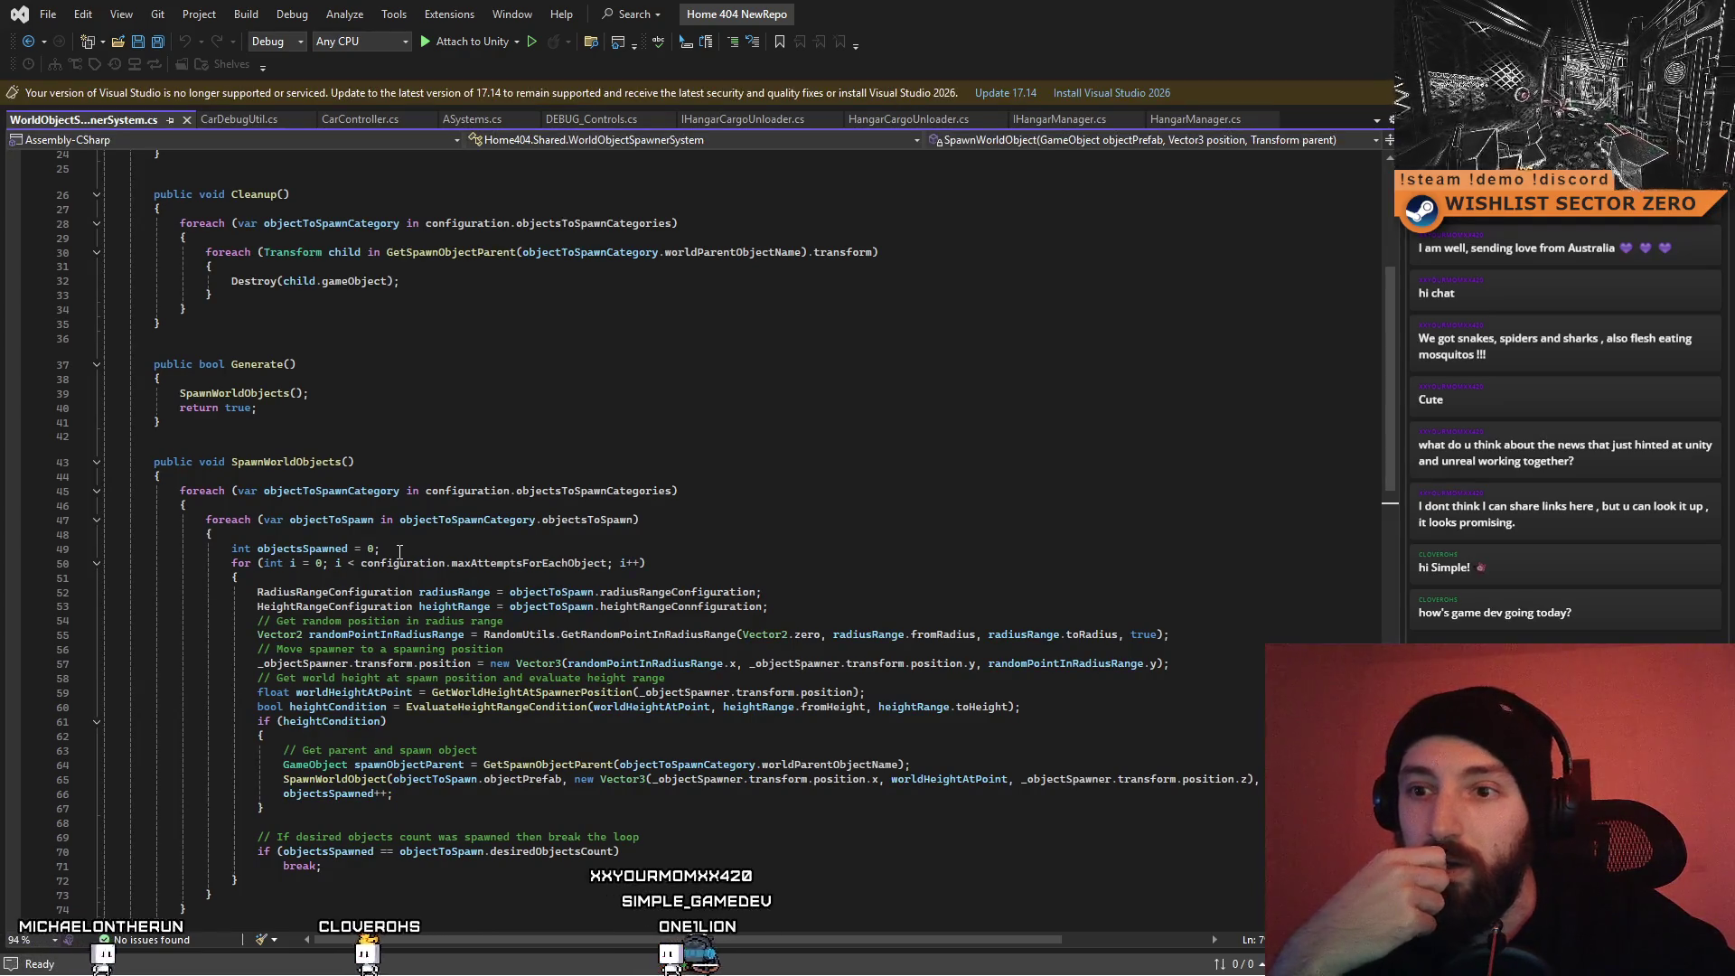
Step: Open the spawner code at line 79 and jump to the Instantiate definition
{"action": "key", "text": "alt+Tab"}
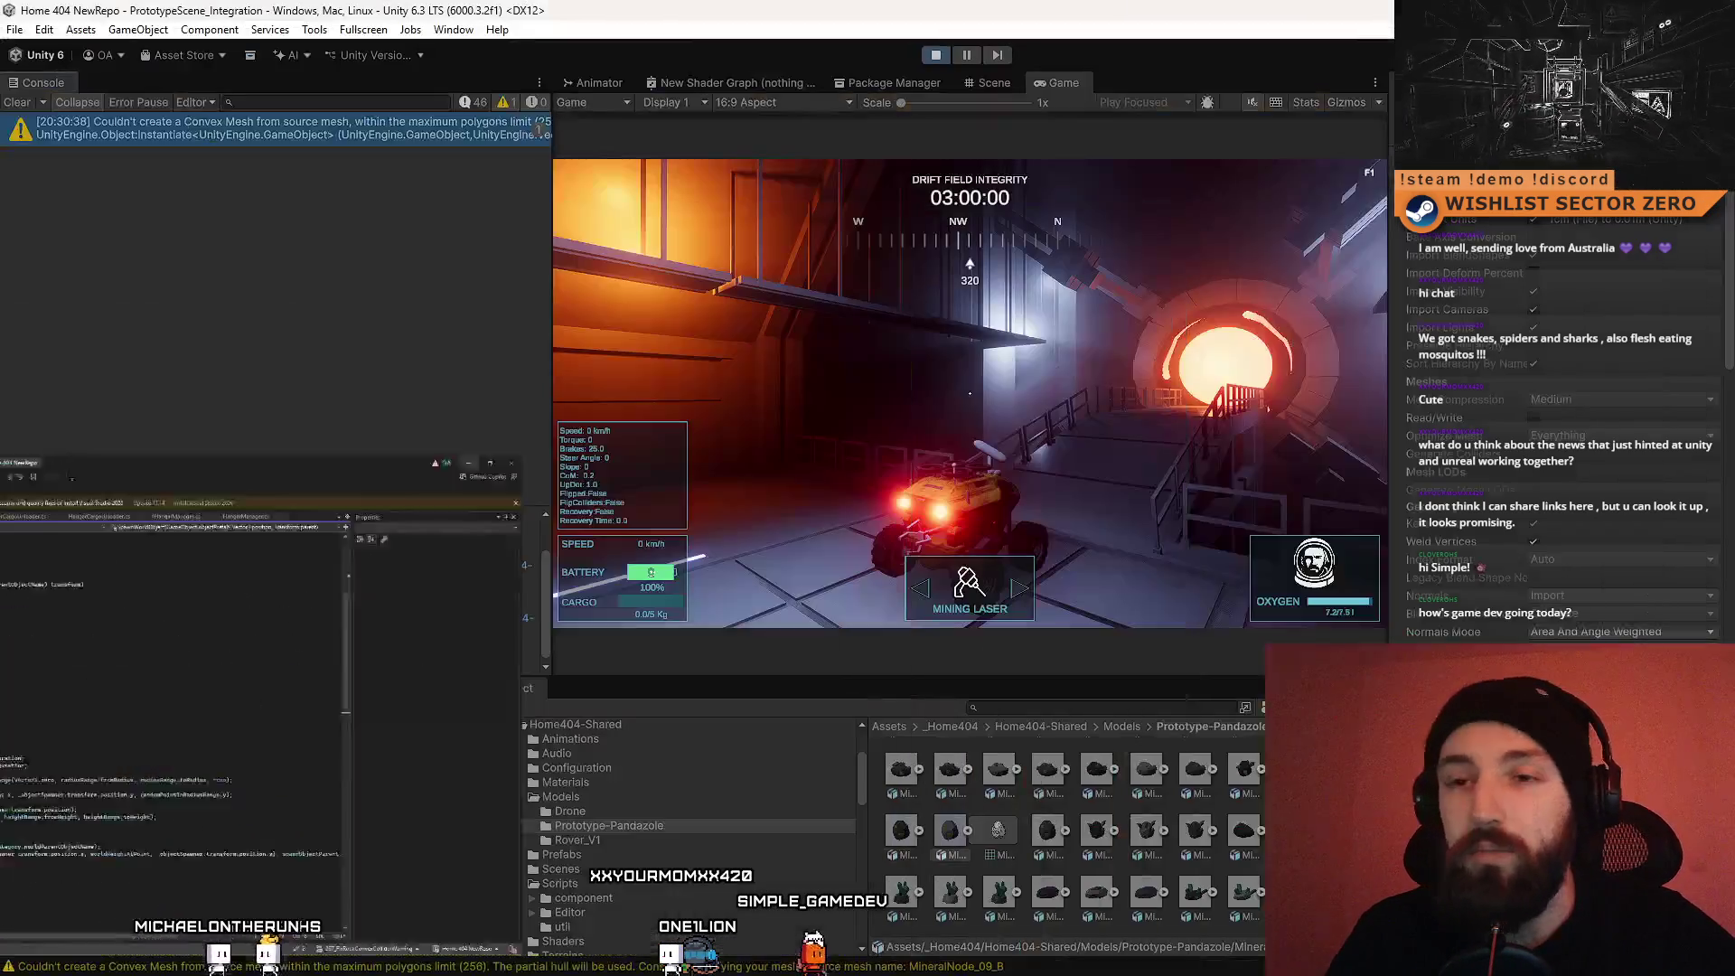
{"action": "left_click", "coordinate": [372, 552]}
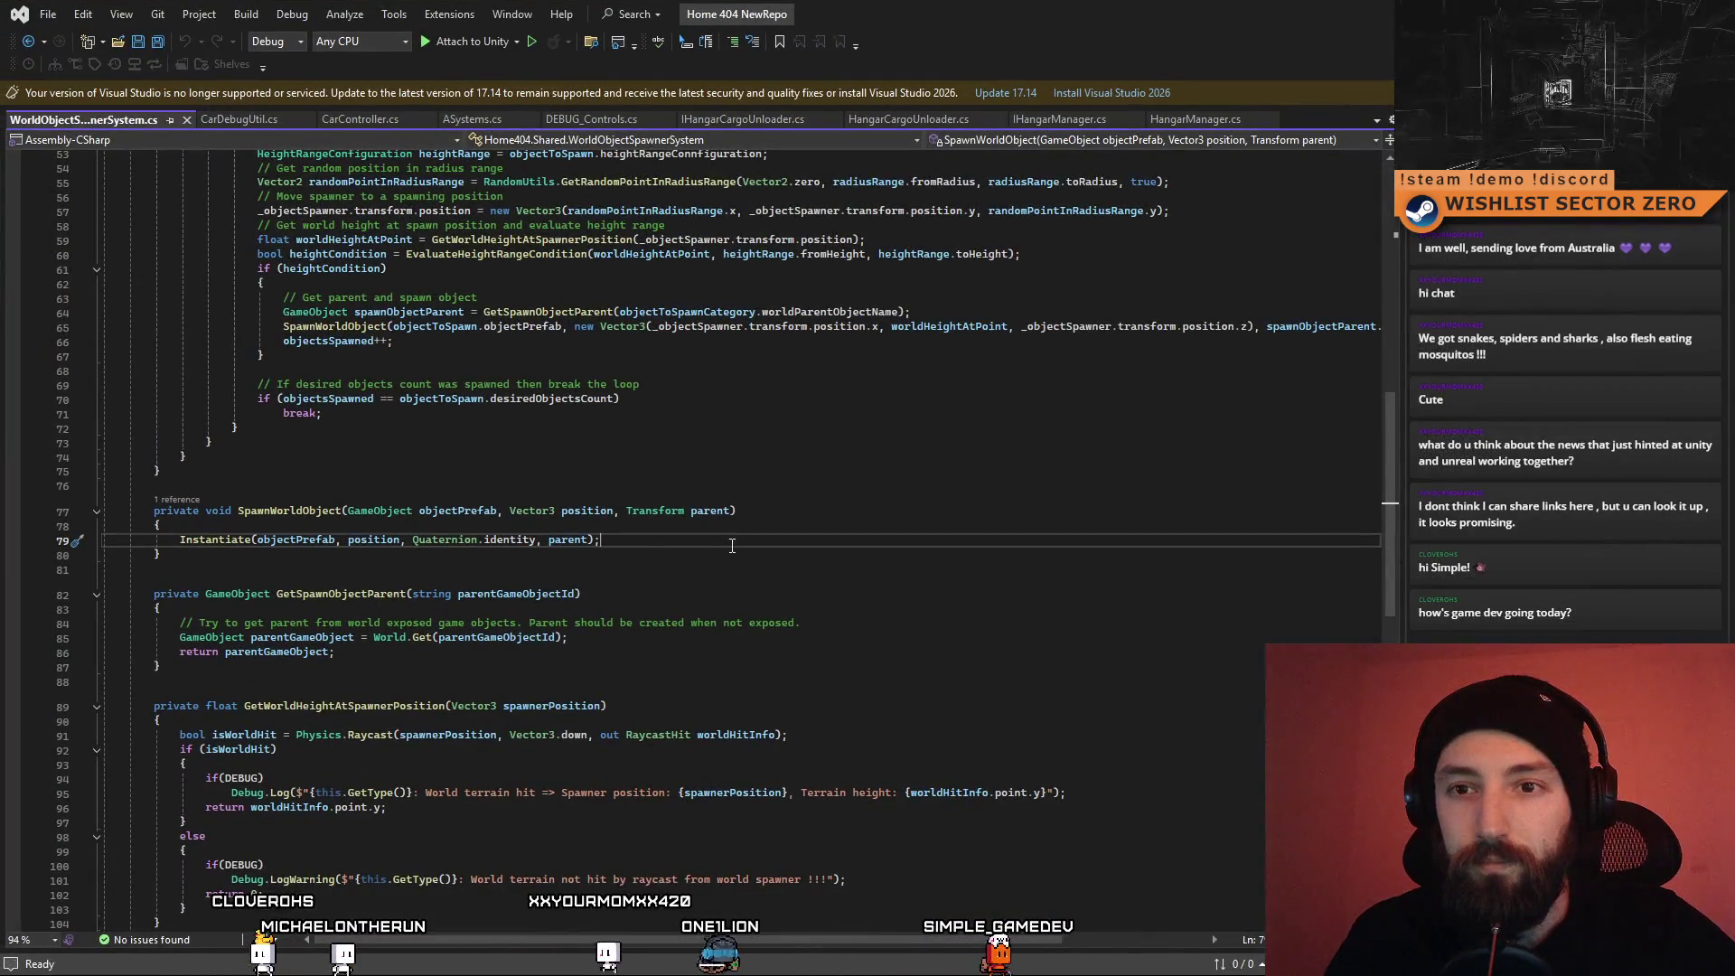
{"action": "double_click", "coordinate": [230, 542]}
{"action": "key", "text": "F12"}
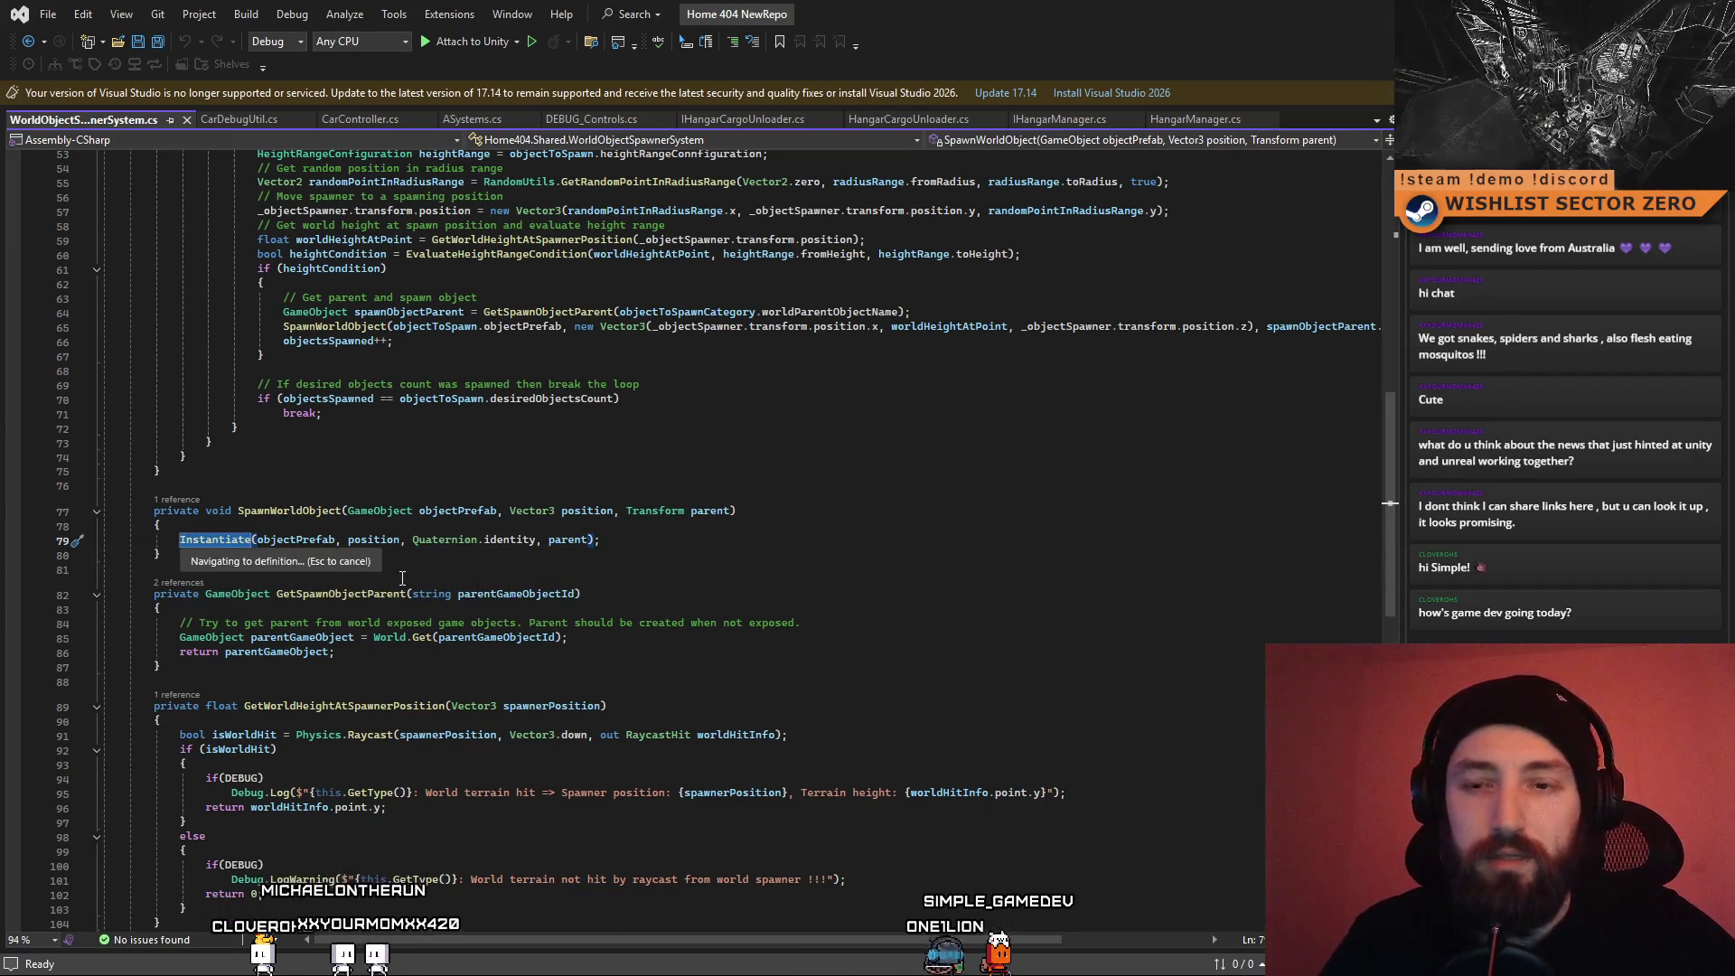
{"action": "left_click", "coordinate": [685, 550]}
{"action": "left_click", "coordinate": [931, 575]}
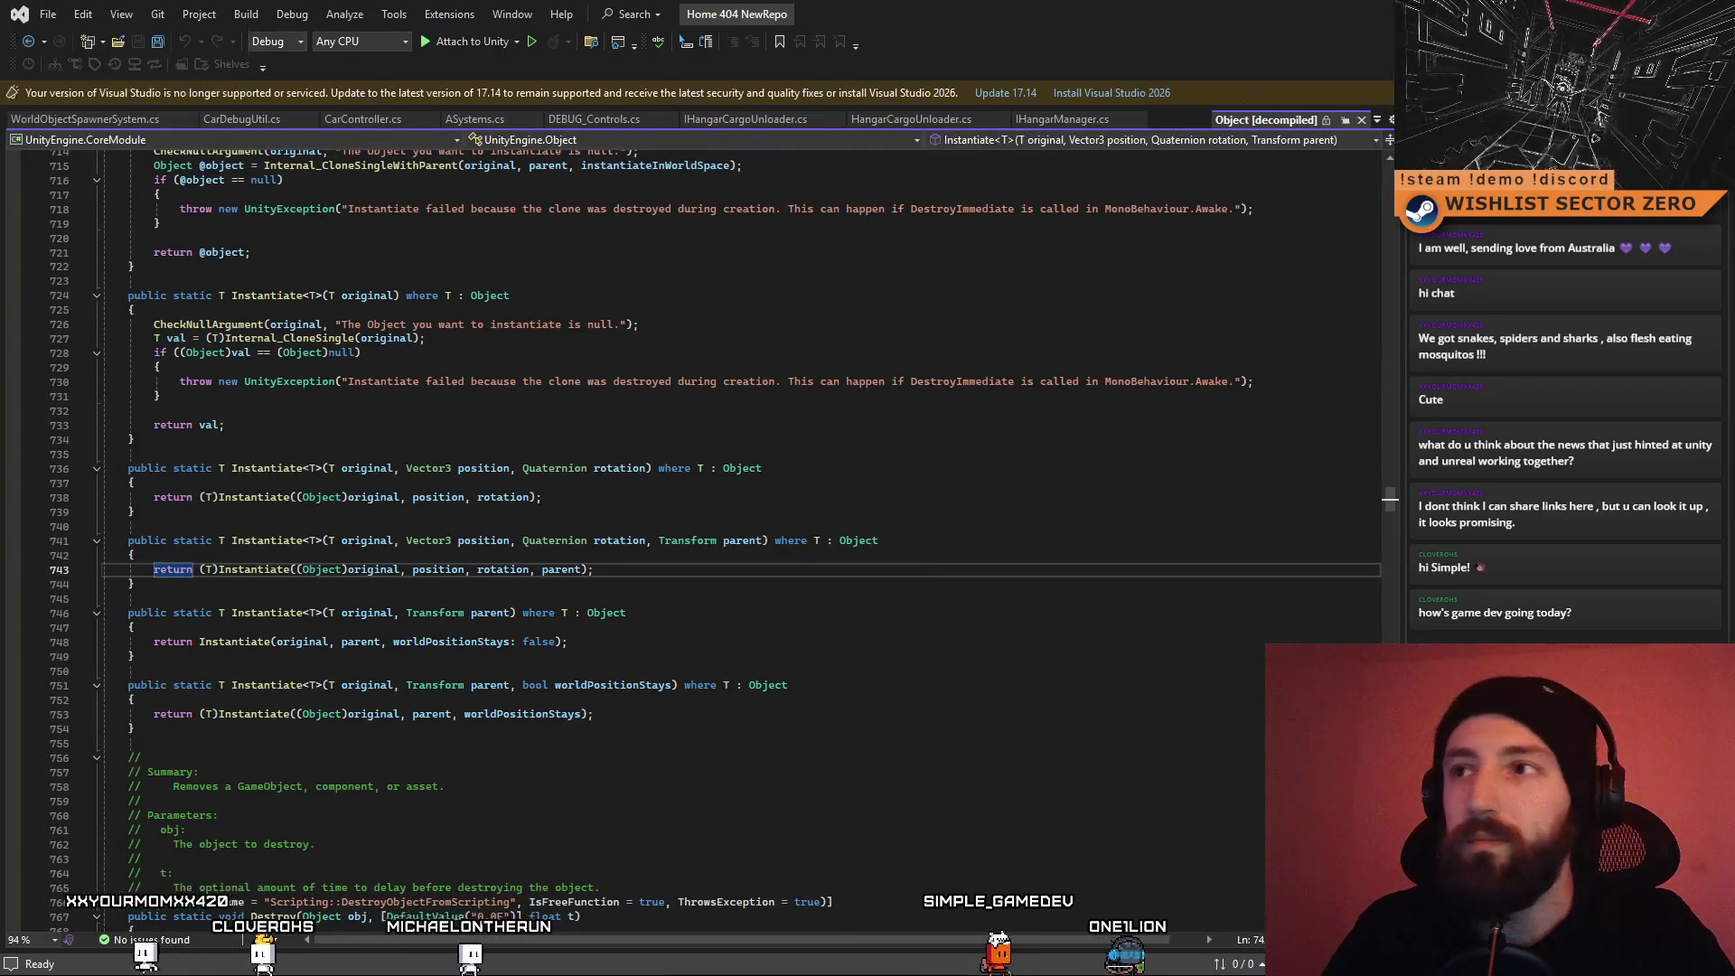
{"action": "key", "text": "alt+Tab"}
Step: Reopen the spawner script at line 79, search it for 'mesh co', and return to Unity
{"action": "scroll", "coordinate": [431, 657], "scroll_direction": "down", "scroll_amount": 2}
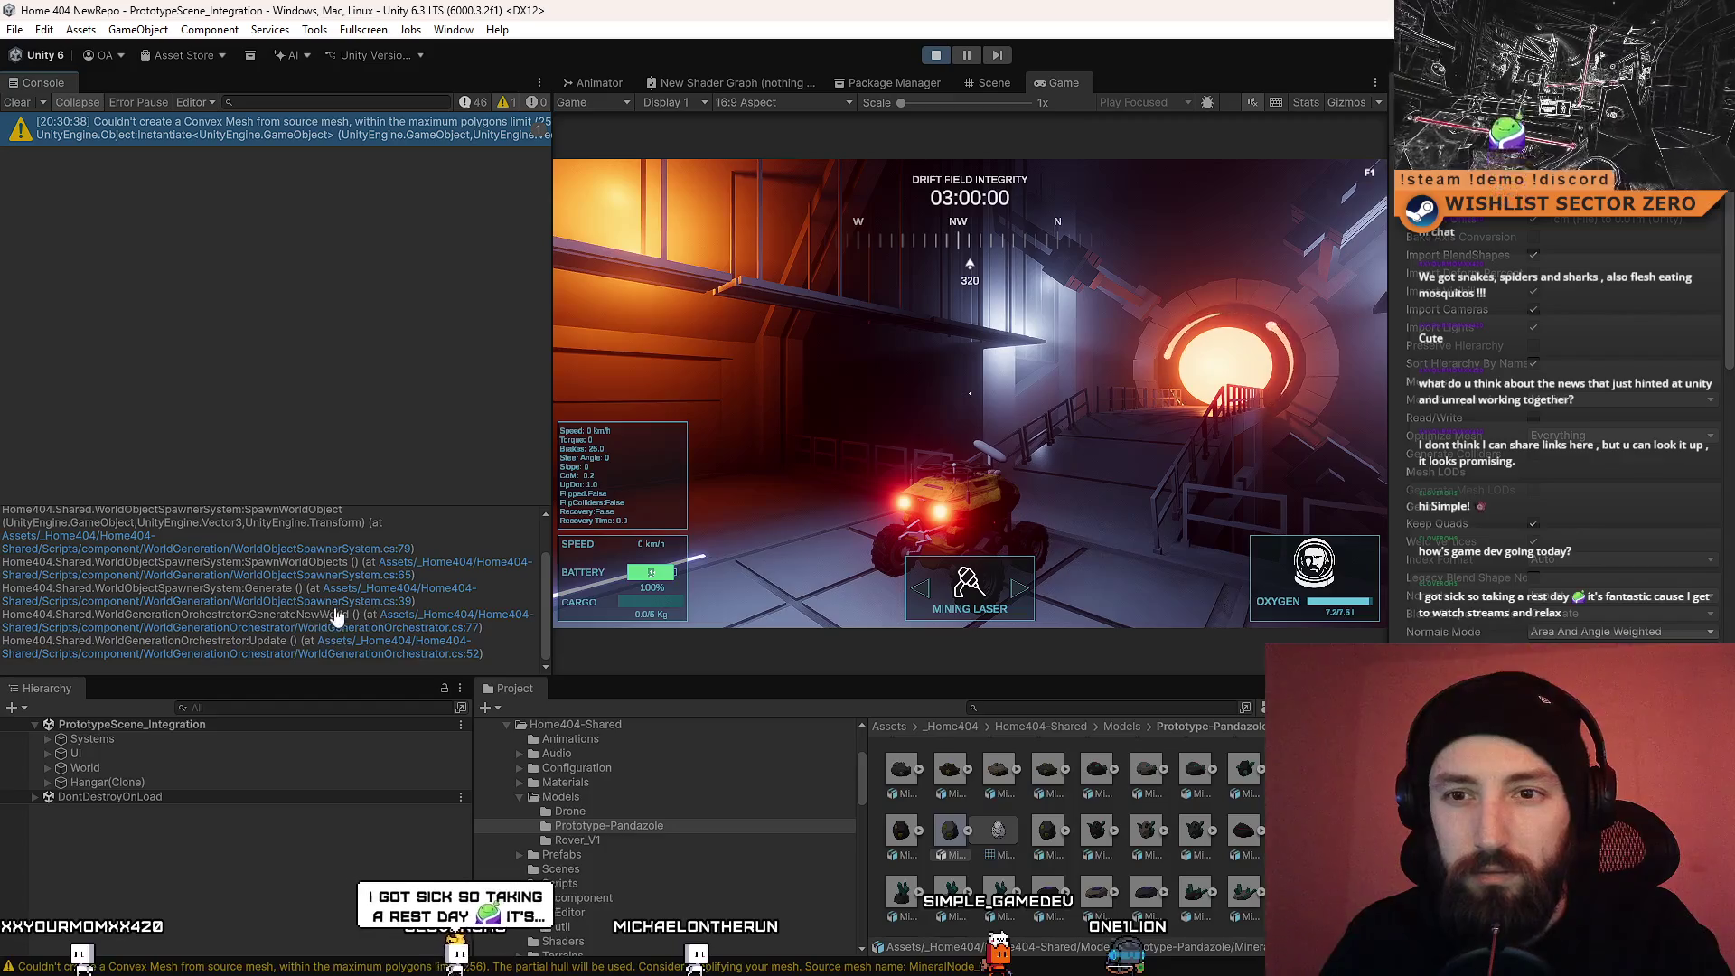
{"action": "scroll", "coordinate": [289, 596], "scroll_direction": "up", "scroll_amount": 2}
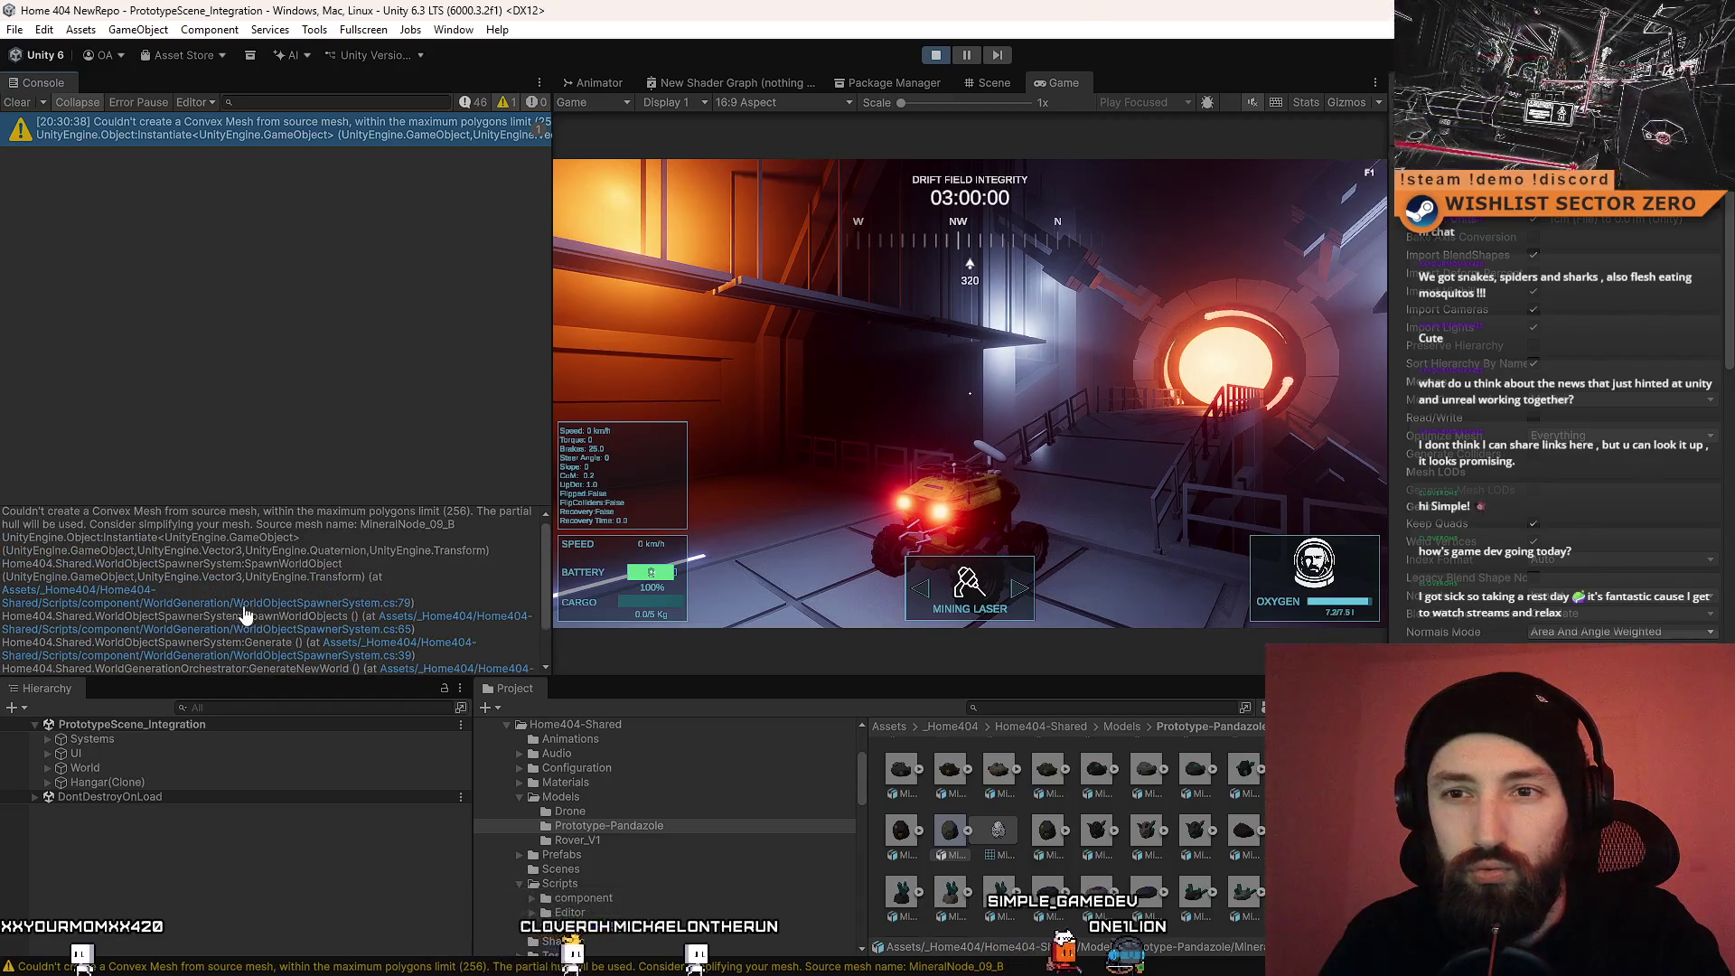
{"action": "left_click", "coordinate": [395, 604]}
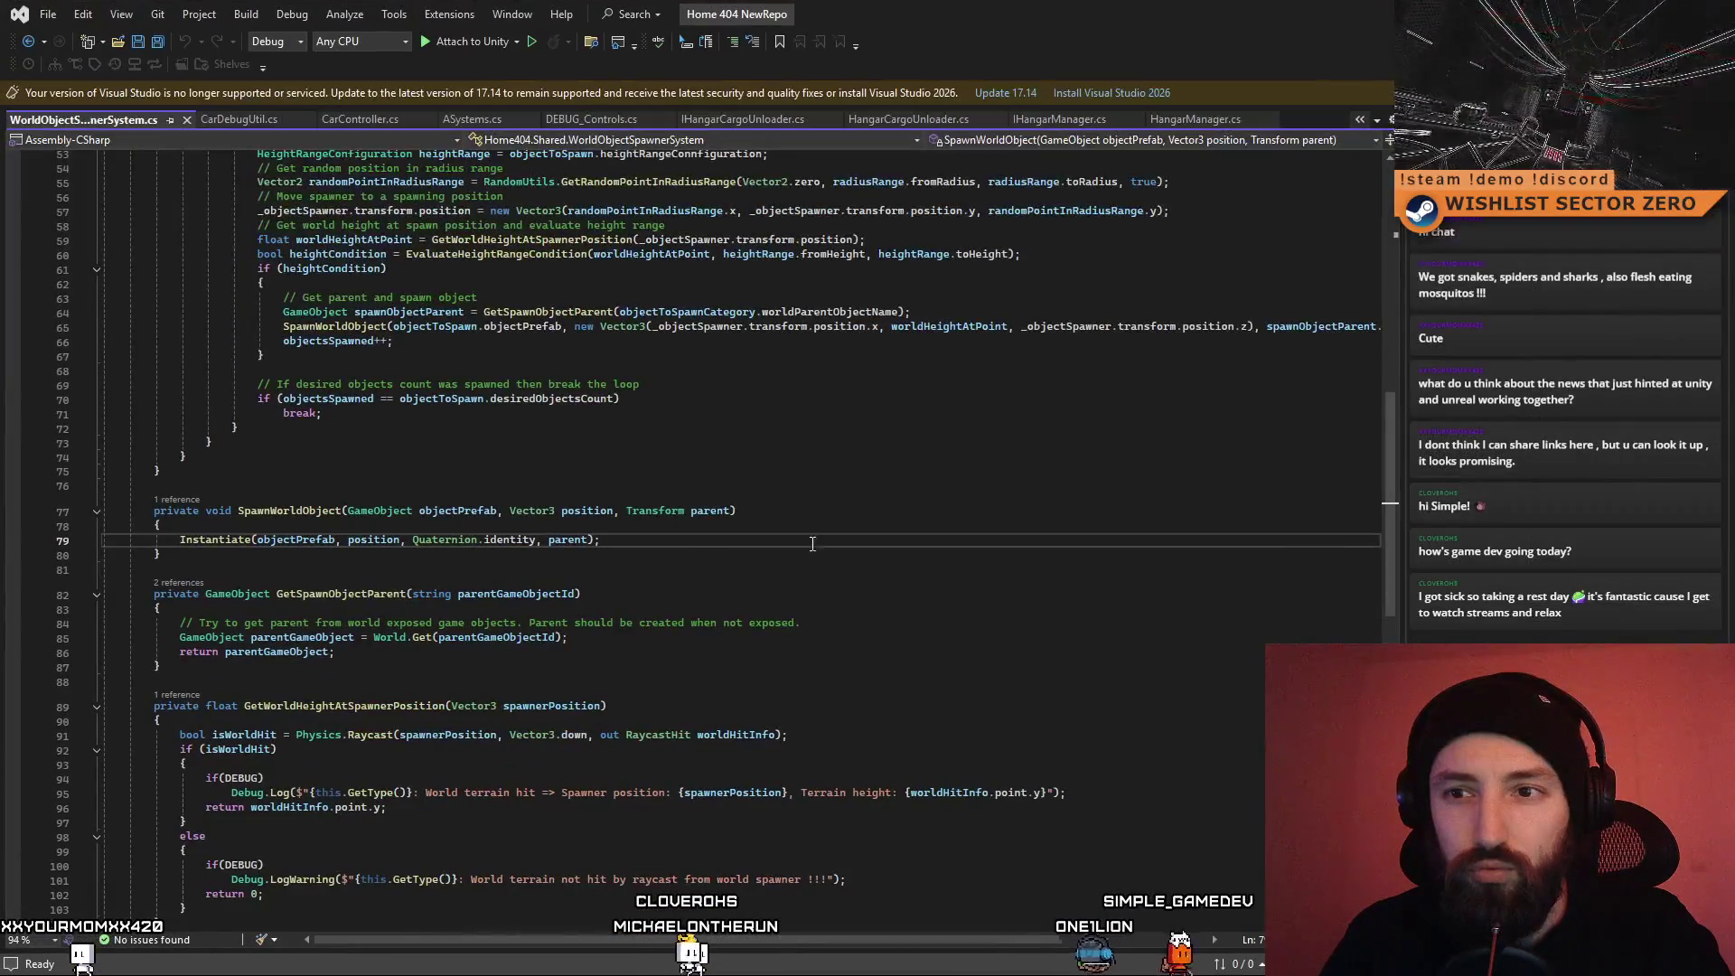
{"action": "key", "text": "ctrl+f"}
{"action": "type", "text": "mesh co"}
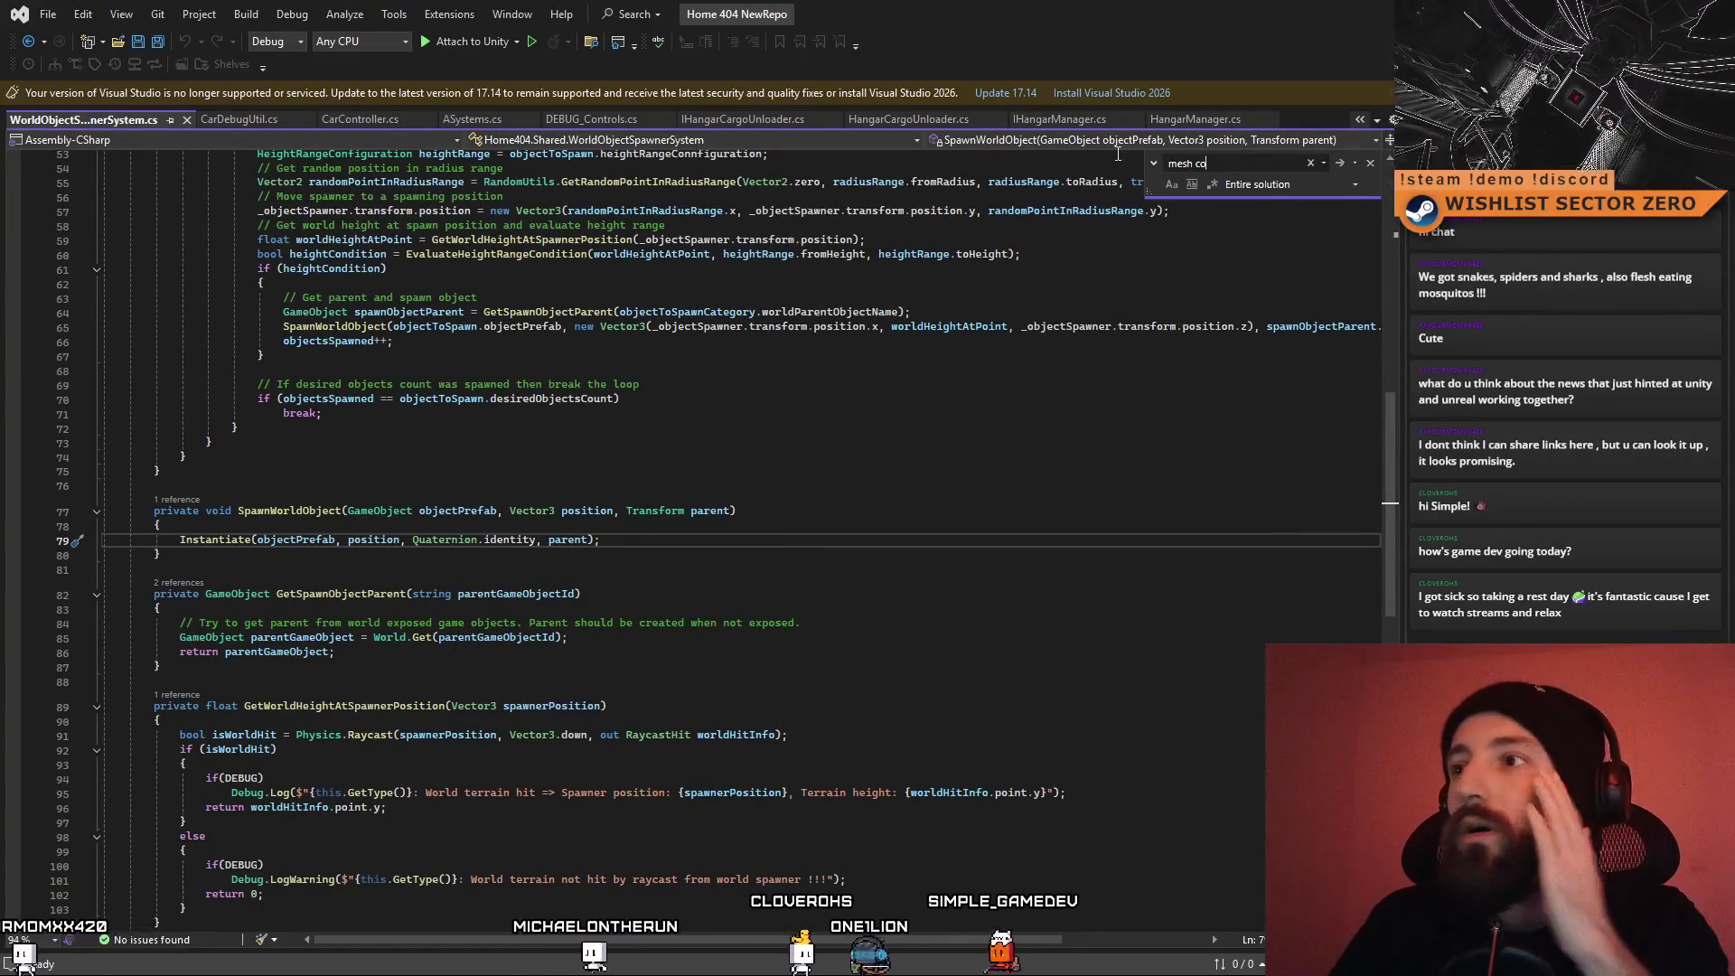
{"action": "left_click", "coordinate": [1370, 163]}
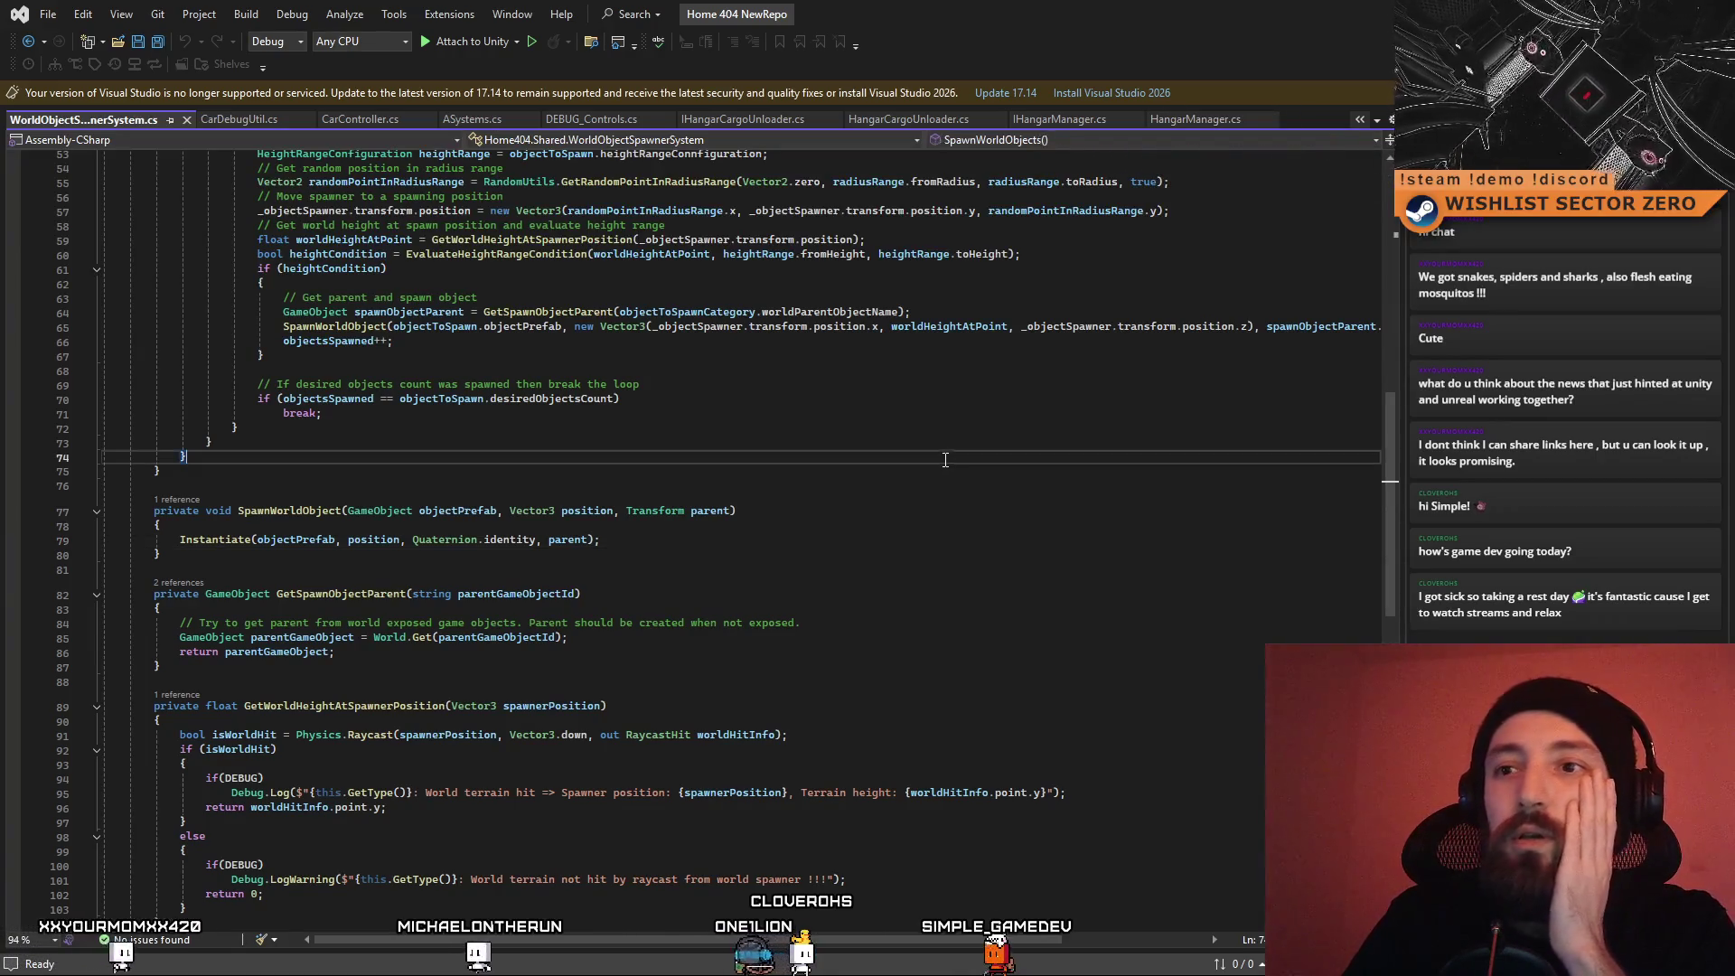
{"action": "key", "text": "alt+Tab"}
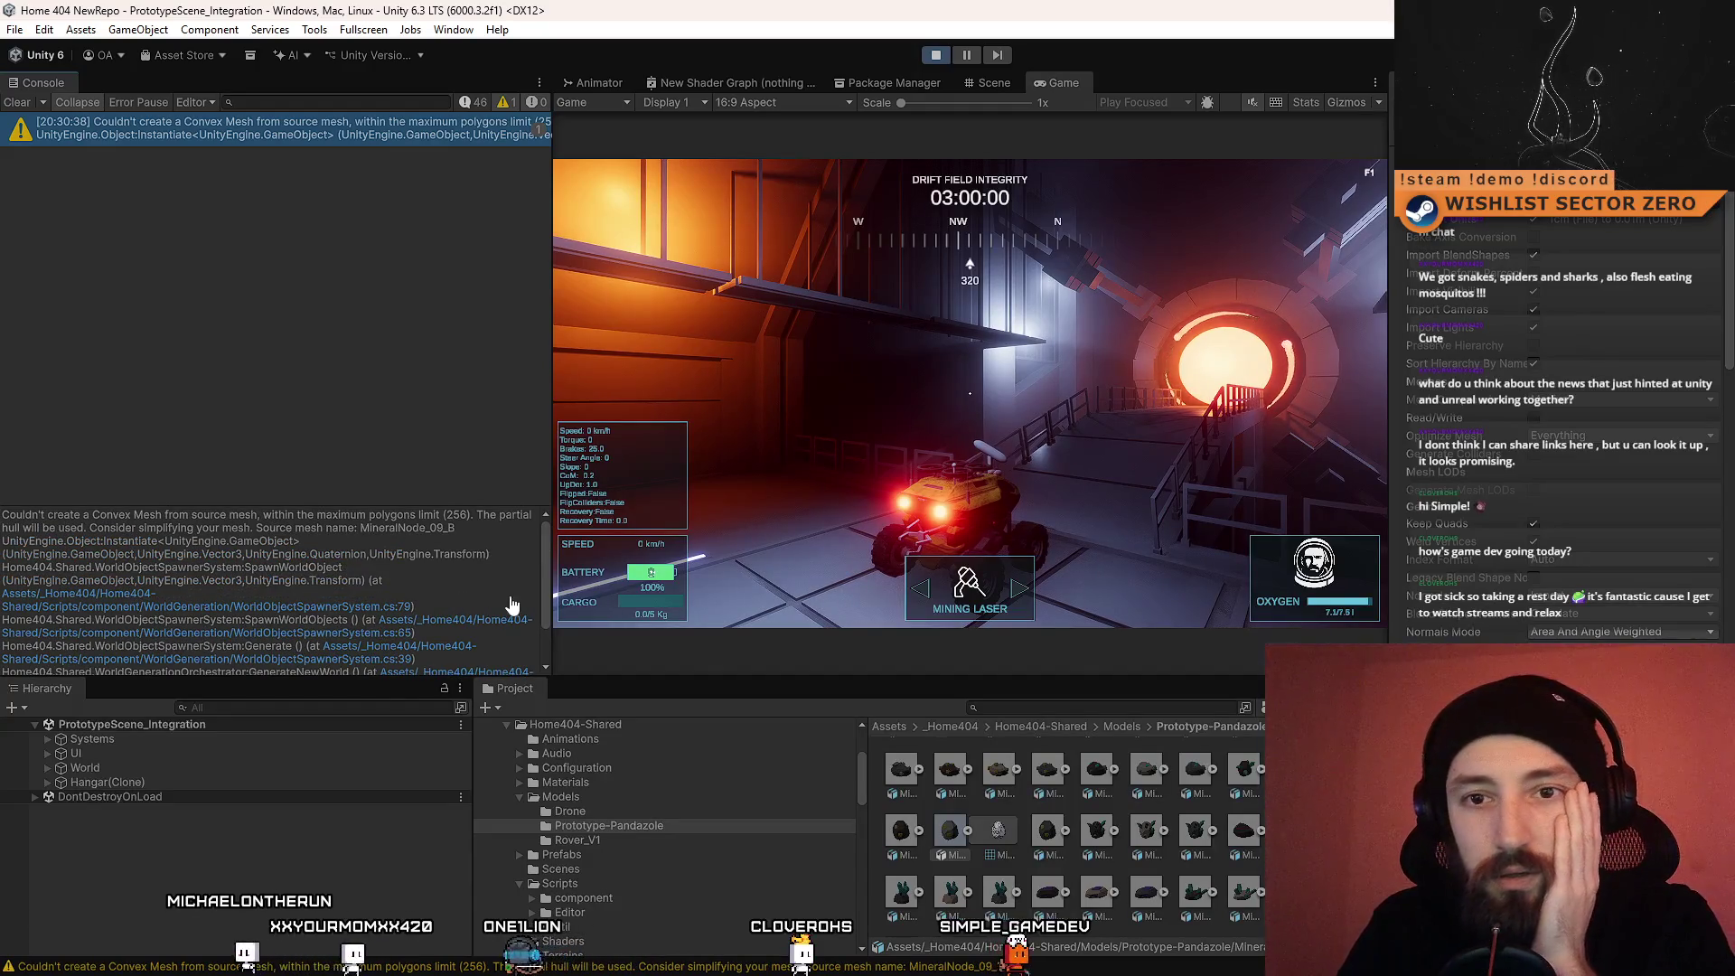
Step: Select the mesh name MineralNode_09_B in the Console warning text for copying
{"action": "scroll", "coordinate": [511, 604], "scroll_direction": "down", "scroll_amount": 2}
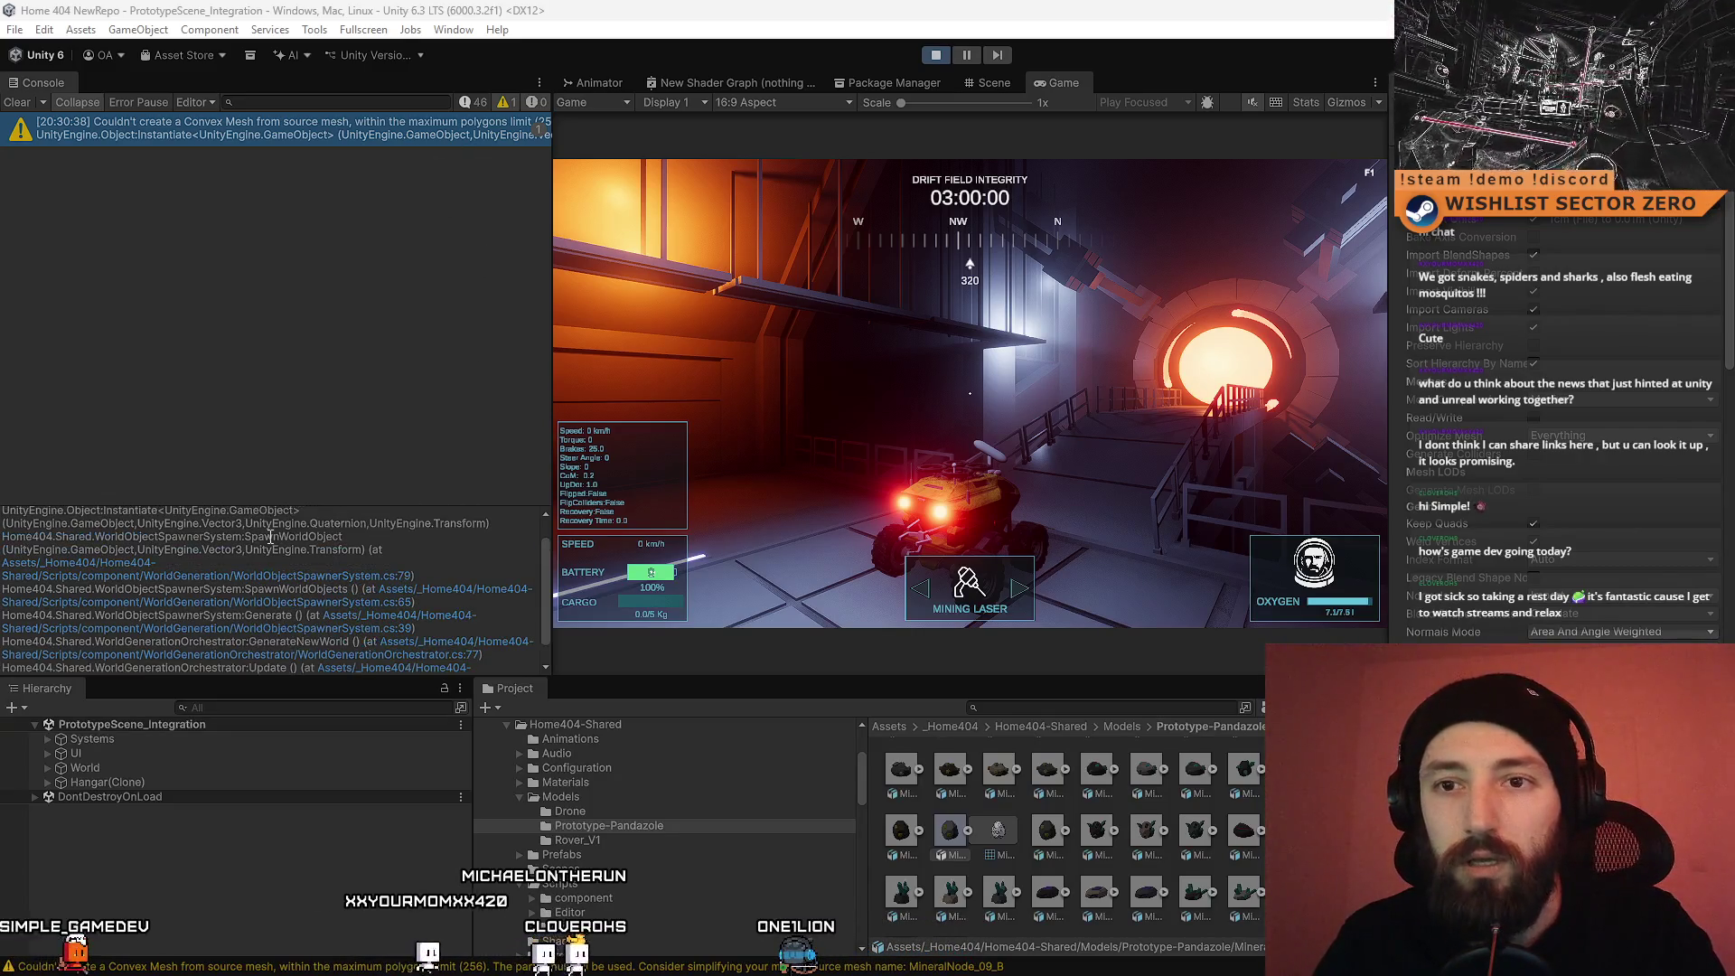
{"action": "scroll", "coordinate": [270, 537], "scroll_direction": "up", "scroll_amount": 3}
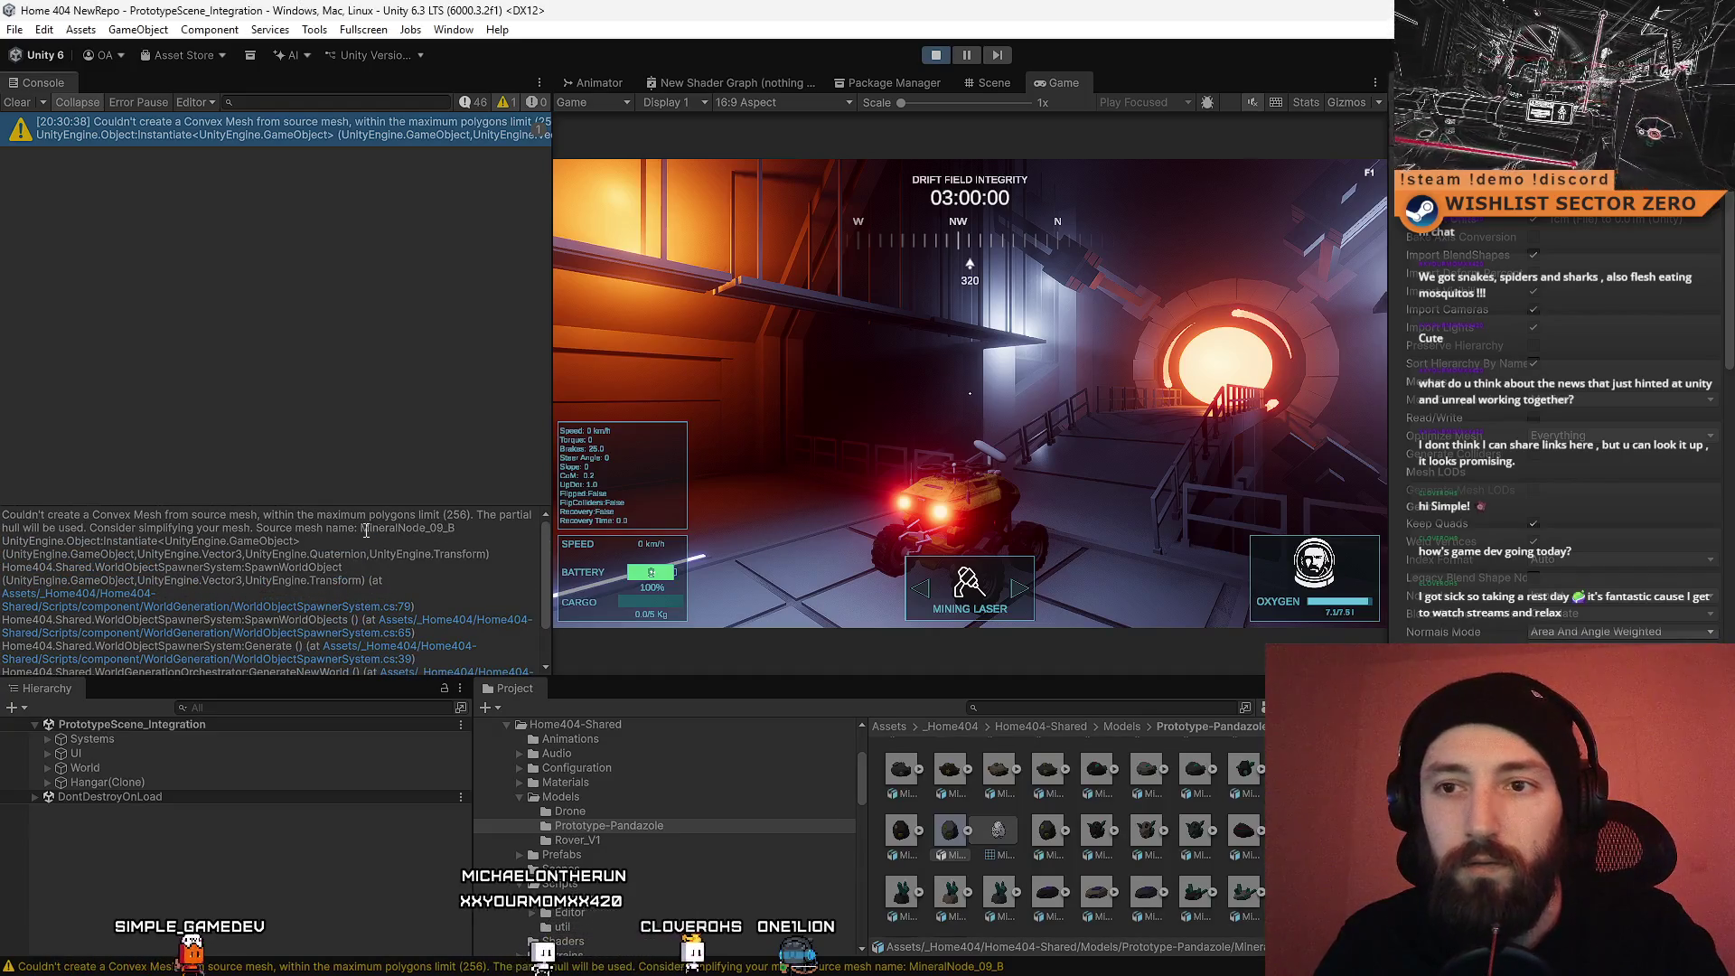
{"action": "left_click_drag", "start_coordinate": [369, 530], "coordinate": [443, 531]}
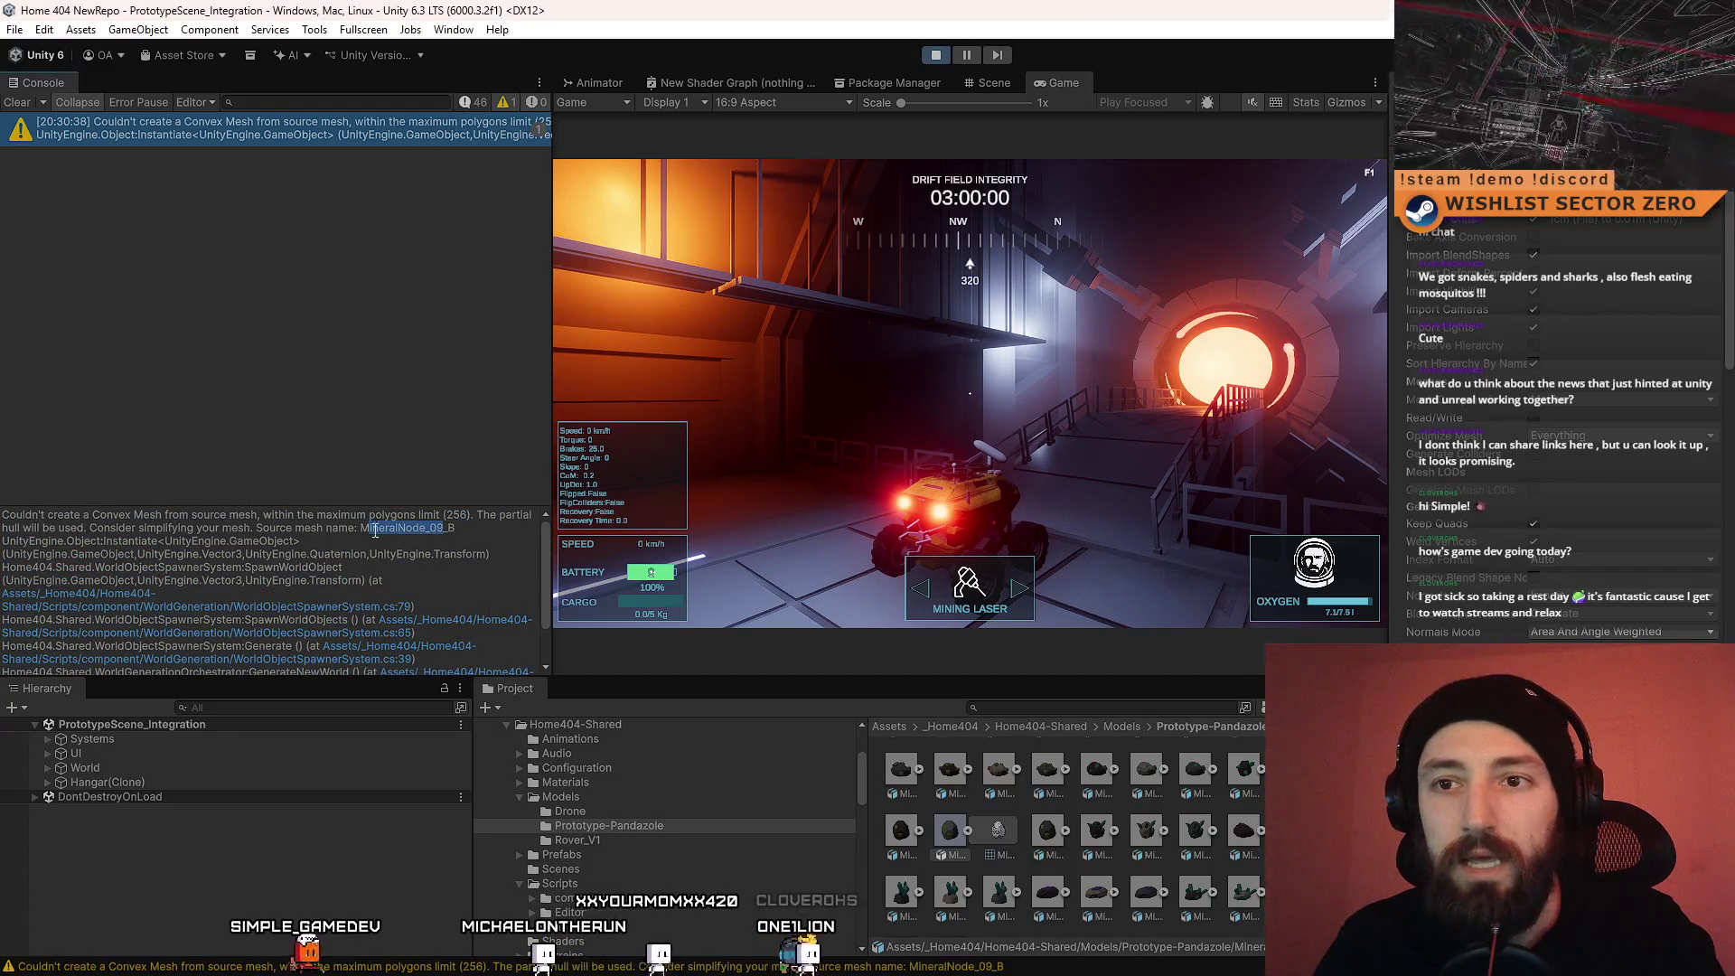
{"action": "left_click", "coordinate": [264, 711]}
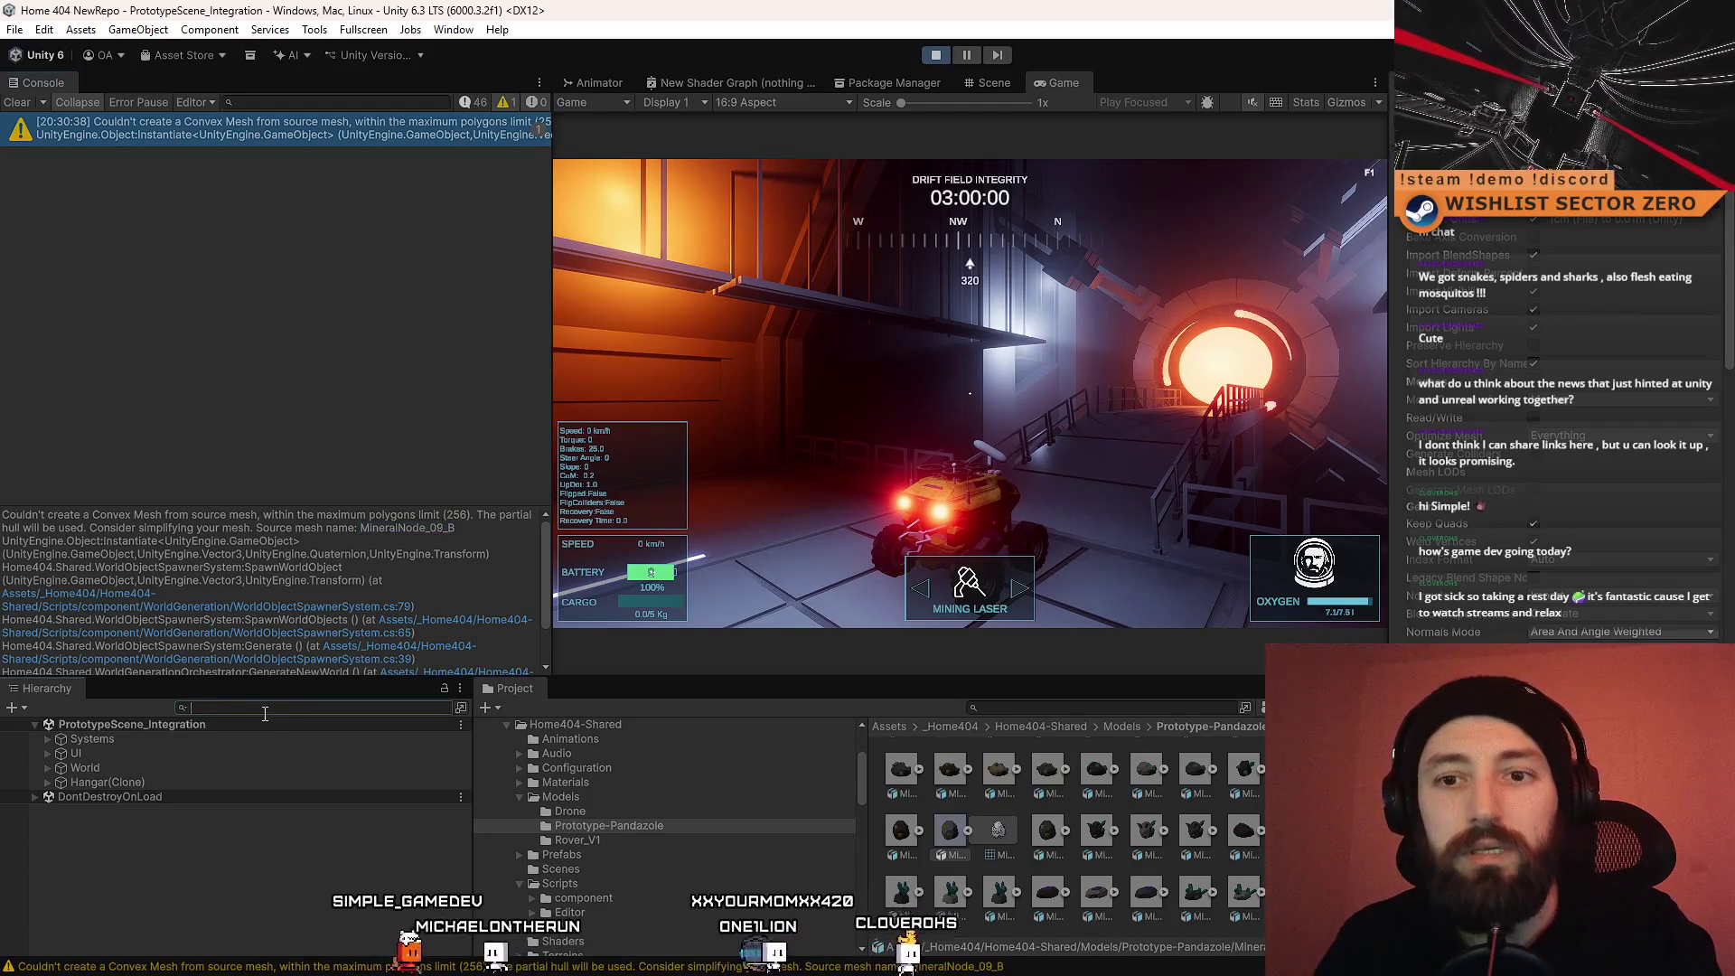
Step: Filter the Hierarchy by MineralNode_09_B in the Scene view, then clear the filter
{"action": "type", "text": "MineralNode_09_B"}
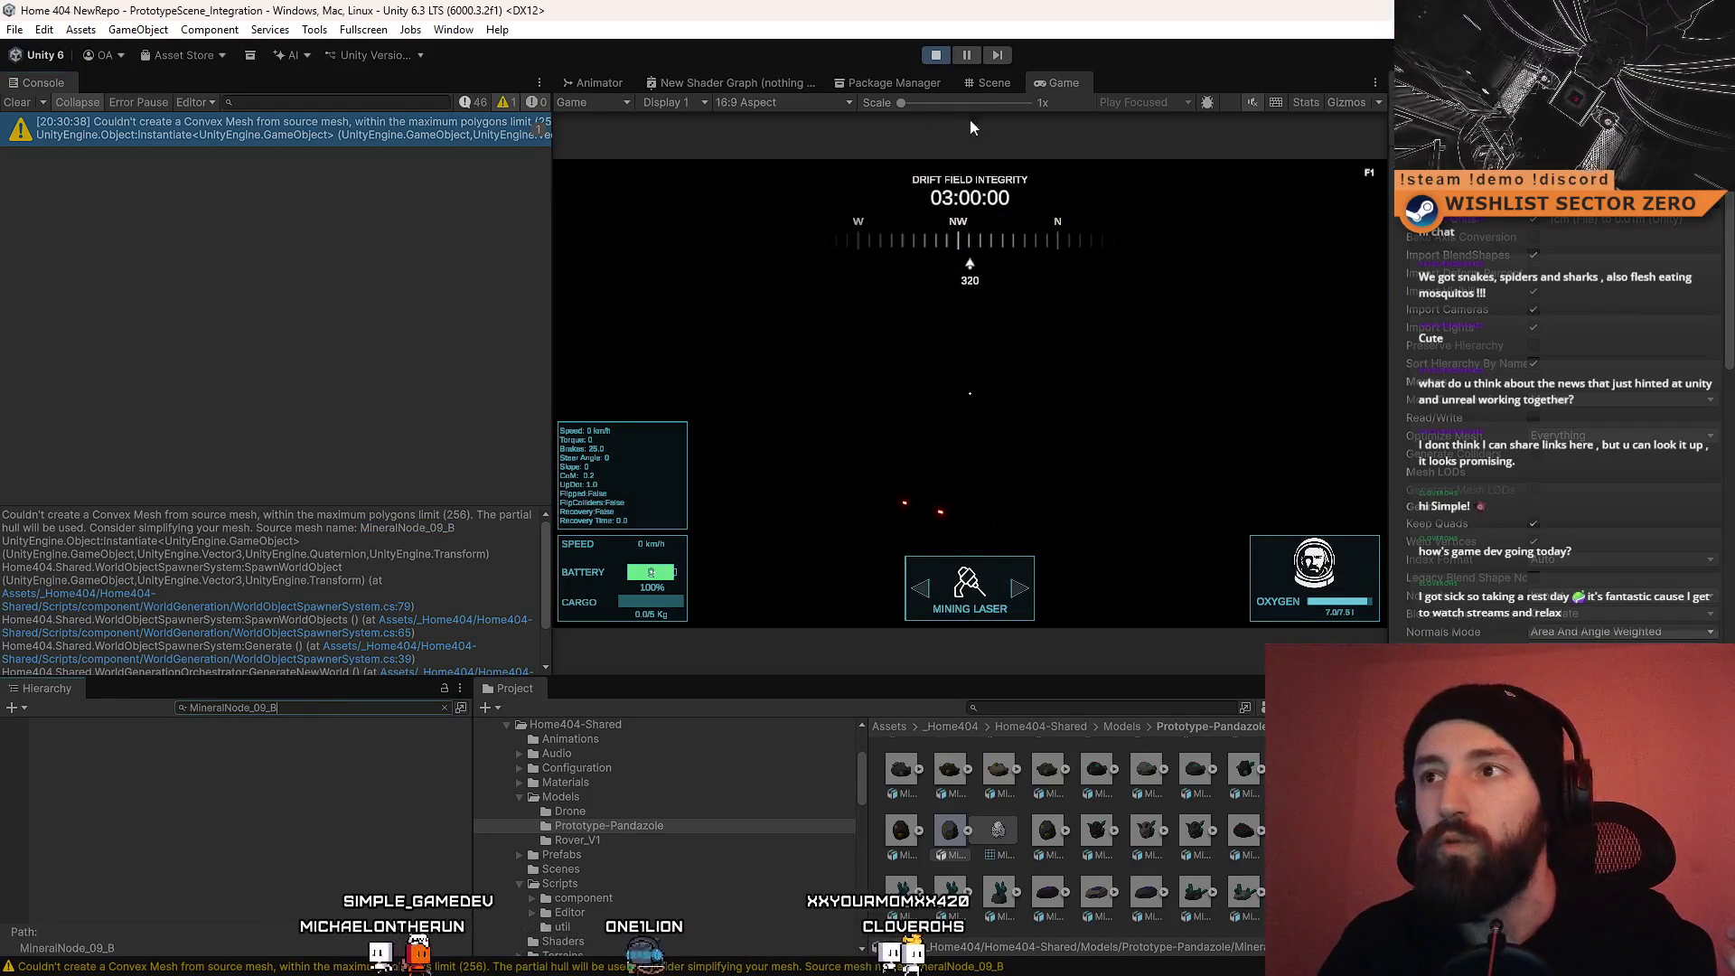
{"action": "left_click", "coordinate": [994, 83]}
{"action": "left_click", "coordinate": [334, 711]}
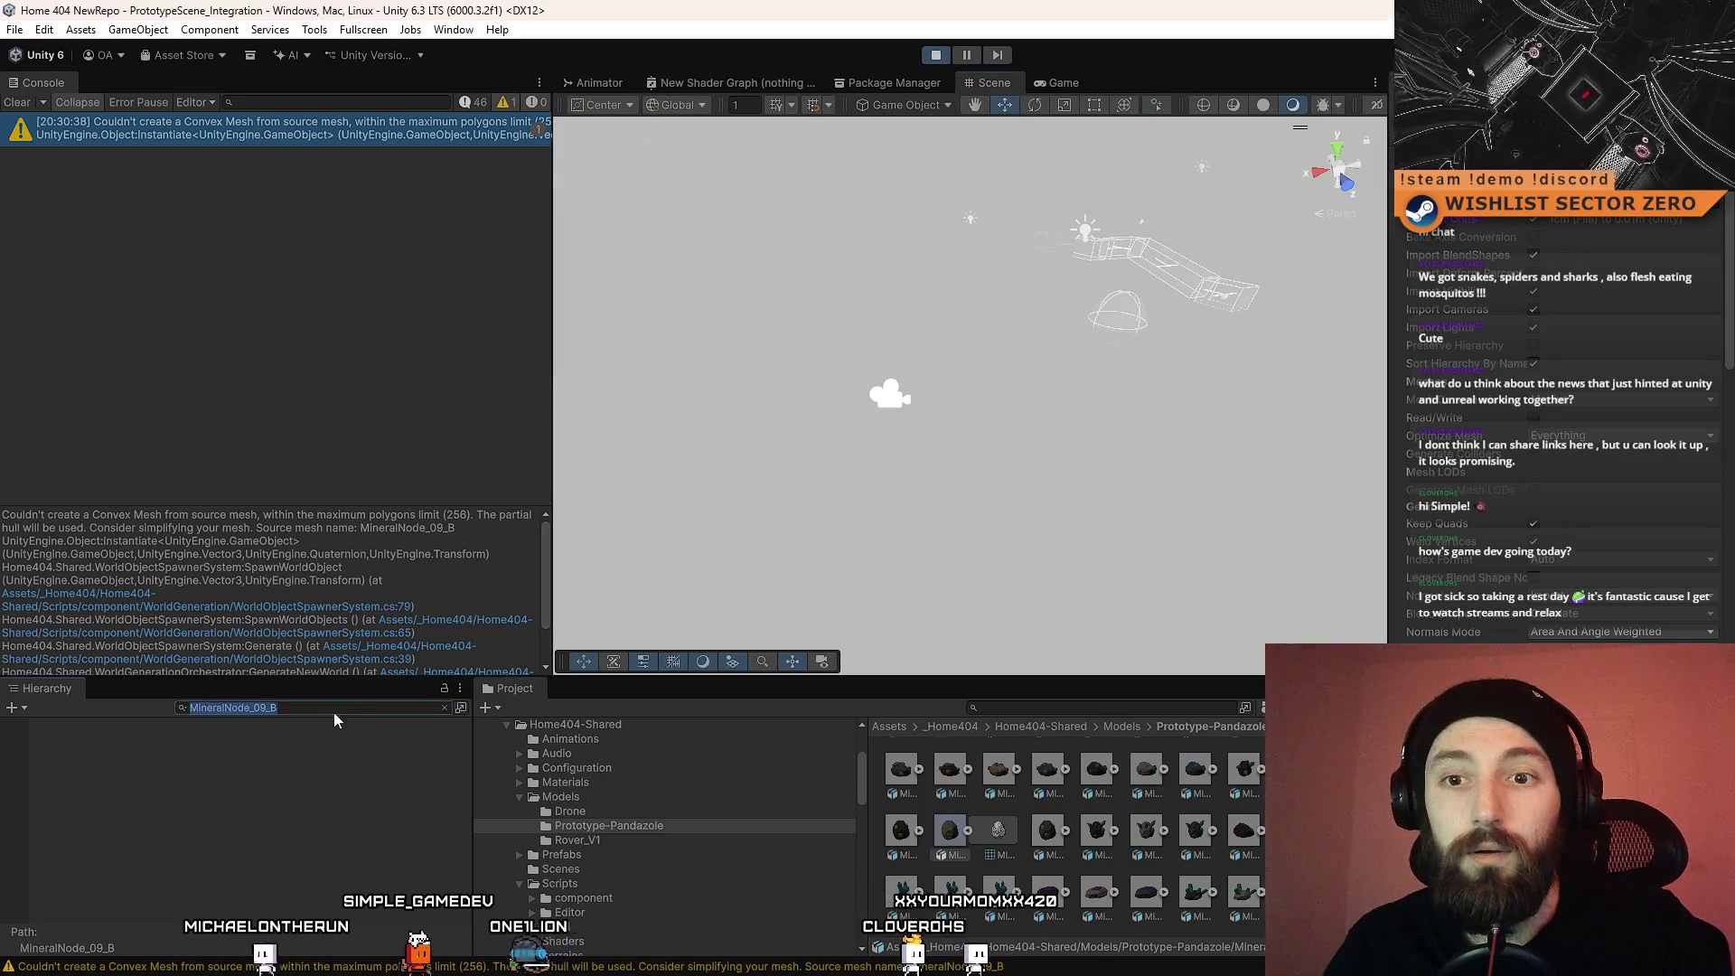
{"action": "key", "text": "BackSpace"}
{"action": "type", "text": "MineralNode_09_B"}
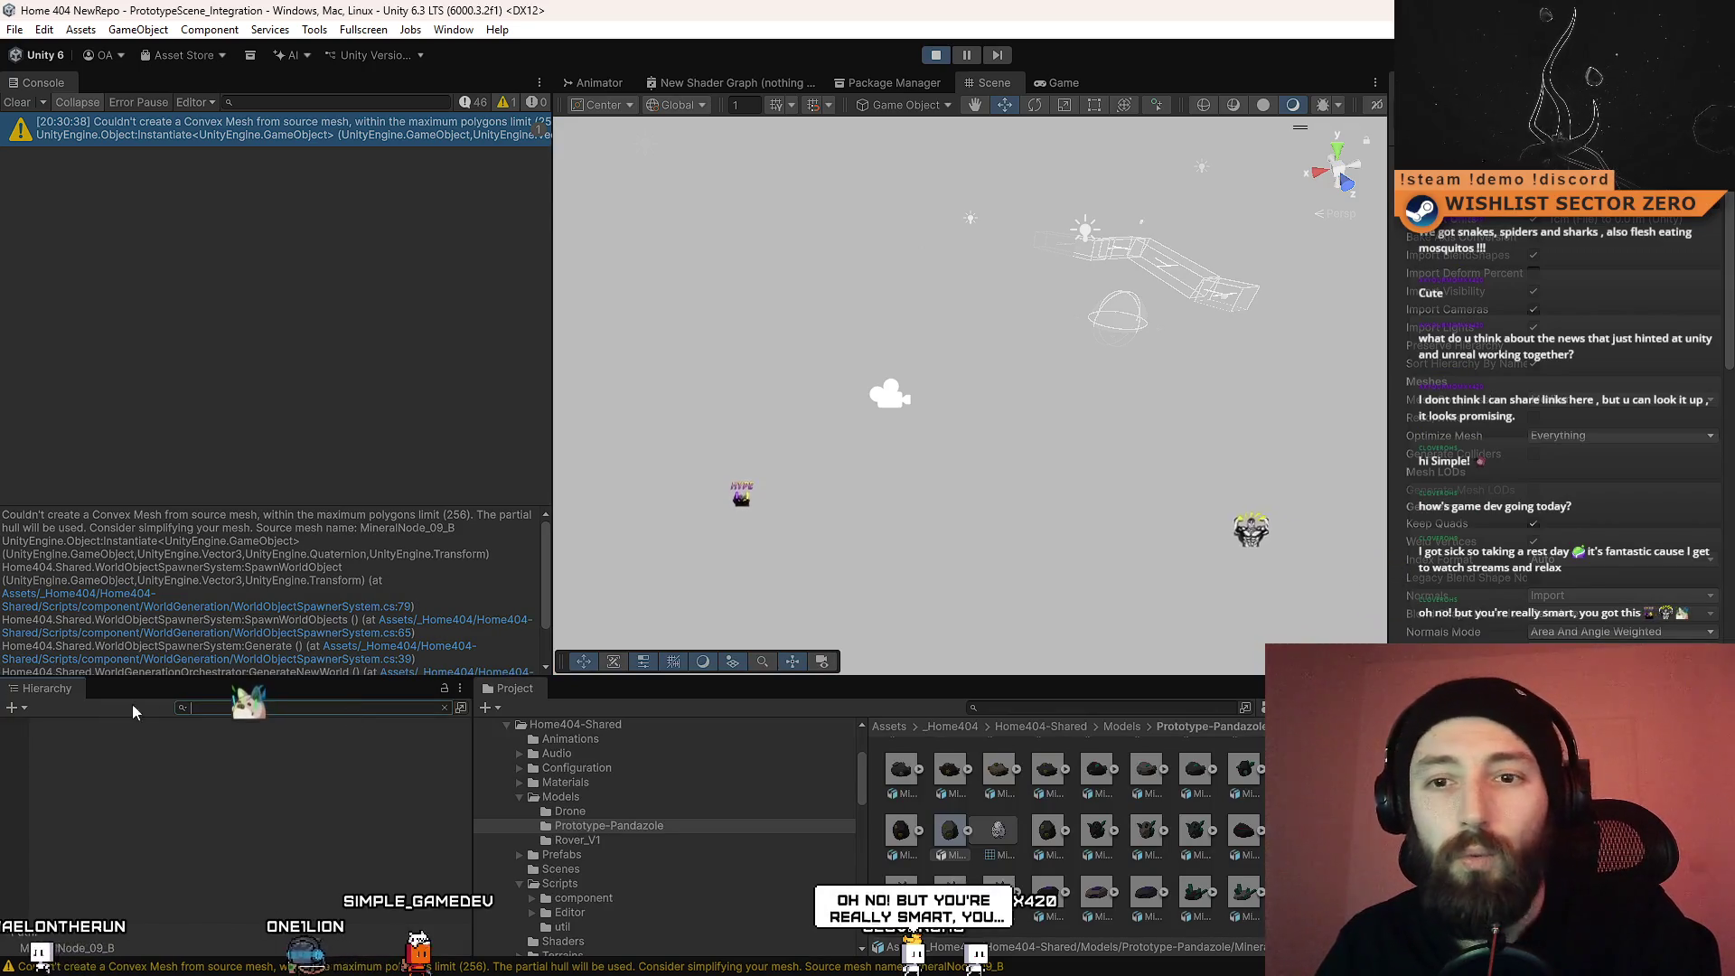
{"action": "left_click", "coordinate": [445, 708]}
Step: Fly over the desert and inspect the MineralNode_11_B rock's convex Mesh Collider
{"action": "mouse_move", "coordinate": [882, 361]}
{"action": "left_mouse_down"}
{"action": "mouse_move", "coordinate": [947, 387]}
{"action": "mouse_move", "coordinate": [974, 694]}
{"action": "mouse_move", "coordinate": [991, 597]}
{"action": "left_mouse_up"}
{"action": "scroll", "coordinate": [991, 596], "scroll_direction": "down", "scroll_amount": 10}
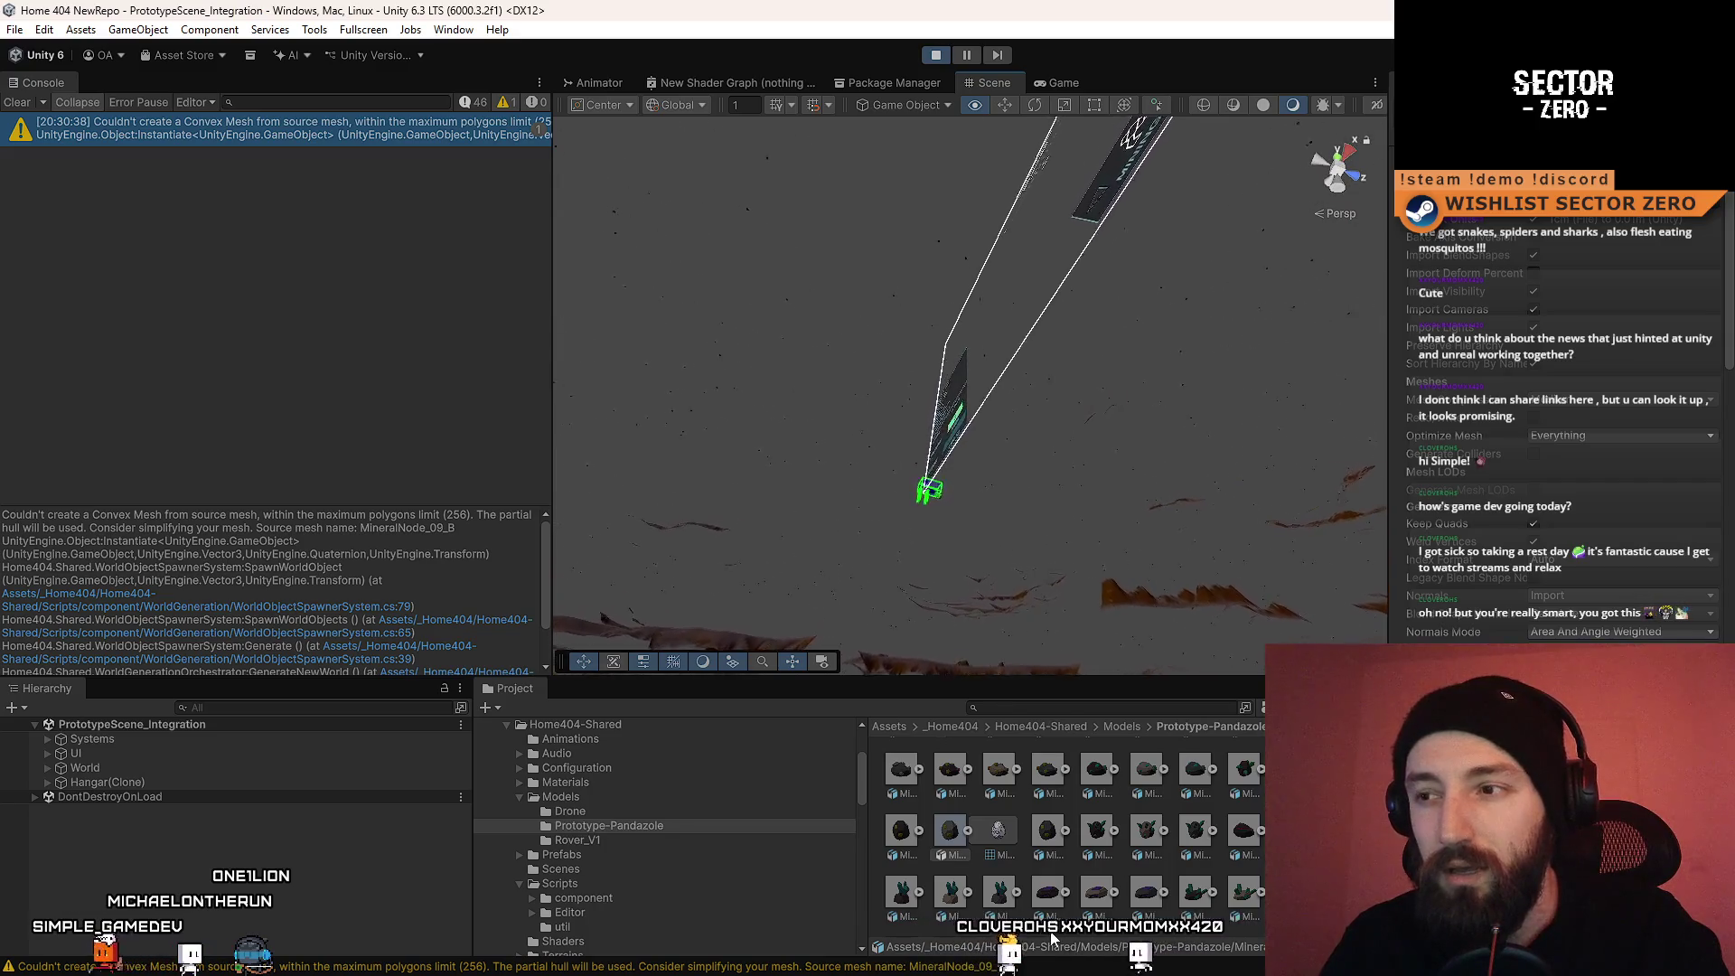
{"action": "mouse_move", "coordinate": [882, 108]}
{"action": "left_mouse_down"}
{"action": "mouse_move", "coordinate": [844, 474]}
{"action": "mouse_move", "coordinate": [1016, 403]}
{"action": "mouse_move", "coordinate": [1092, 415]}
{"action": "mouse_move", "coordinate": [1197, 538]}
{"action": "mouse_move", "coordinate": [1164, 553]}
{"action": "left_mouse_up"}
{"action": "left_click", "coordinate": [1090, 573]}
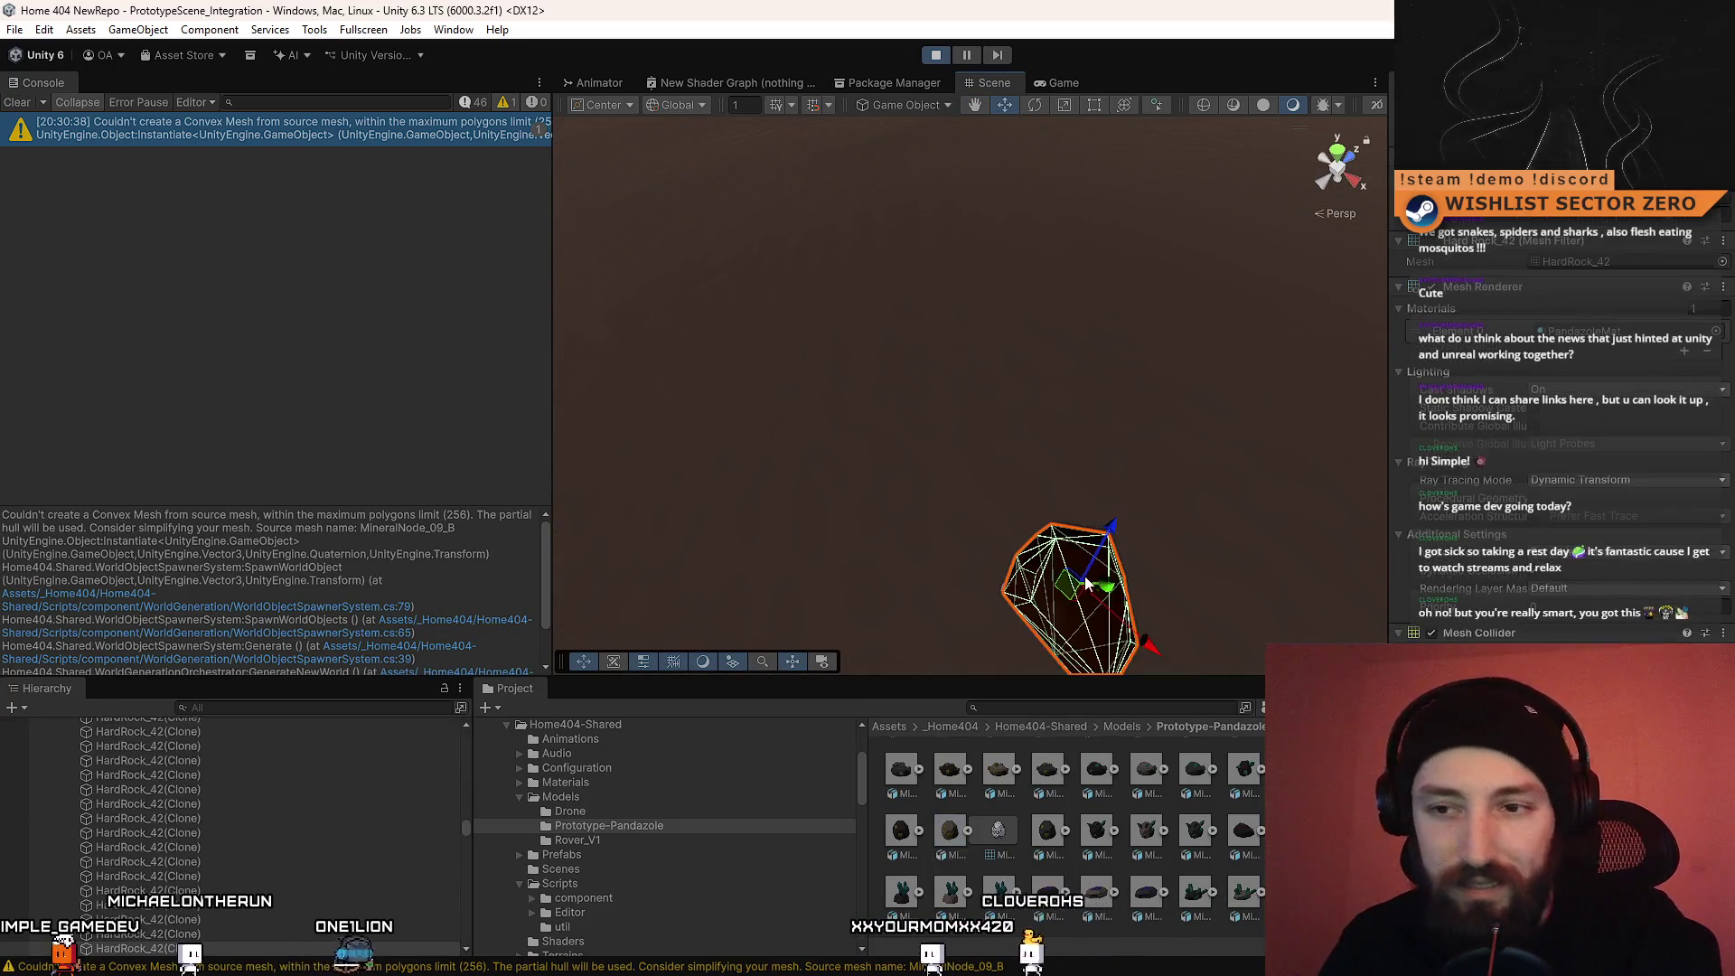
{"action": "mouse_move", "coordinate": [584, 540]}
{"action": "left_mouse_down"}
{"action": "mouse_move", "coordinate": [687, 470]}
{"action": "mouse_move", "coordinate": [1357, 187]}
{"action": "mouse_move", "coordinate": [1289, 215]}
{"action": "mouse_move", "coordinate": [1477, 262]}
{"action": "mouse_move", "coordinate": [968, 522]}
{"action": "left_mouse_up"}
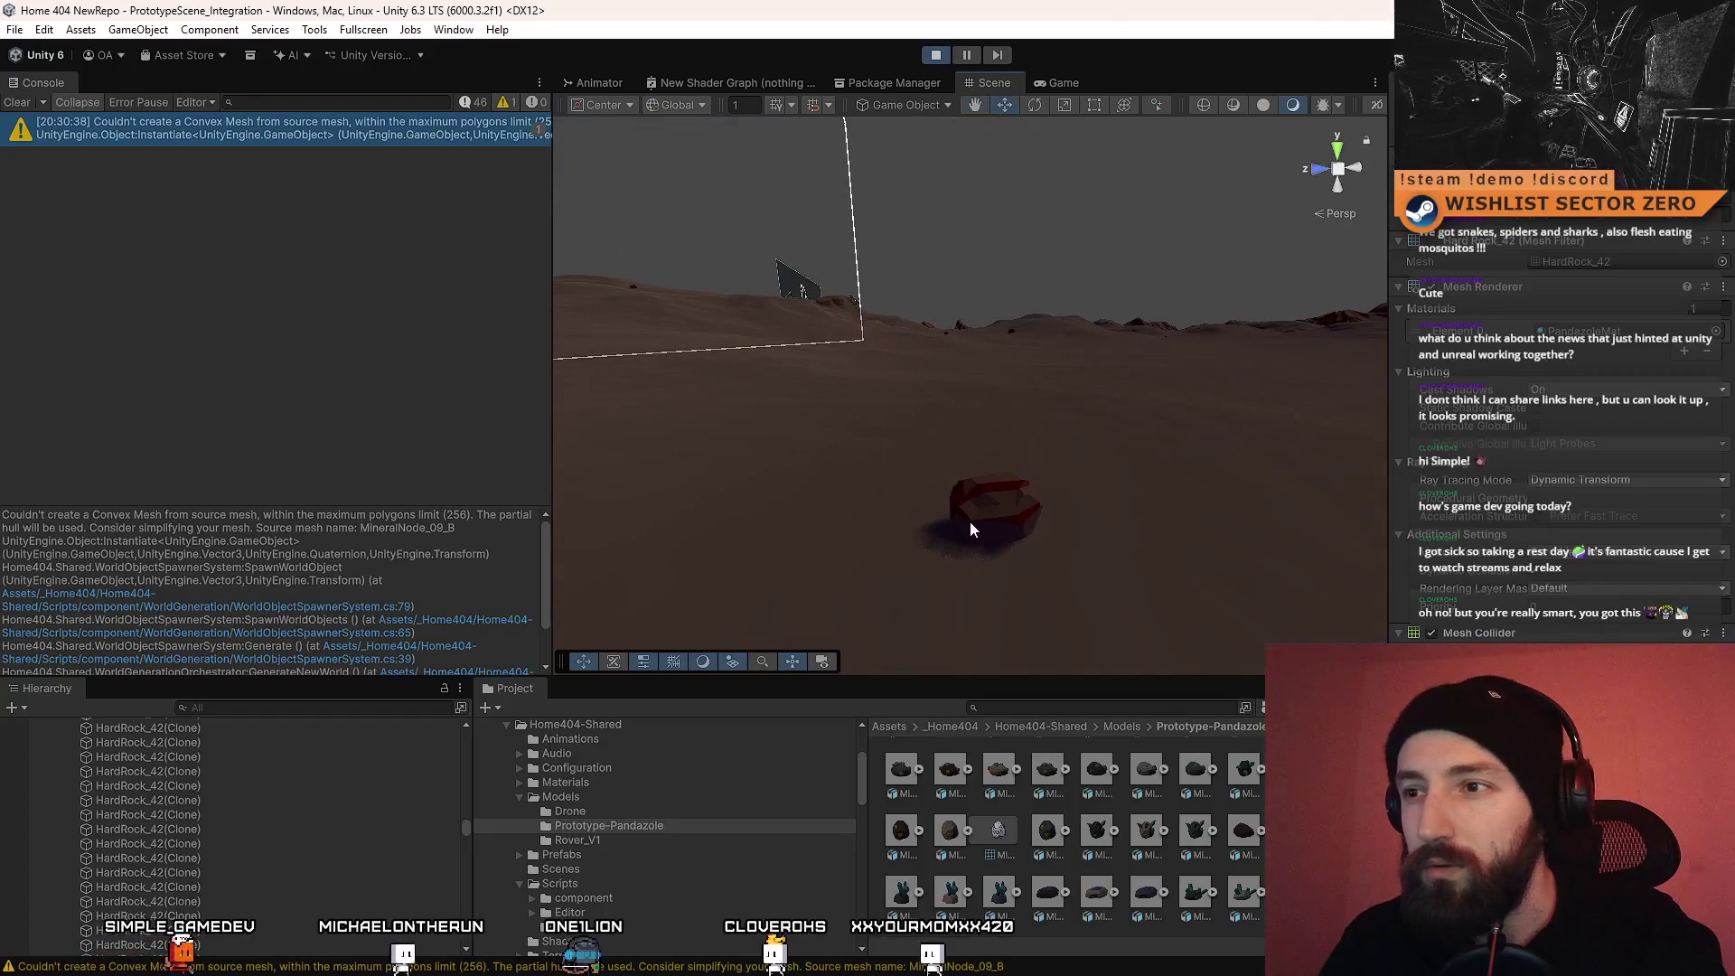
{"action": "left_click", "coordinate": [1018, 513]}
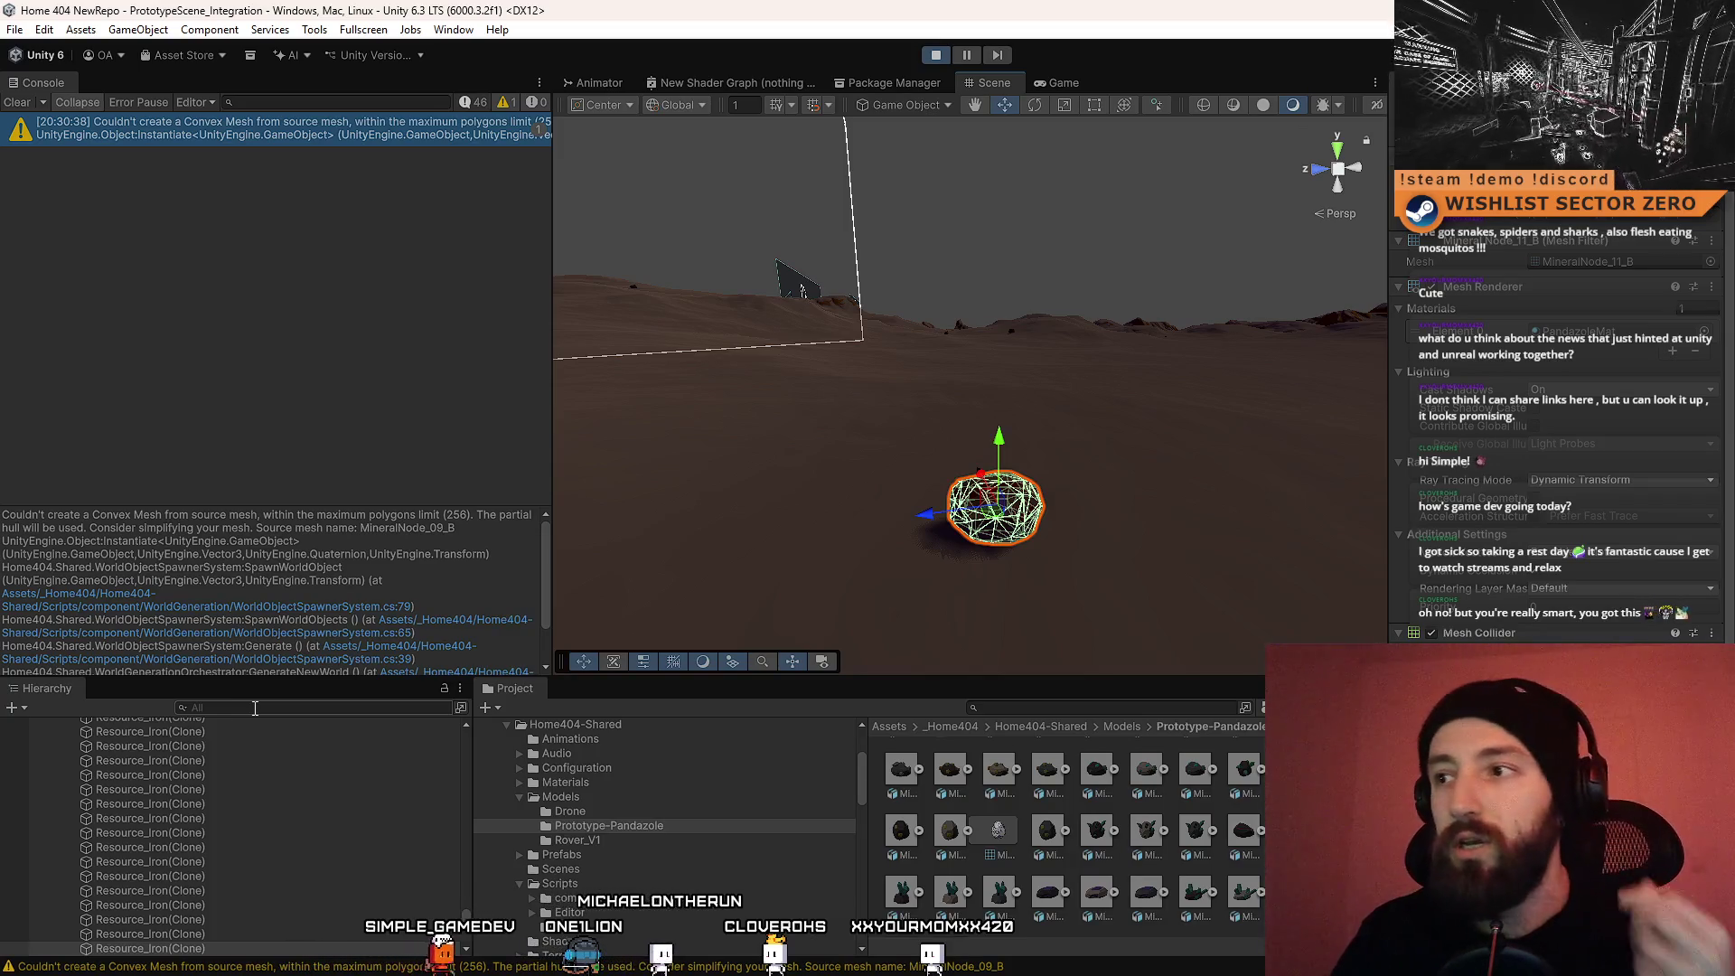
{"action": "scroll", "coordinate": [1706, 598], "scroll_direction": "down", "scroll_amount": 5}
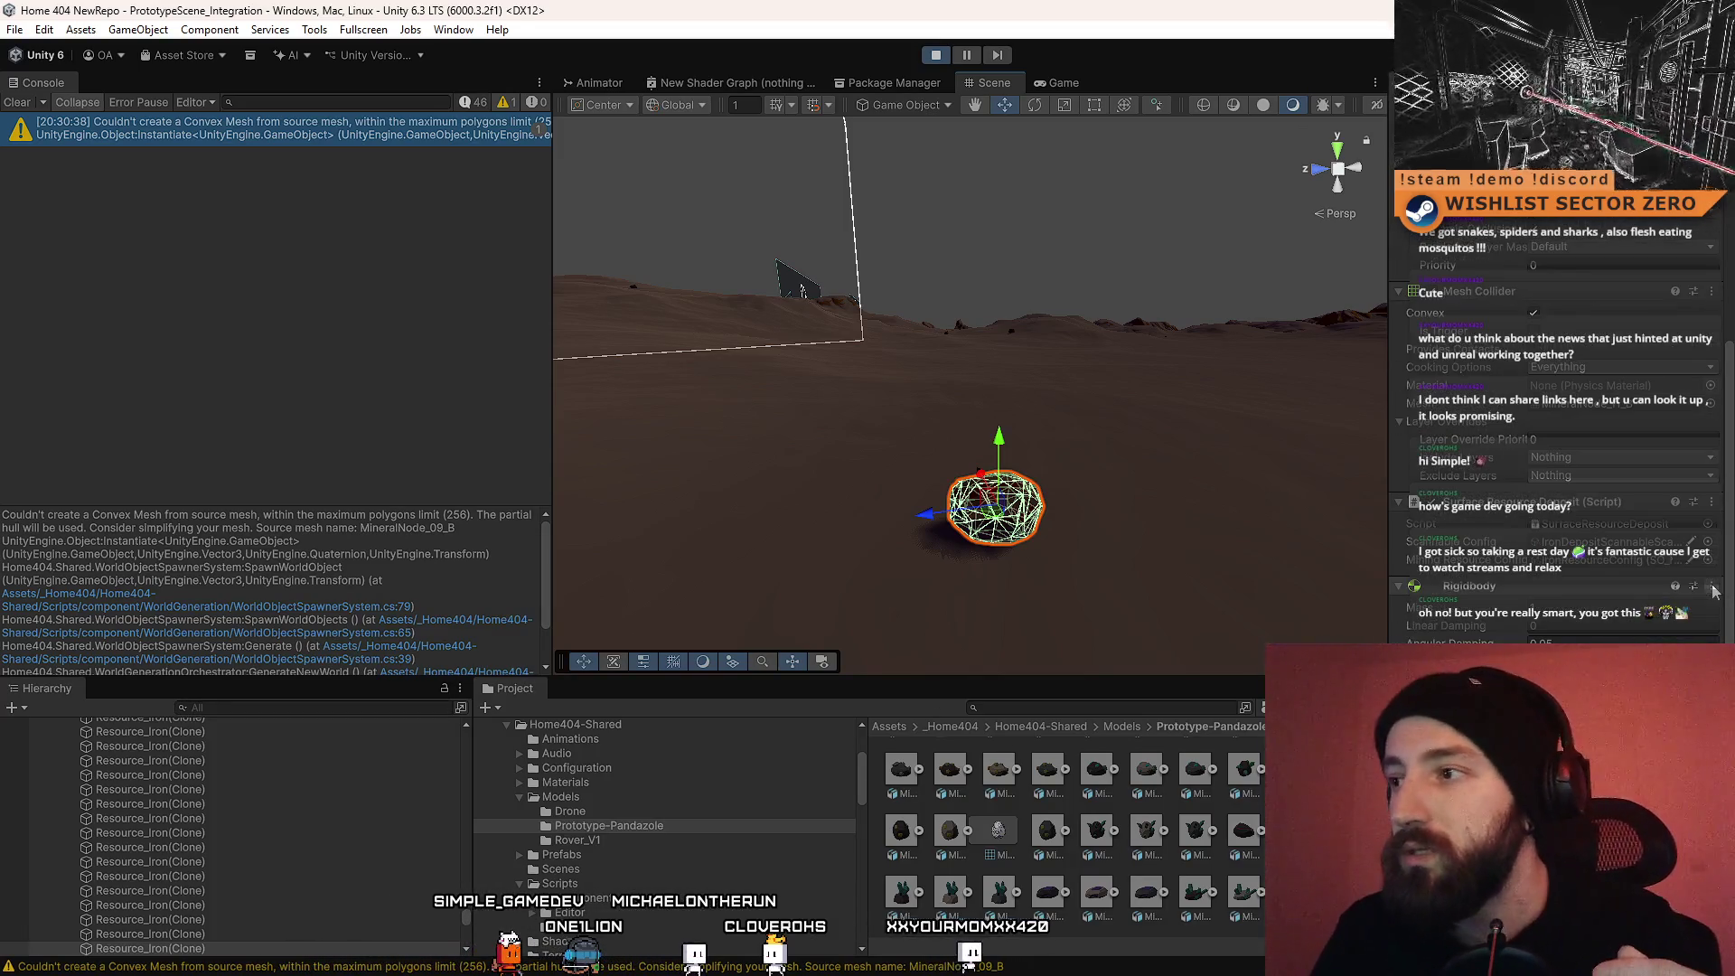
{"action": "scroll", "coordinate": [1681, 542], "scroll_direction": "up", "scroll_amount": 2}
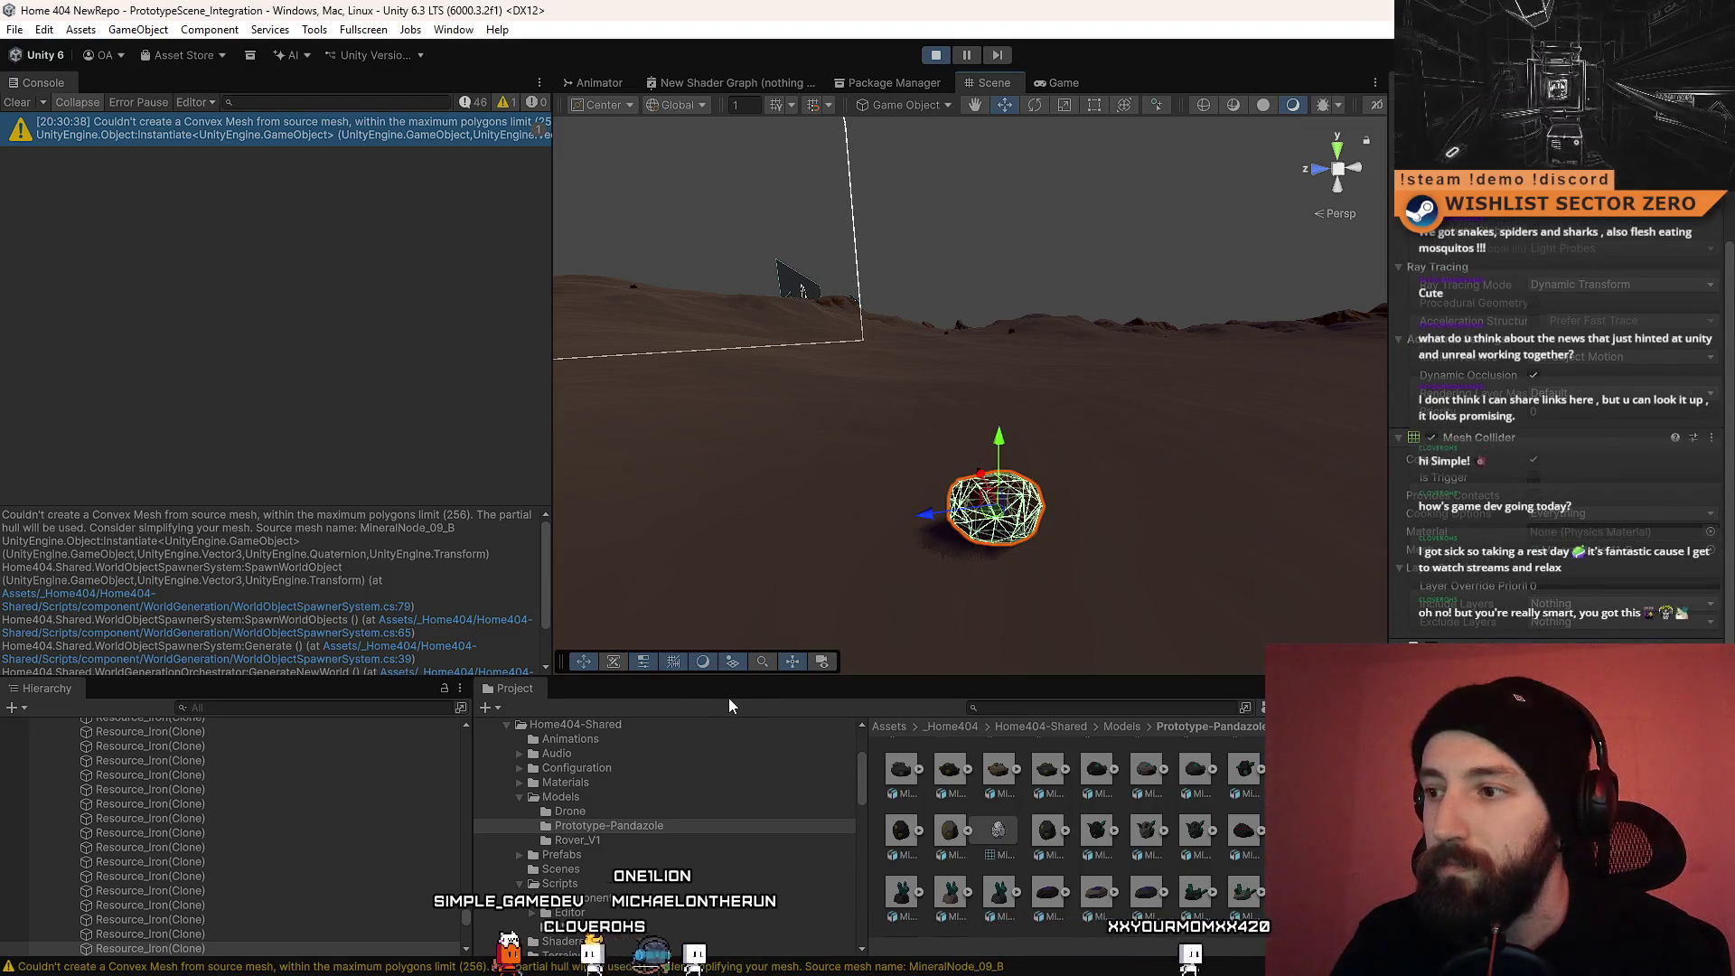
{"action": "scroll", "coordinate": [1596, 530], "scroll_direction": "up", "scroll_amount": 2}
{"action": "mouse_move", "coordinate": [755, 431]}
{"action": "left_mouse_down"}
{"action": "mouse_move", "coordinate": [814, 542]}
{"action": "mouse_move", "coordinate": [937, 691]}
{"action": "mouse_move", "coordinate": [1085, 542]}
{"action": "mouse_move", "coordinate": [1252, 443]}
{"action": "mouse_move", "coordinate": [1037, 460]}
{"action": "mouse_move", "coordinate": [1048, 632]}
{"action": "left_mouse_up"}
{"action": "left_click", "coordinate": [1048, 832]}
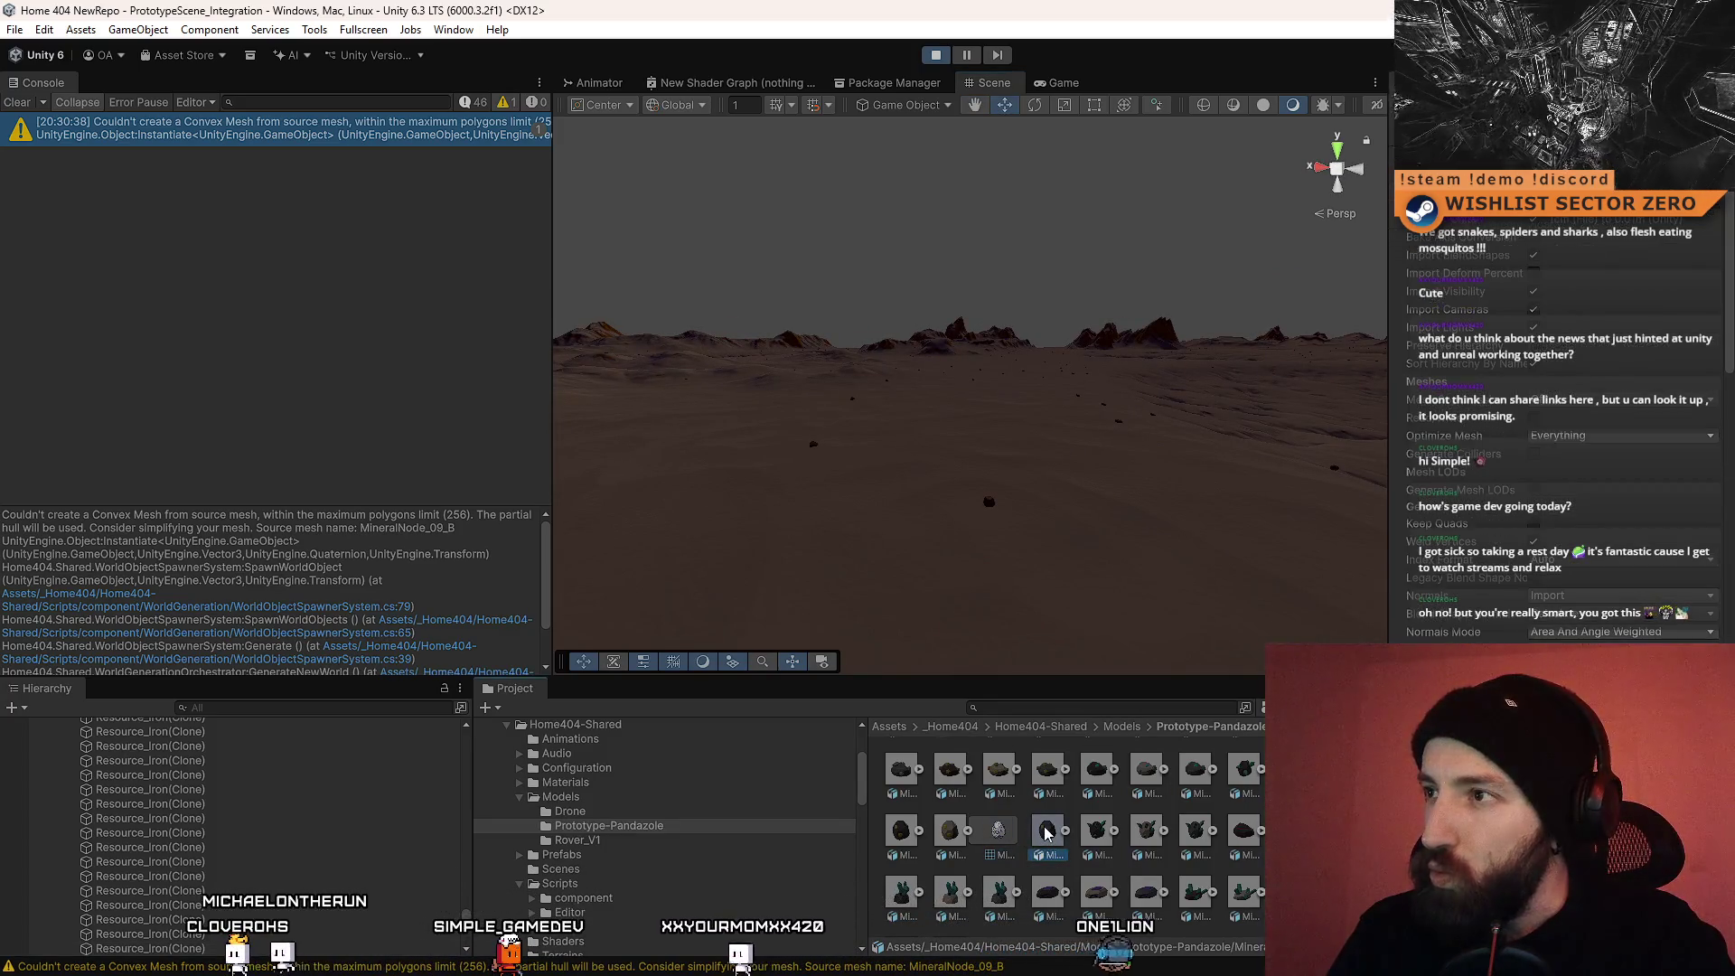
Step: Find the Prototype-Pandazole mineral model's references in the scene, then clear the Hierarchy search
{"action": "left_click", "coordinate": [995, 830]}
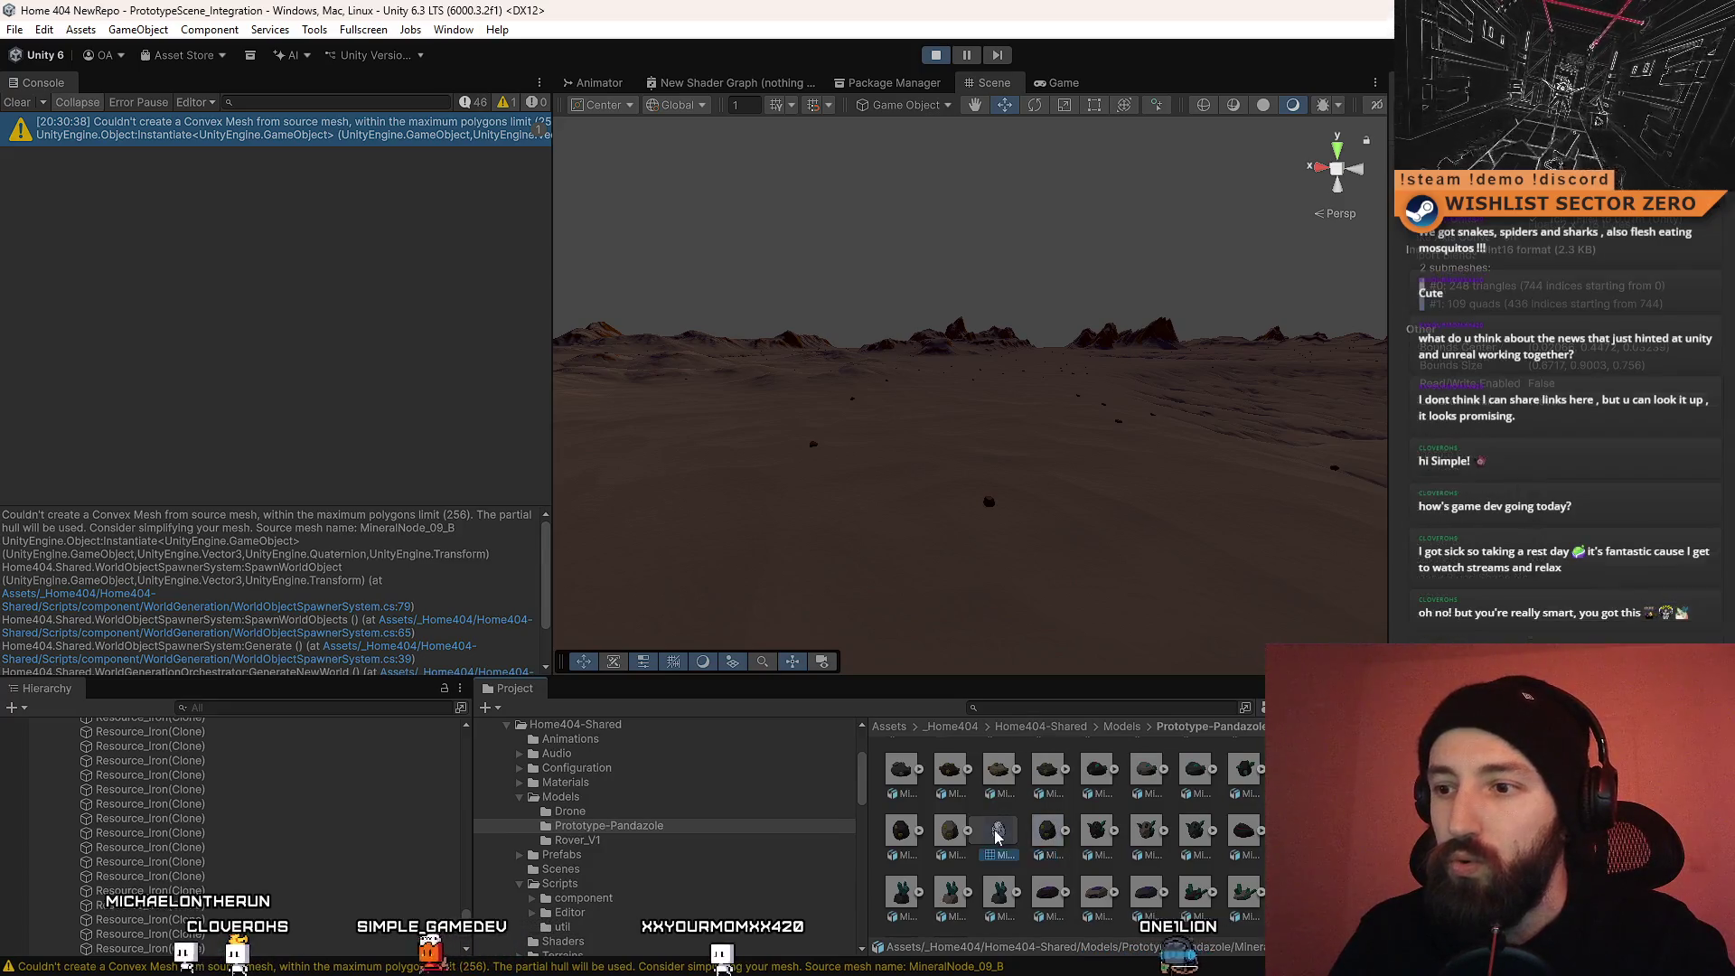
{"action": "left_click", "coordinate": [967, 830]}
{"action": "left_click", "coordinate": [950, 841]}
{"action": "right_click", "coordinate": [953, 841]}
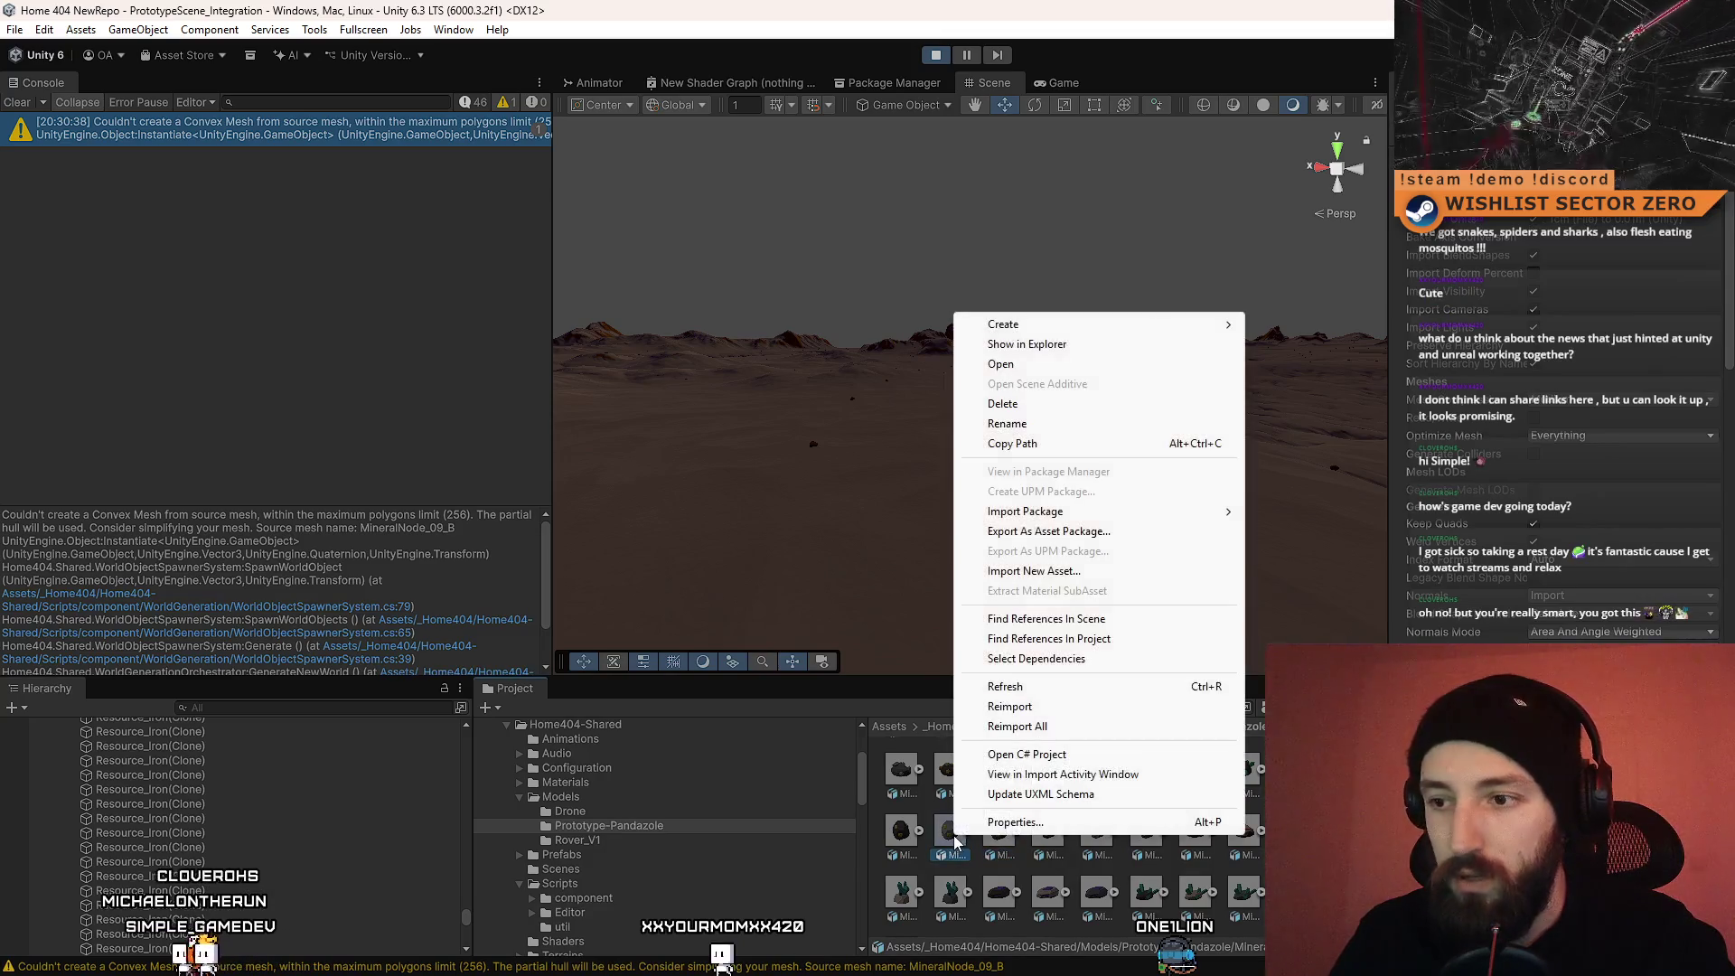
{"action": "left_click", "coordinate": [1121, 620]}
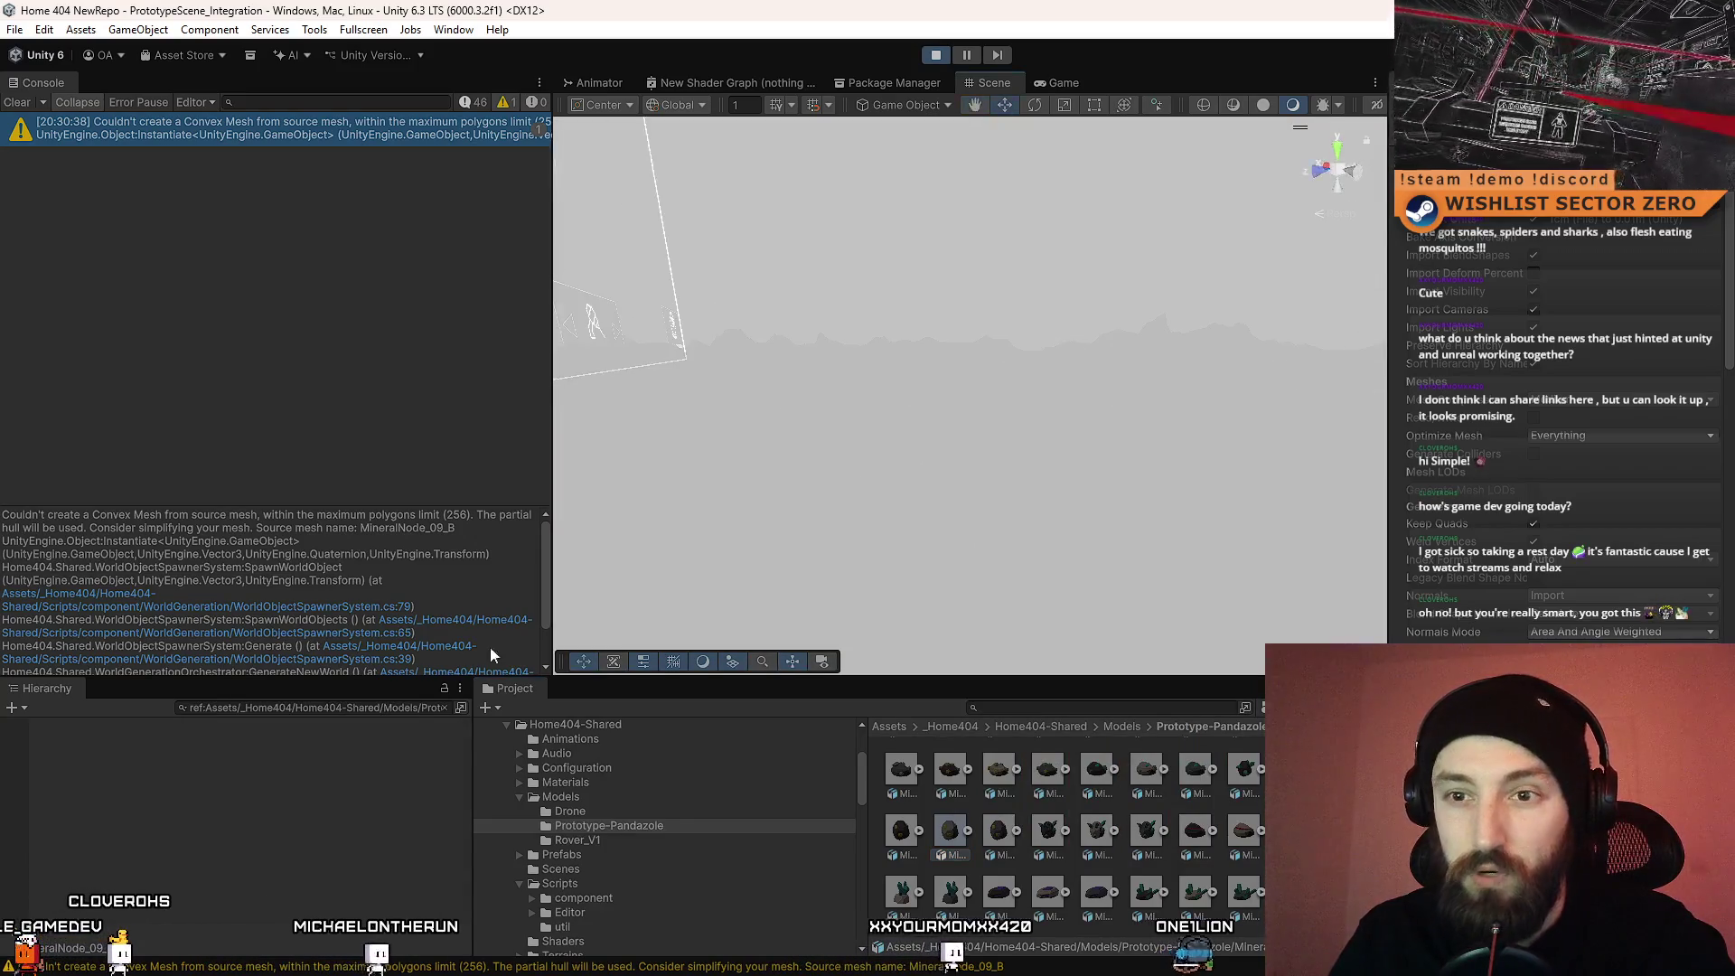
{"action": "left_click", "coordinate": [379, 707]}
{"action": "key", "text": "BackSpace"}
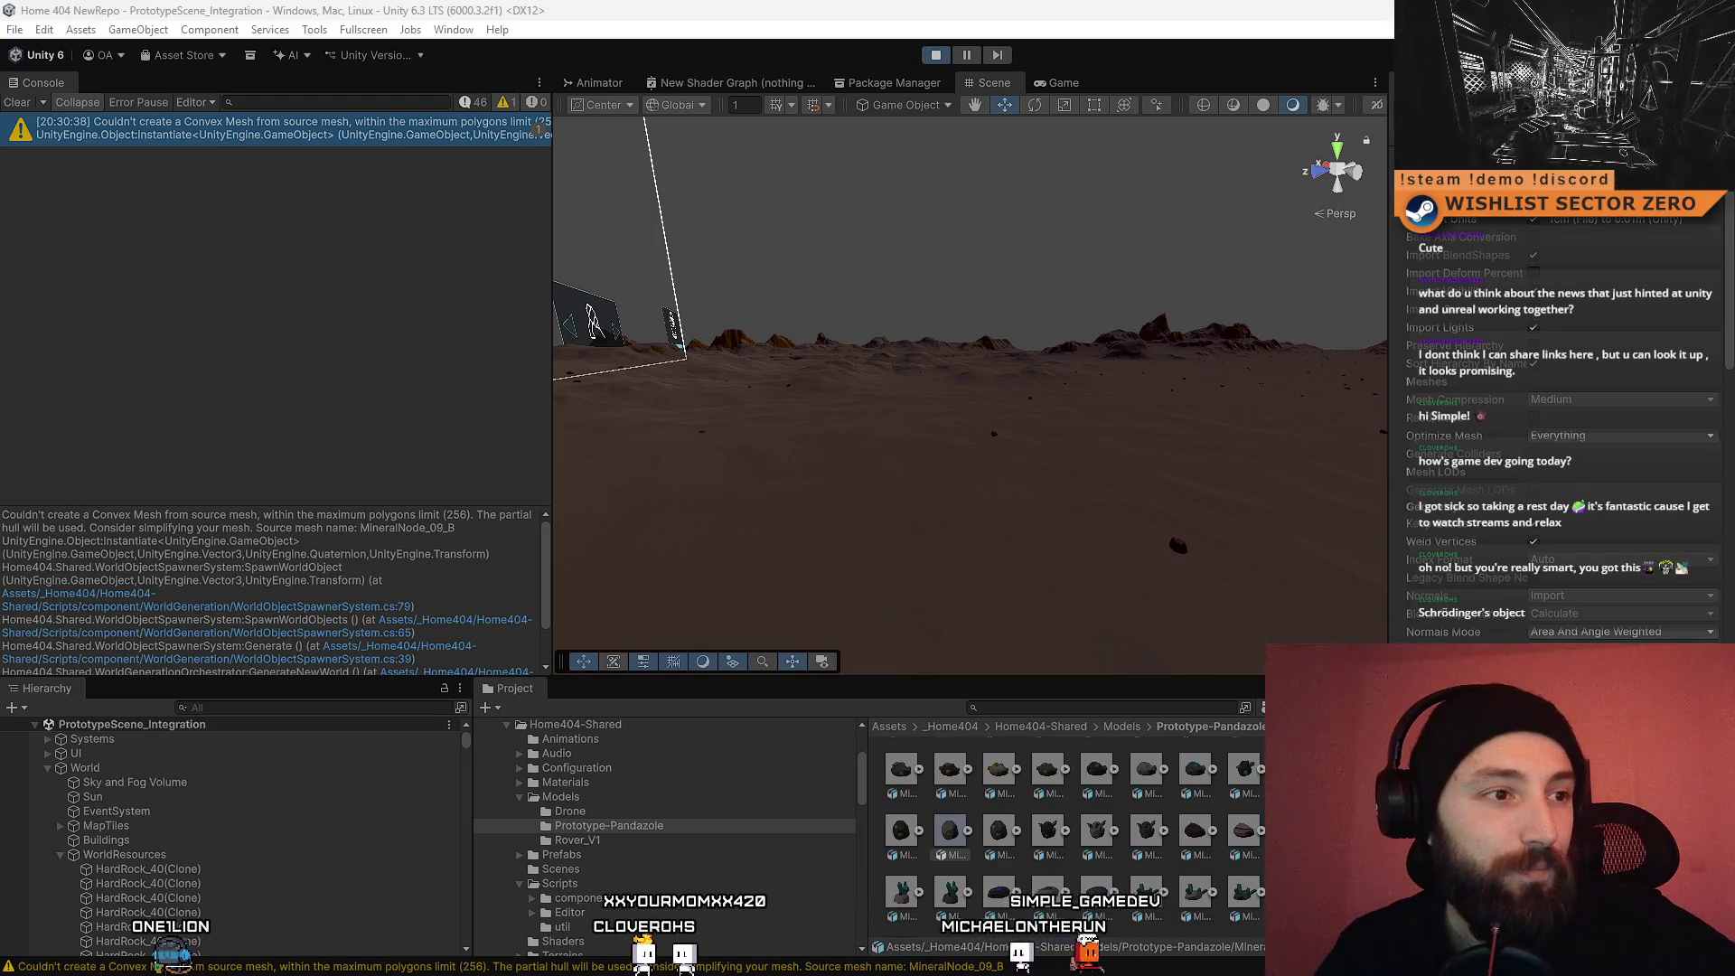
Step: Select the WorldResources group and orbit the camera over the spawned resources
{"action": "left_click_drag", "start_coordinate": [940, 398], "coordinate": [922, 485]}
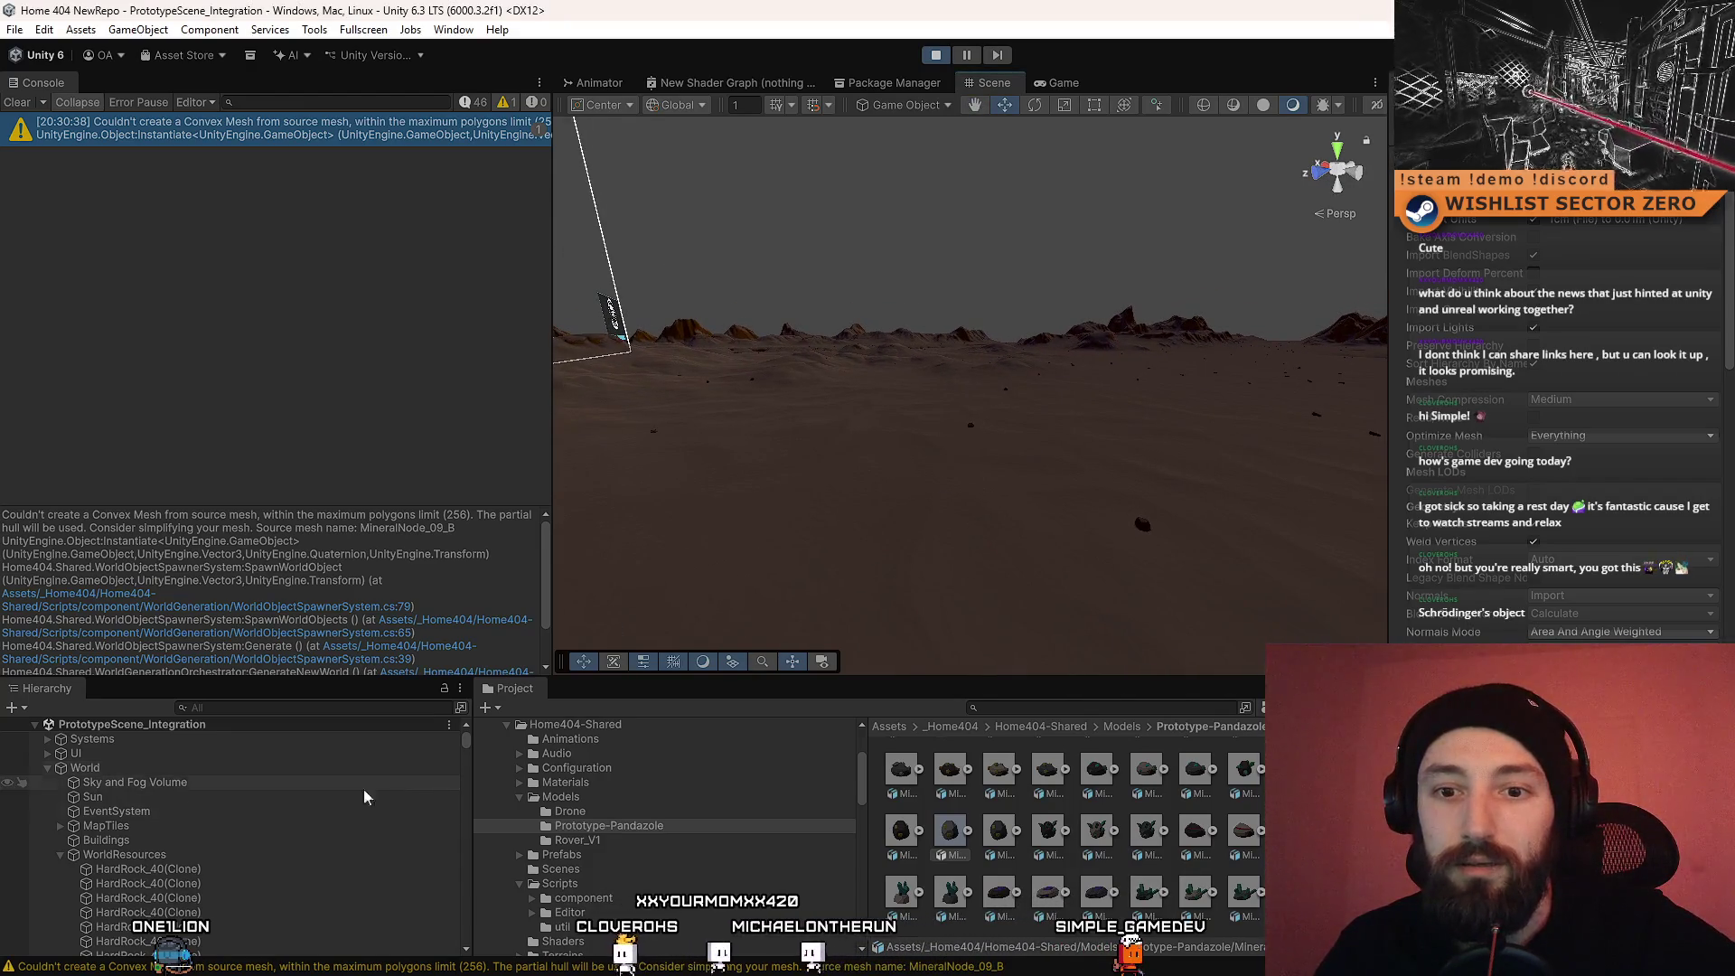
{"action": "scroll", "coordinate": [329, 839], "scroll_direction": "down", "scroll_amount": 2}
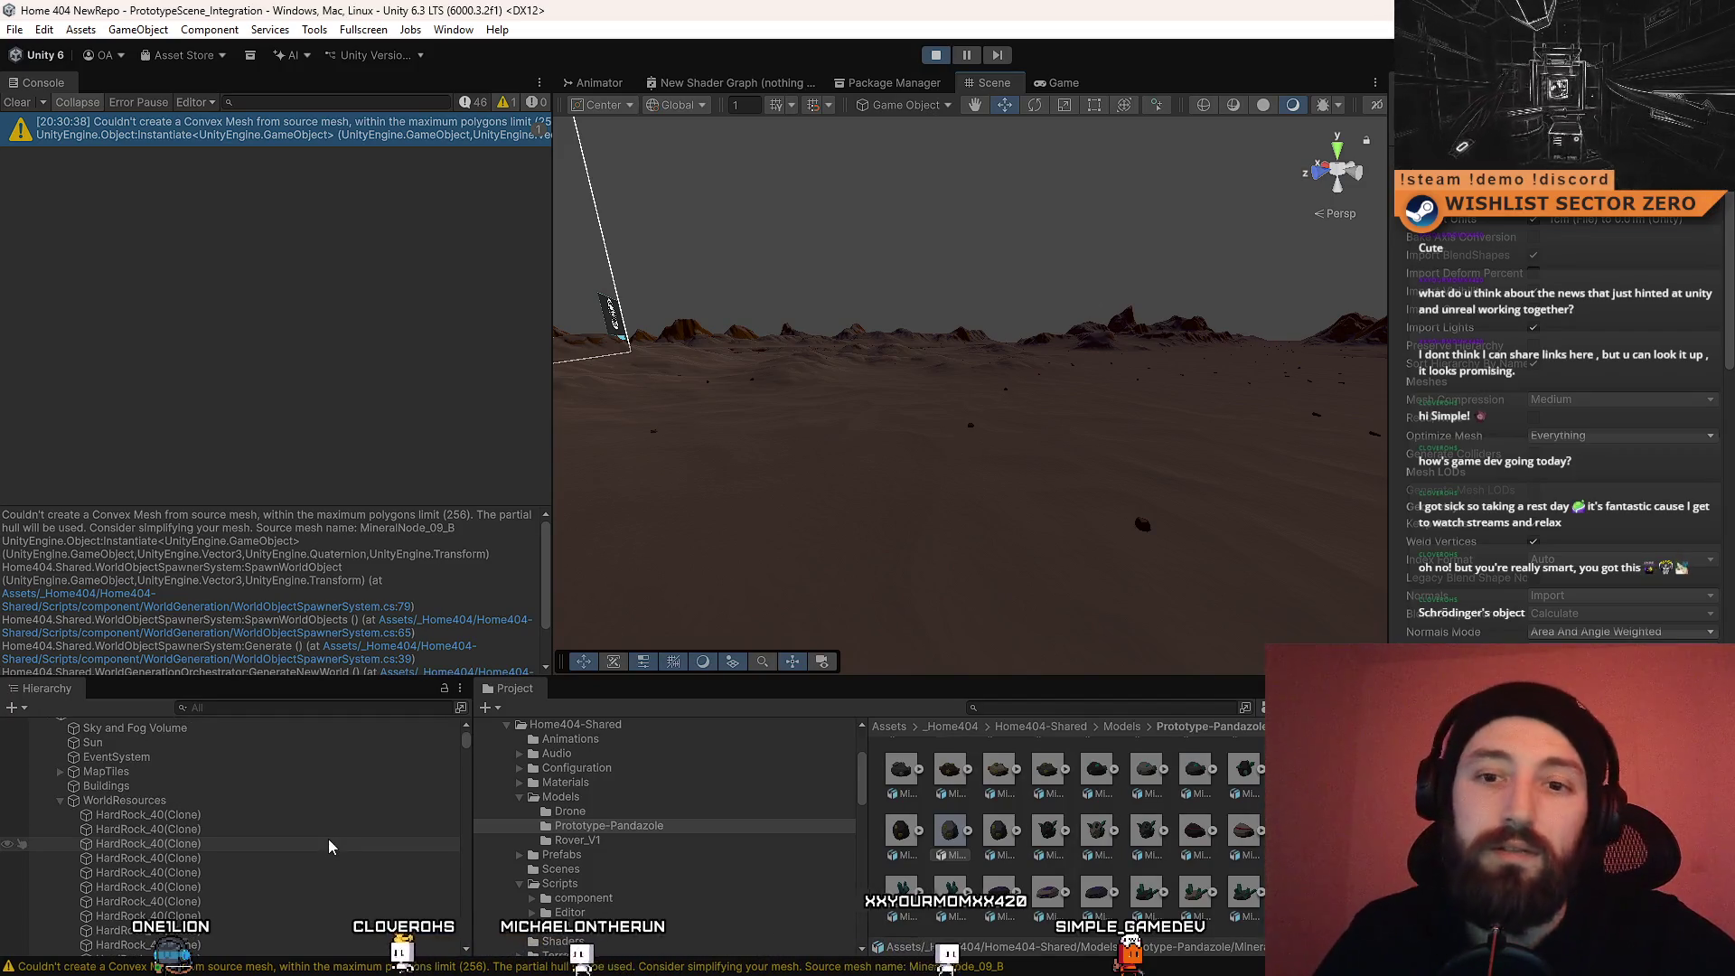
{"action": "left_click", "coordinate": [282, 803]}
{"action": "mouse_move", "coordinate": [989, 479]}
{"action": "left_mouse_down"}
{"action": "mouse_move", "coordinate": [1060, 492]}
{"action": "mouse_move", "coordinate": [1068, 551]}
{"action": "left_mouse_up"}
Step: Search 'spawner' to find WorldObjectsSpawnerSystem, select it, and widen the Inspector
{"action": "left_click", "coordinate": [308, 705]}
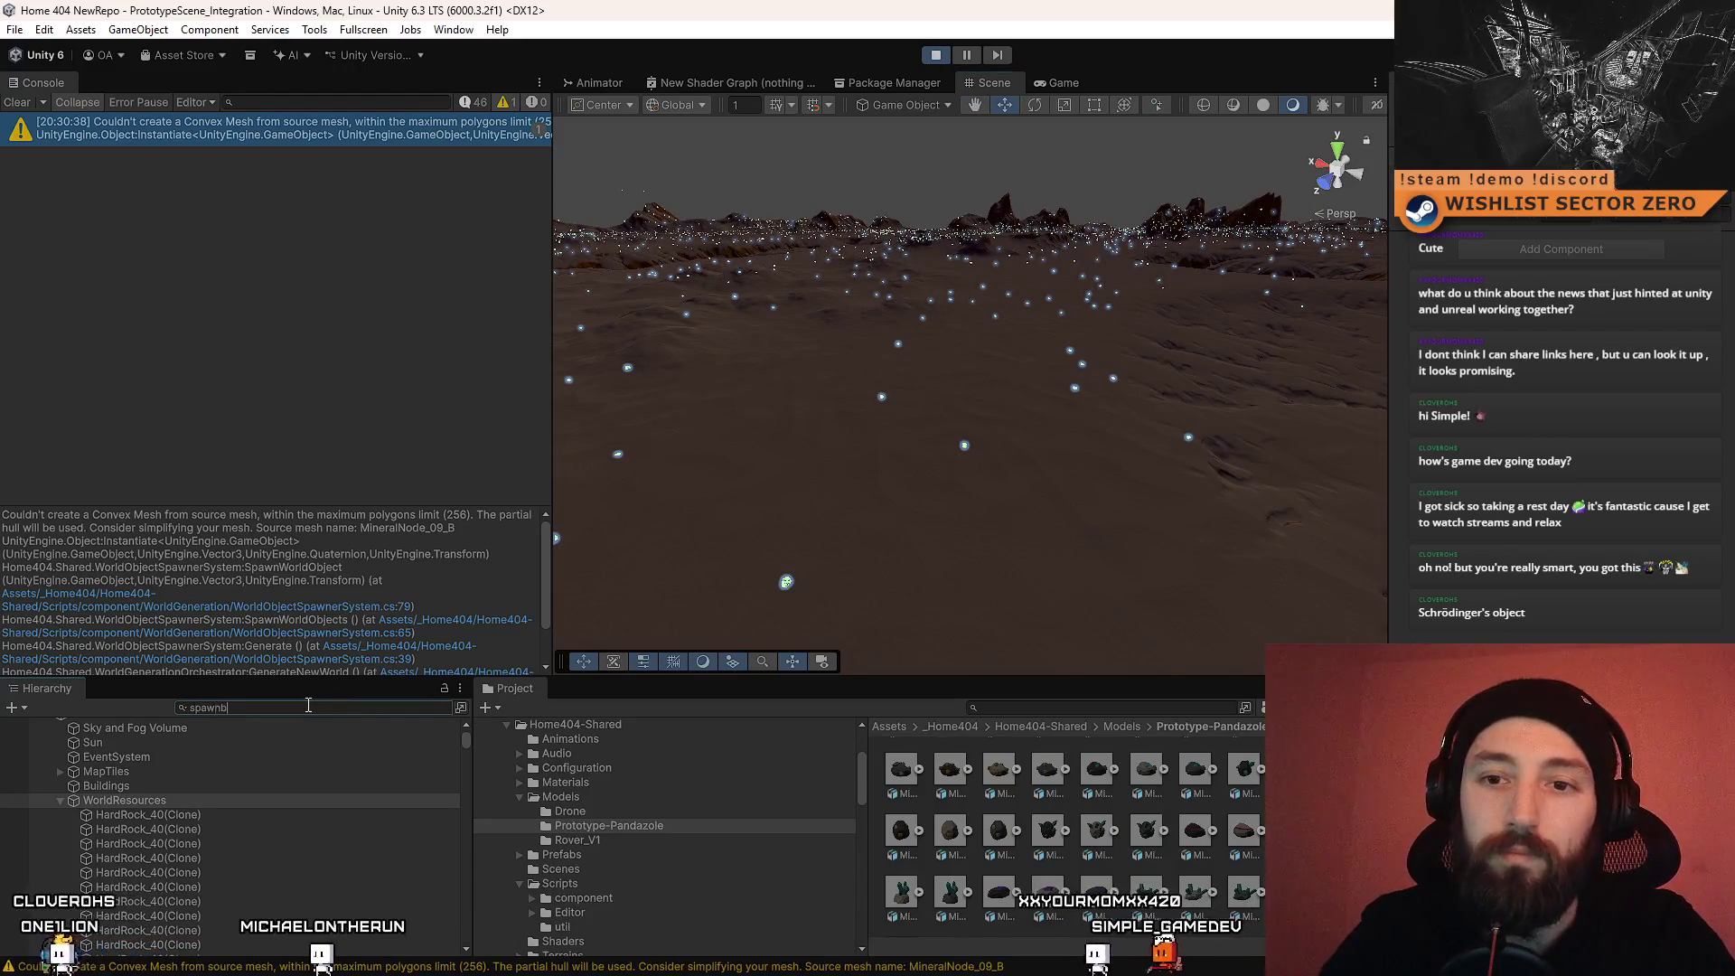
{"action": "type", "text": "spawner"}
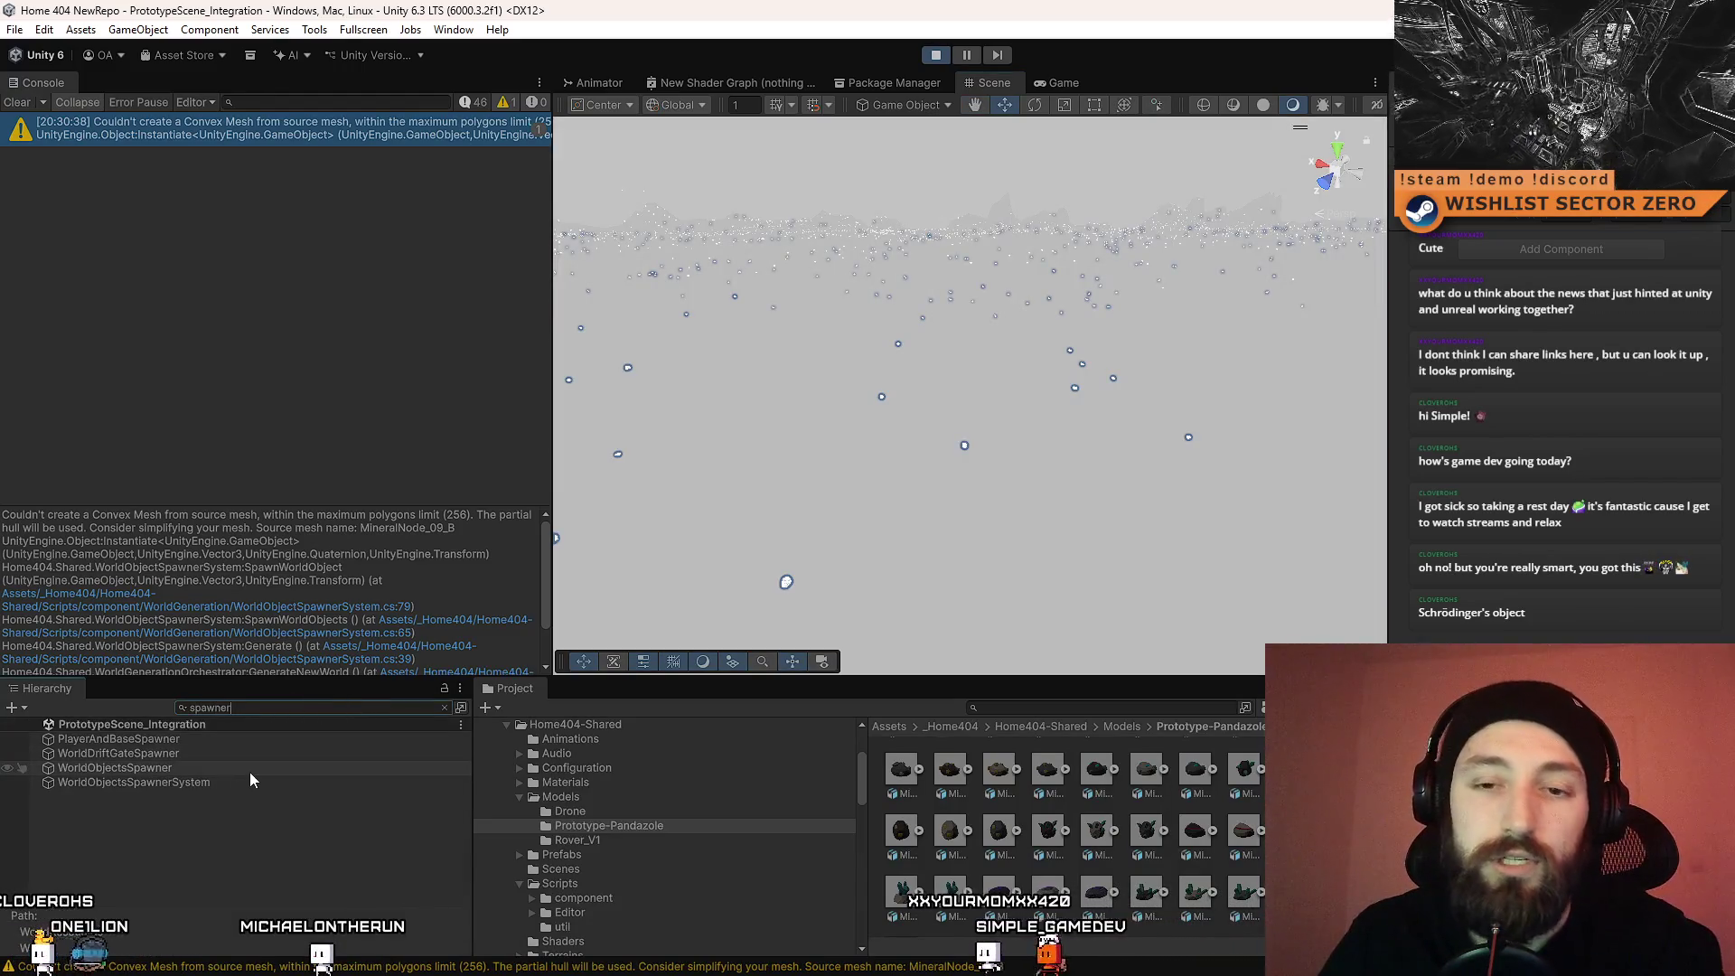
{"action": "left_click", "coordinate": [263, 768]}
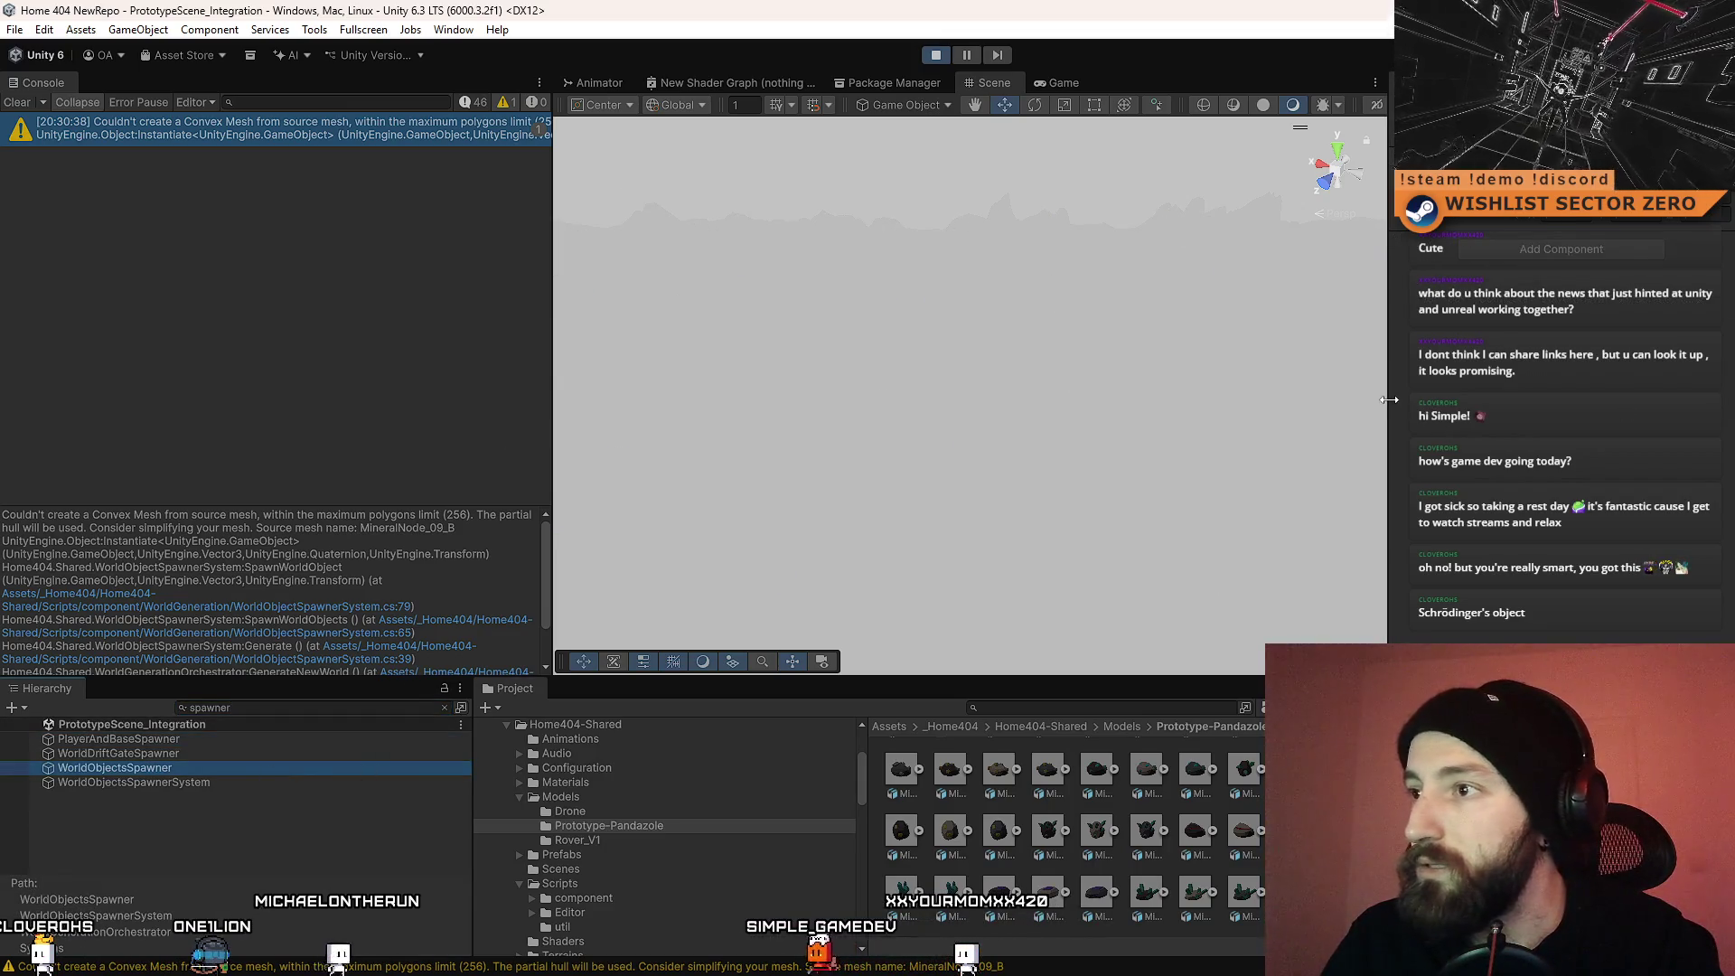
{"action": "left_click", "coordinate": [444, 707]}
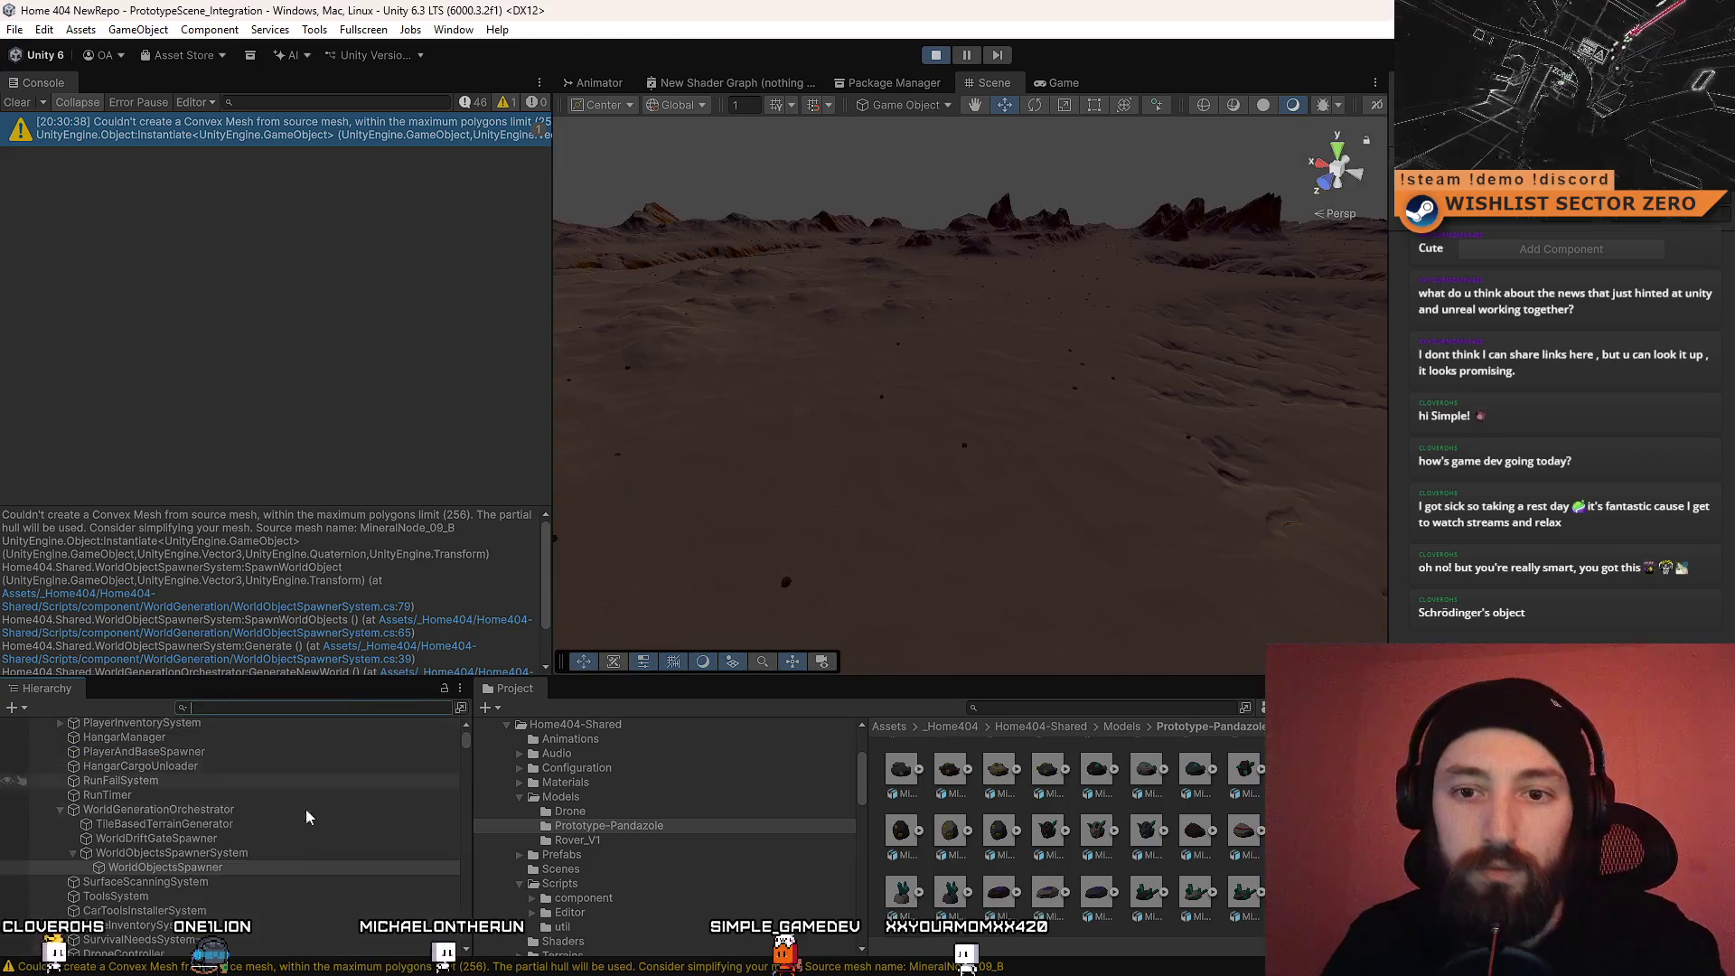
{"action": "left_click", "coordinate": [249, 853]}
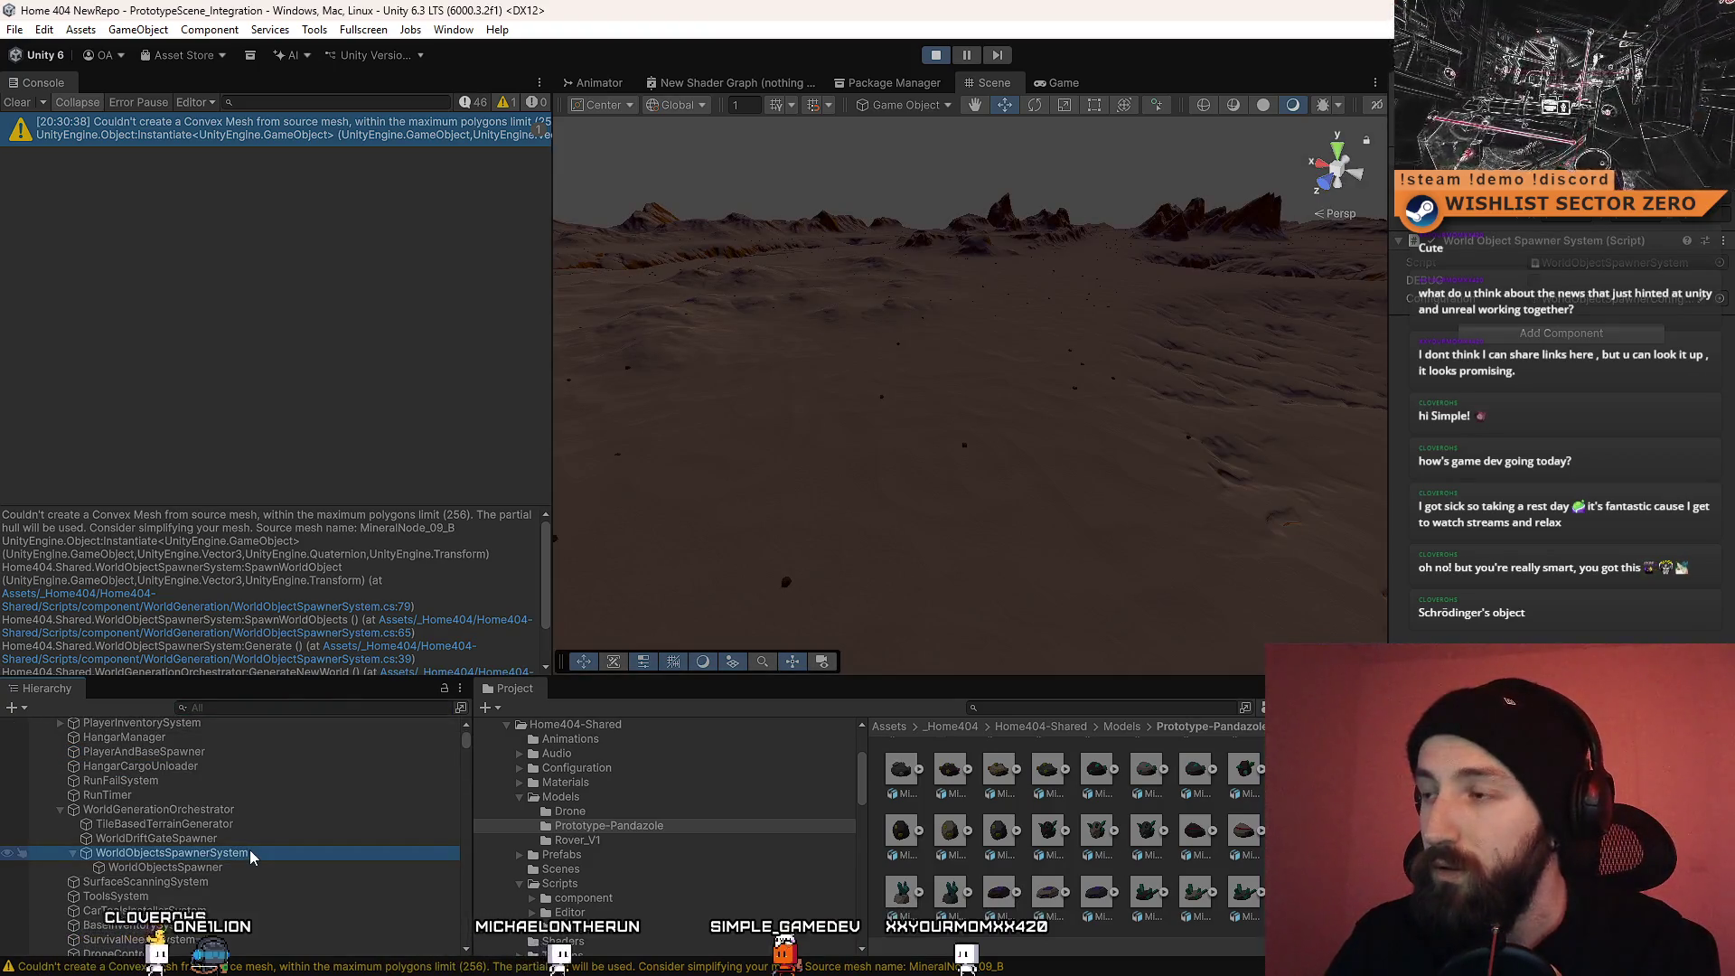
{"action": "left_click_drag", "start_coordinate": [1390, 472], "coordinate": [1211, 406]}
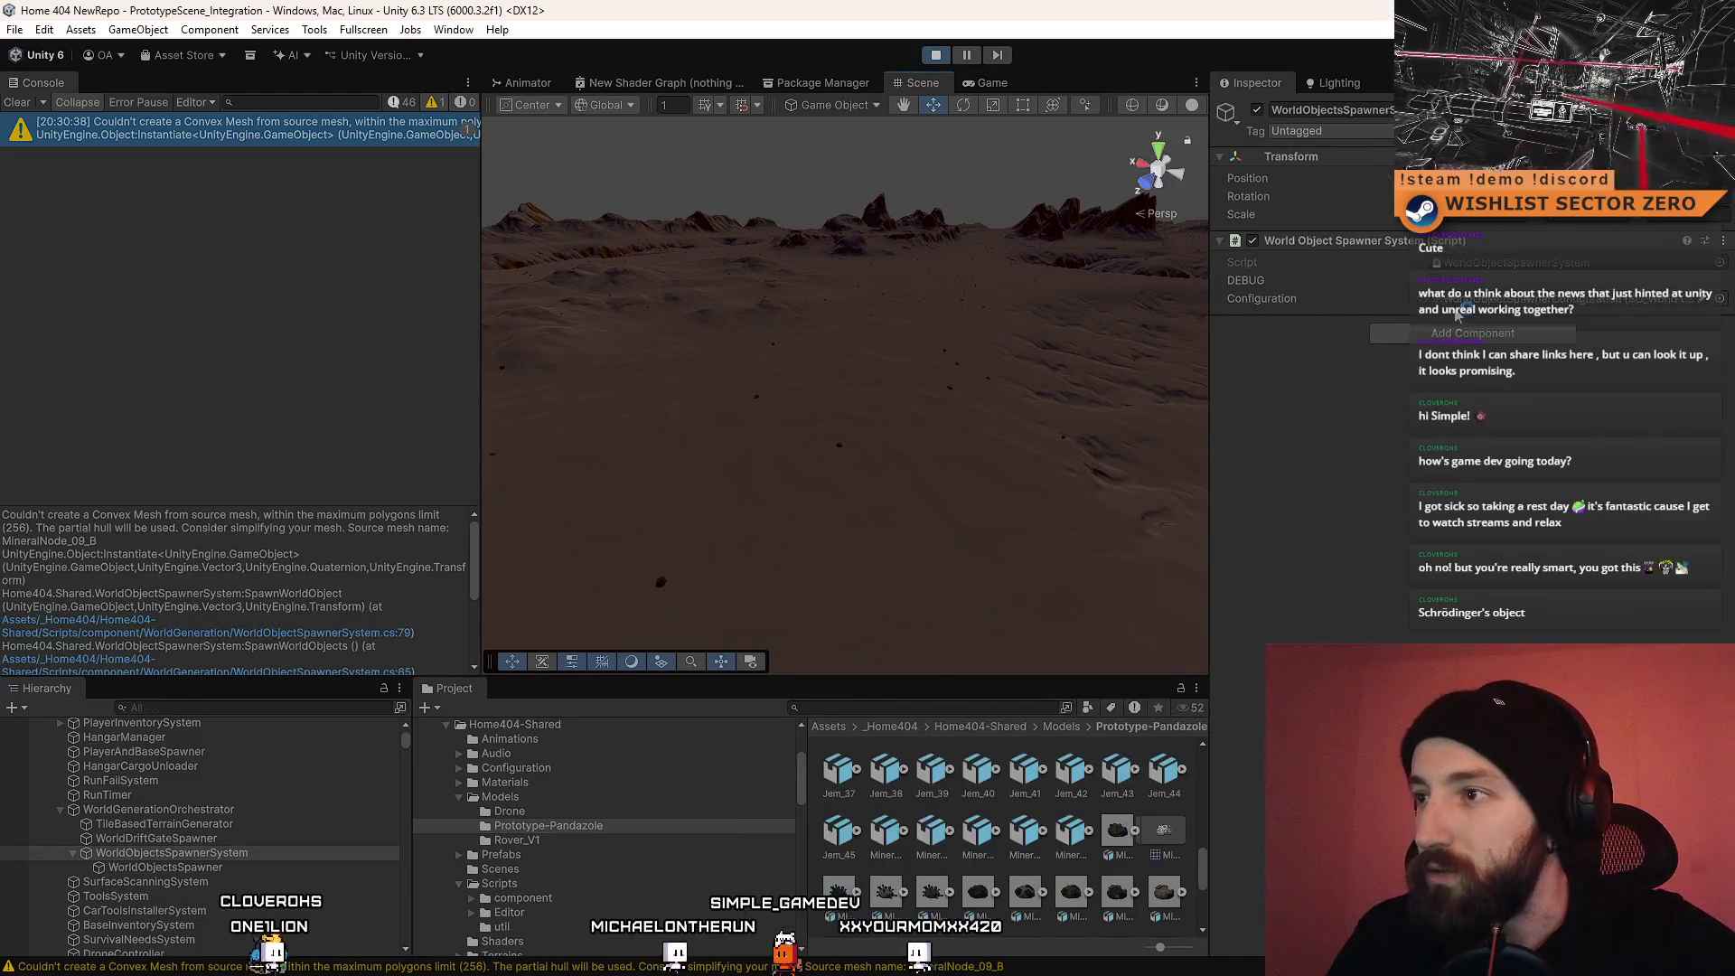
Step: Open the World Object Spawner Config and expand Objects To Spawn to check rock1's settings
{"action": "double_click", "coordinate": [1457, 300]}
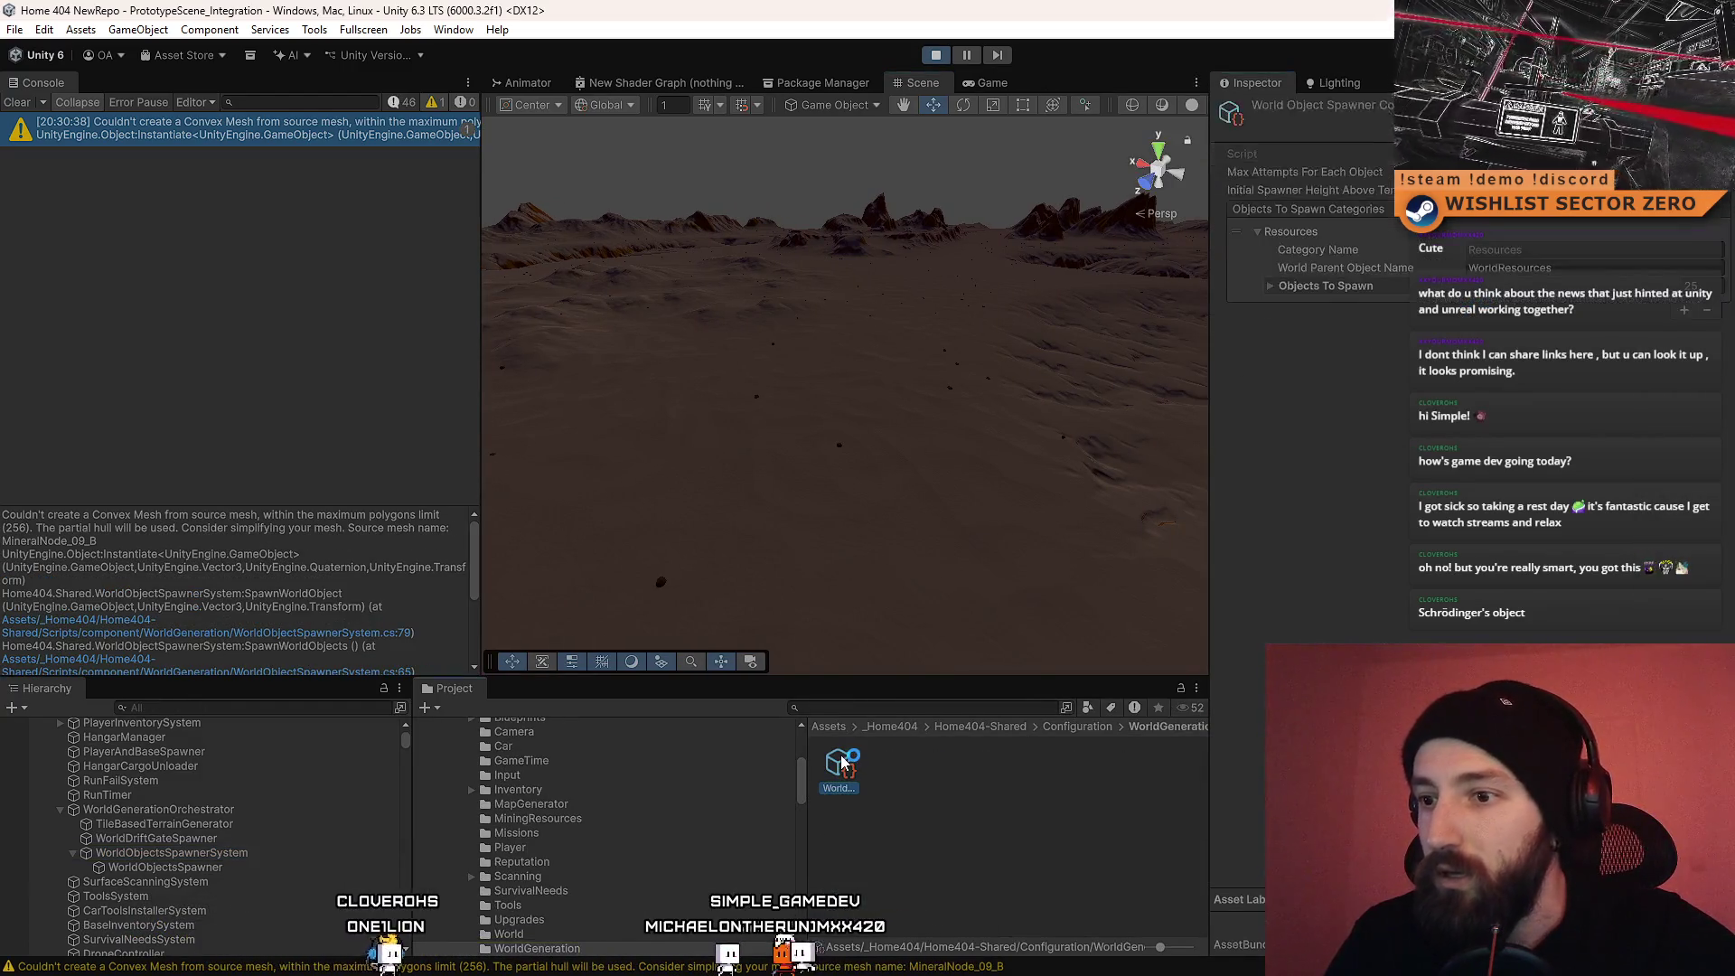
{"action": "left_click", "coordinate": [1271, 286]}
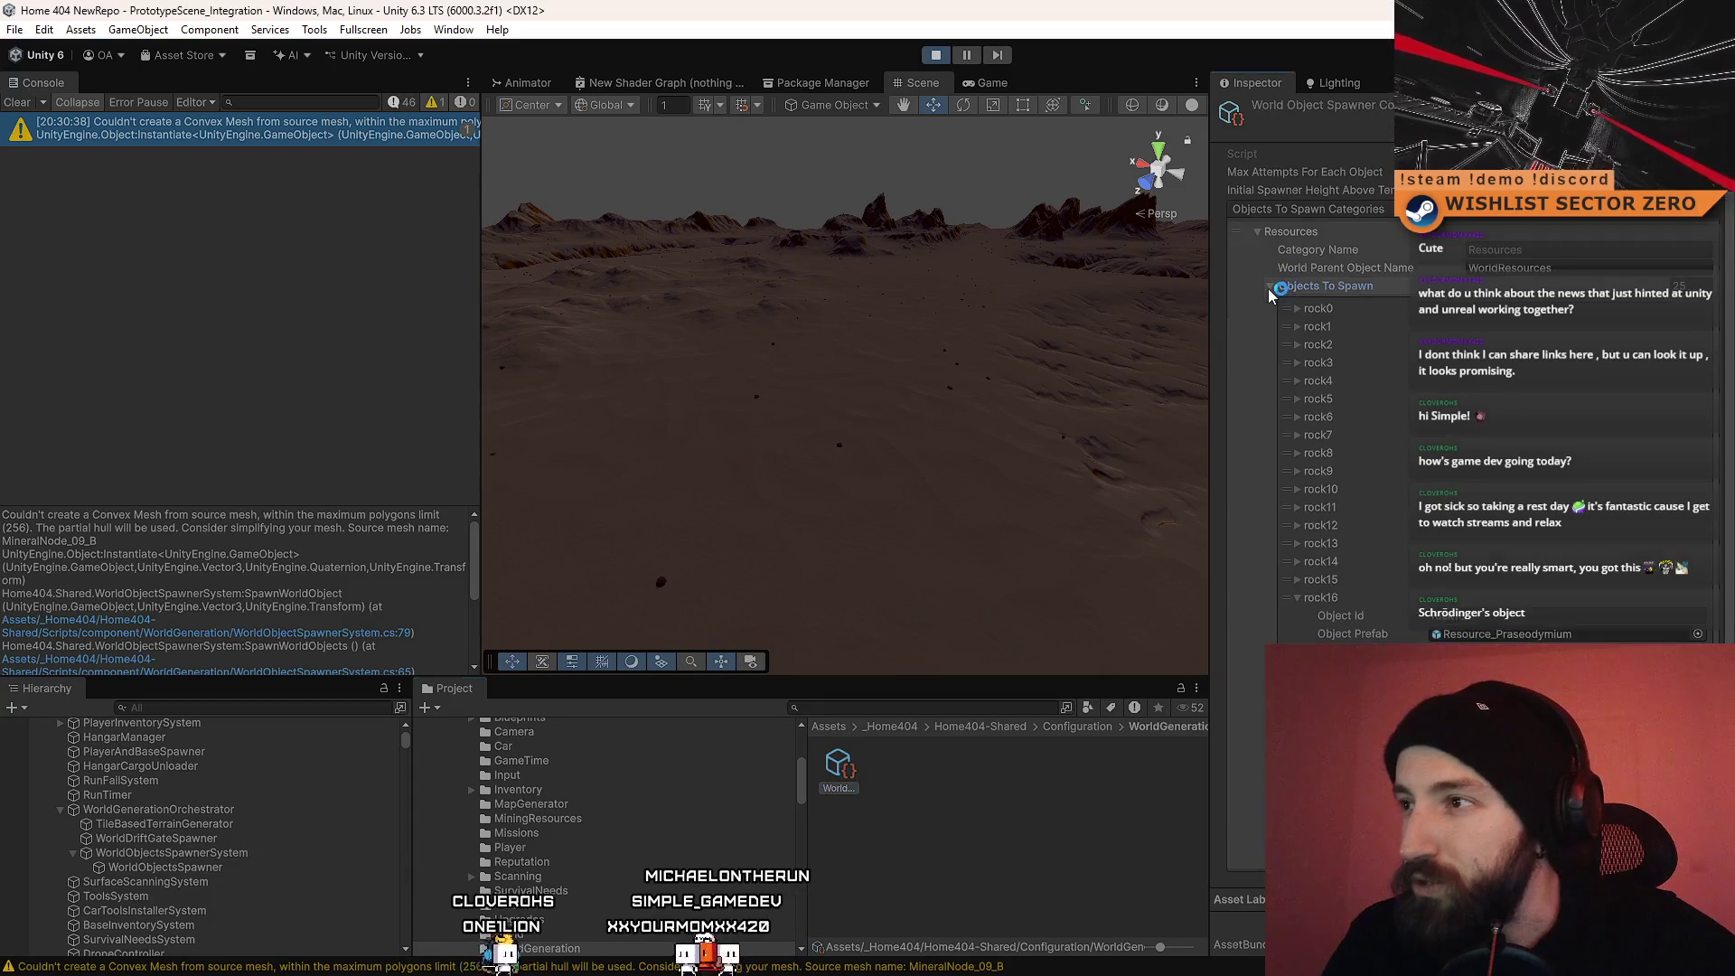
{"action": "scroll", "coordinate": [1316, 359], "scroll_direction": "down", "scroll_amount": 1}
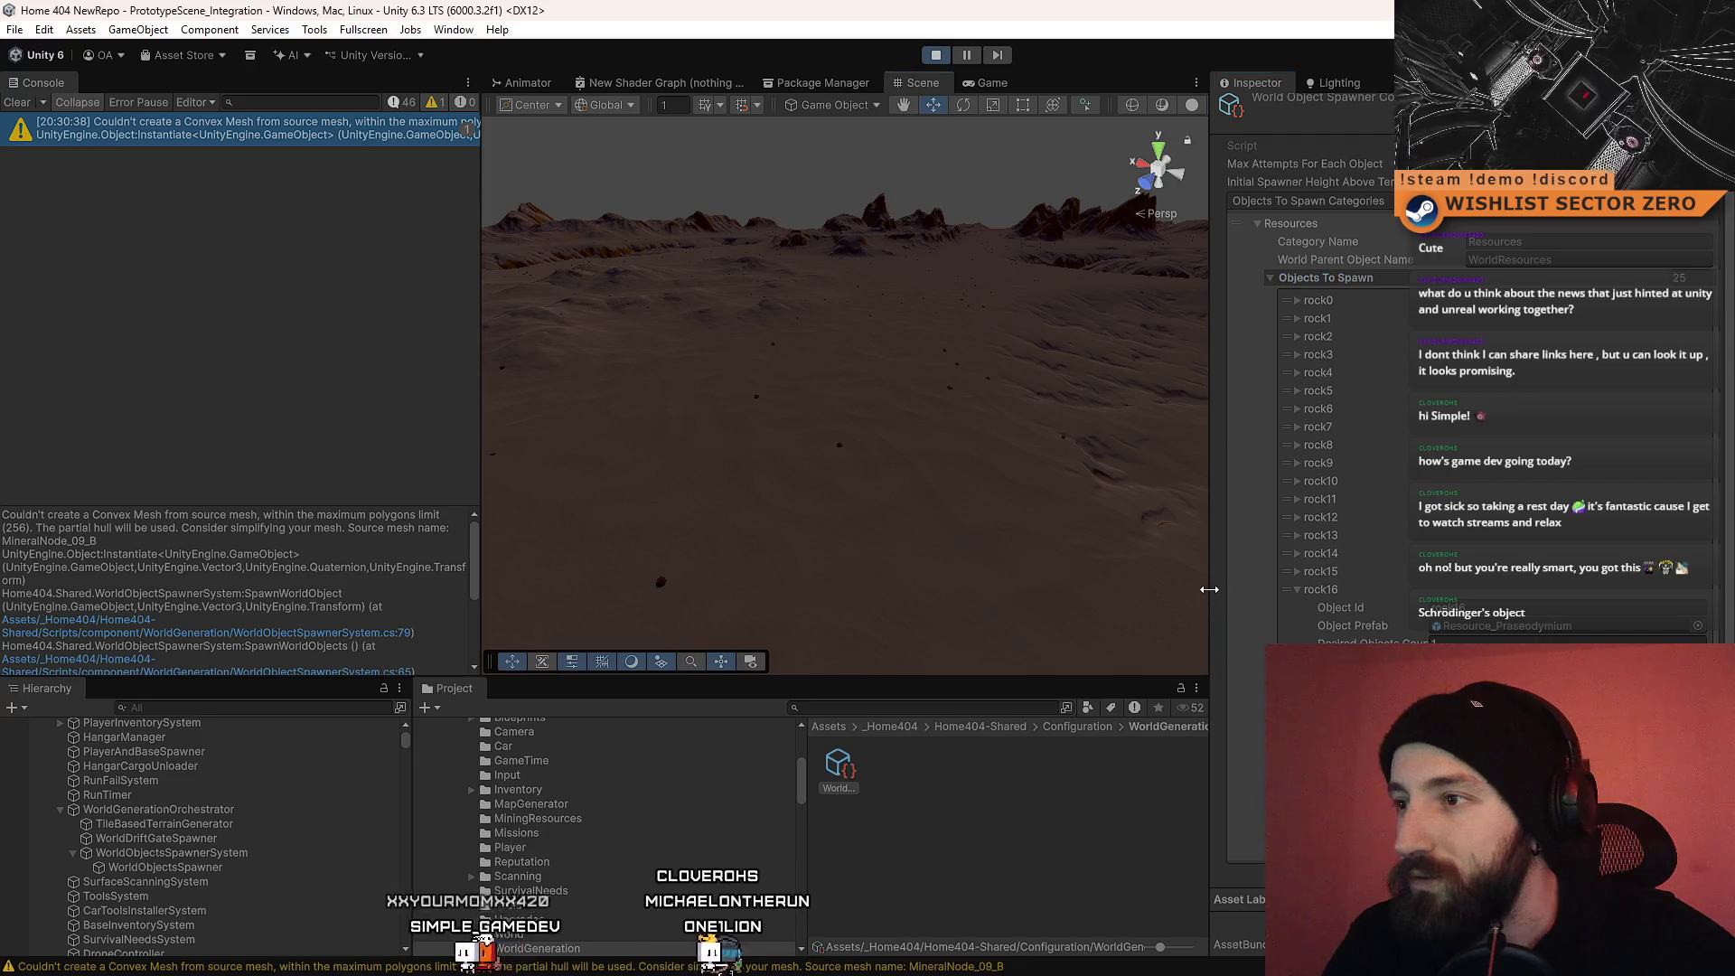
{"action": "mouse_move", "coordinate": [1210, 592]}
{"action": "left_mouse_down"}
{"action": "mouse_move", "coordinate": [944, 590]}
{"action": "mouse_move", "coordinate": [961, 589]}
{"action": "left_mouse_up"}
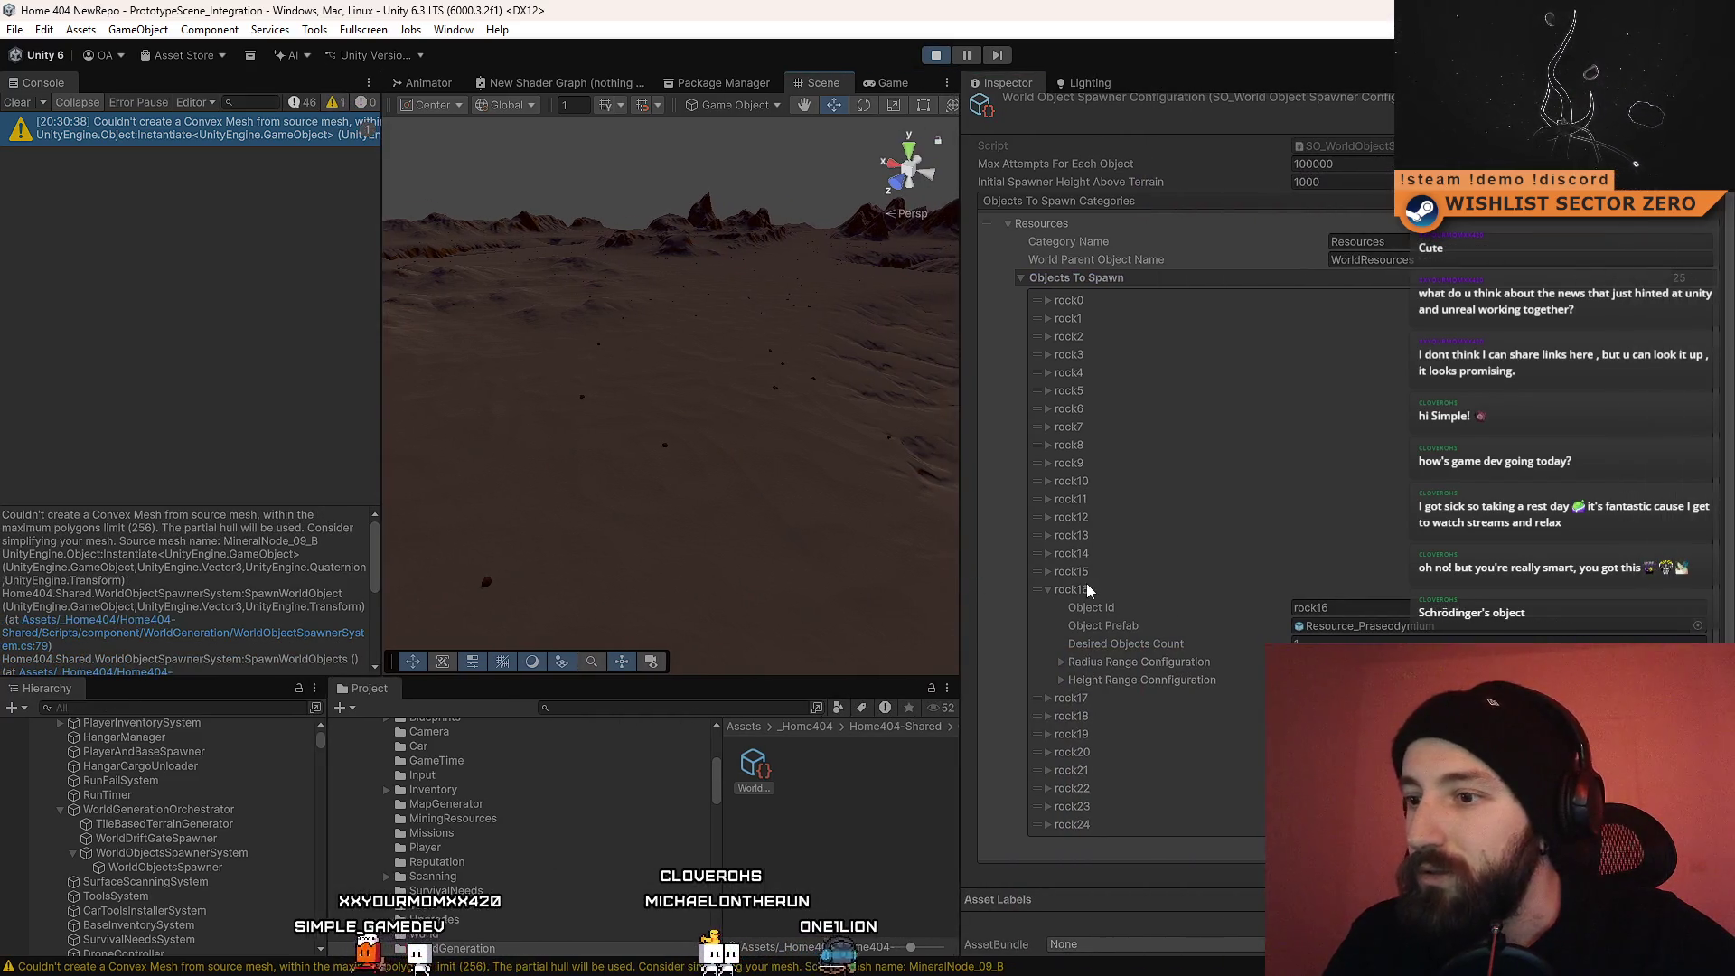
{"action": "left_click", "coordinate": [1049, 302]}
{"action": "left_click", "coordinate": [1048, 302]}
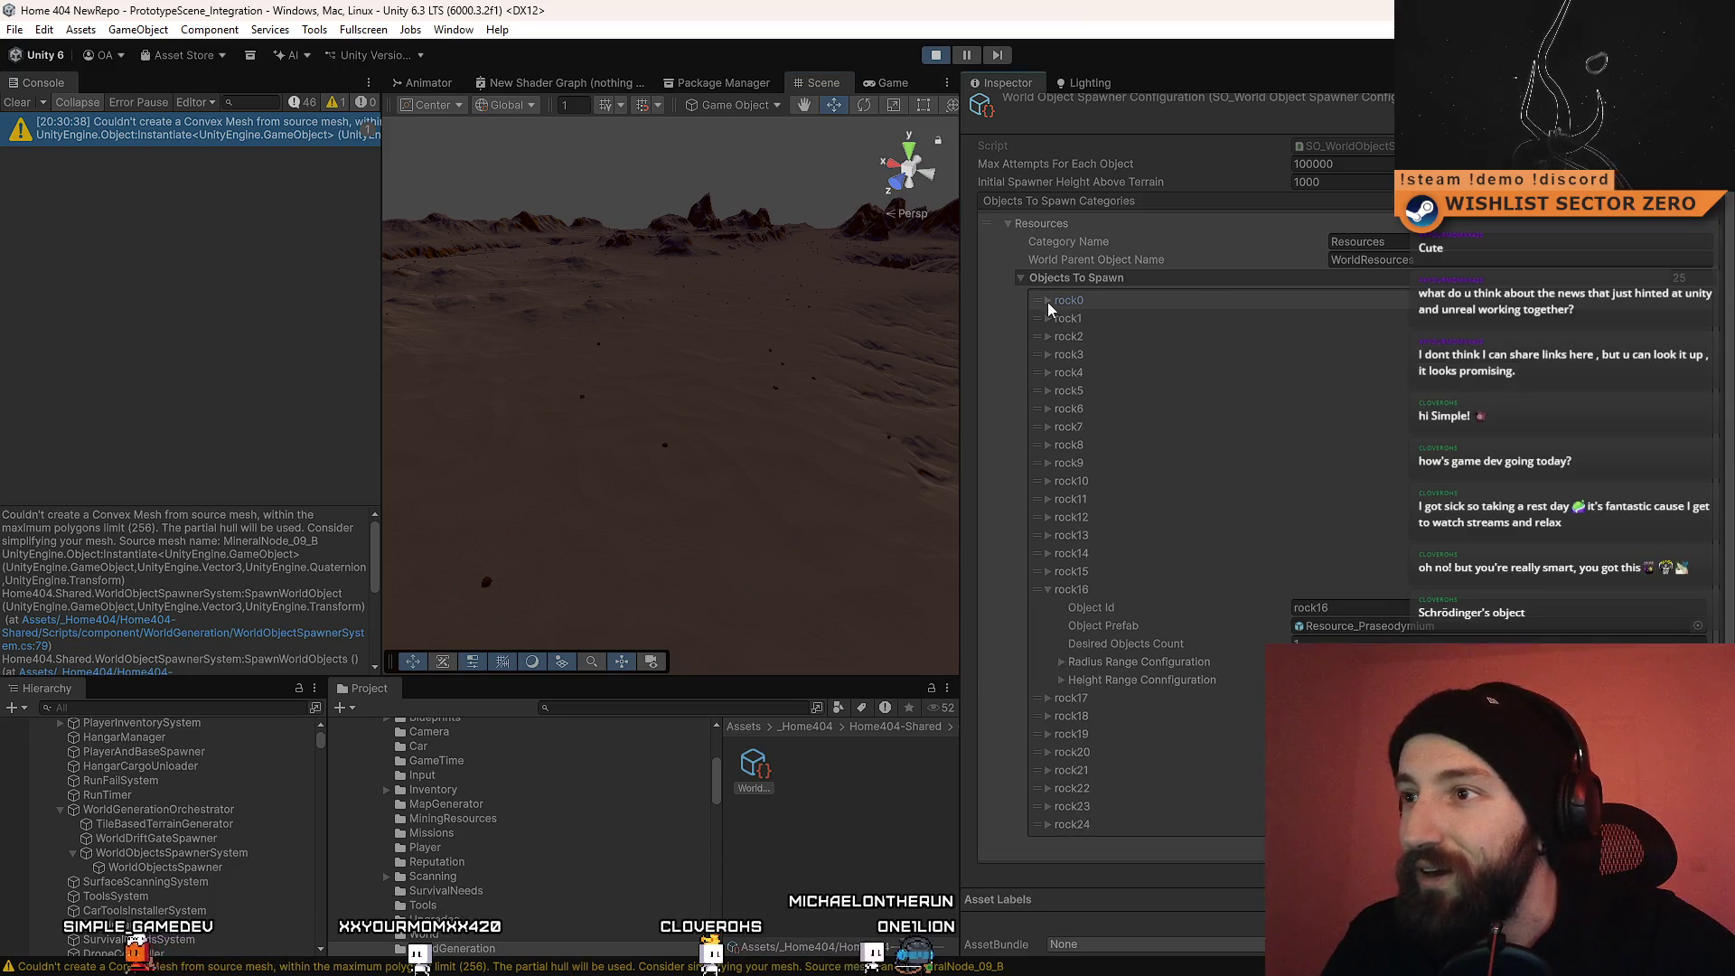
{"action": "left_click", "coordinate": [1047, 318]}
{"action": "left_click", "coordinate": [1046, 318]}
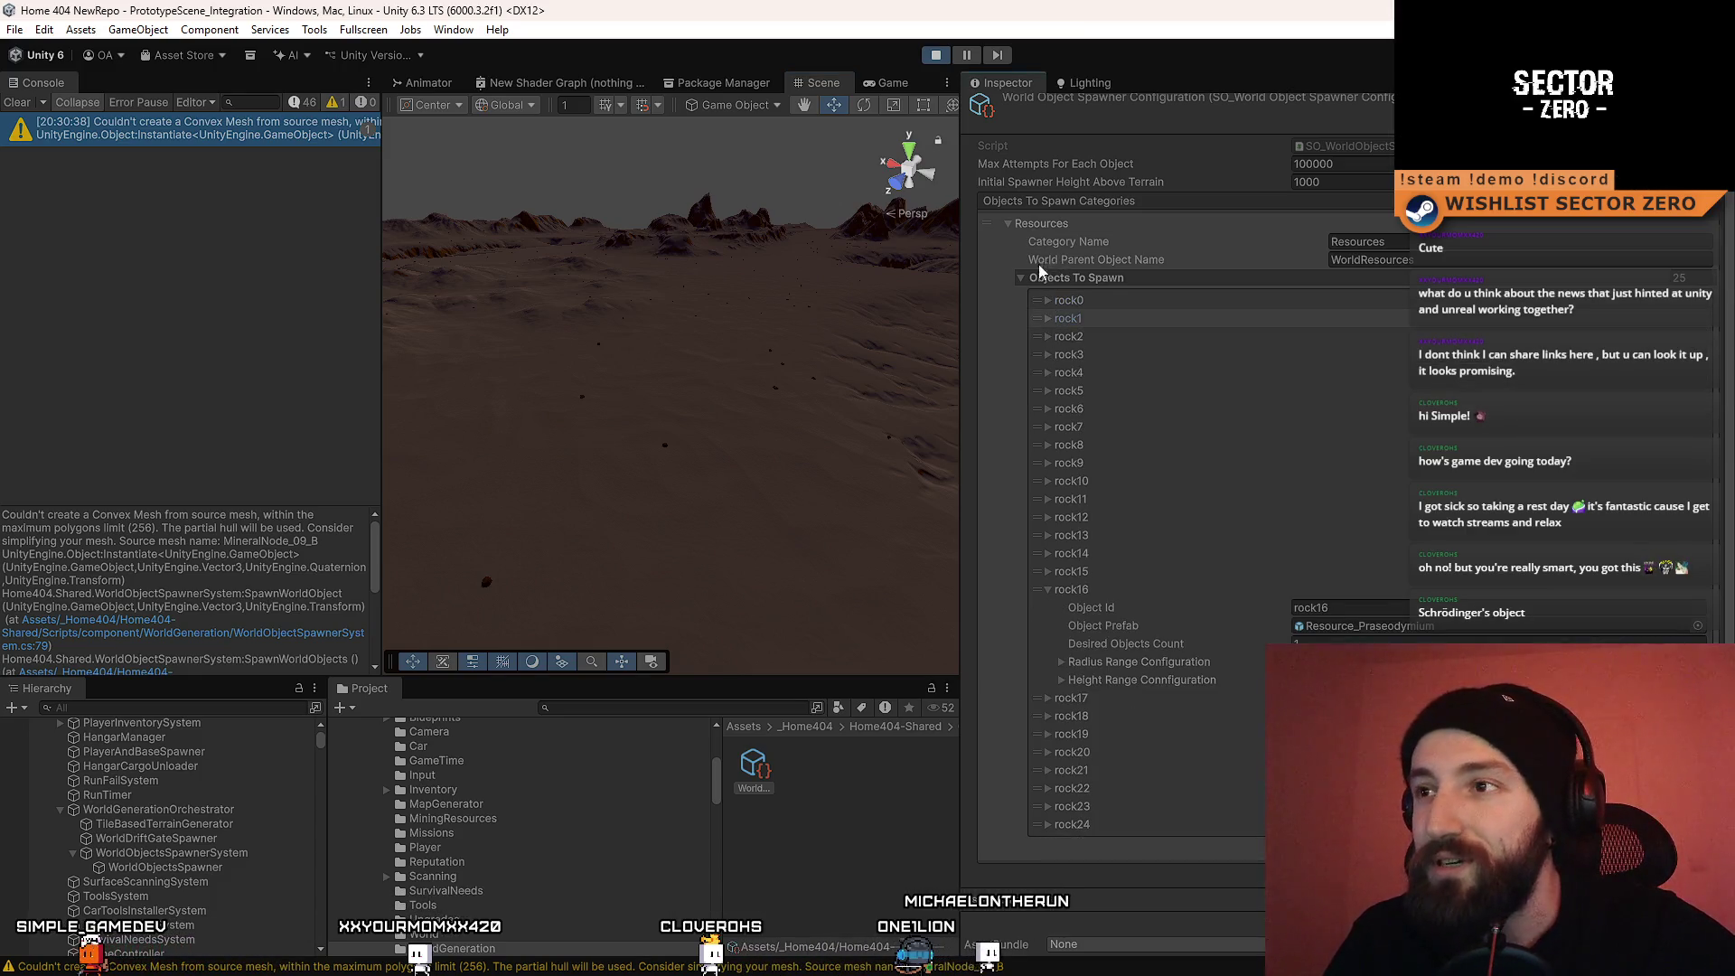
{"action": "left_click", "coordinate": [1022, 278]}
Step: Browse the rock18, rock23 and rock24 entries in the Objects To Spawn list
{"action": "left_click", "coordinate": [1012, 233]}
{"action": "left_click", "coordinate": [1012, 233]}
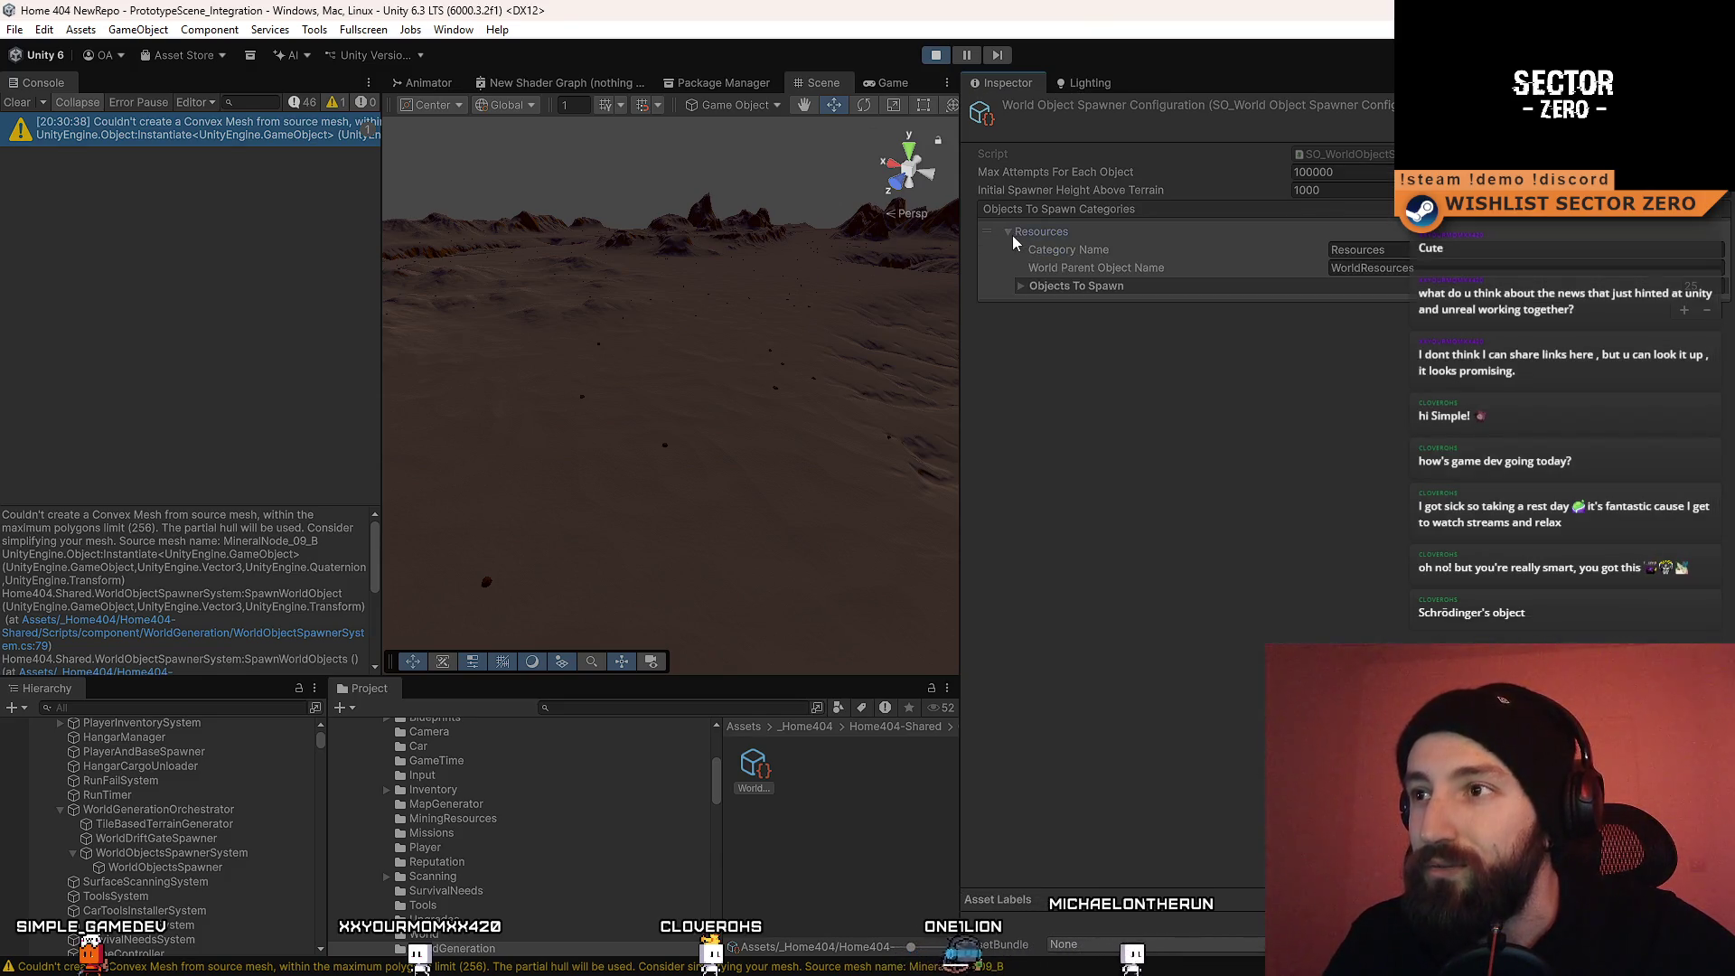
{"action": "left_click", "coordinate": [1021, 284]}
{"action": "scroll", "coordinate": [1159, 633], "scroll_direction": "down", "scroll_amount": 1}
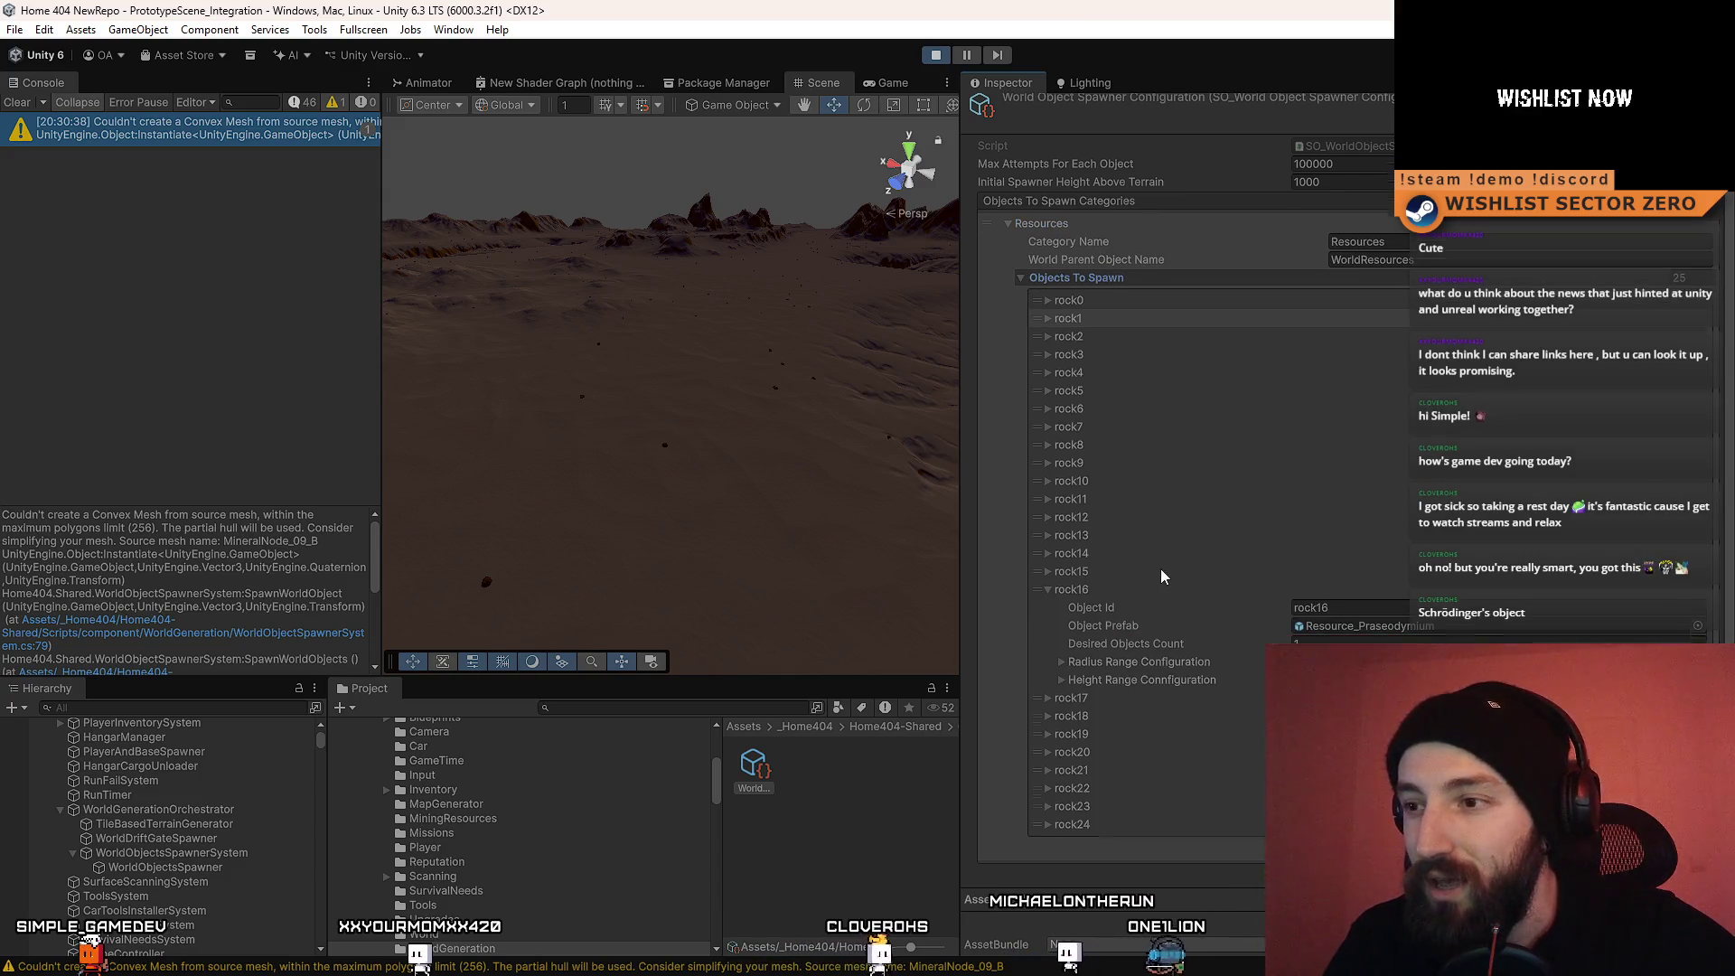
{"action": "left_click", "coordinate": [1049, 718]}
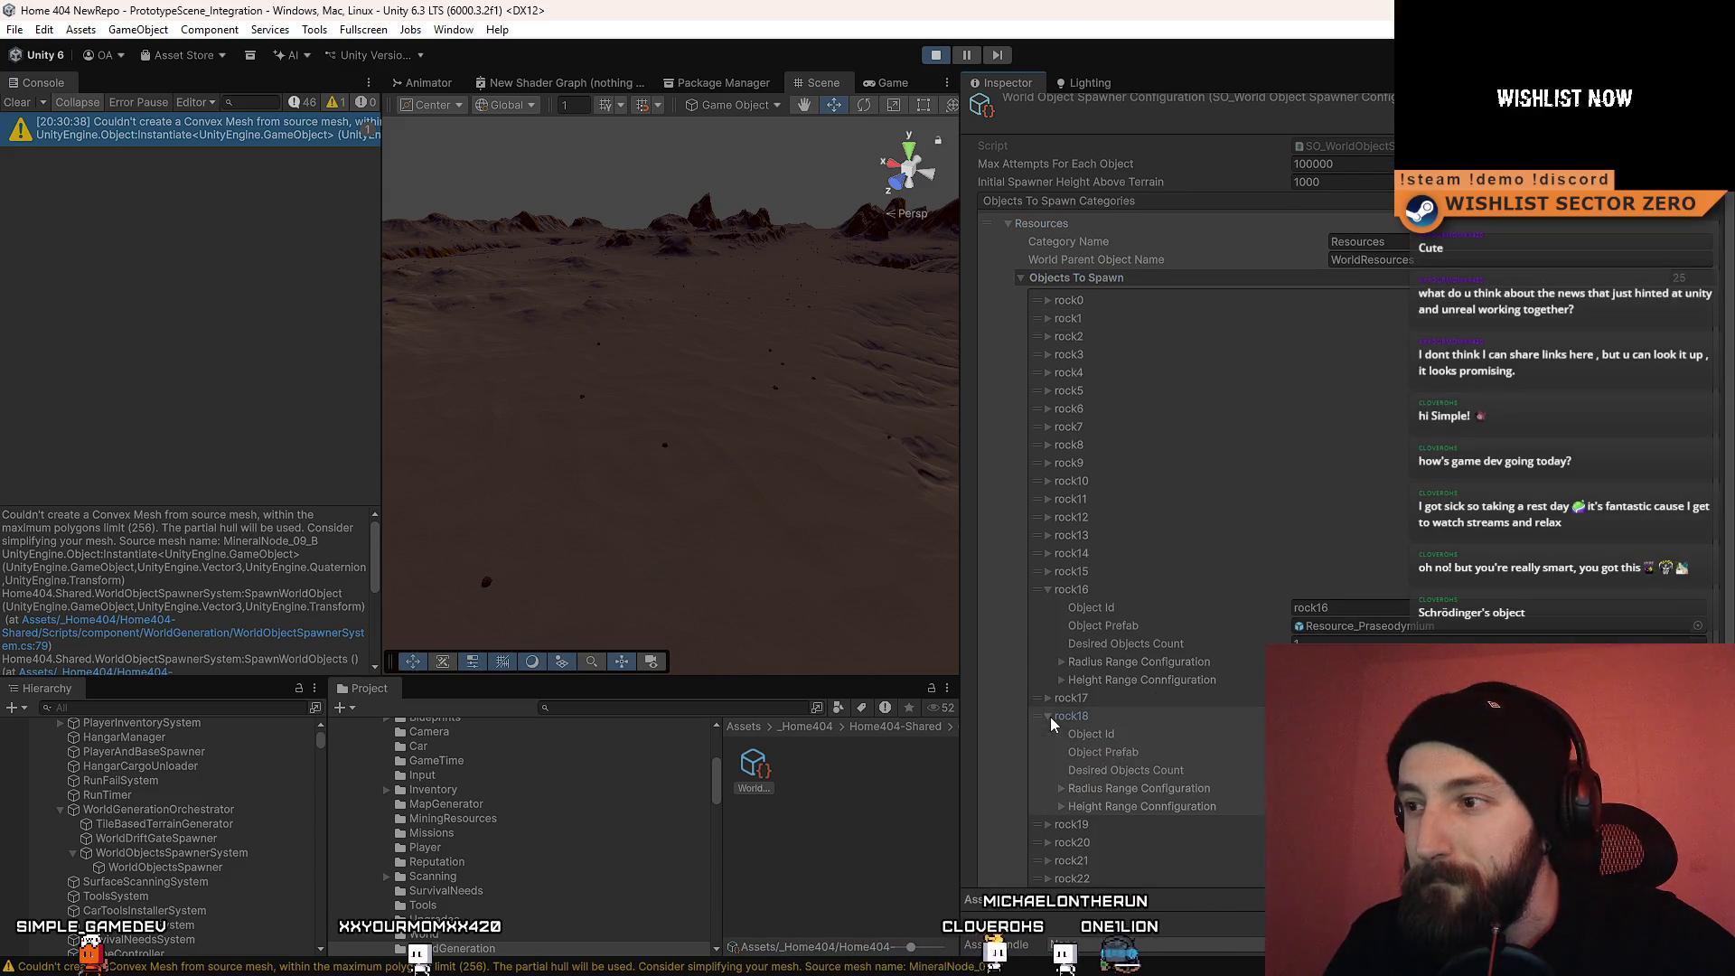
{"action": "left_click", "coordinate": [1050, 717]}
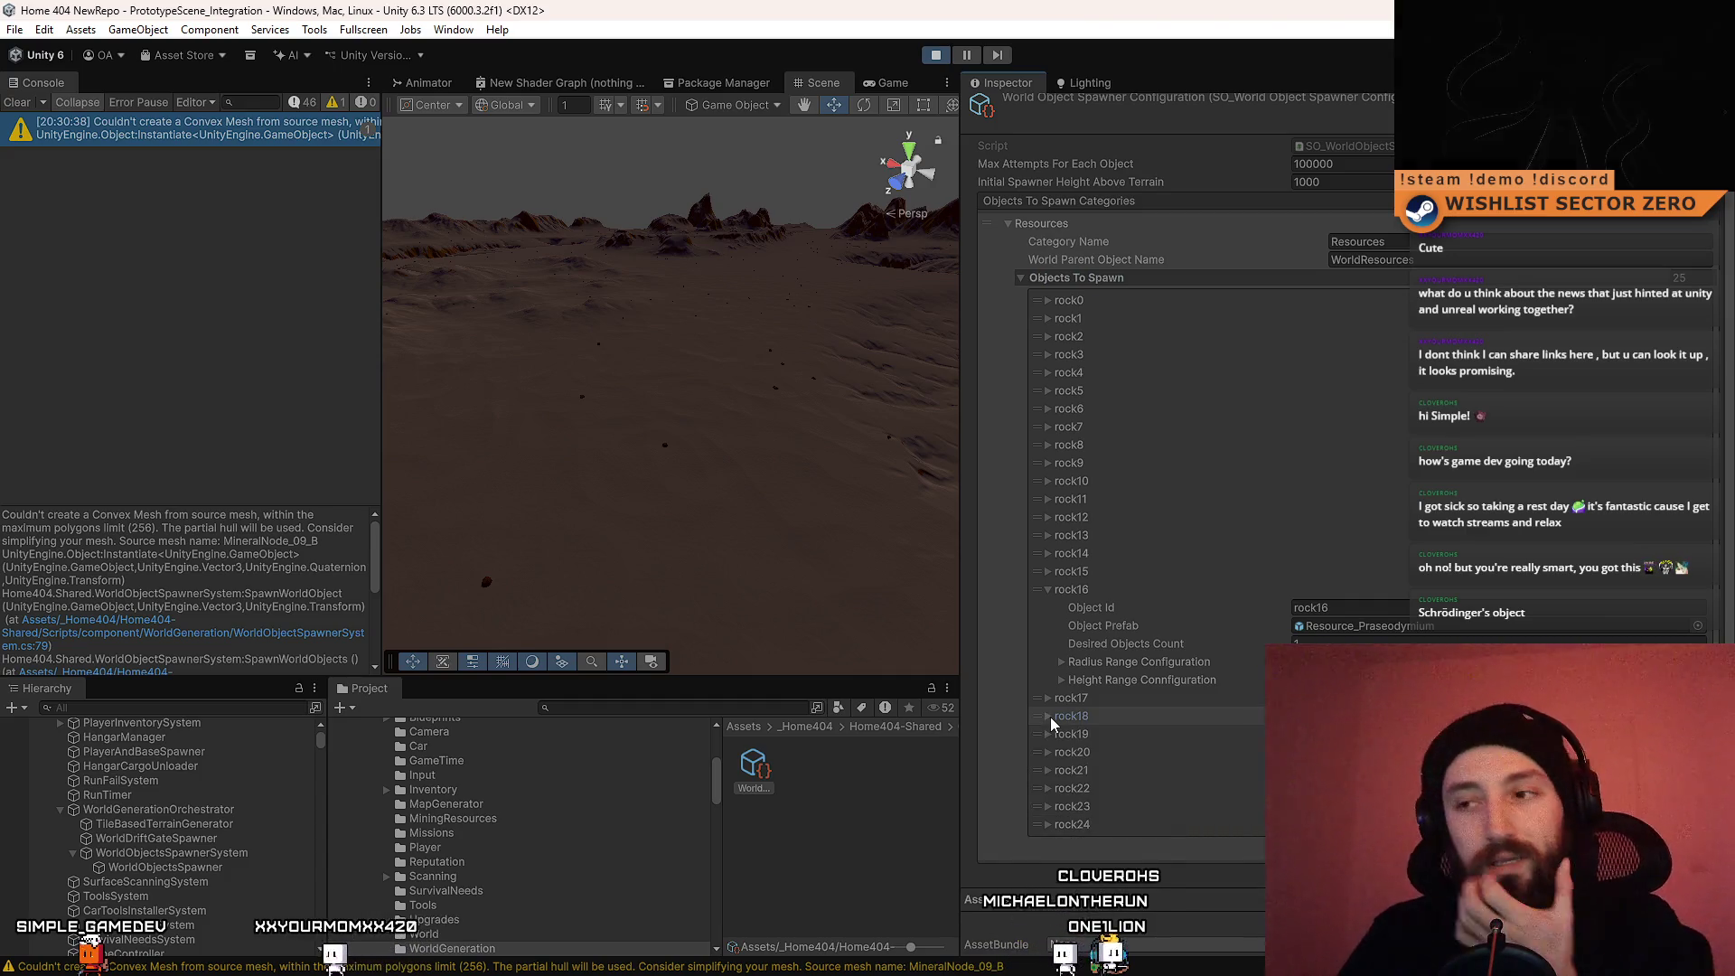
{"action": "left_click", "coordinate": [1050, 825]}
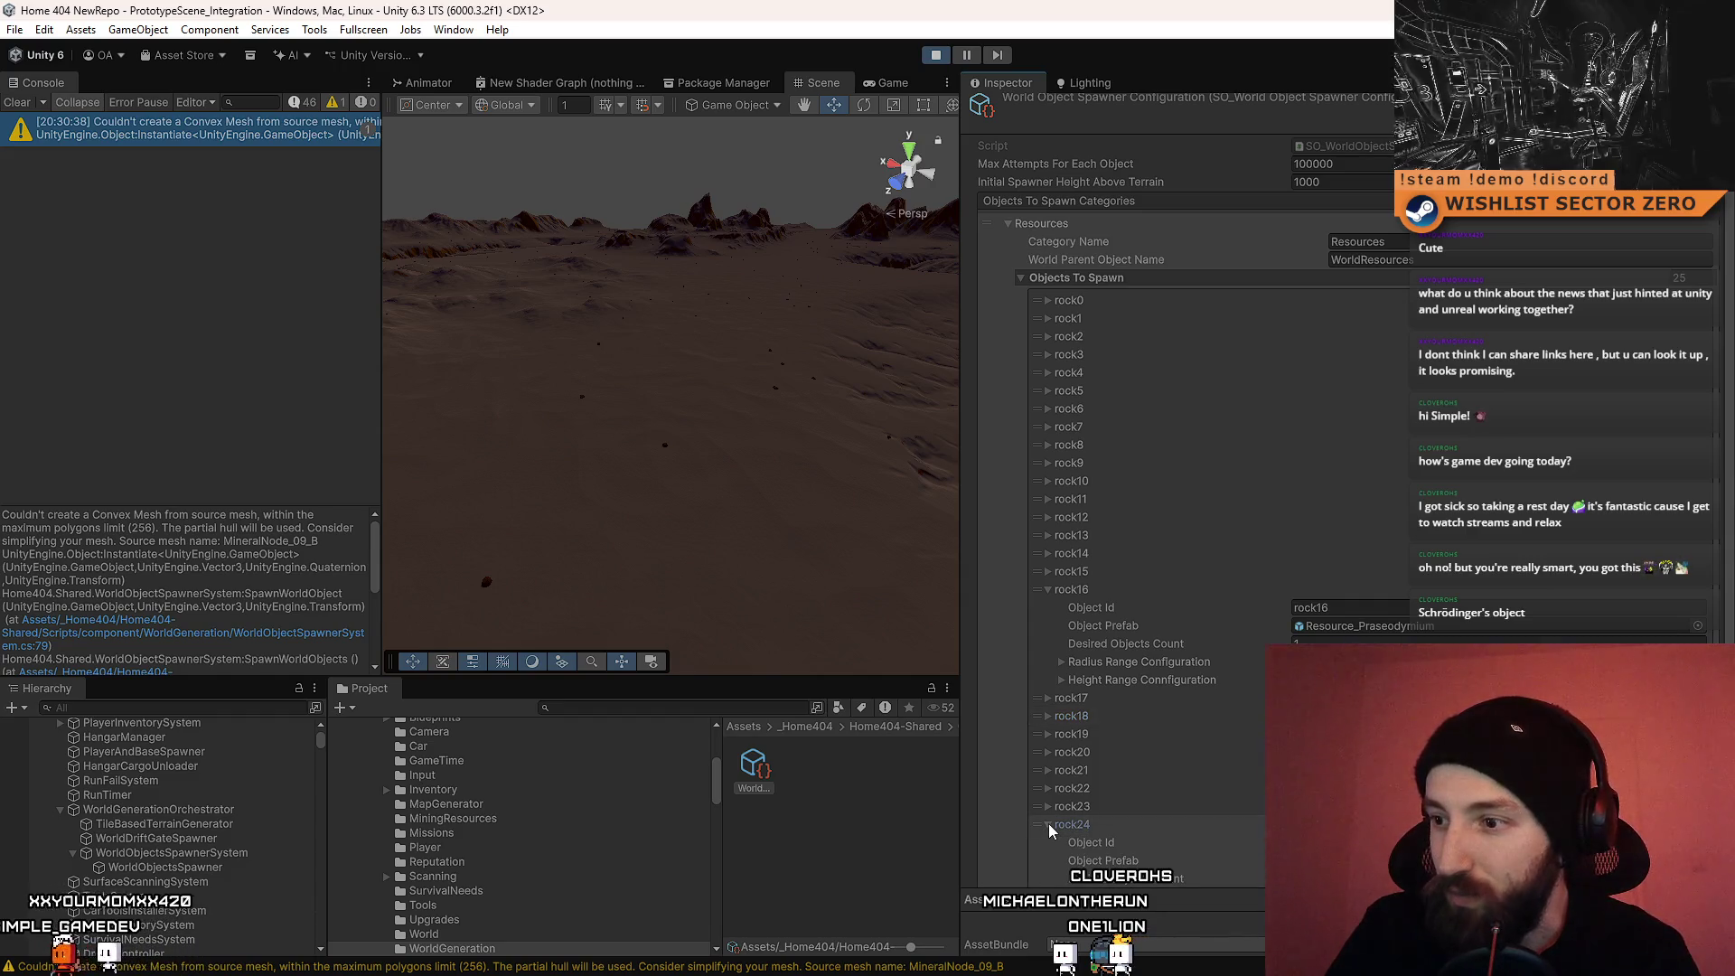
{"action": "left_click", "coordinate": [1049, 808]}
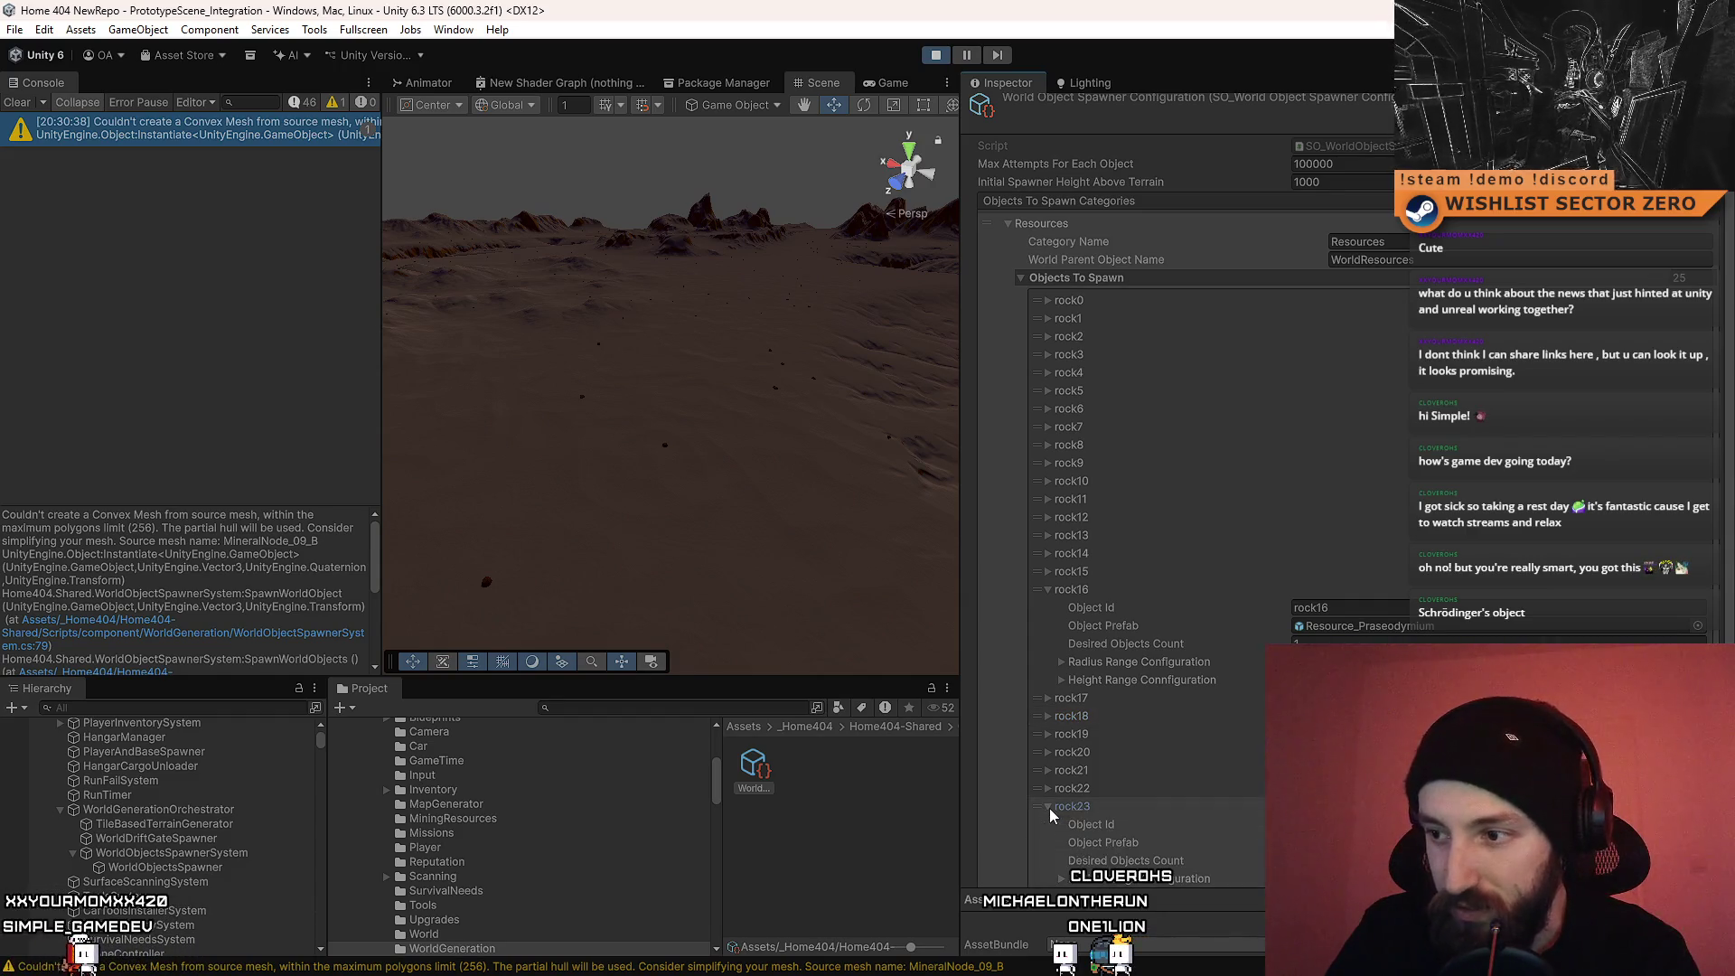
{"action": "scroll", "coordinate": [1049, 808], "scroll_direction": "down", "scroll_amount": 3}
{"action": "scroll", "coordinate": [1049, 808], "scroll_direction": "down", "scroll_amount": 3}
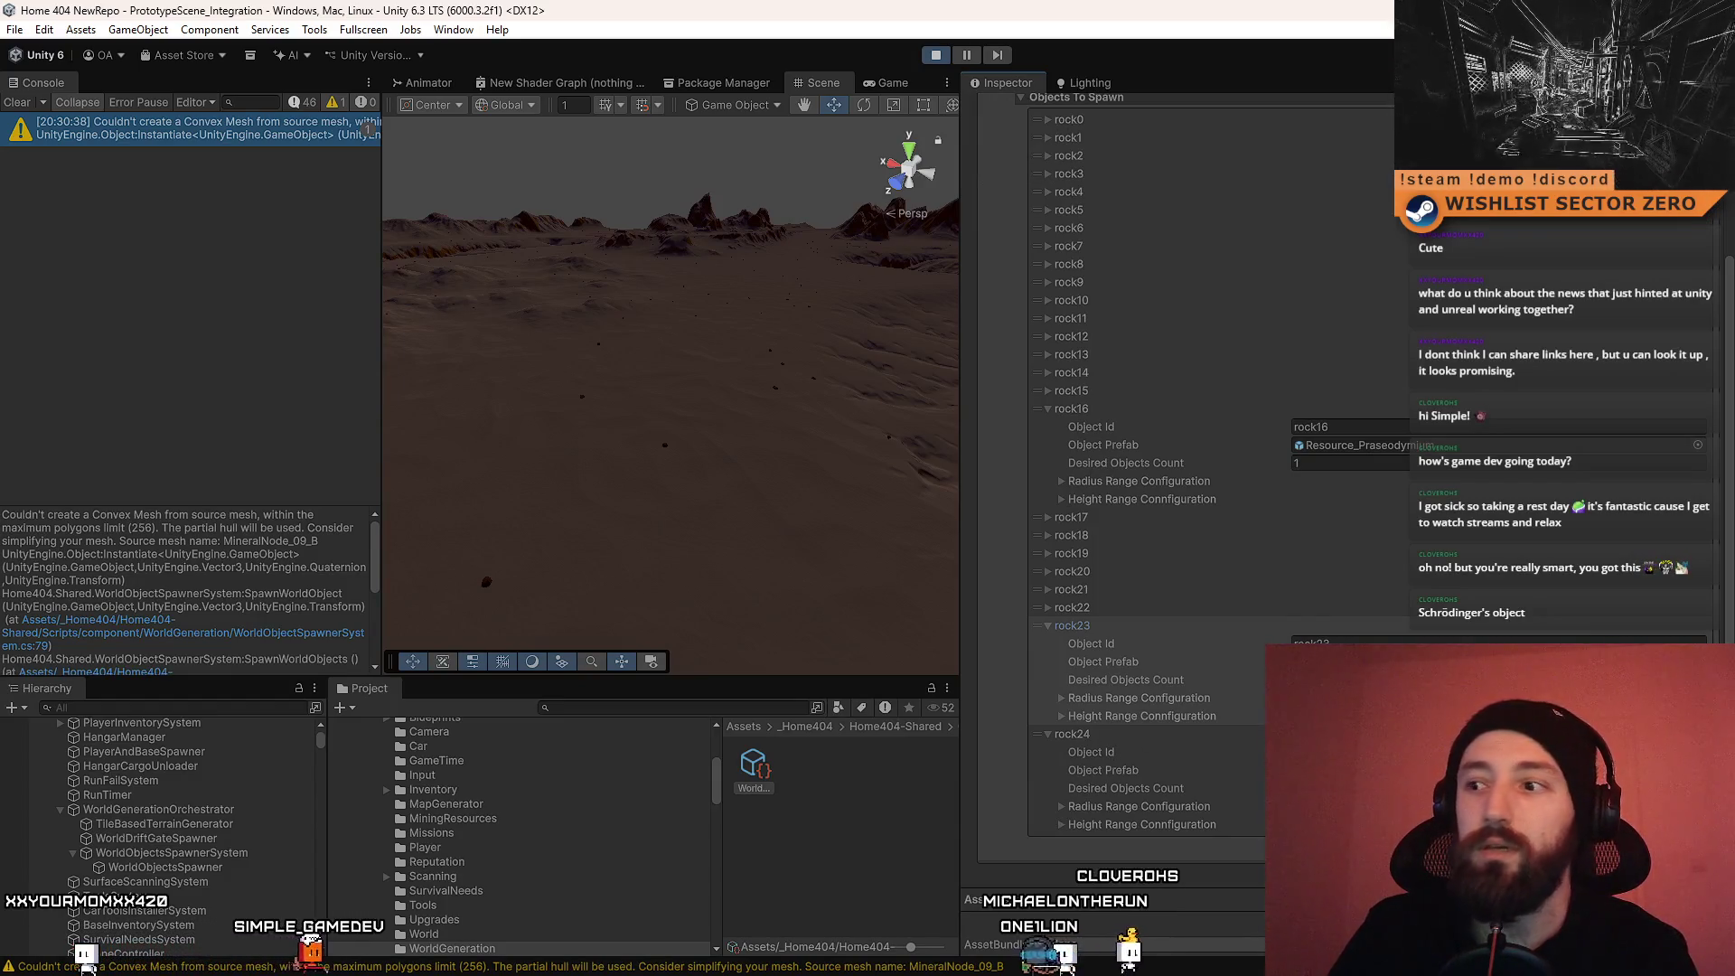
Step: Search the Project window for 'Resource_' and collapse the Inspector column
{"action": "left_click", "coordinate": [632, 706]}
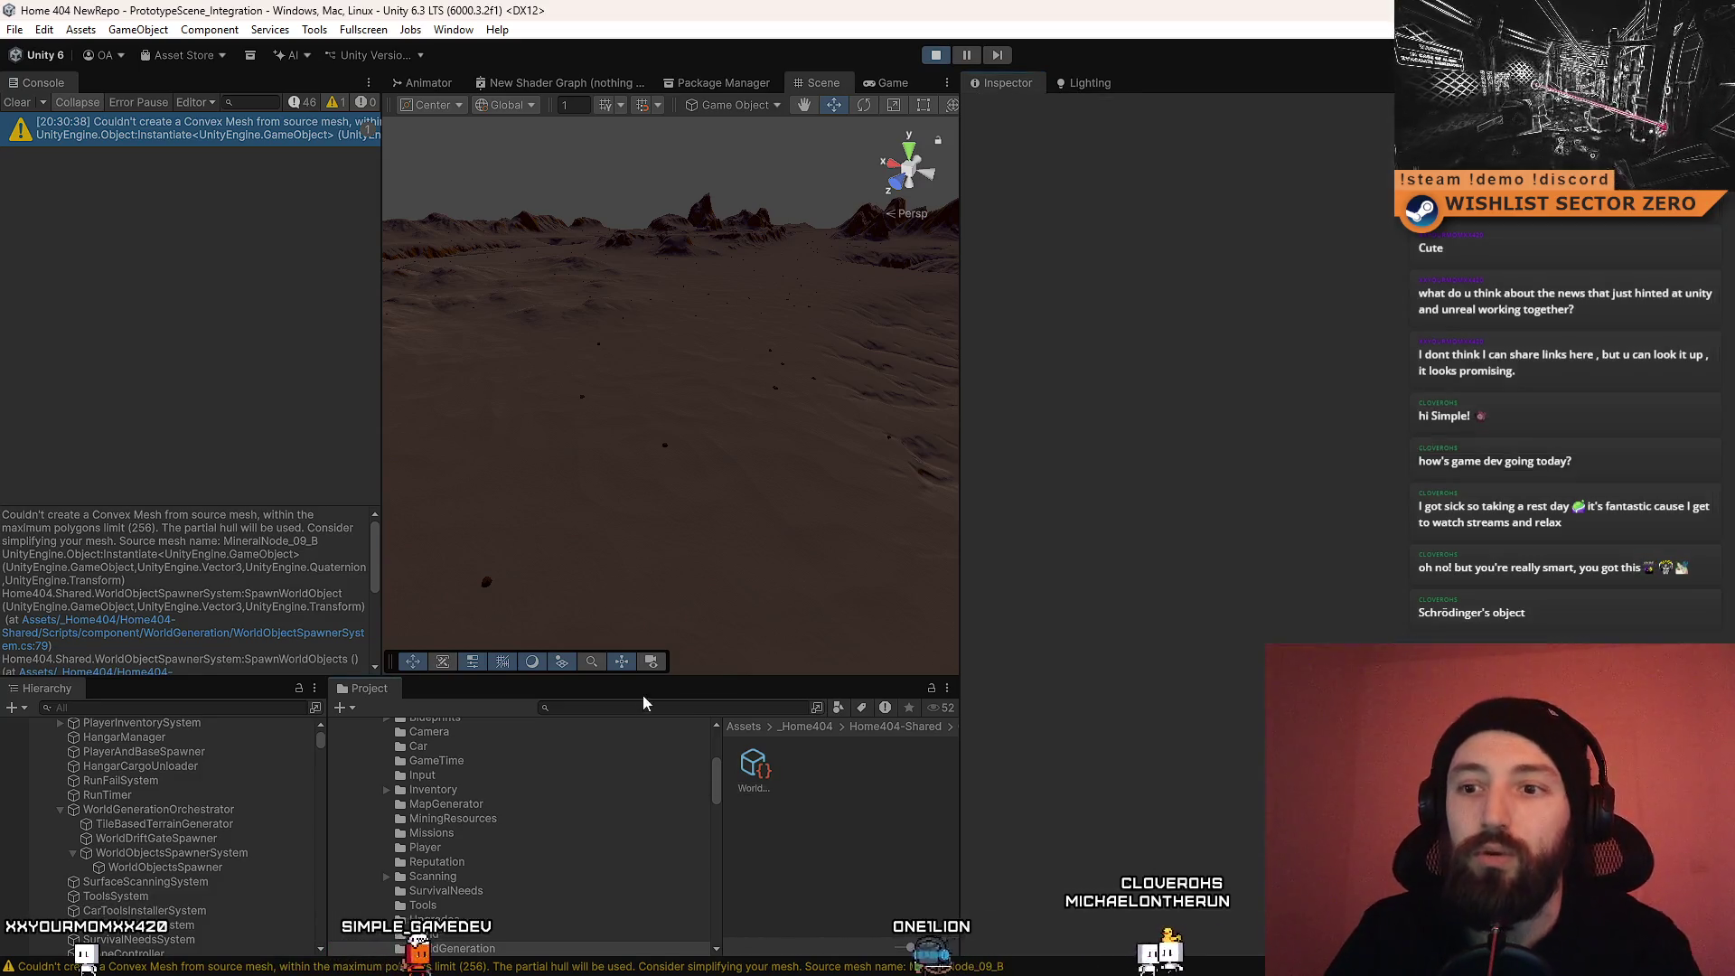
{"action": "type", "text": "Resr"}
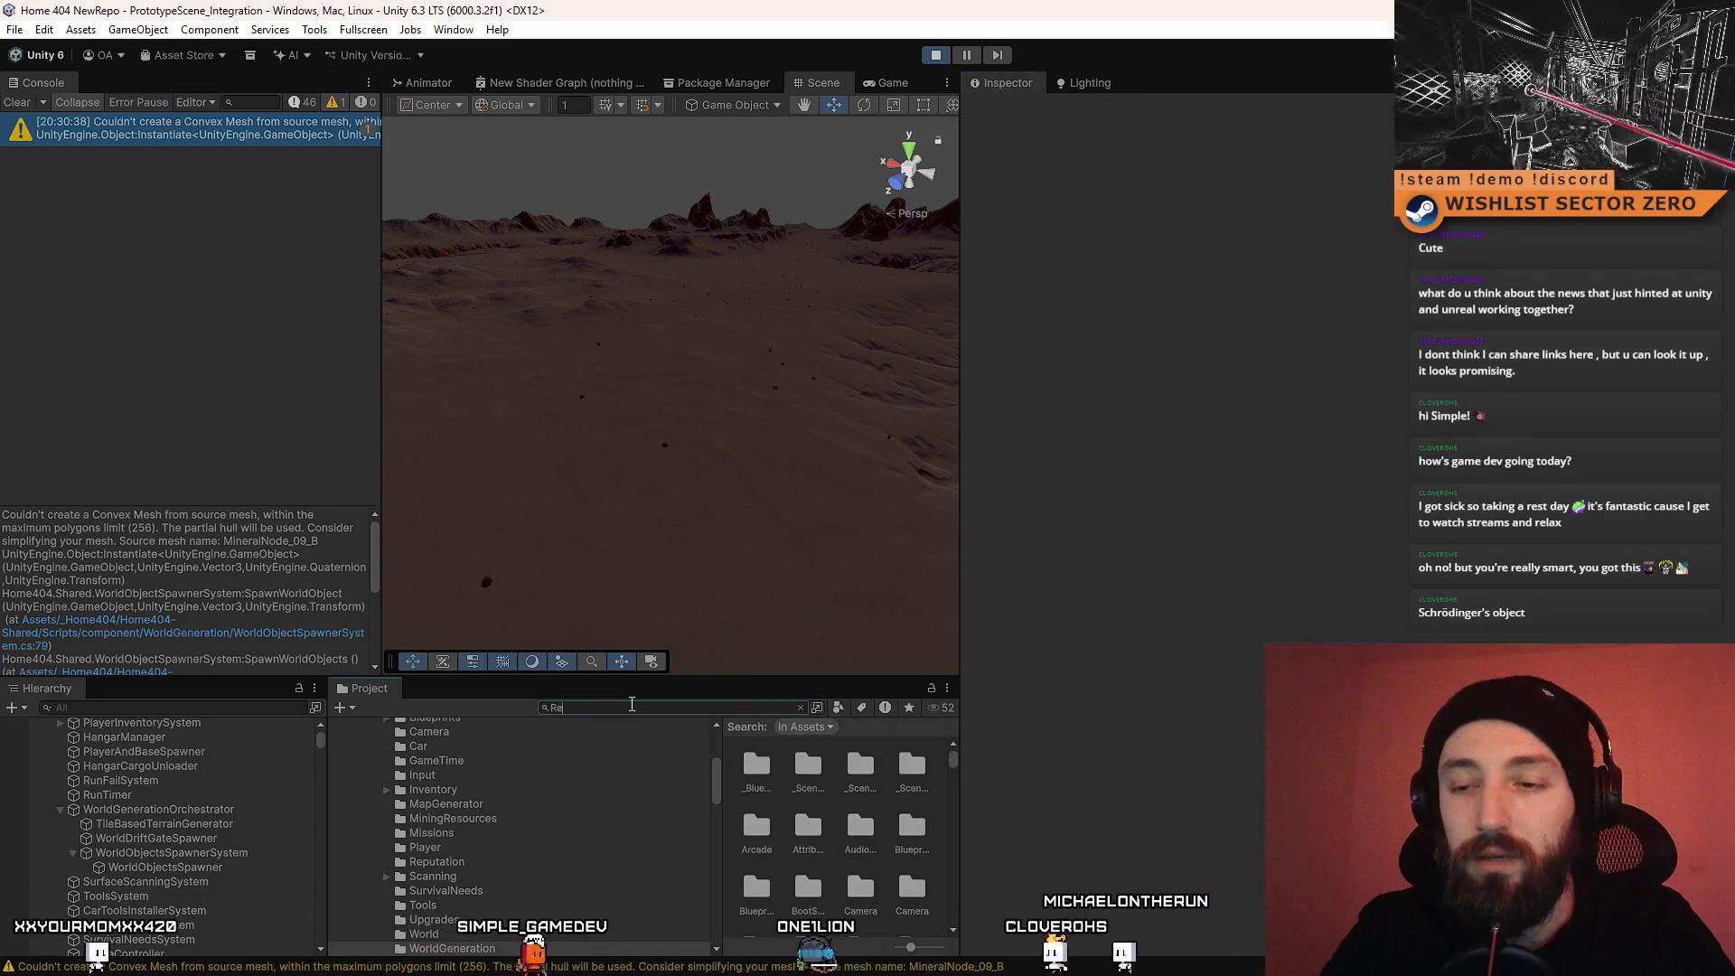
{"action": "key", "text": "BackSpace"}
{"action": "type", "text": "ource"}
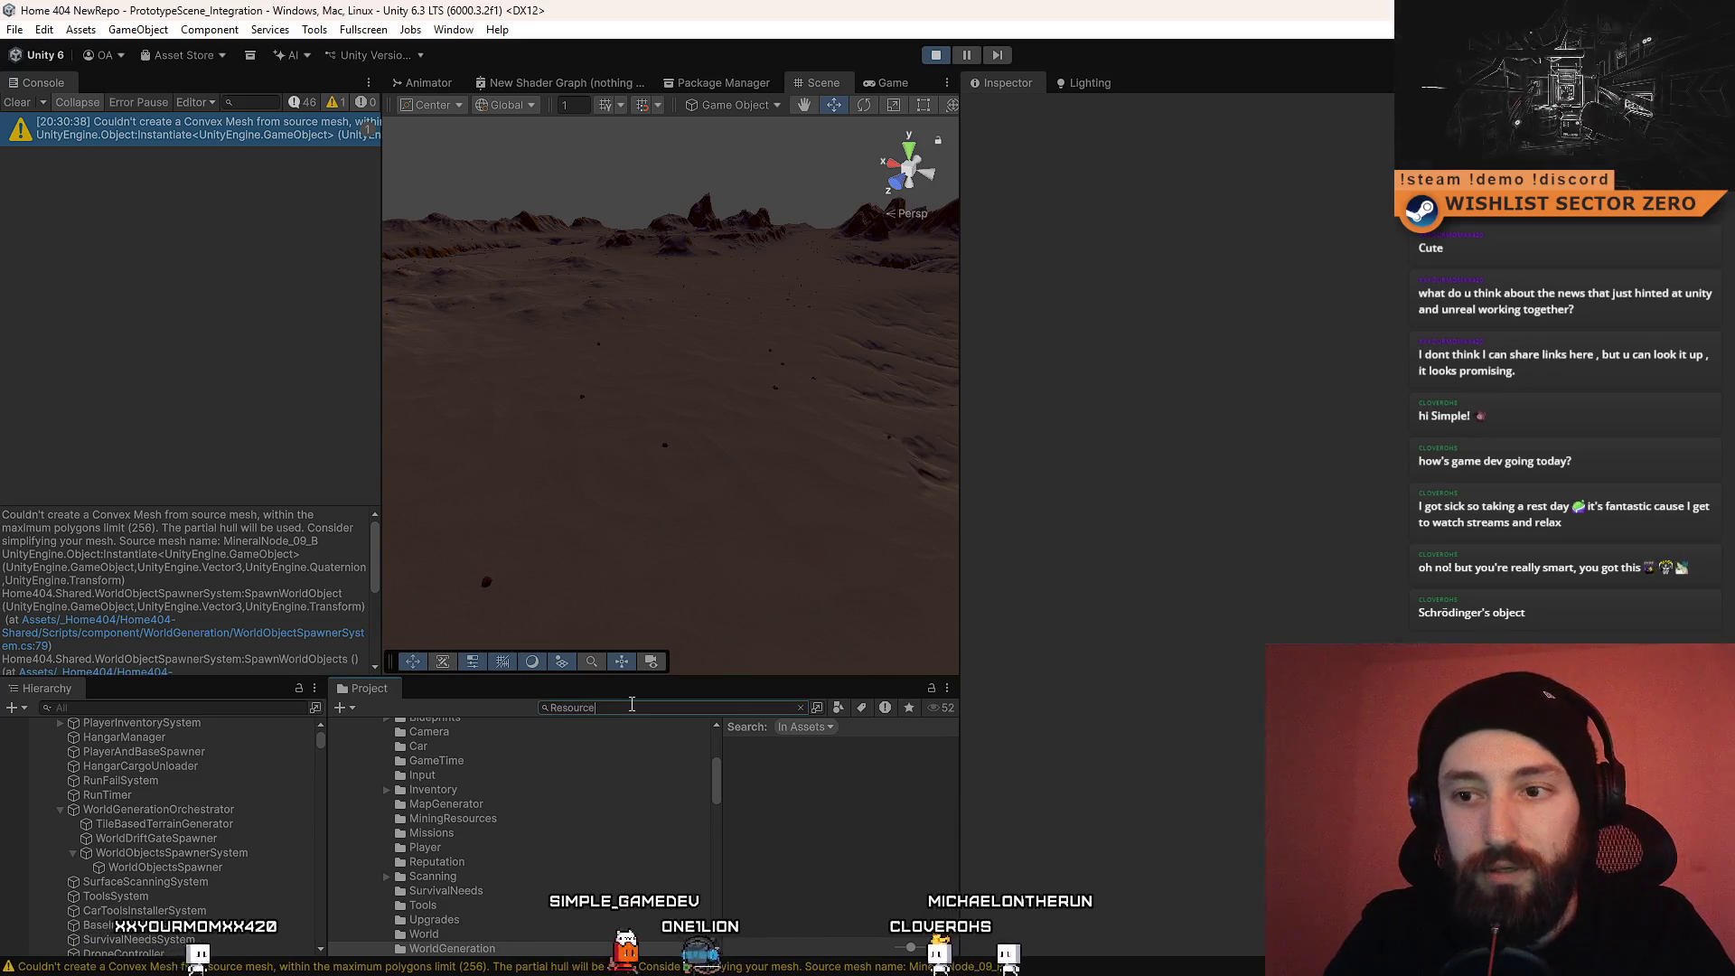
{"action": "type", "text": "_"}
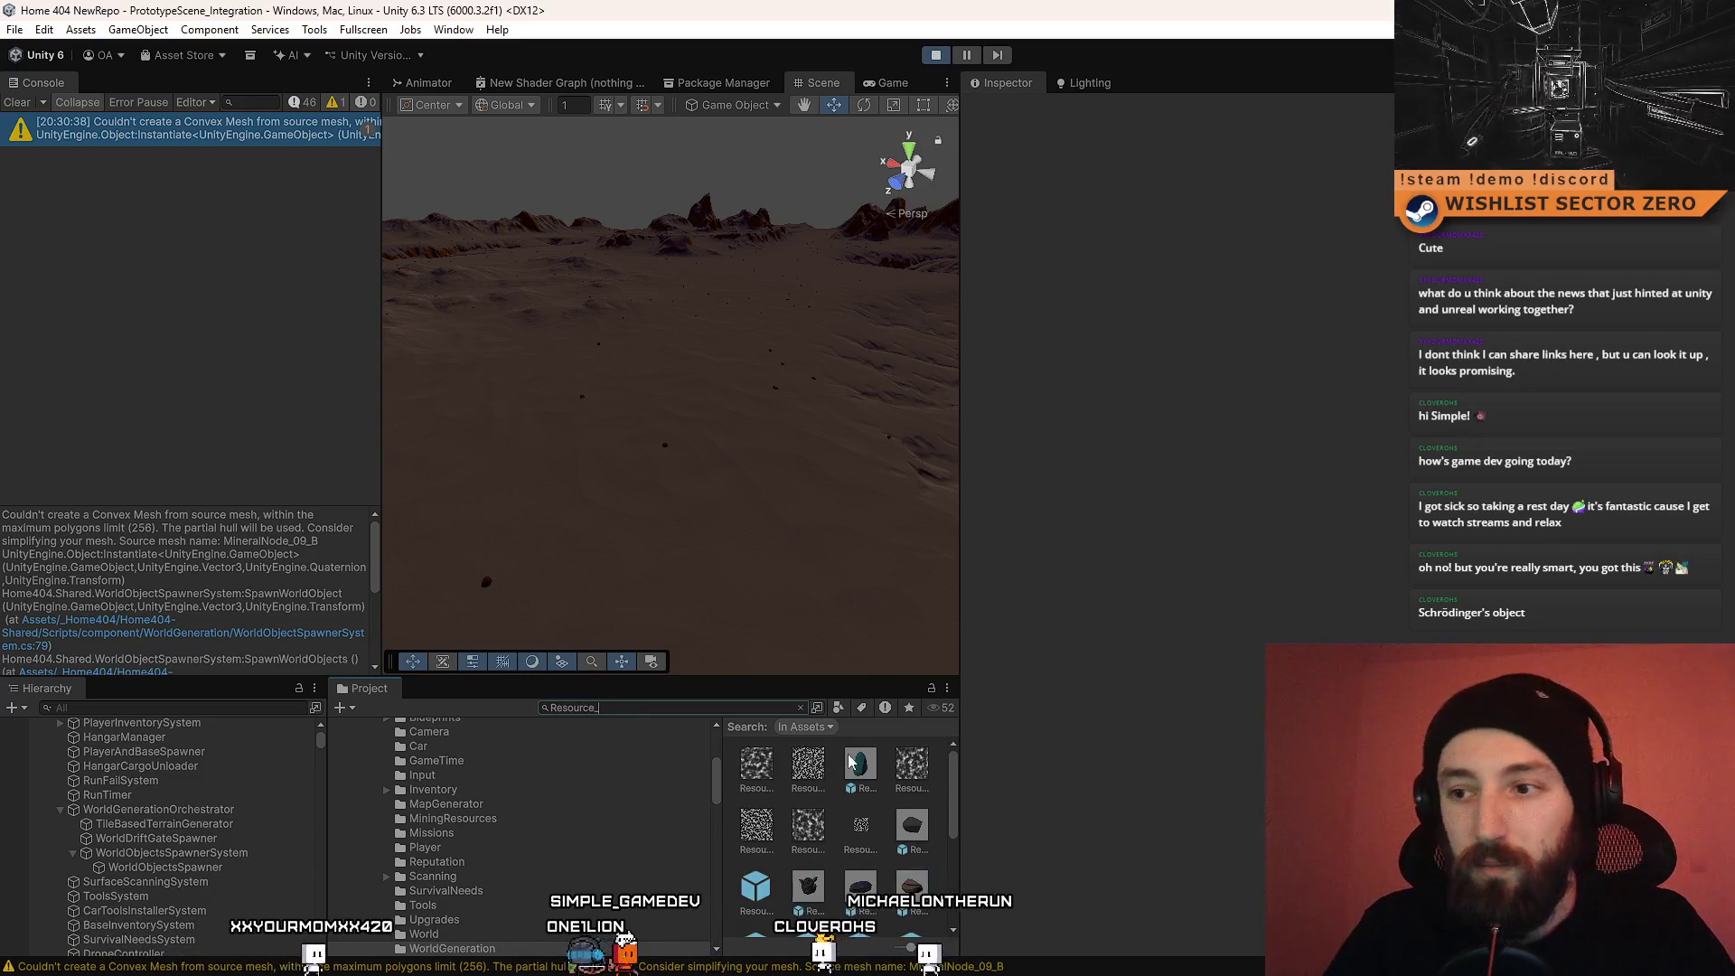
{"action": "left_click_drag", "start_coordinate": [969, 779], "coordinate": [1378, 723]}
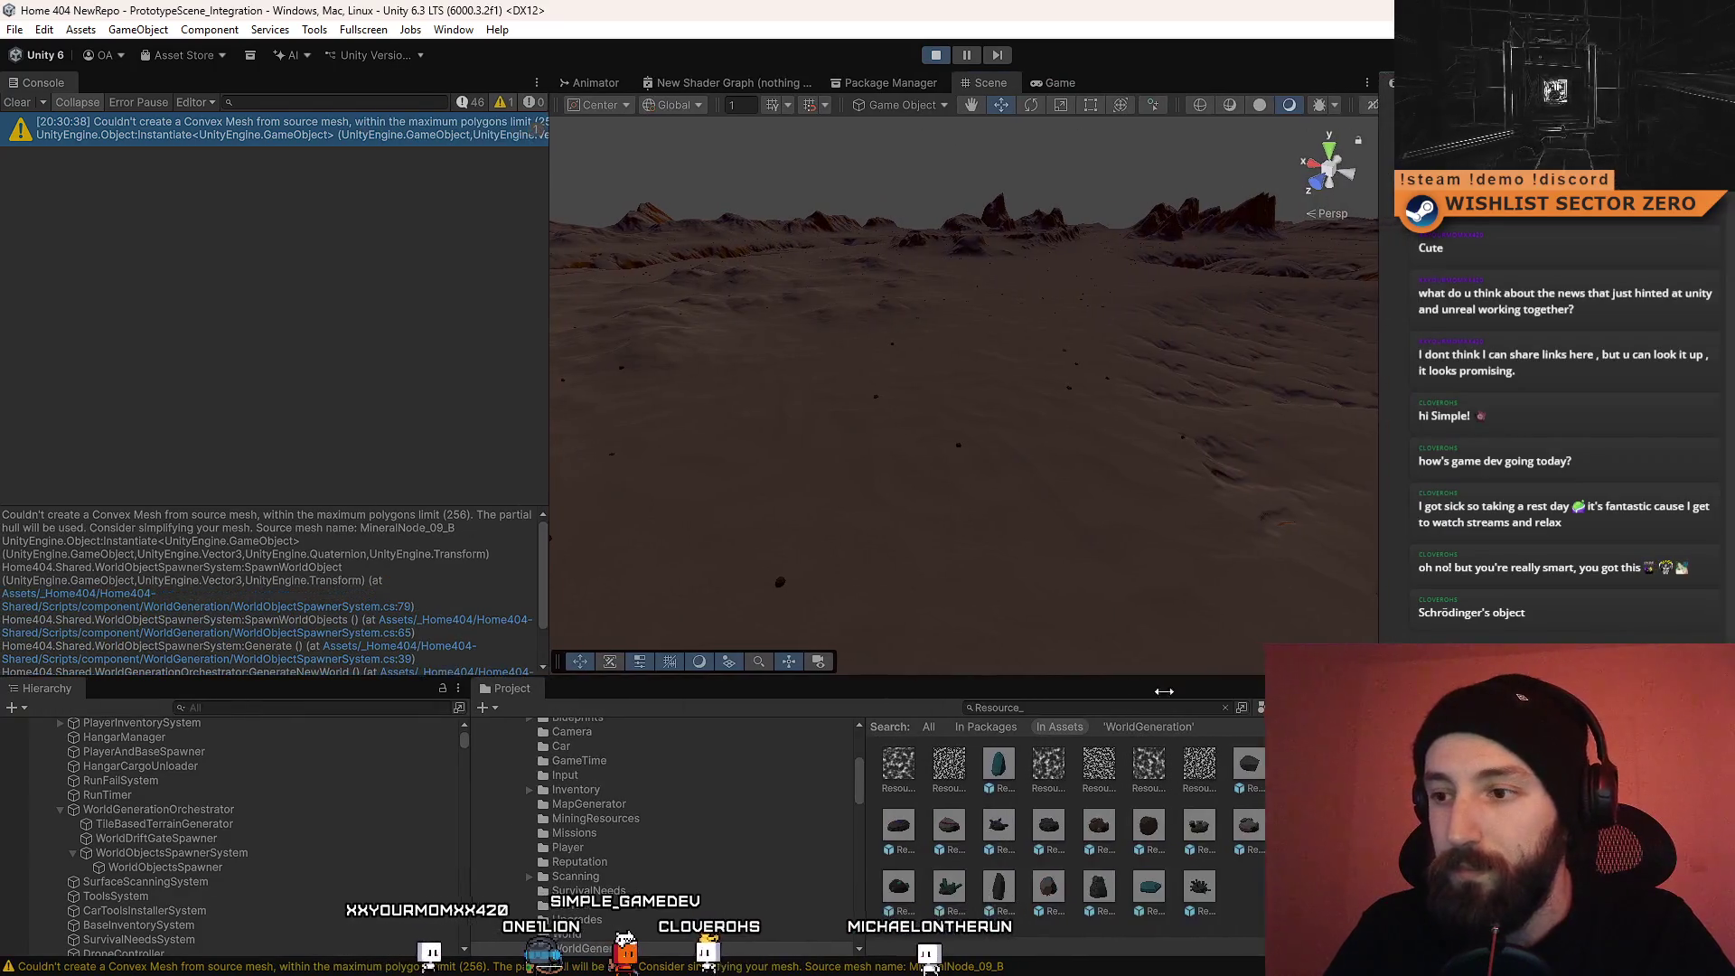
Step: Enlarge the asset browser, clear the search, and select the Jem_01 prefab in Prototype-Pandazole
{"action": "left_click_drag", "start_coordinate": [1081, 678], "coordinate": [1076, 432]}
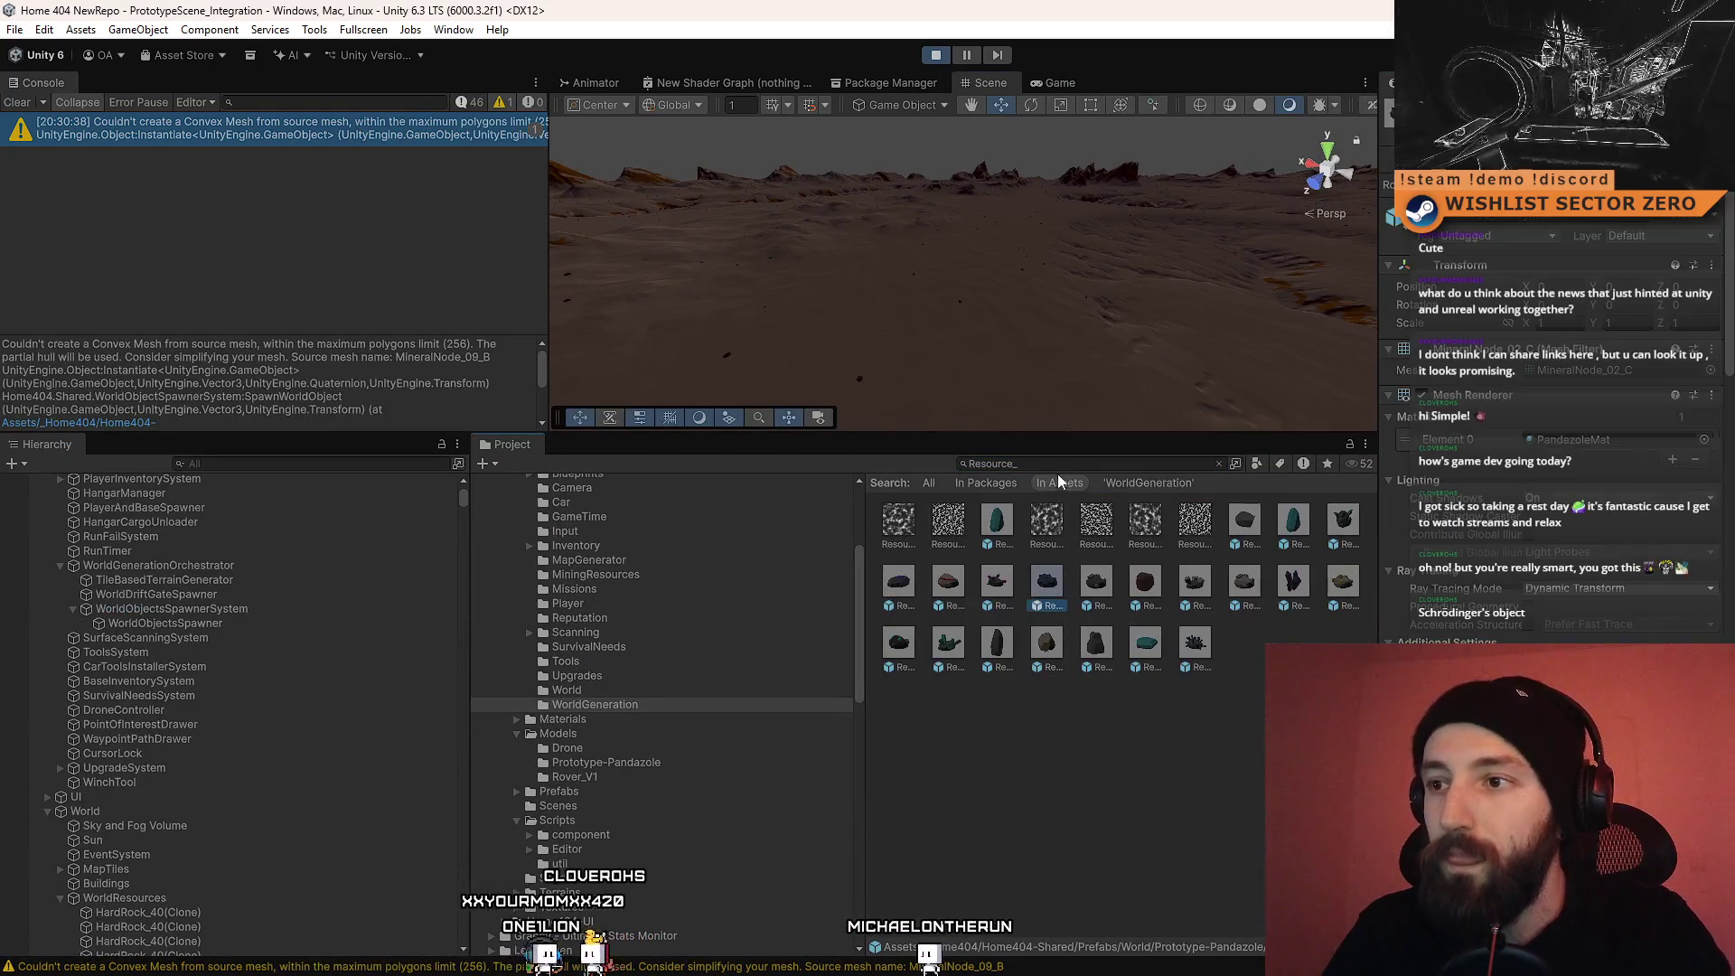
{"action": "key", "text": "Escape"}
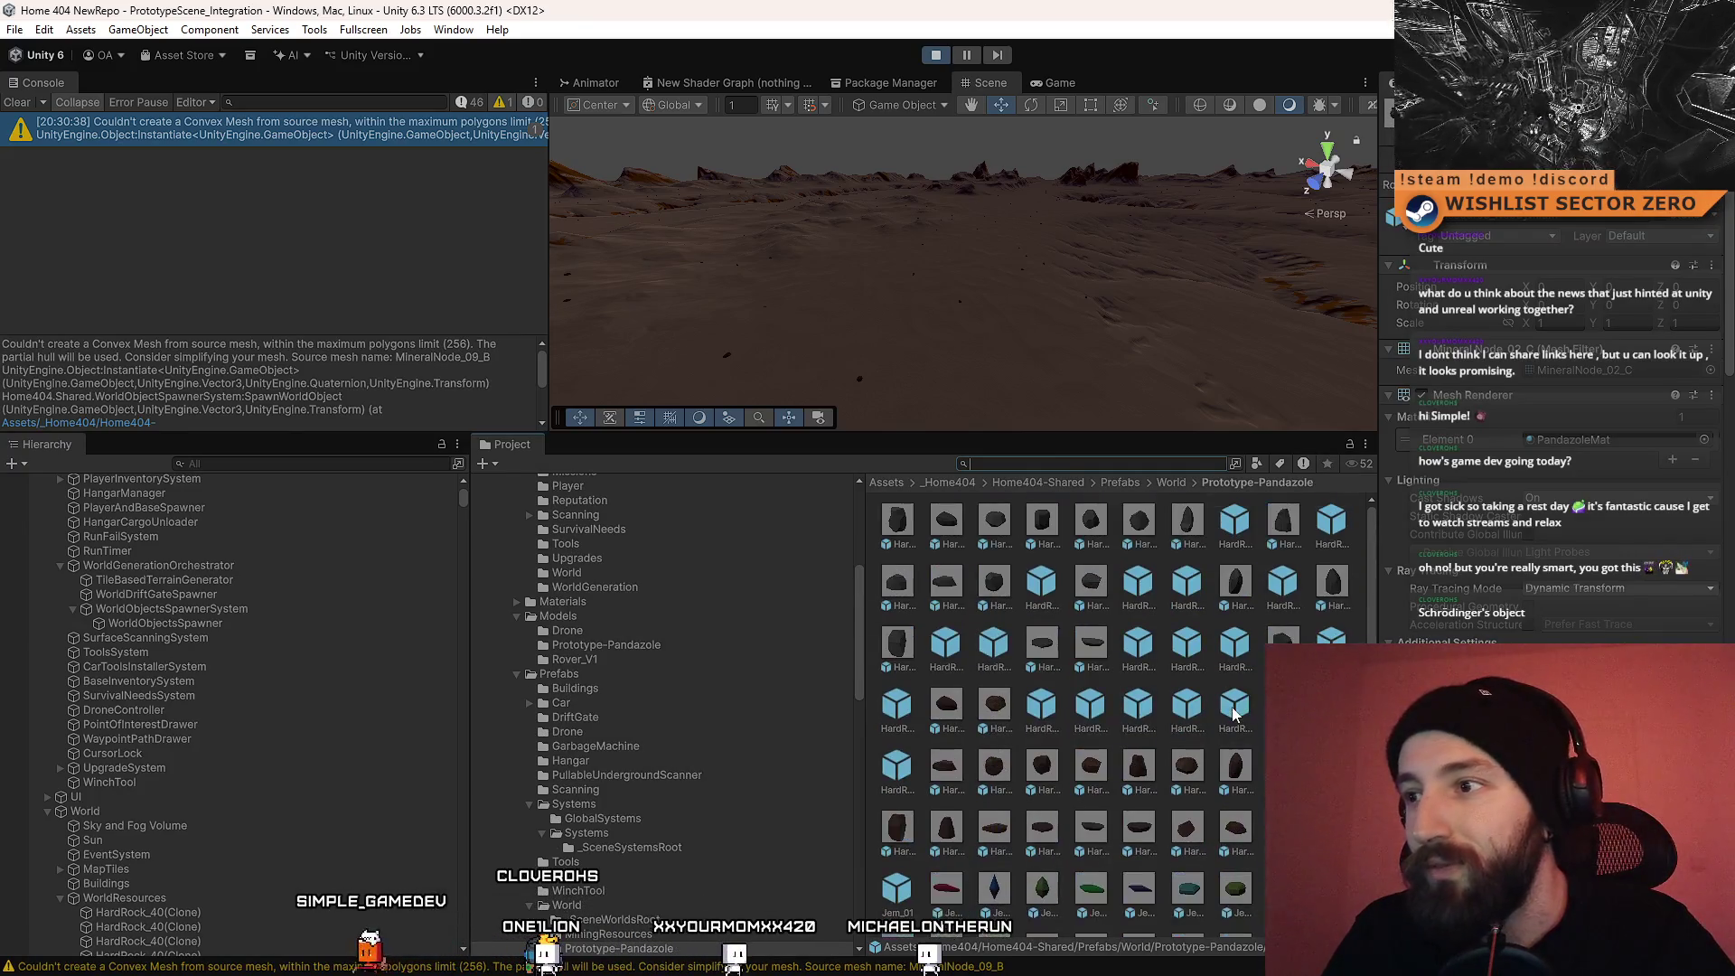
{"action": "scroll", "coordinate": [1081, 620], "scroll_direction": "down", "scroll_amount": 5, "text": "ctrl"}
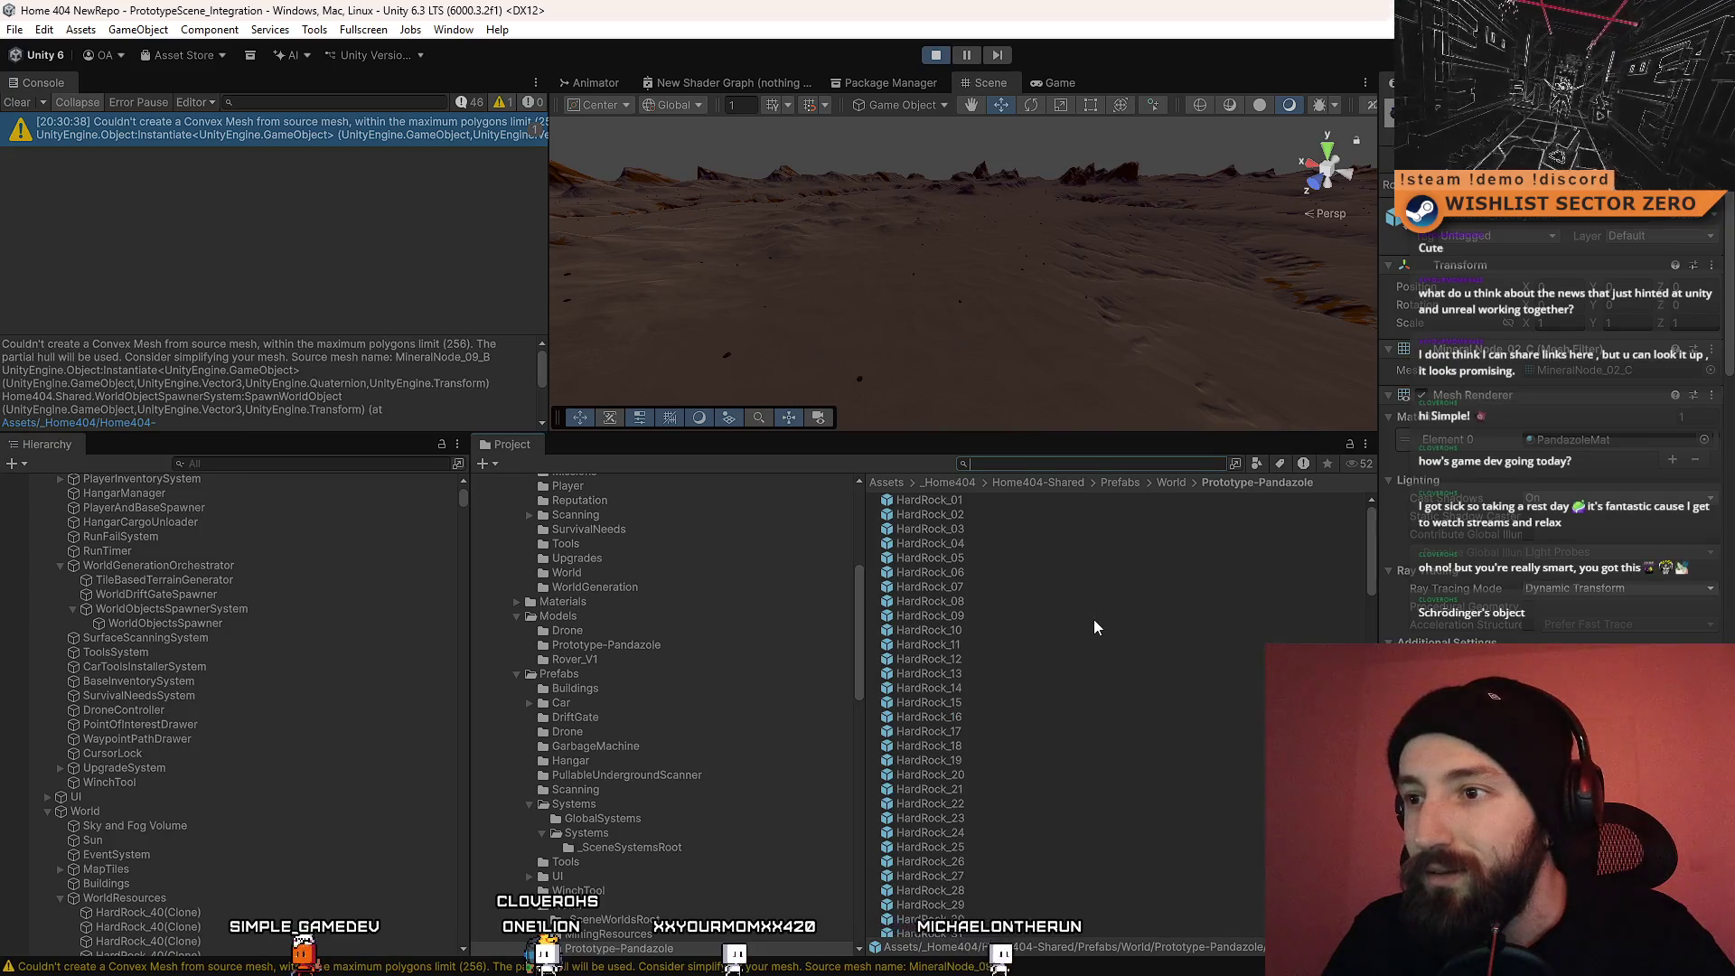
{"action": "scroll", "coordinate": [1088, 626], "scroll_direction": "down", "scroll_amount": 1}
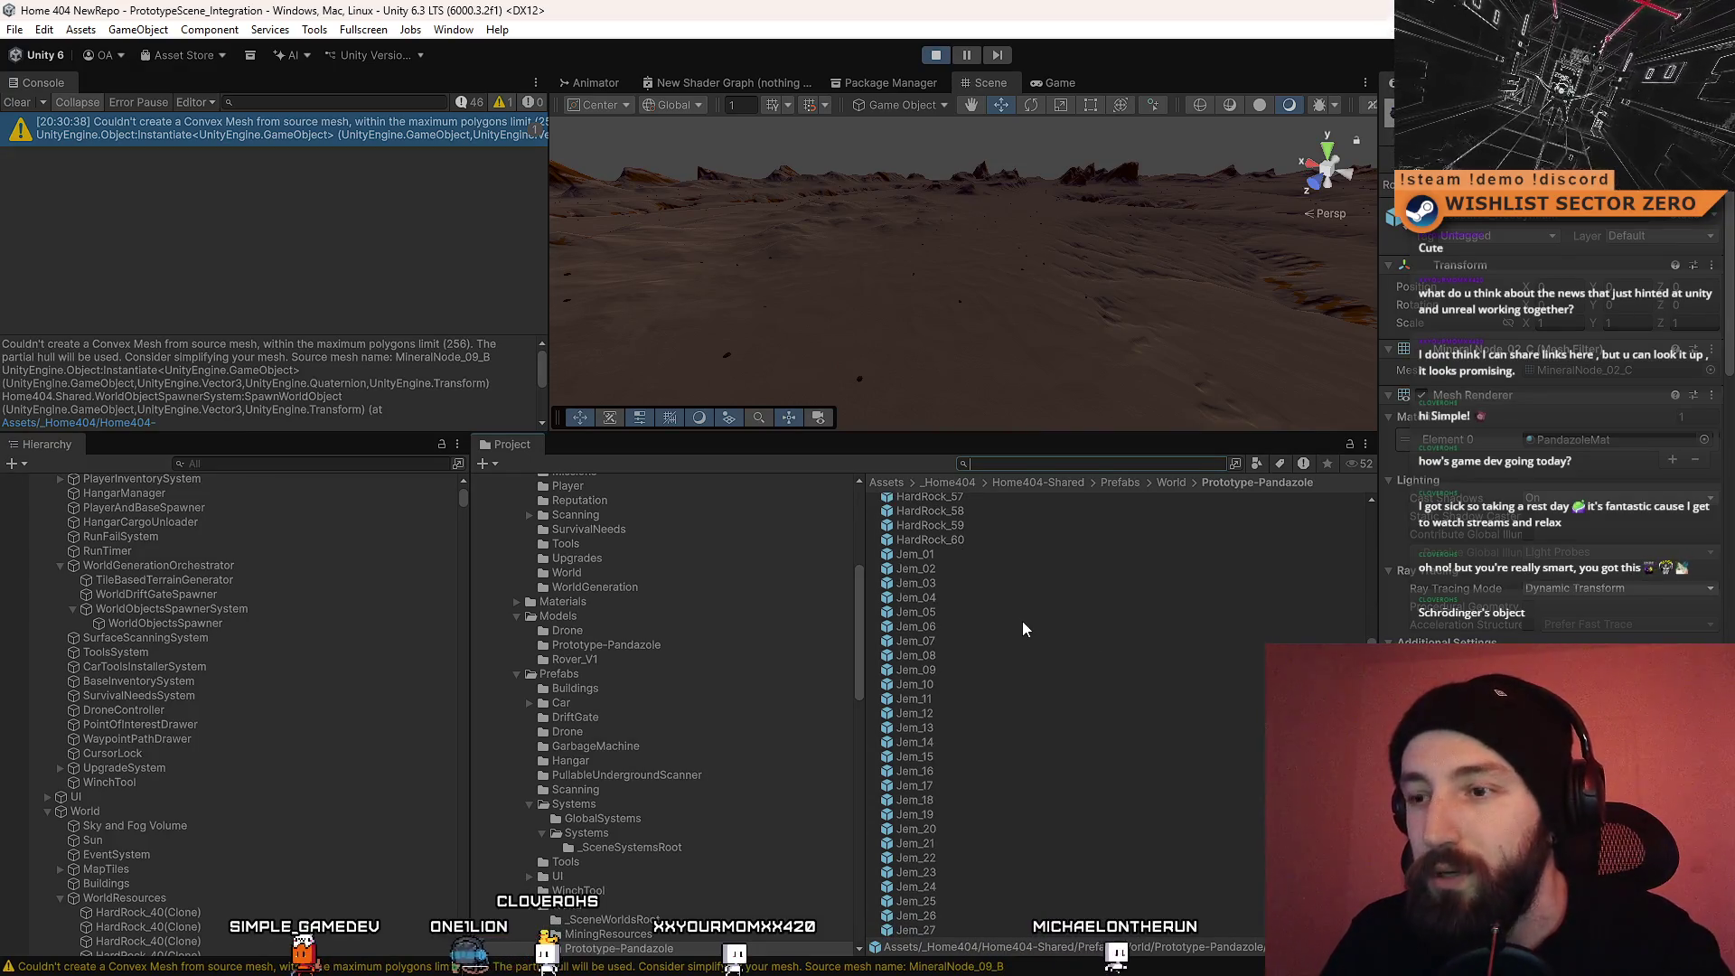
{"action": "left_click", "coordinate": [992, 557]}
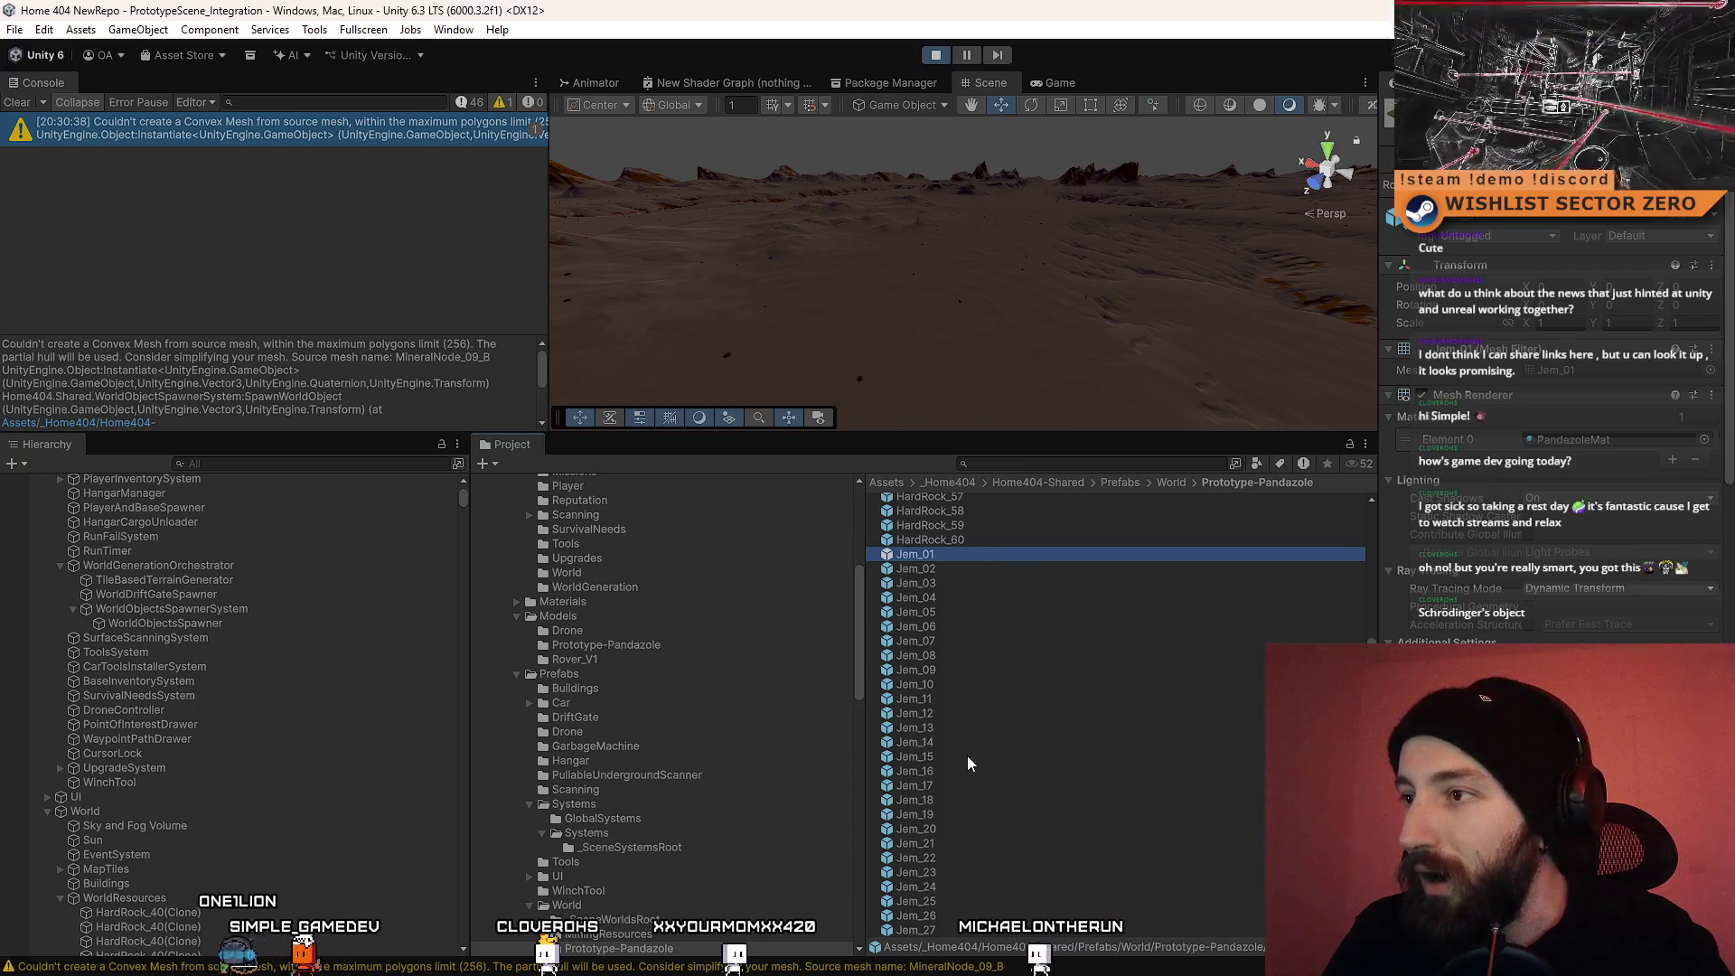
Step: Step through the MineralNode prefabs from 01_B toward 08_B, inspecting their meshes
{"action": "scroll", "coordinate": [976, 723], "scroll_direction": "down", "scroll_amount": 15}
{"action": "left_click", "coordinate": [1027, 613]}
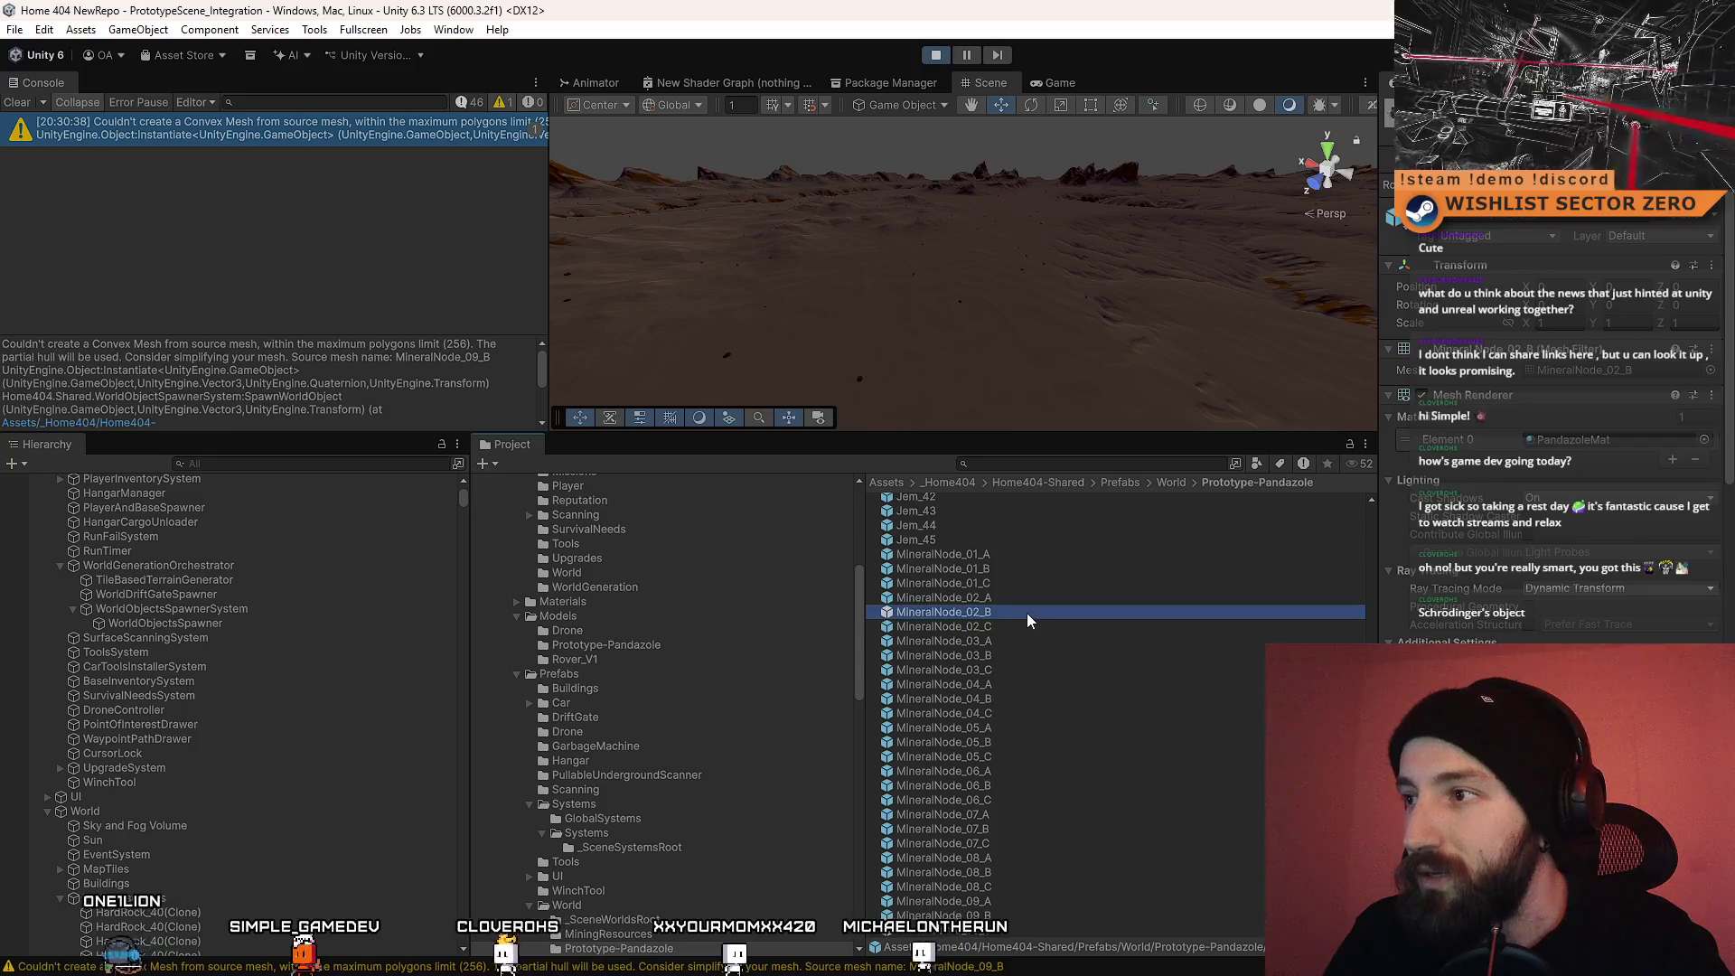
{"action": "left_click", "coordinate": [1033, 567]}
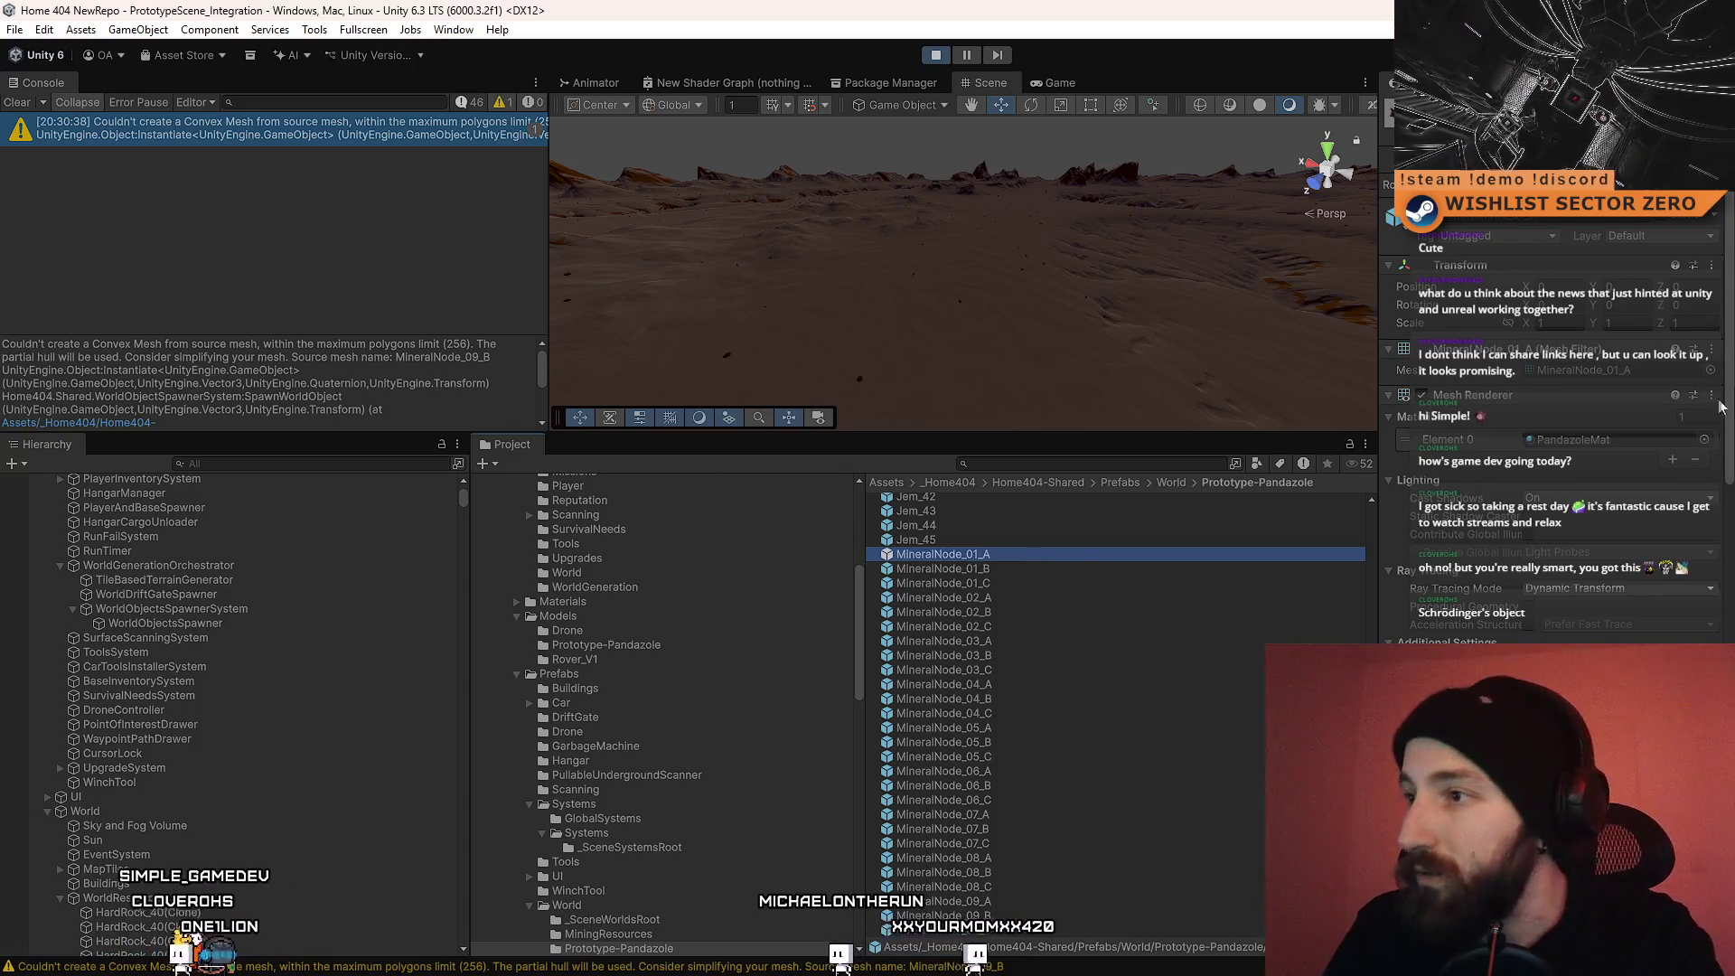
{"action": "key", "text": "Down"}
{"action": "key", "text": "Down"}
{"action": "key", "text": "Down"}
{"action": "key", "text": "Down"}
{"action": "key", "text": "Down"}
{"action": "key", "text": "Down"}
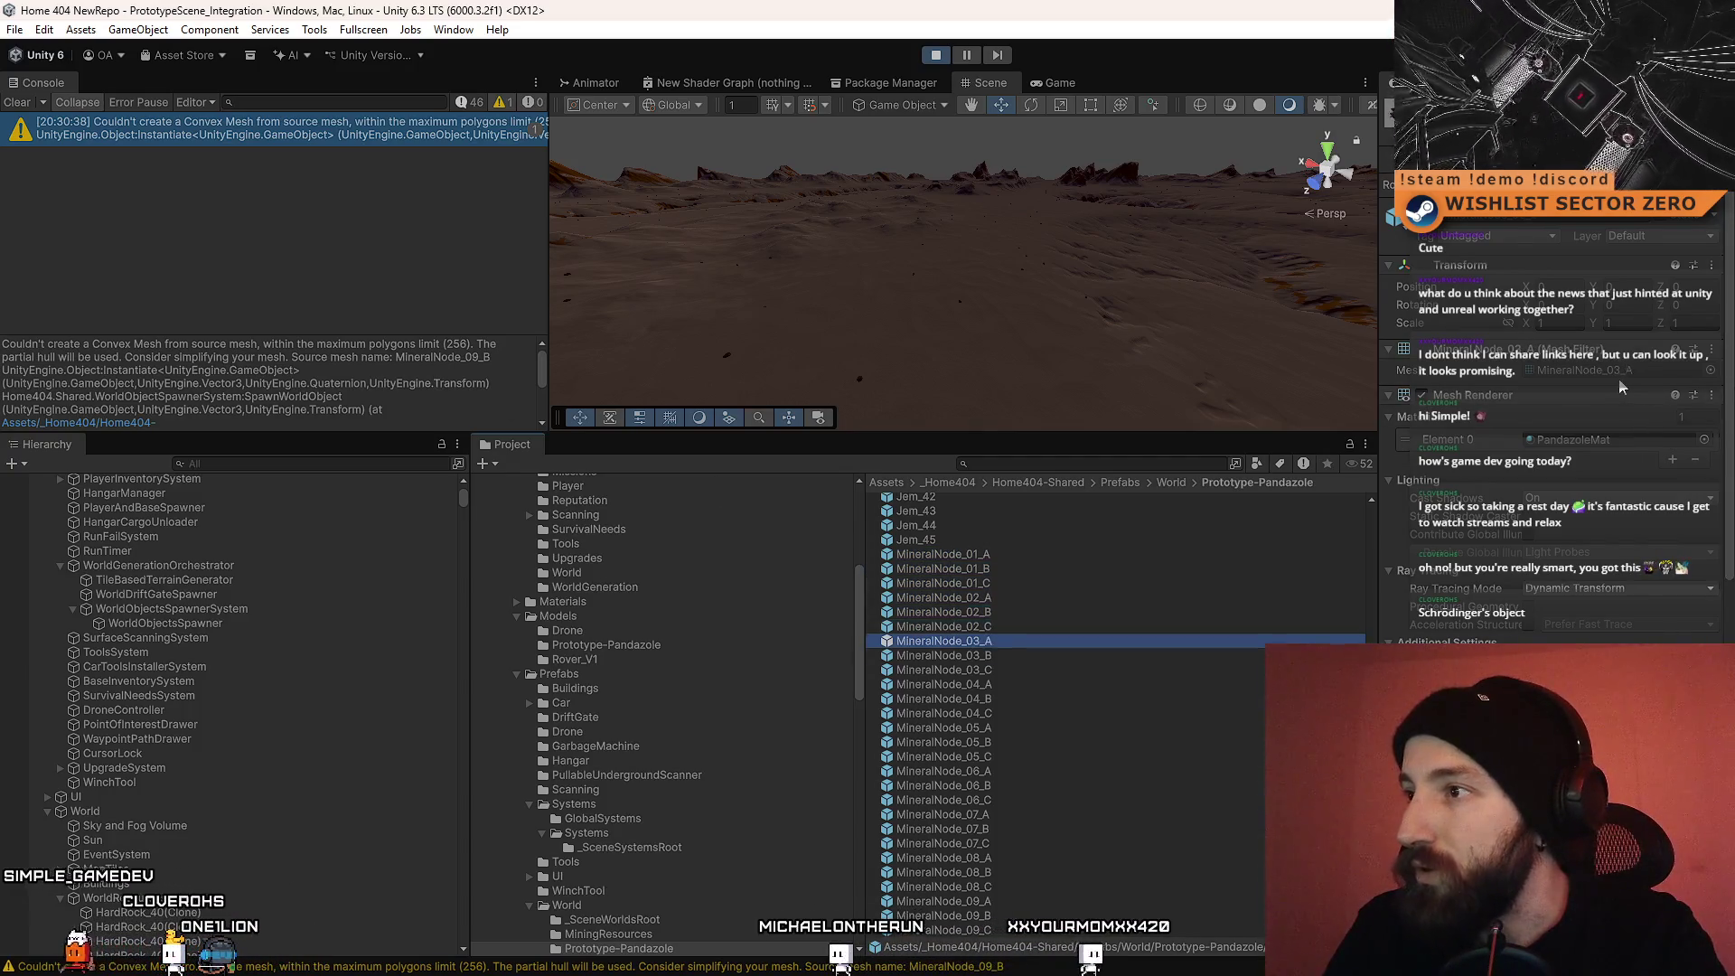
{"action": "key", "text": "Down"}
{"action": "key", "text": "Down"}
{"action": "key", "text": "Down"}
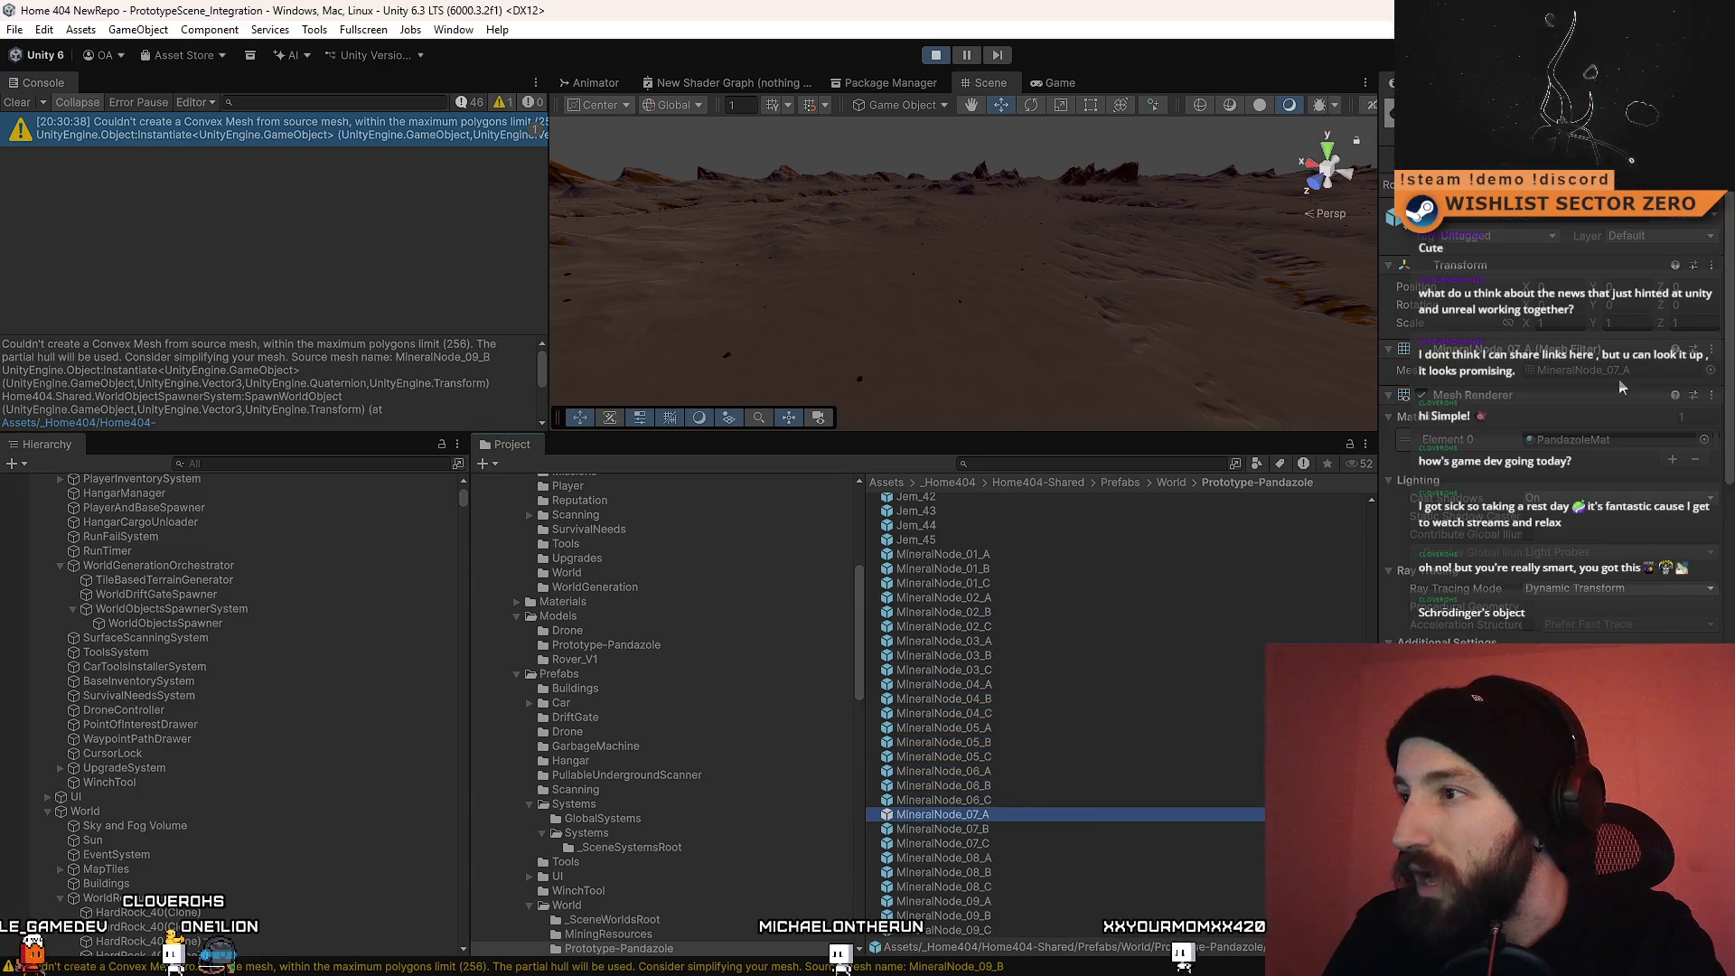
{"action": "key", "text": "Down"}
{"action": "key", "text": "Down"}
{"action": "key", "text": "Down"}
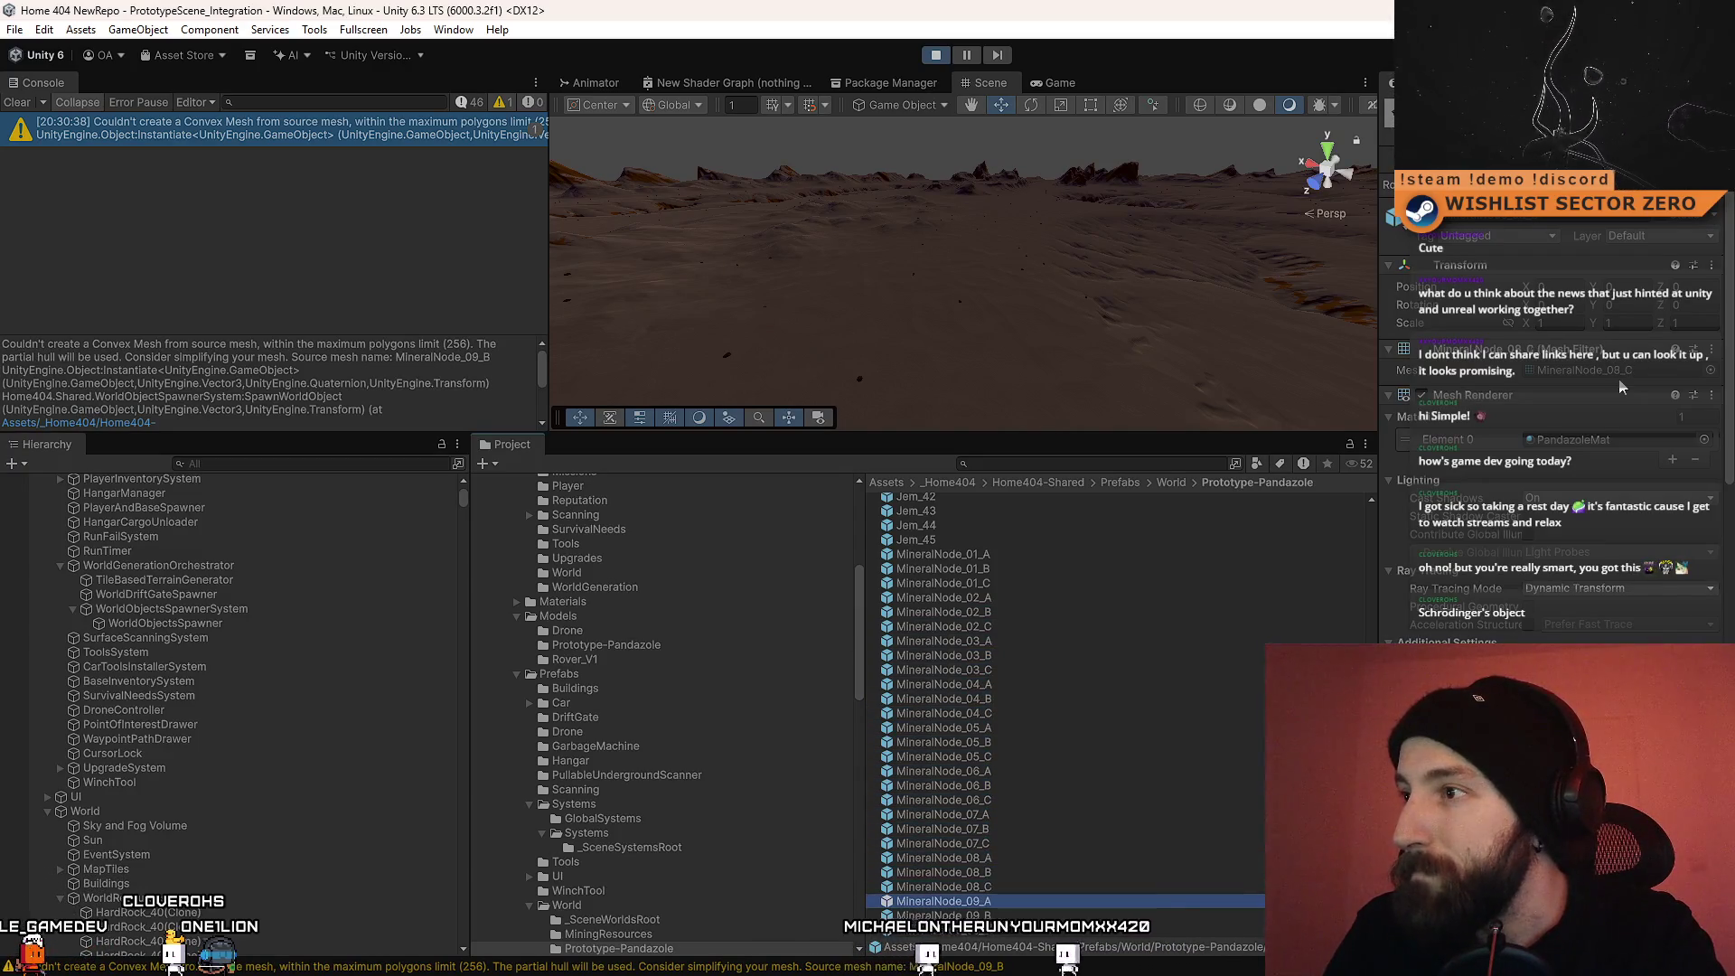
{"action": "scroll", "coordinate": [1060, 828], "scroll_direction": "down", "scroll_amount": 4}
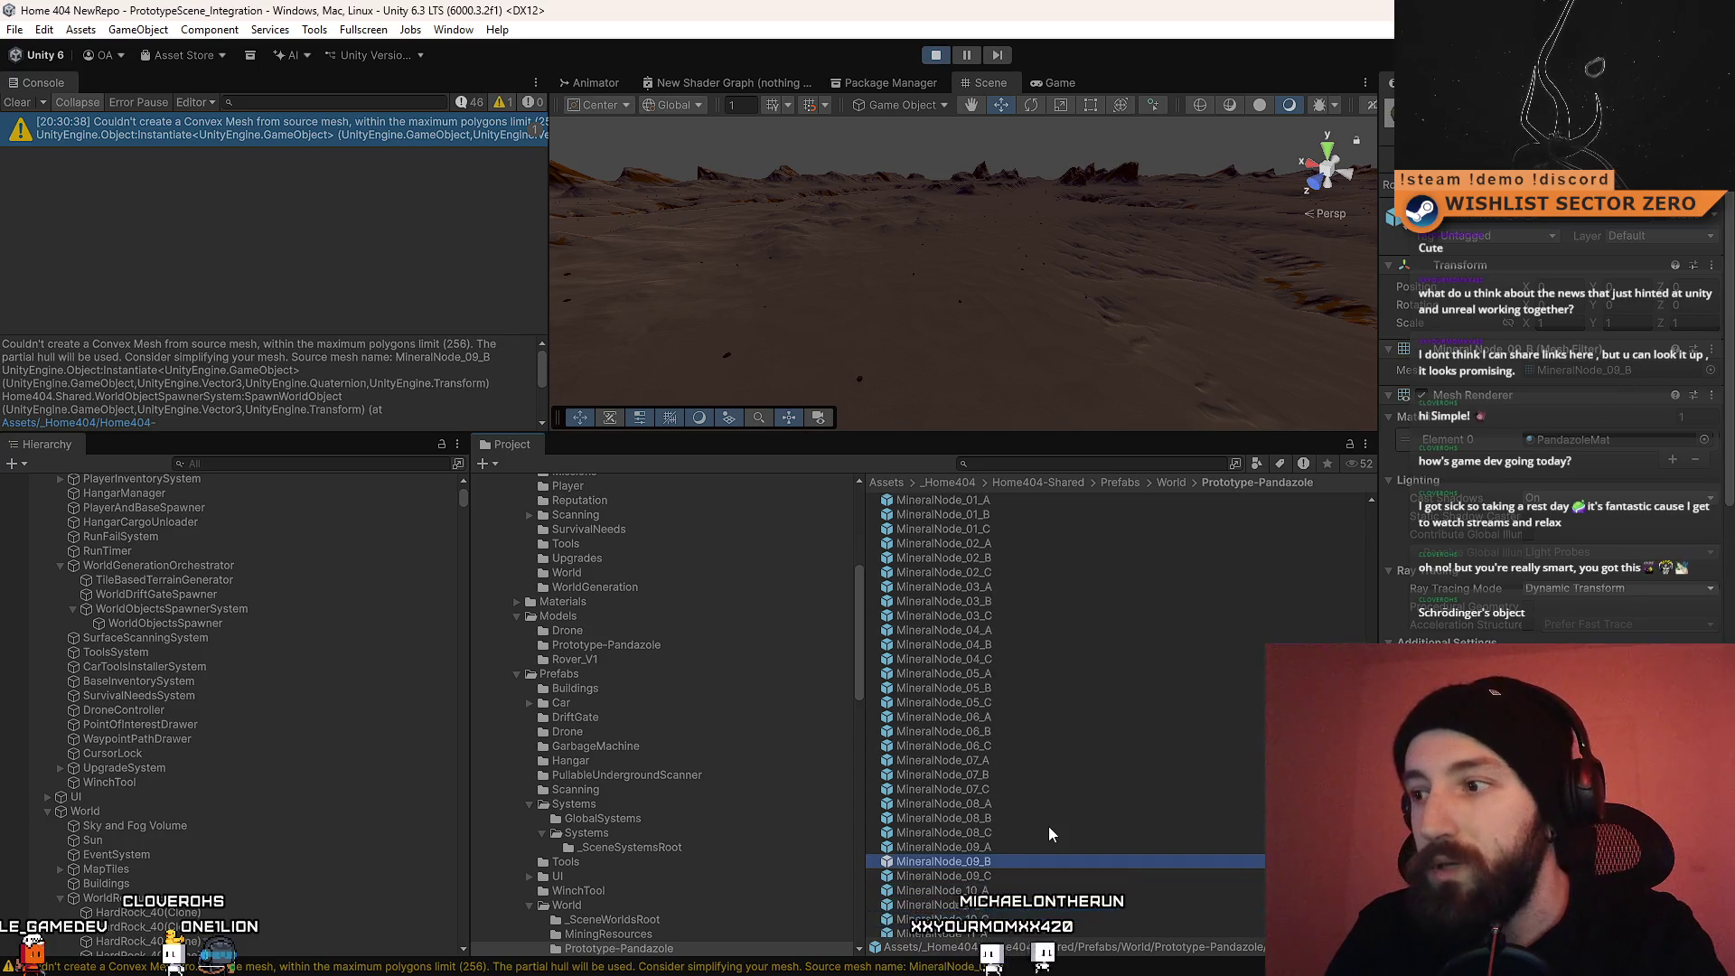
{"action": "scroll", "coordinate": [1654, 547], "scroll_direction": "down", "scroll_amount": 2}
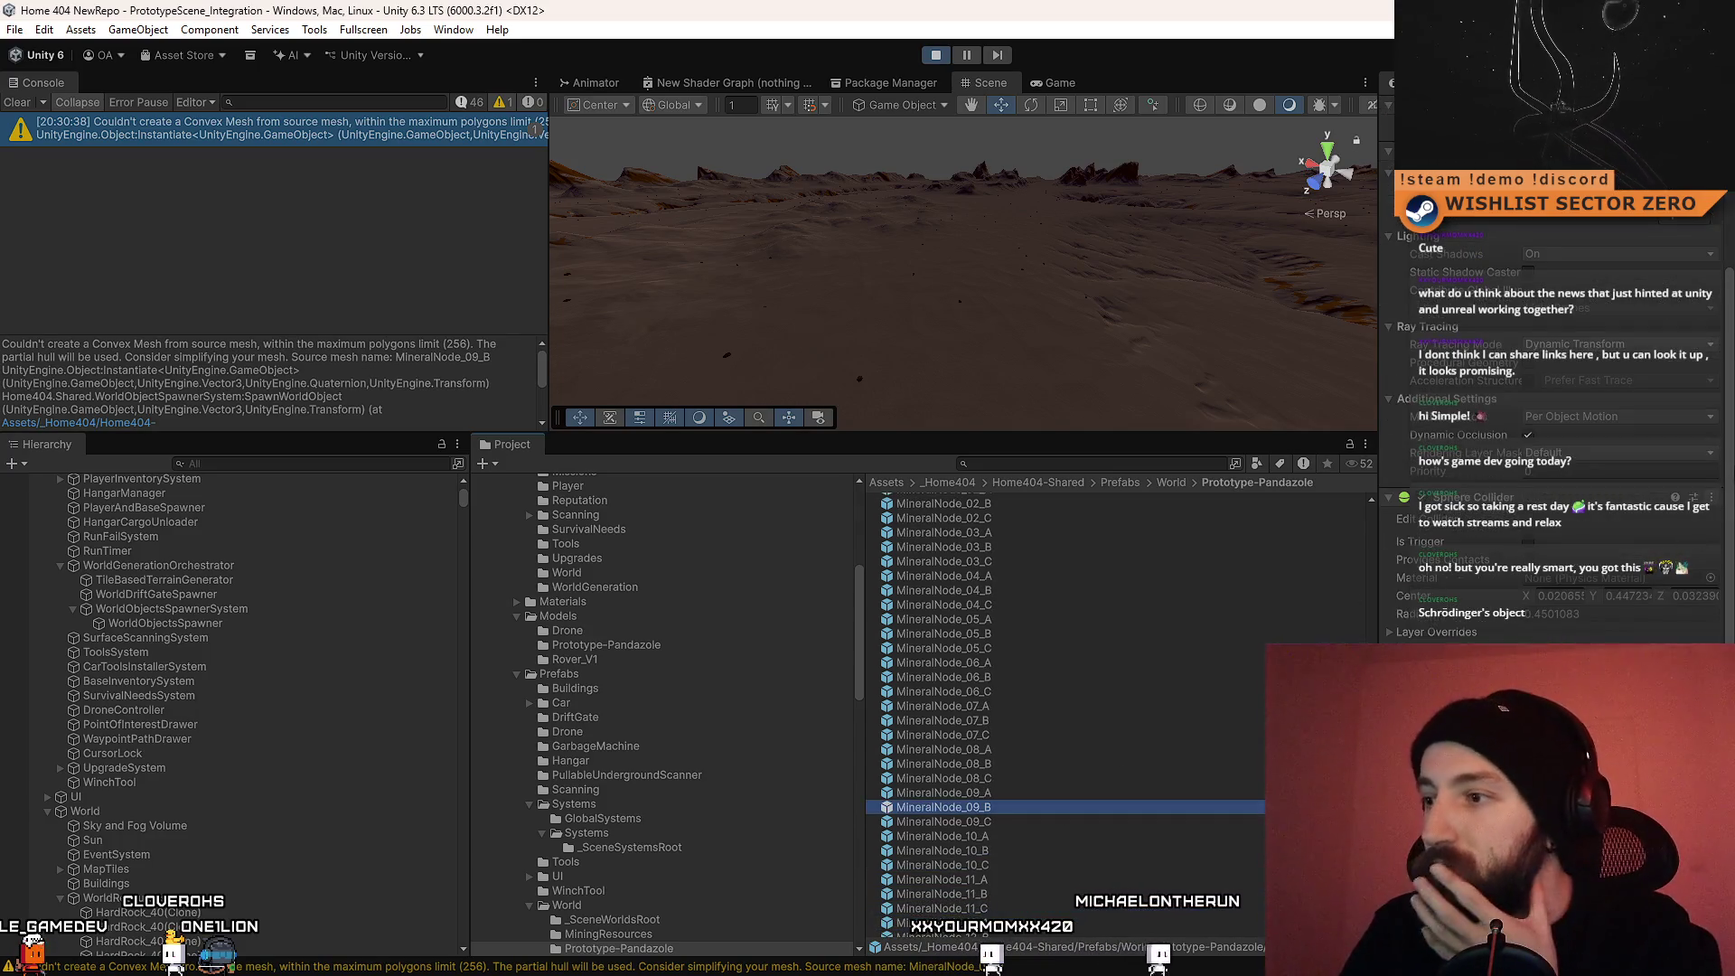
{"action": "scroll", "coordinate": [1729, 479], "scroll_direction": "down", "scroll_amount": 3}
{"action": "scroll", "coordinate": [1726, 479], "scroll_direction": "up", "scroll_amount": 3}
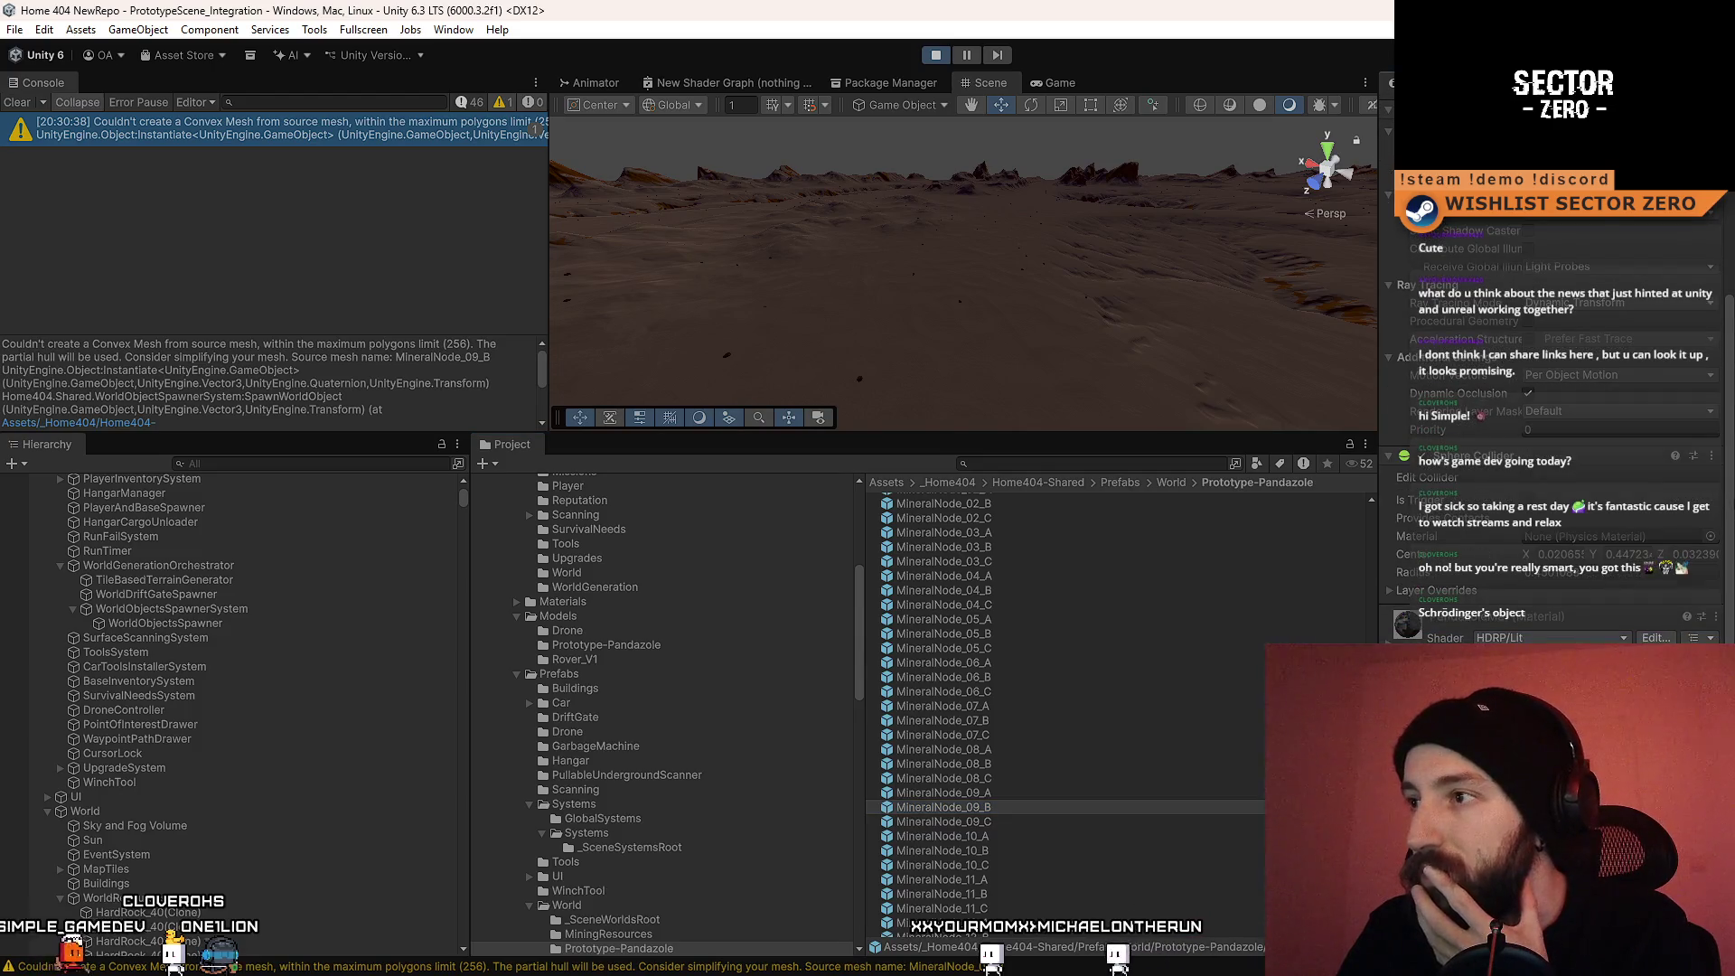
{"action": "scroll", "coordinate": [1726, 479], "scroll_direction": "down", "scroll_amount": 3}
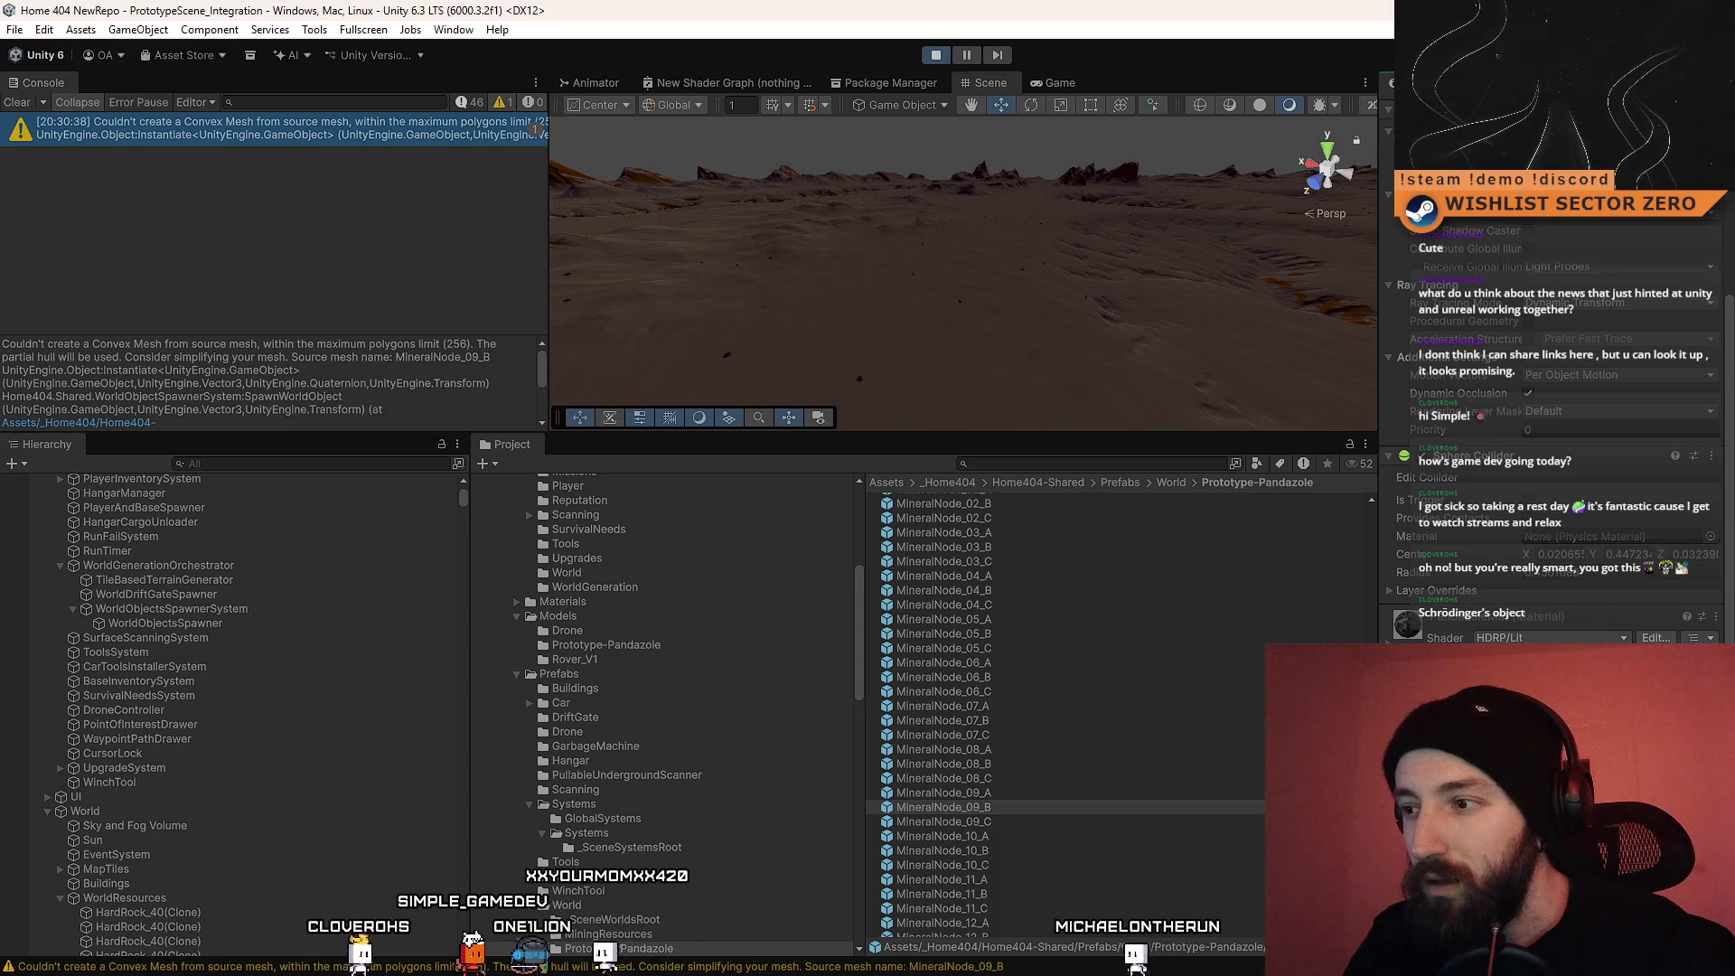
Step: Compare MineralNode_09_C with 09_B, then ping 09_B's source model and select its mesh
{"action": "left_click", "coordinate": [1018, 819]}
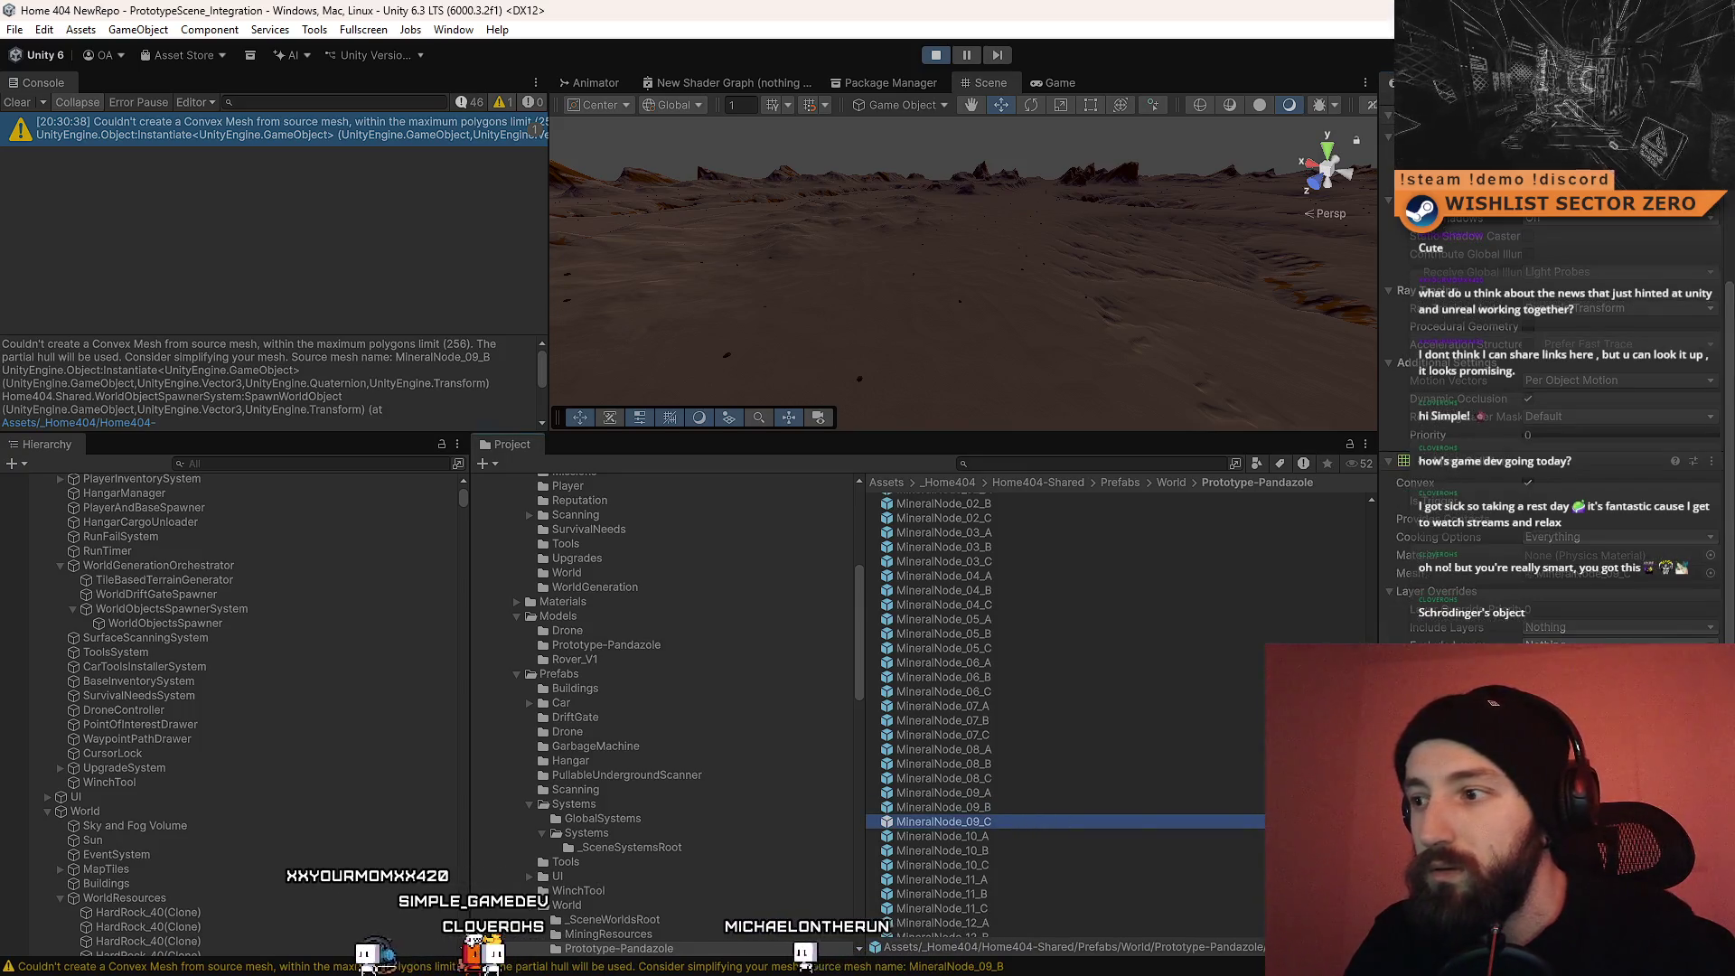
{"action": "left_click", "coordinate": [1020, 808]}
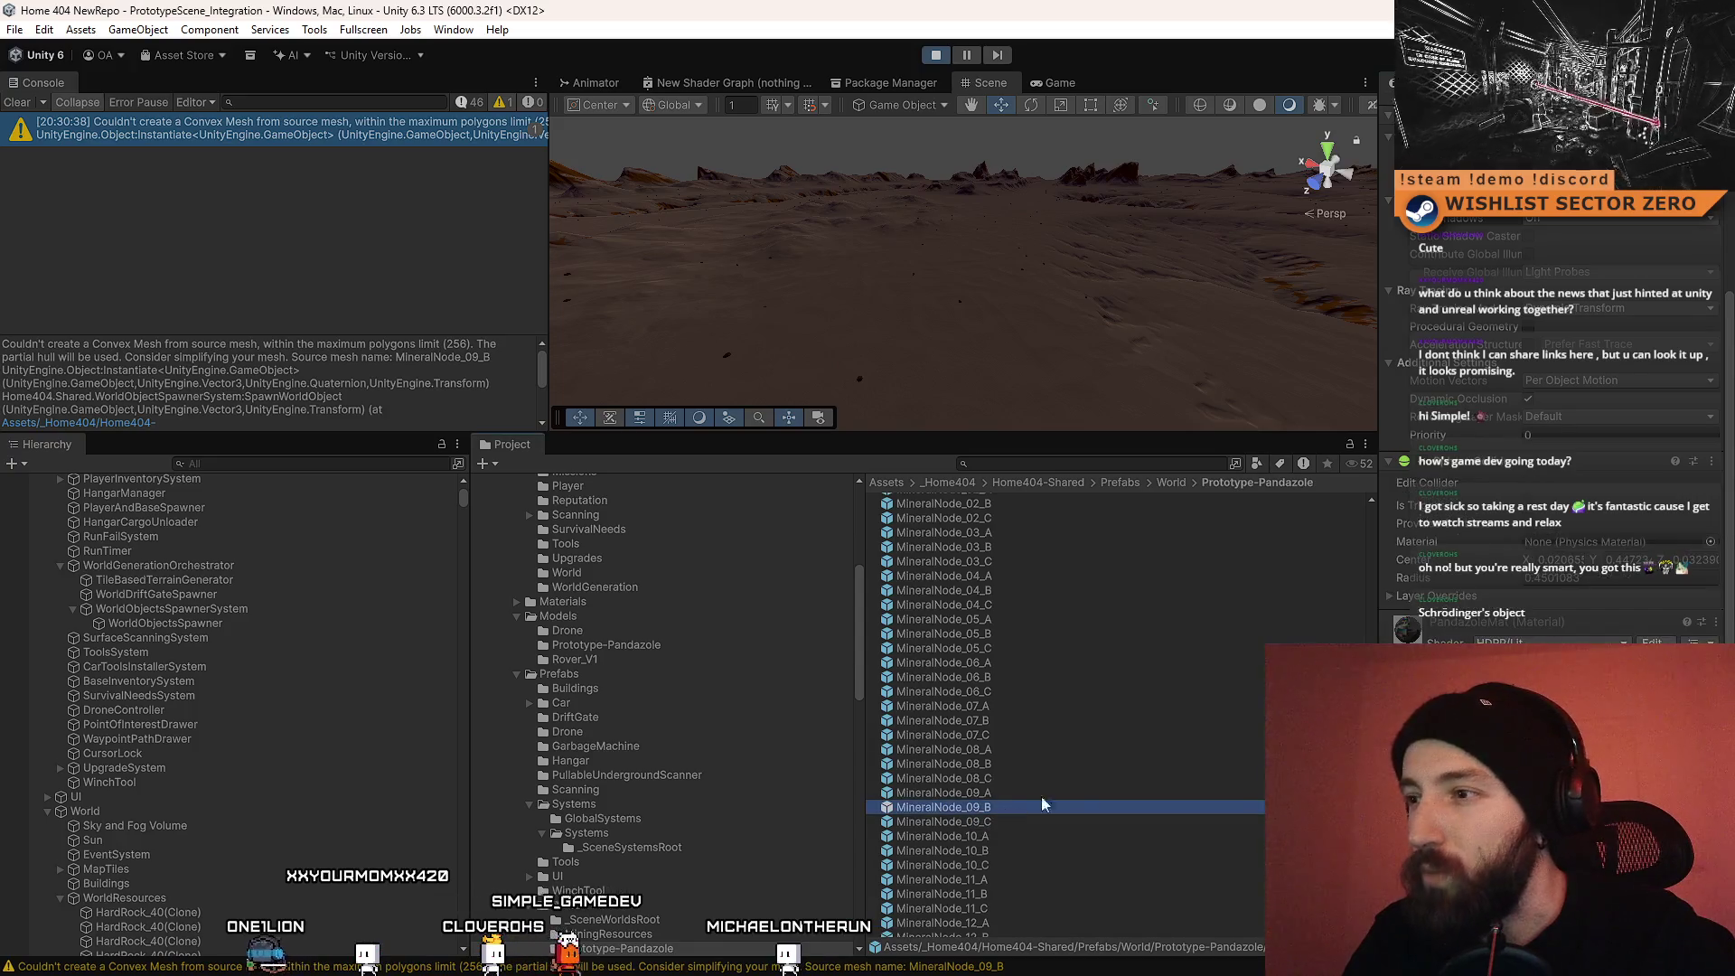
{"action": "scroll", "coordinate": [1536, 461], "scroll_direction": "up", "scroll_amount": 5}
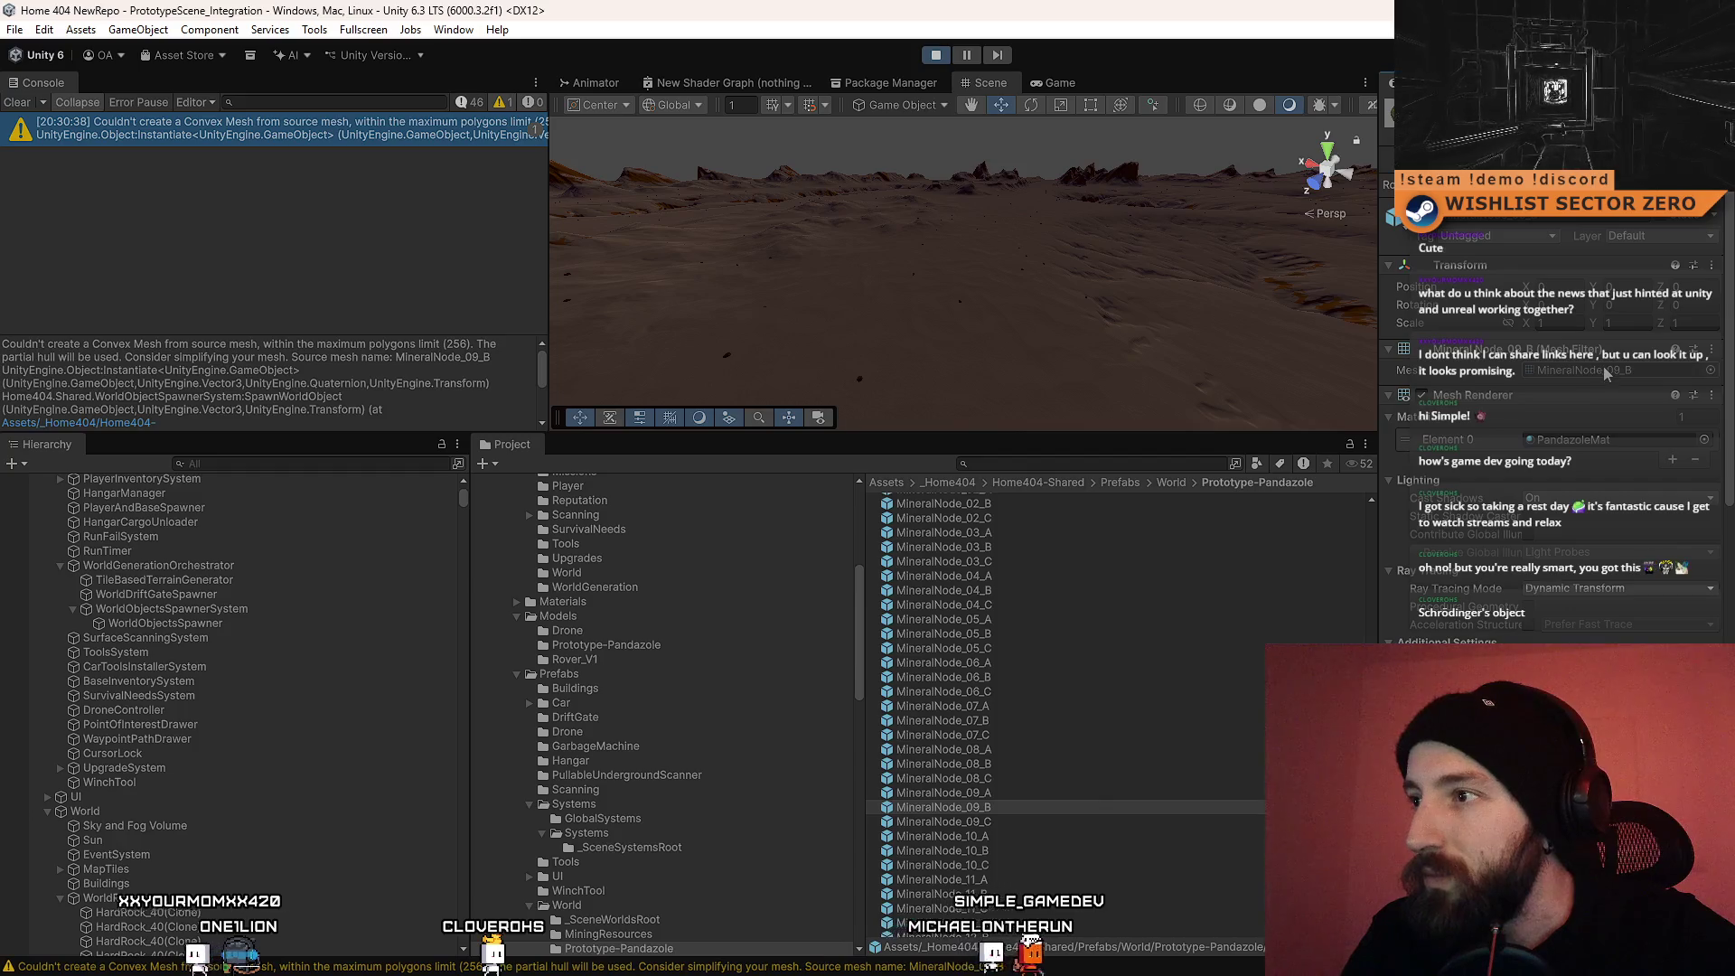
{"action": "left_click", "coordinate": [1577, 370]}
{"action": "left_click", "coordinate": [995, 718]}
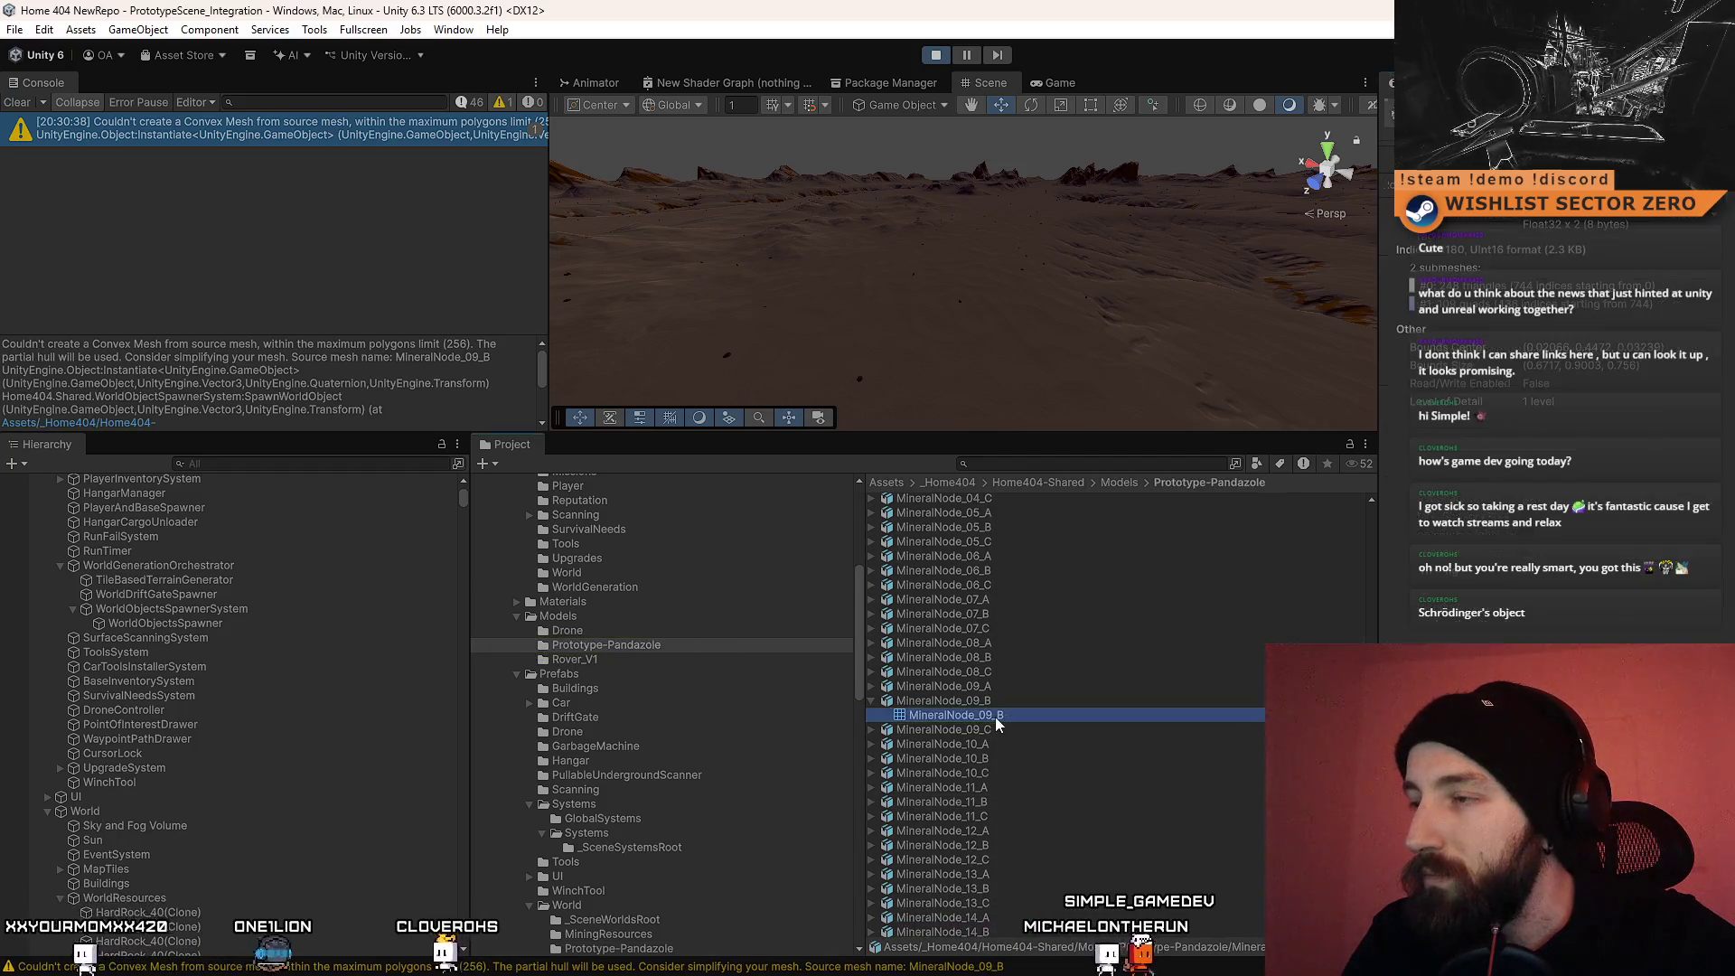
Step: Select the MineralNode_09_B model and set its Mesh Compression to Off
{"action": "left_click", "coordinate": [976, 702]}
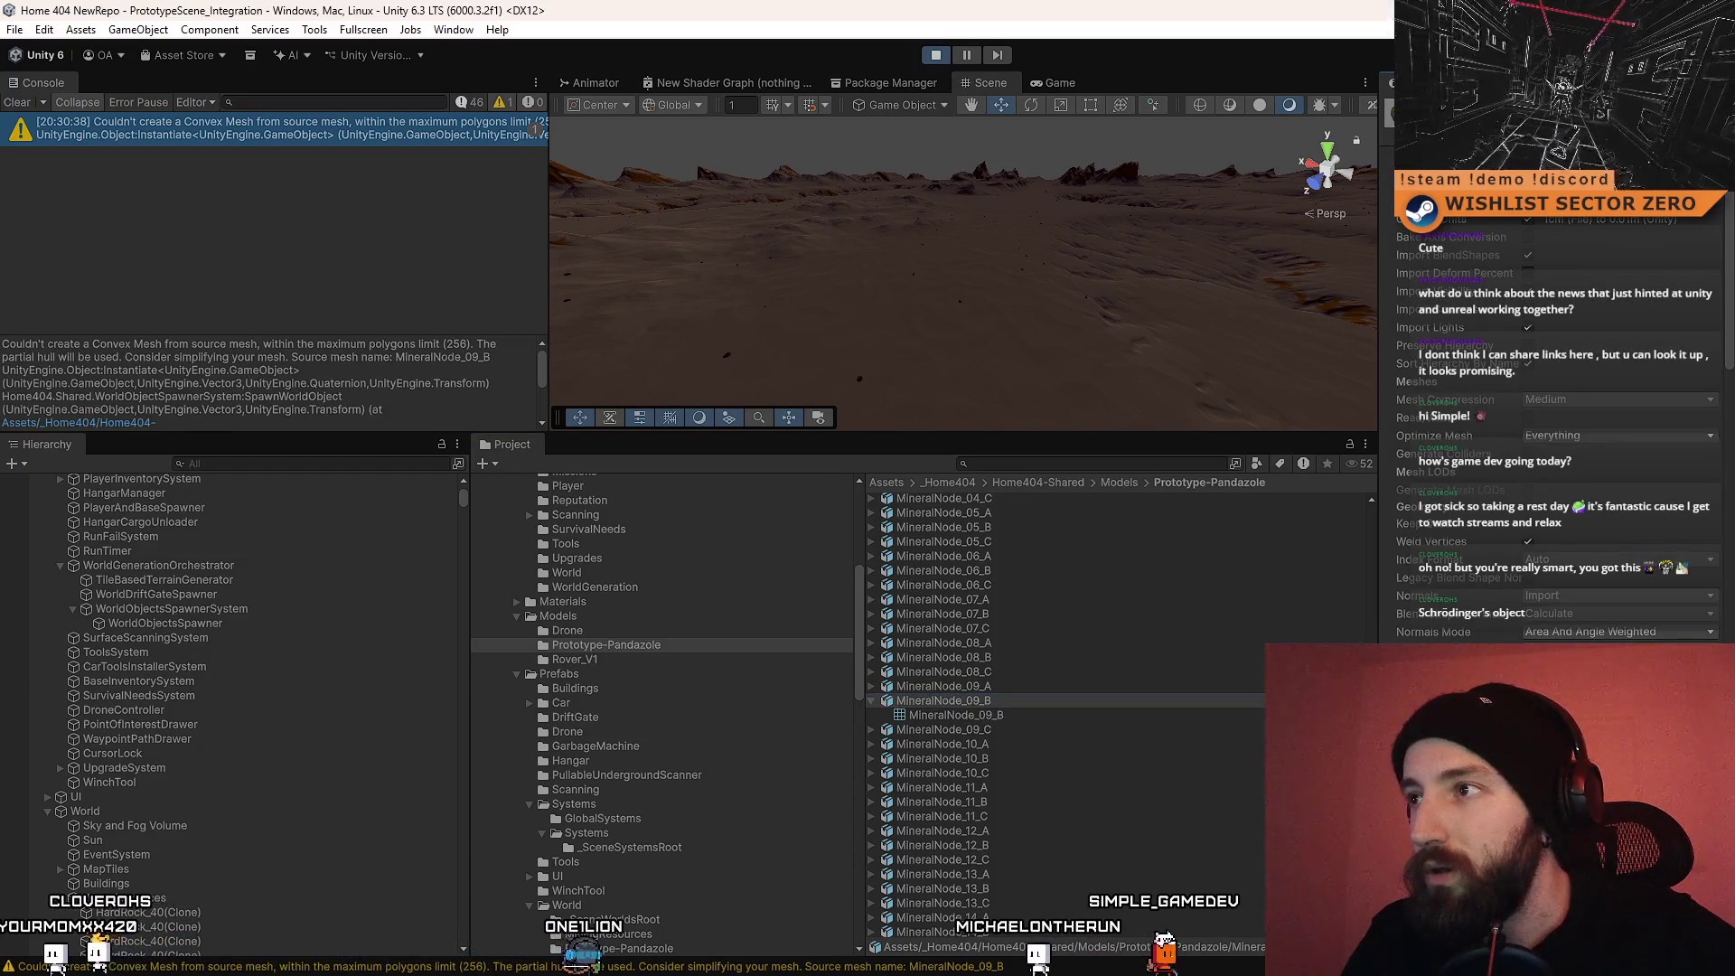
{"action": "left_click", "coordinate": [974, 700]}
{"action": "left_click", "coordinate": [1004, 686]}
{"action": "left_click", "coordinate": [983, 701]}
{"action": "left_click", "coordinate": [1608, 399]}
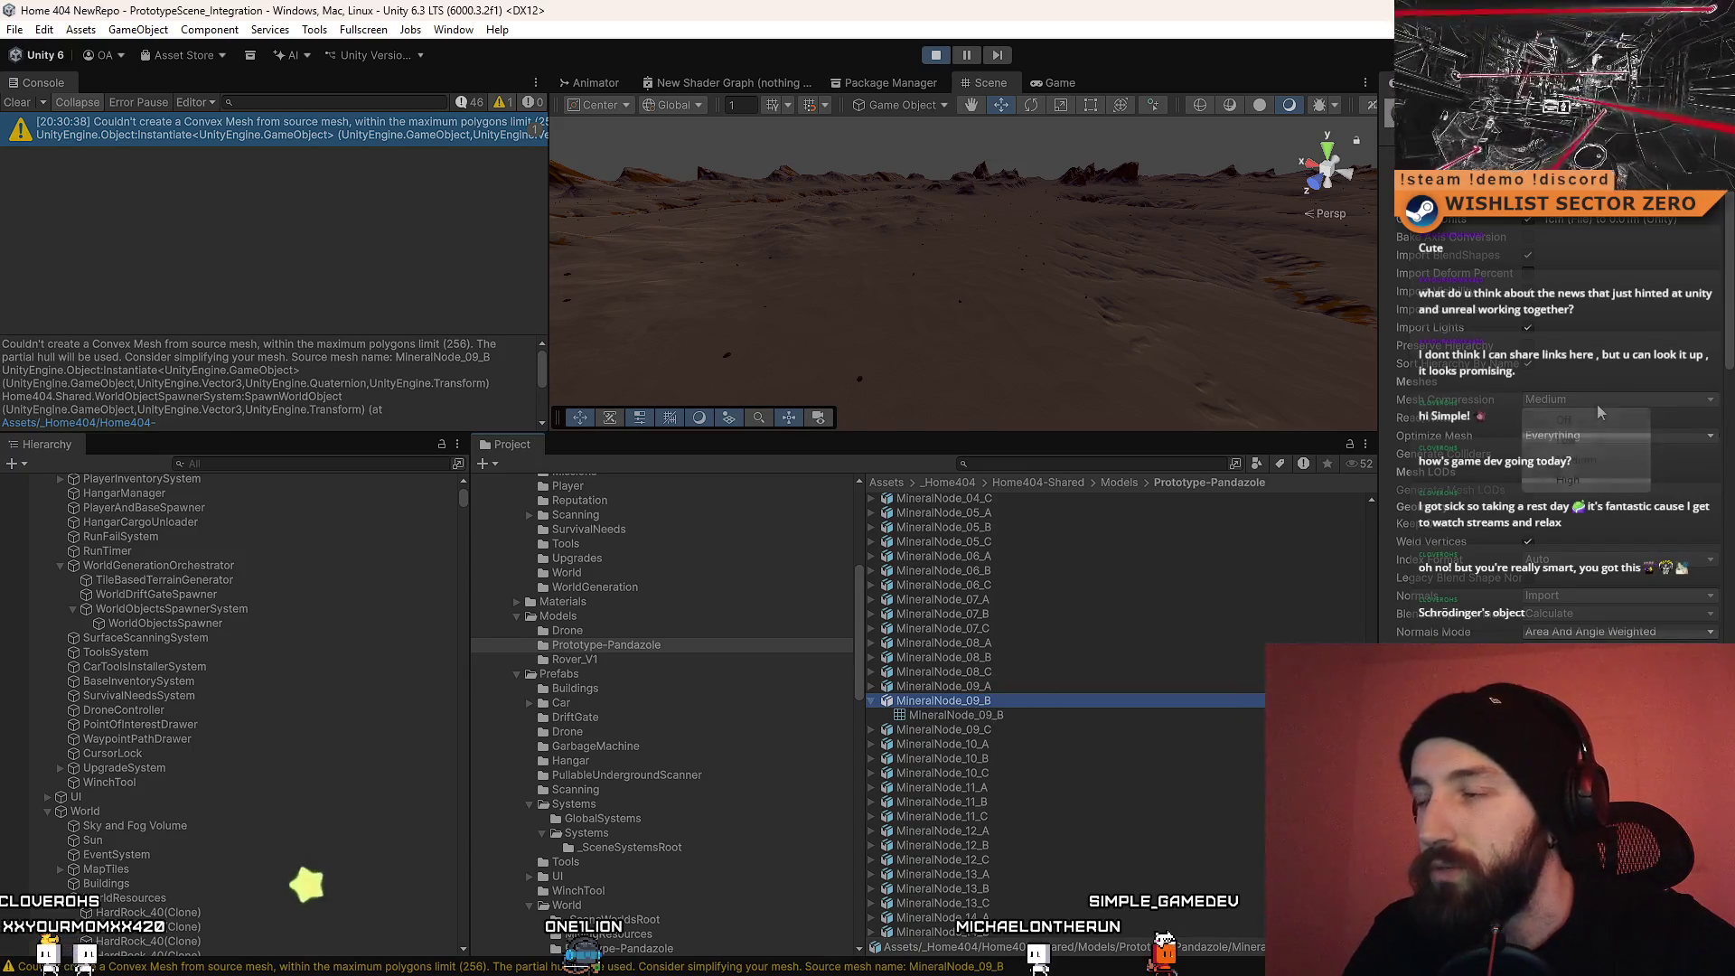
{"action": "left_click", "coordinate": [1586, 415]}
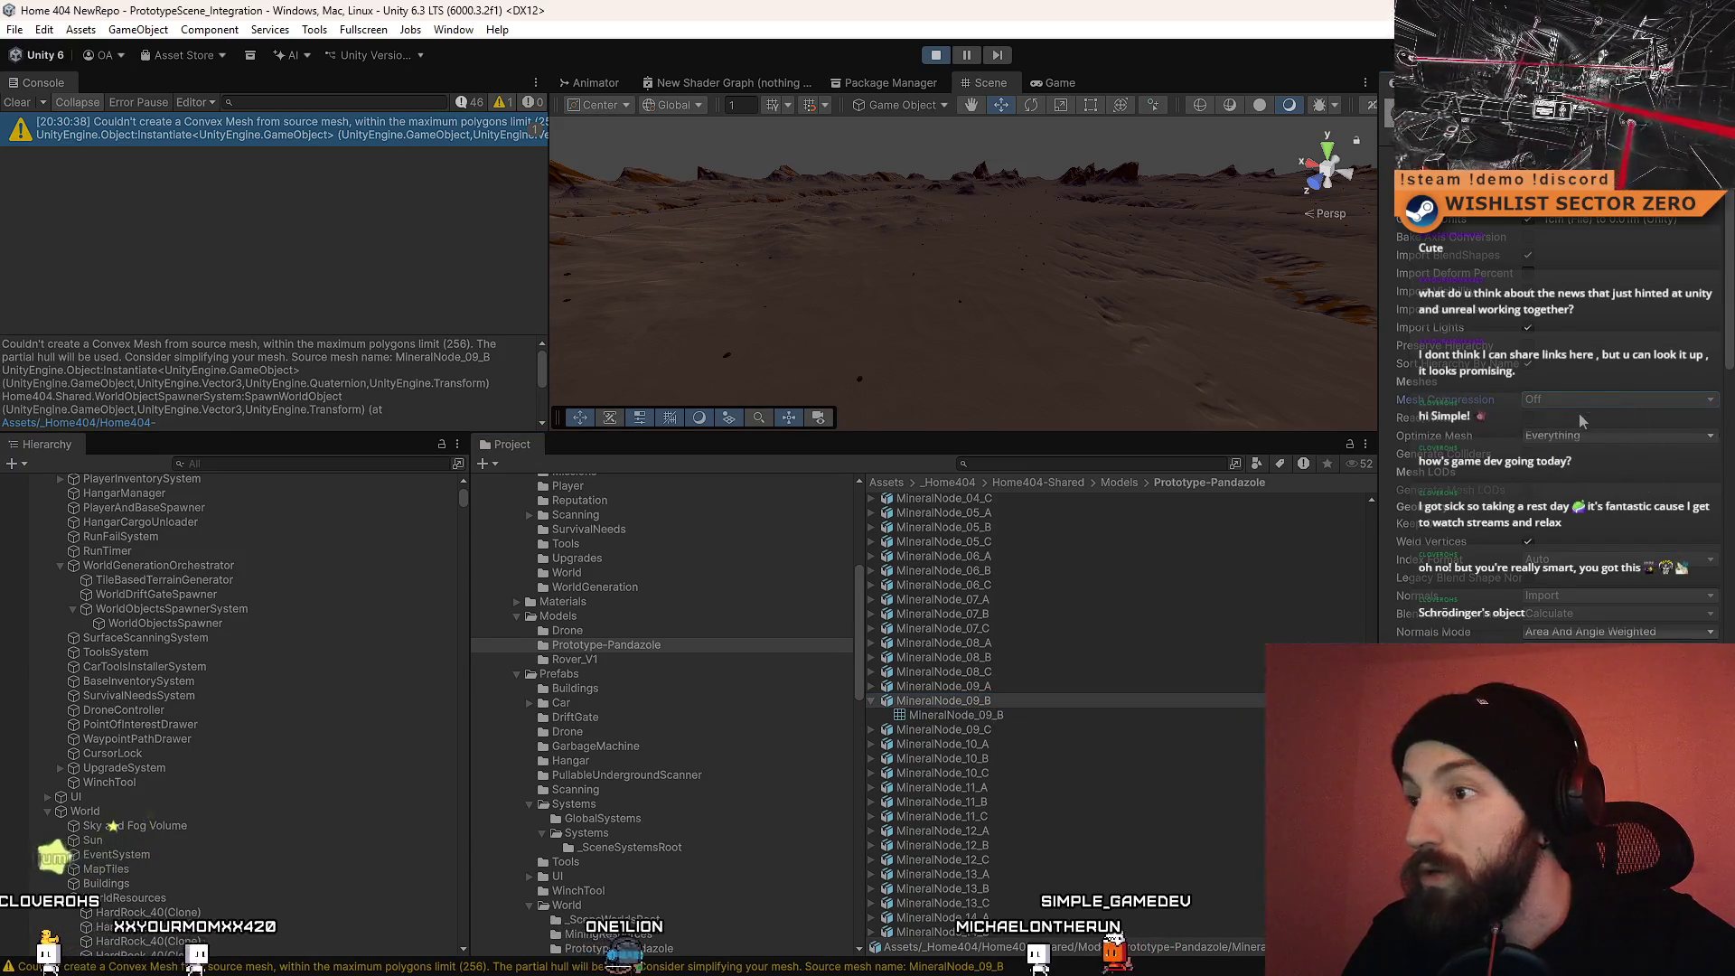
{"action": "scroll", "coordinate": [1691, 624], "scroll_direction": "down", "scroll_amount": 3}
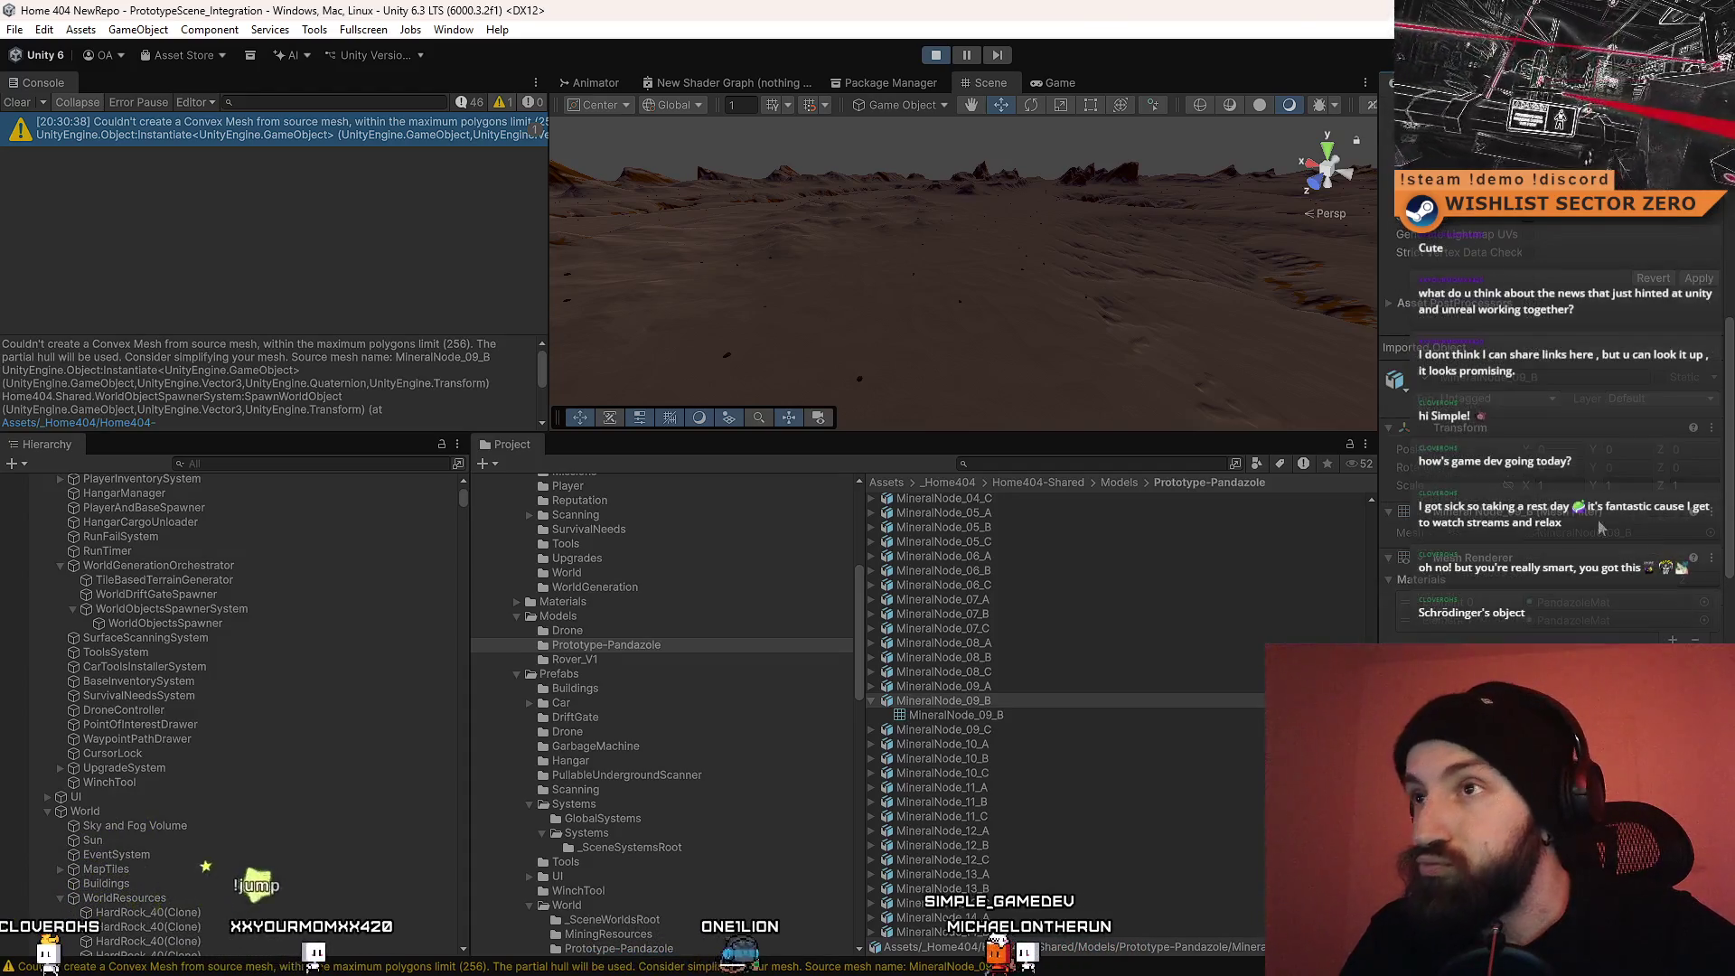
Step: Stop play mode and discard the unapplied import setting changes
{"action": "left_click", "coordinate": [938, 55]}
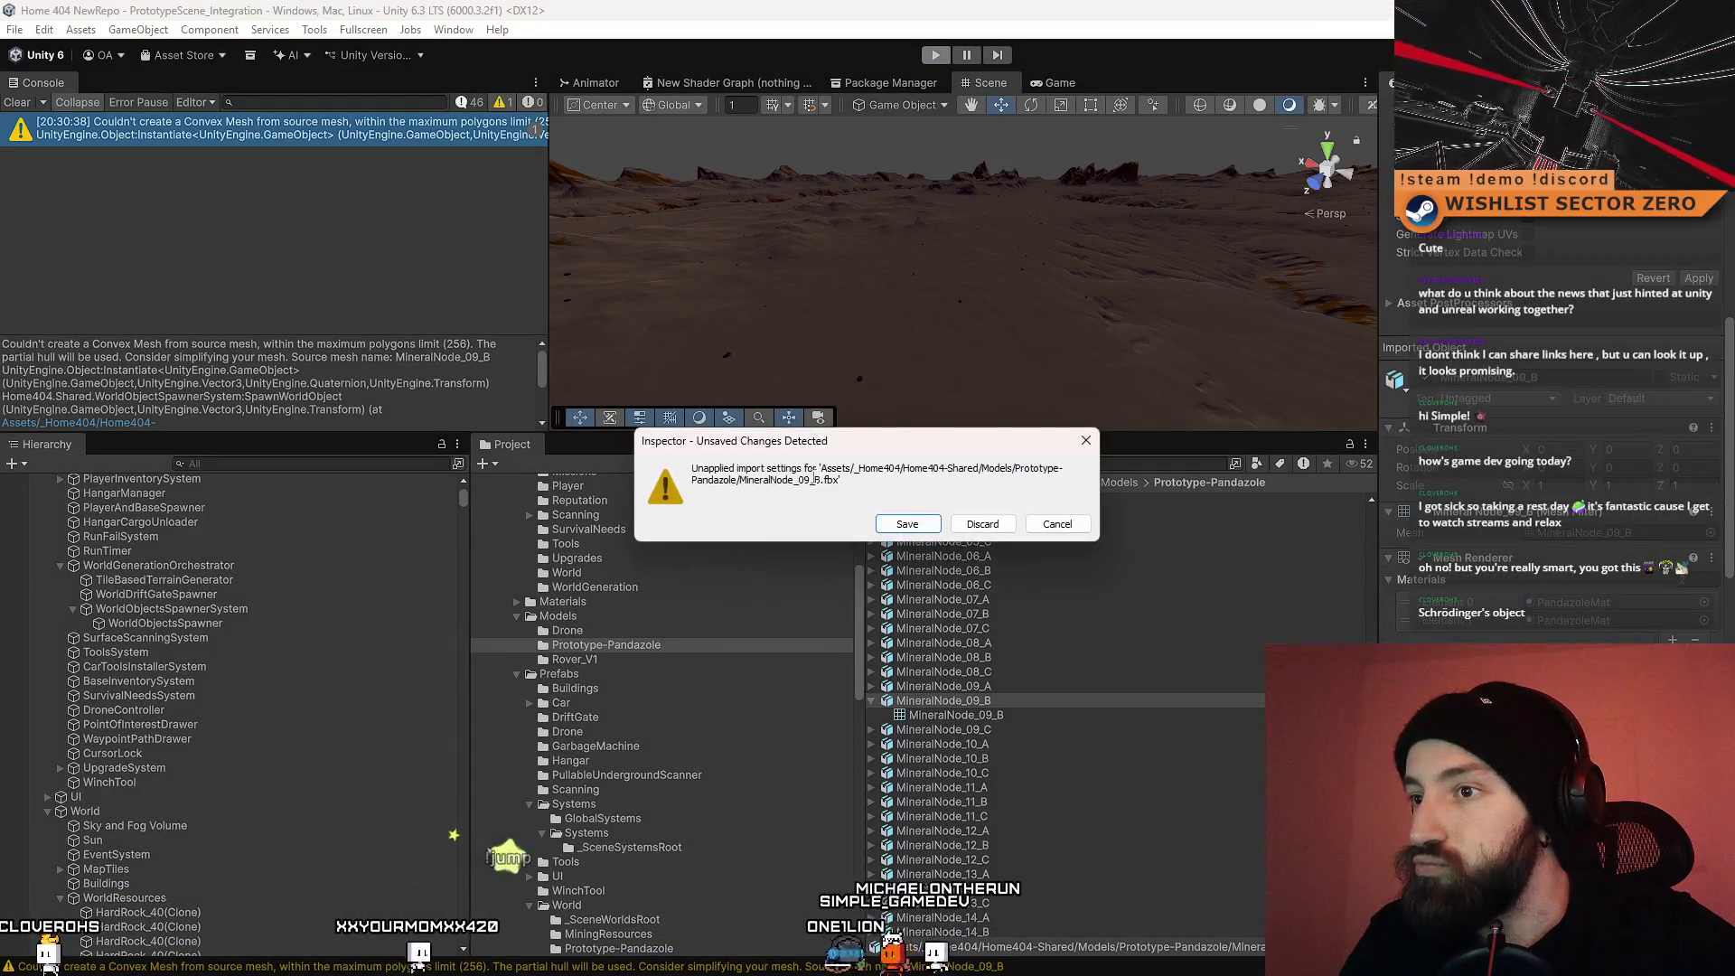
{"action": "left_click", "coordinate": [990, 519]}
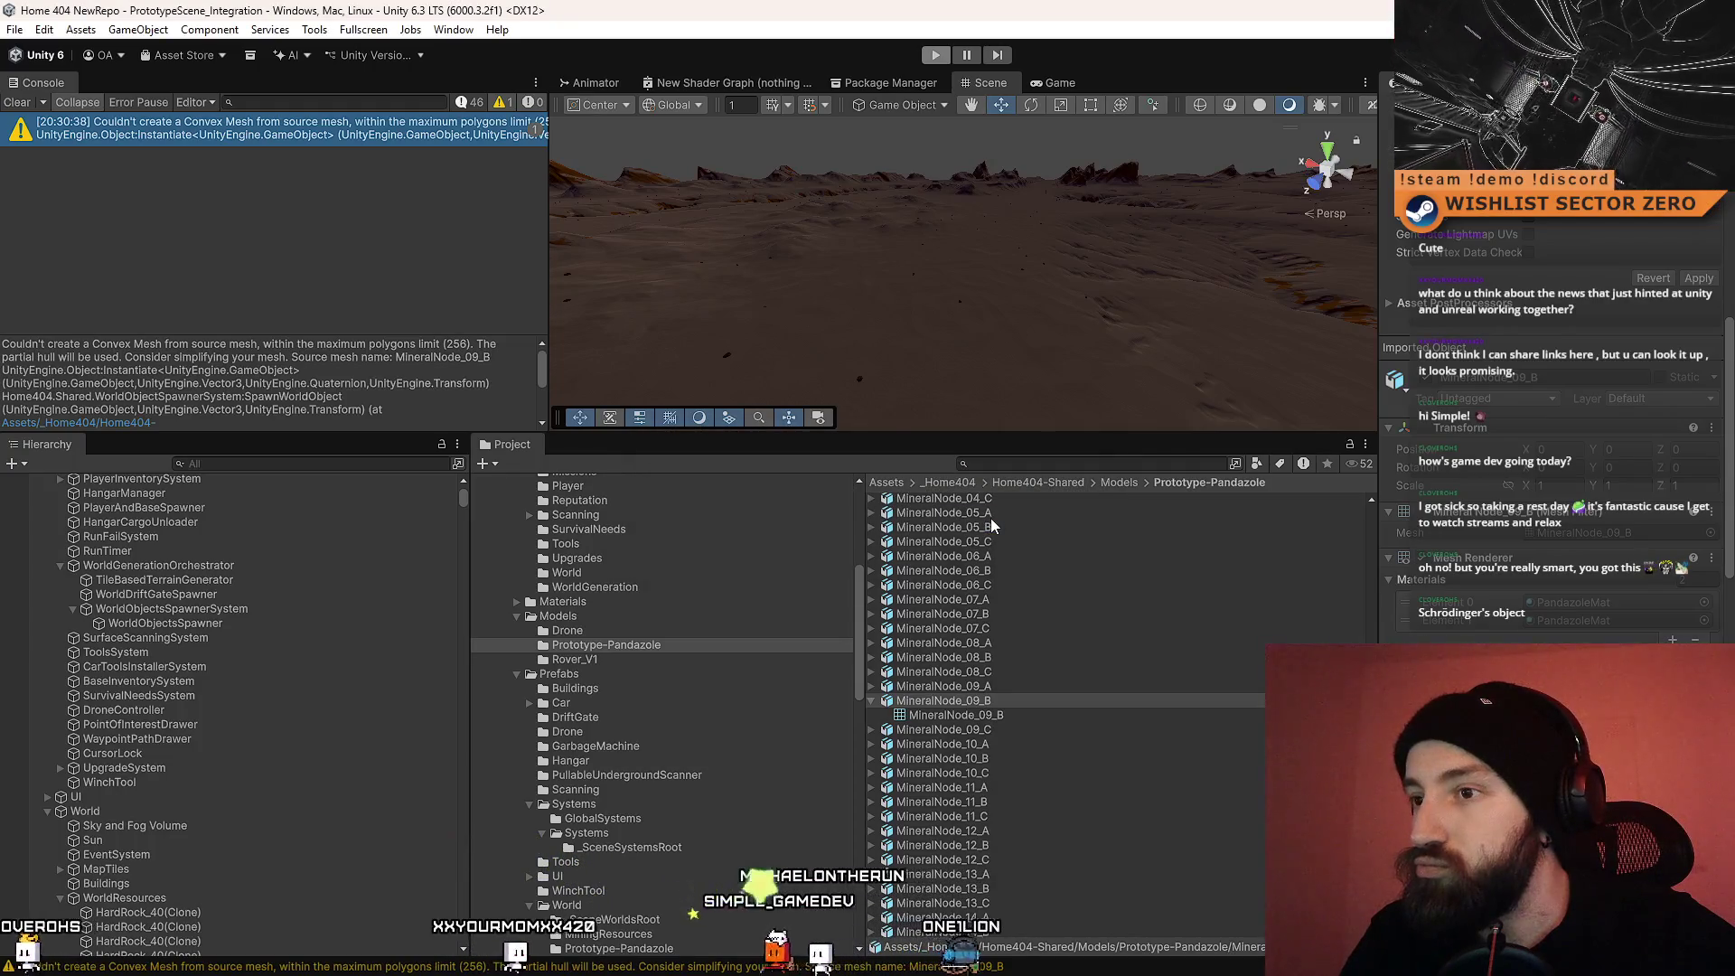
{"action": "left_click", "coordinate": [987, 715]}
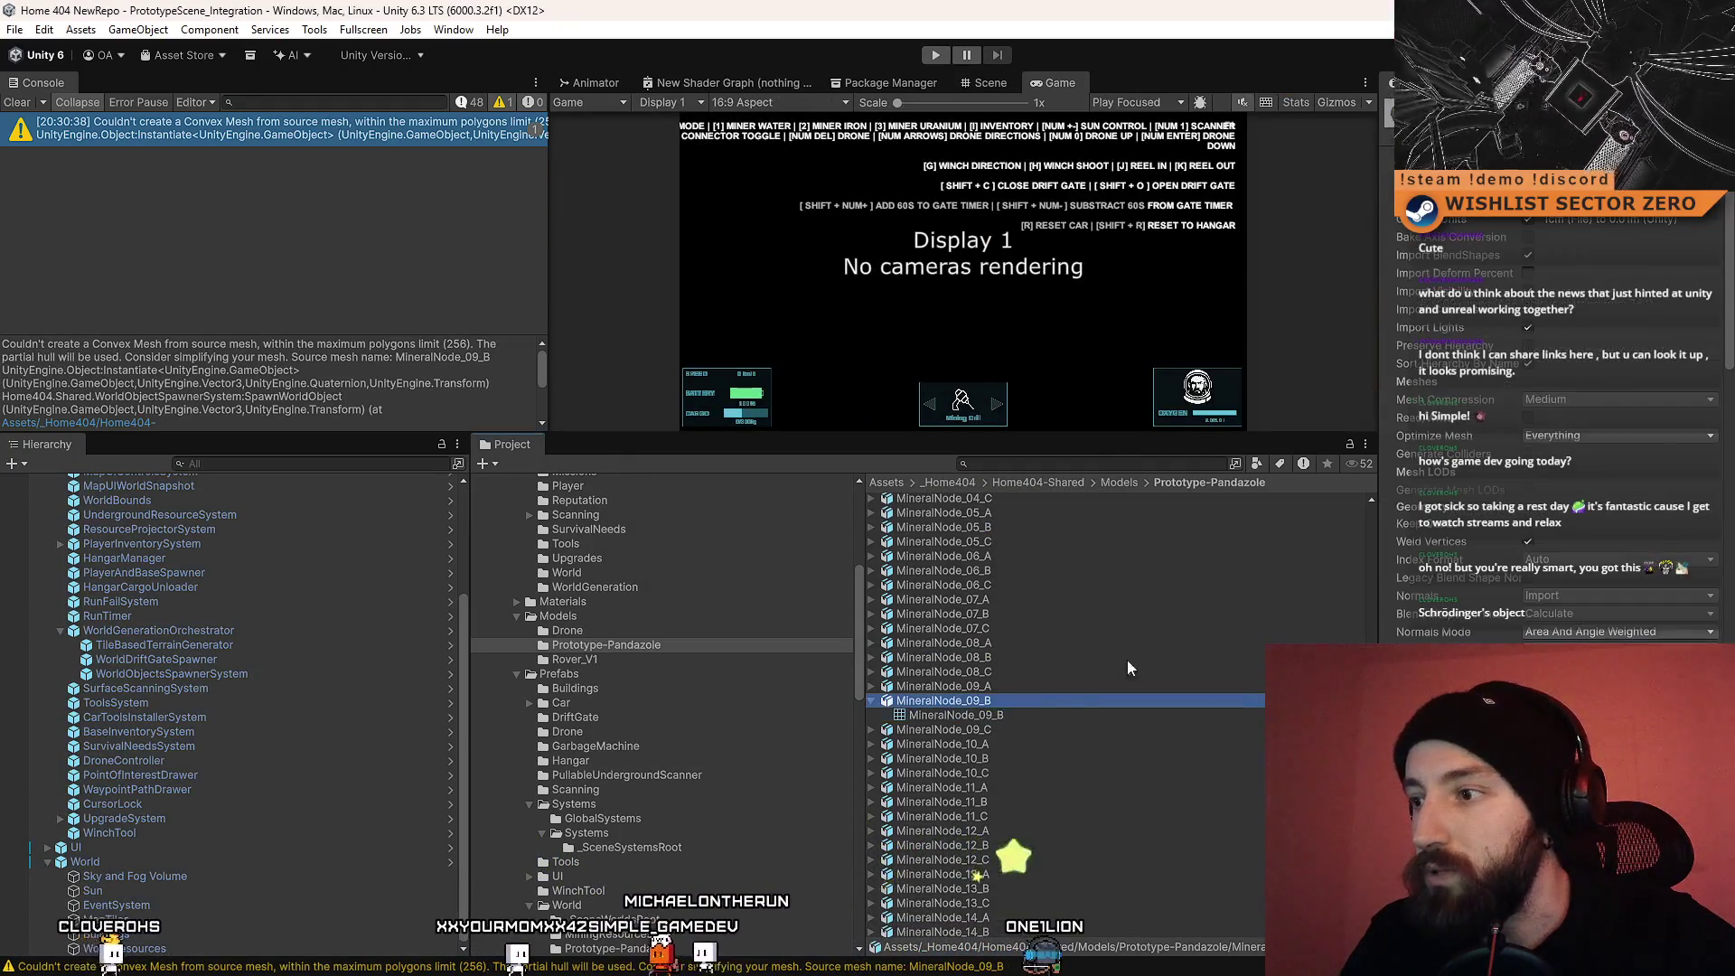
Step: Set MineralNode_09_B's Mesh Compression to Off and Optimize Mesh to Nothing
{"action": "left_click", "coordinate": [1039, 700]}
{"action": "left_click", "coordinate": [1569, 334]}
{"action": "left_click", "coordinate": [1561, 358]}
{"action": "left_click", "coordinate": [1585, 373]}
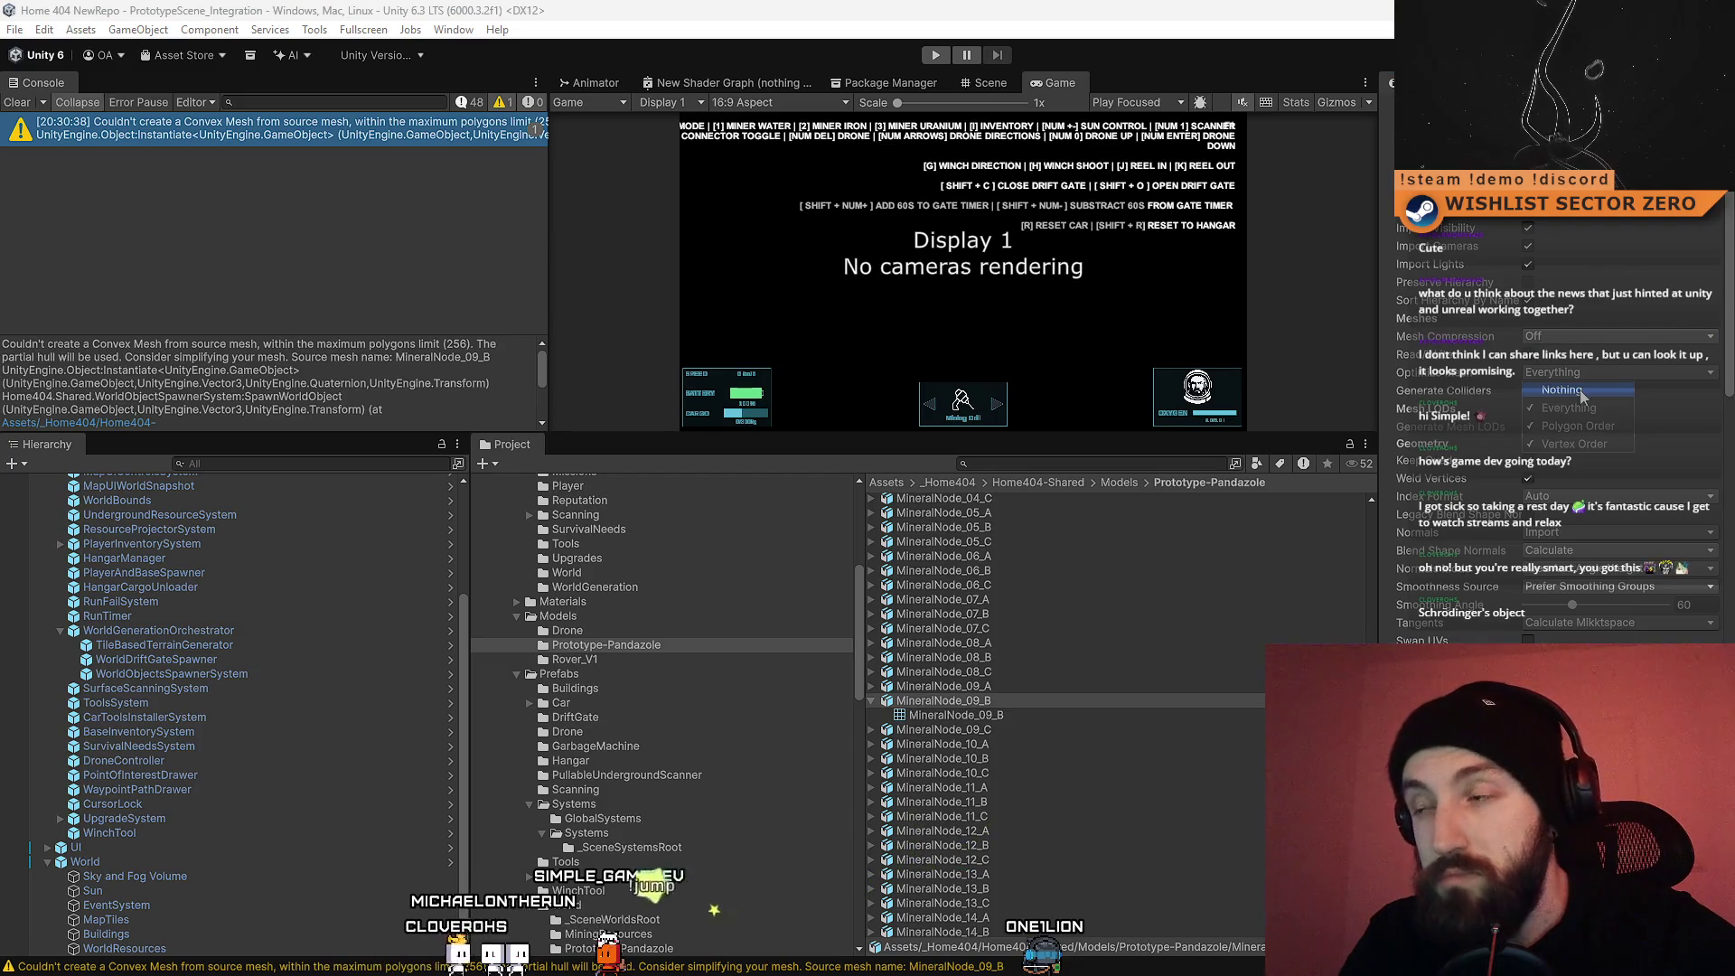
{"action": "left_click", "coordinate": [1685, 364]}
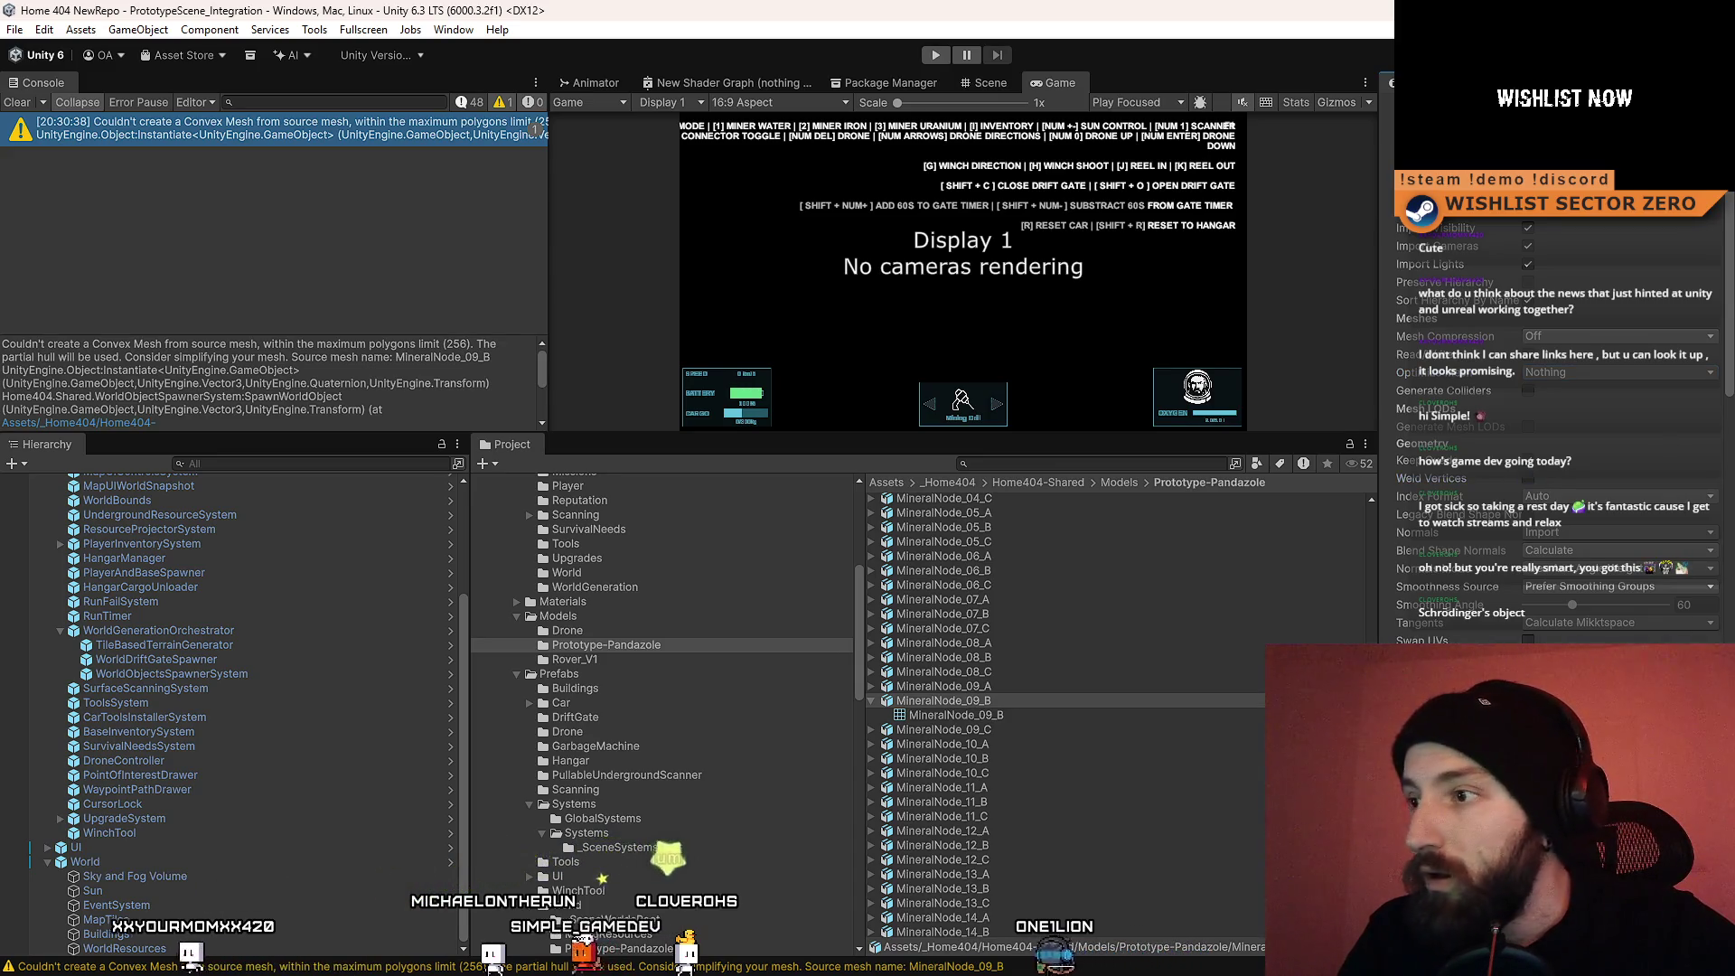
{"action": "scroll", "coordinate": [1555, 406], "scroll_direction": "down", "scroll_amount": 3}
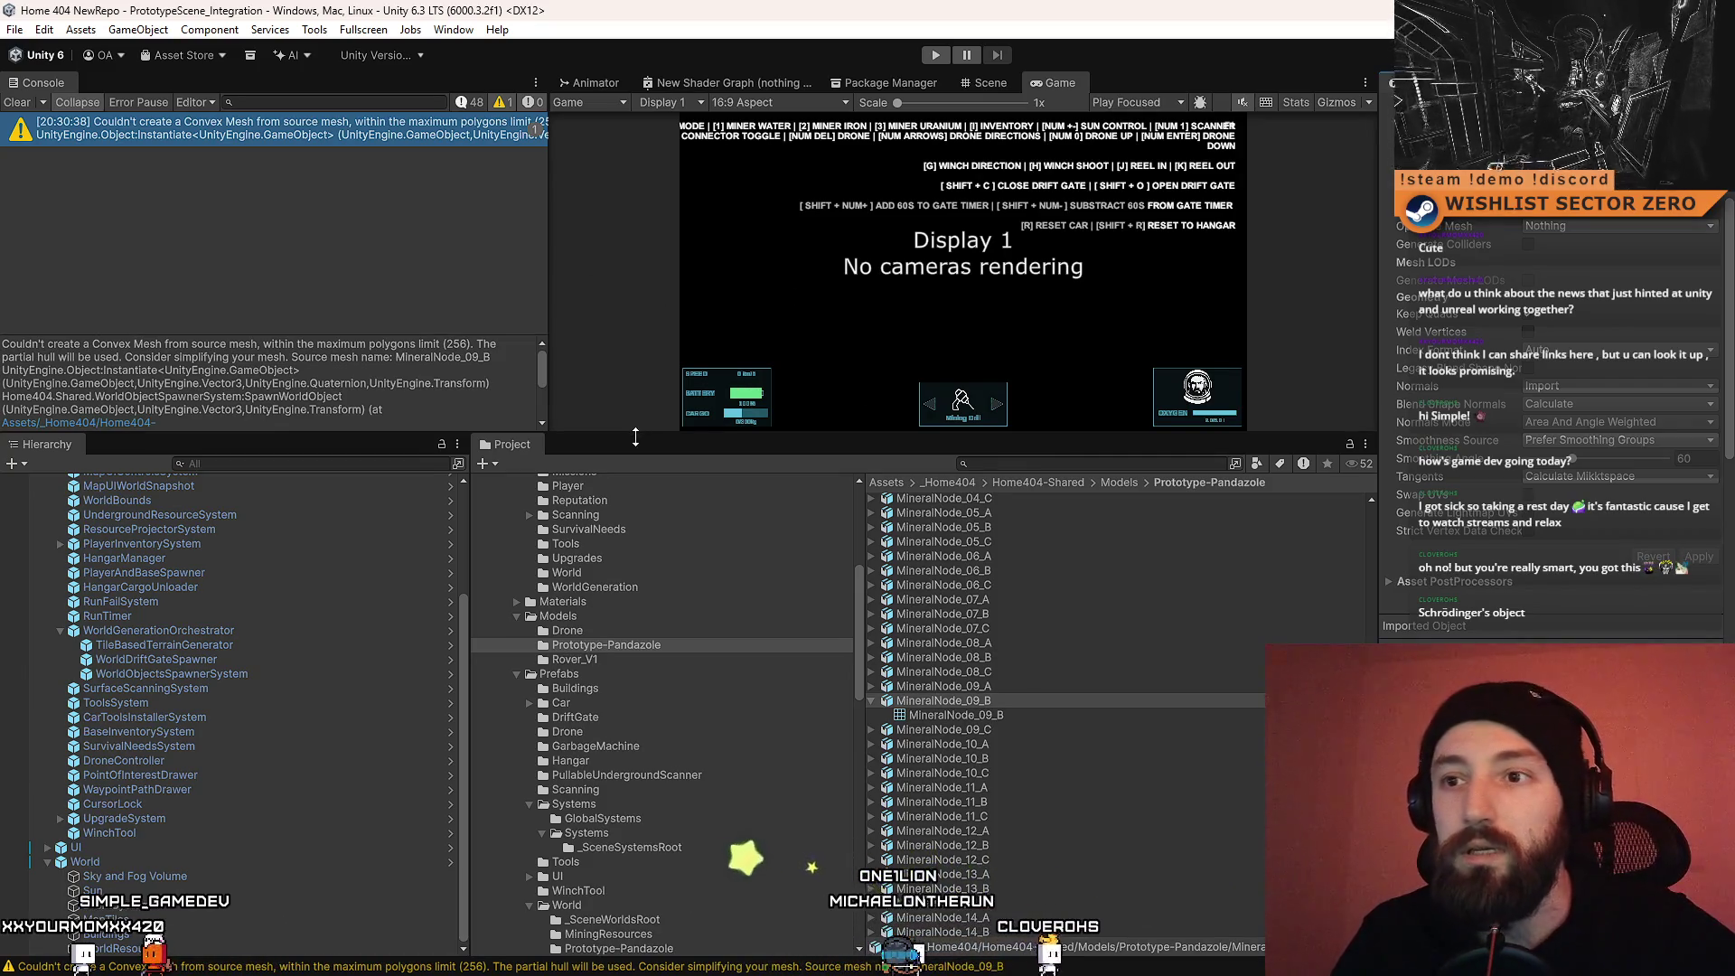
Step: Enlarge the Game view and console, clear the console, and start play mode
{"action": "left_click_drag", "start_coordinate": [639, 432], "coordinate": [624, 638]}
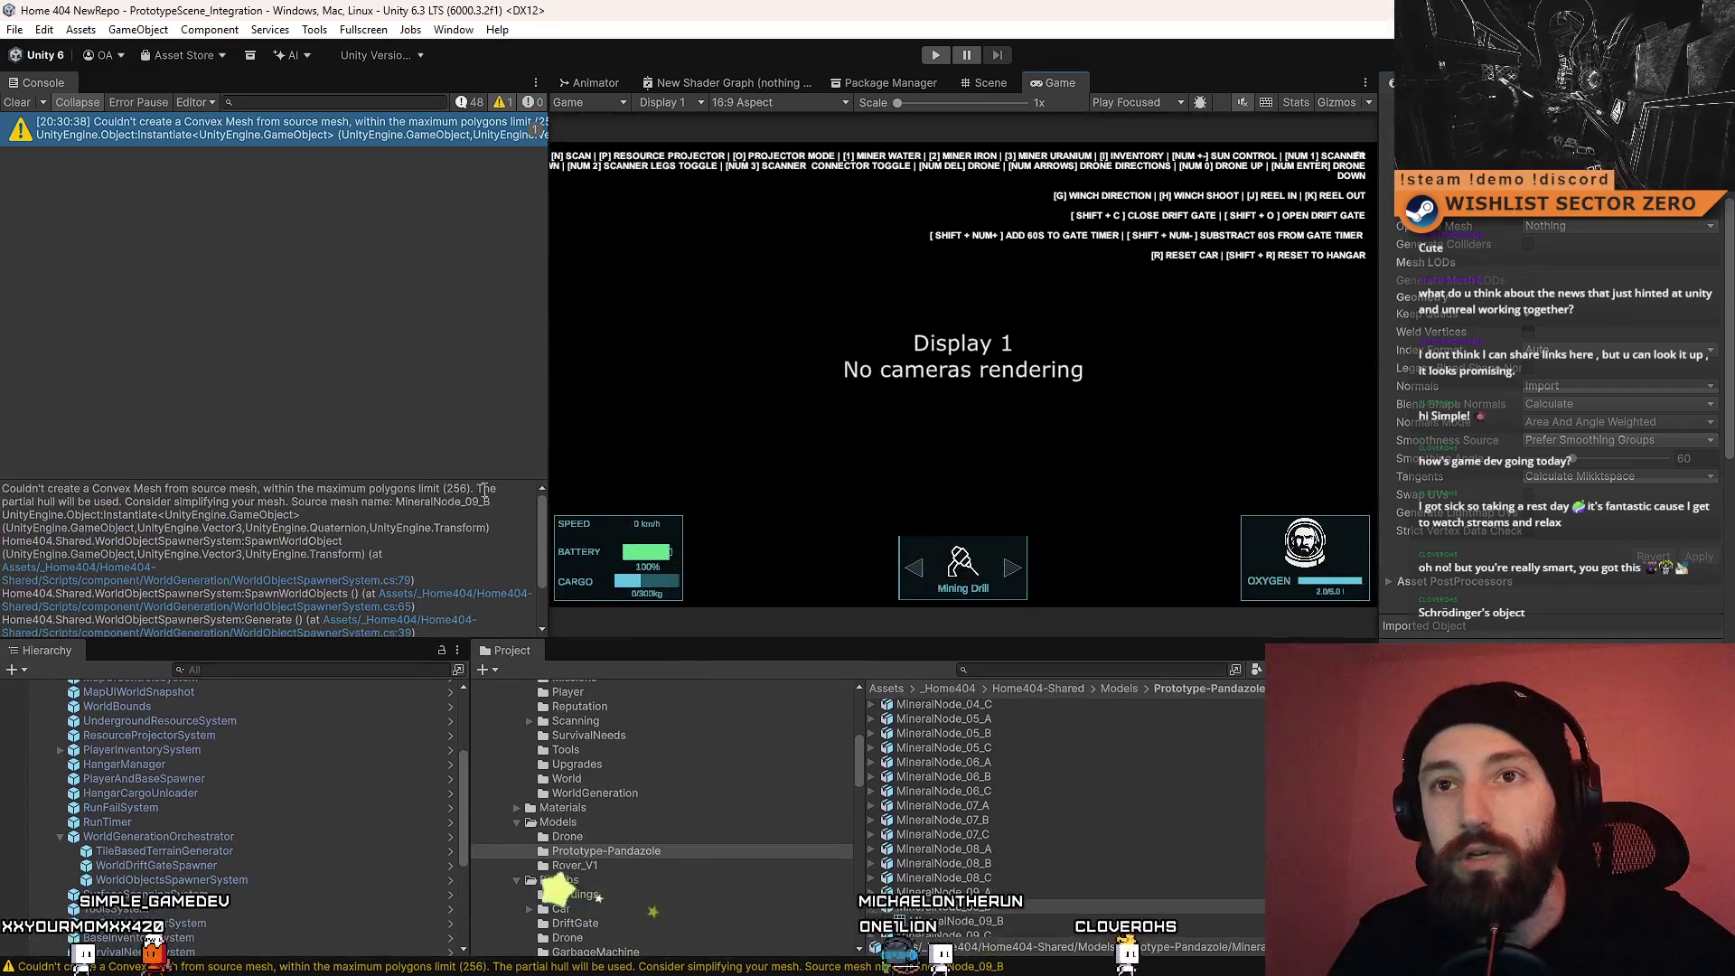
{"action": "left_click", "coordinate": [17, 103]}
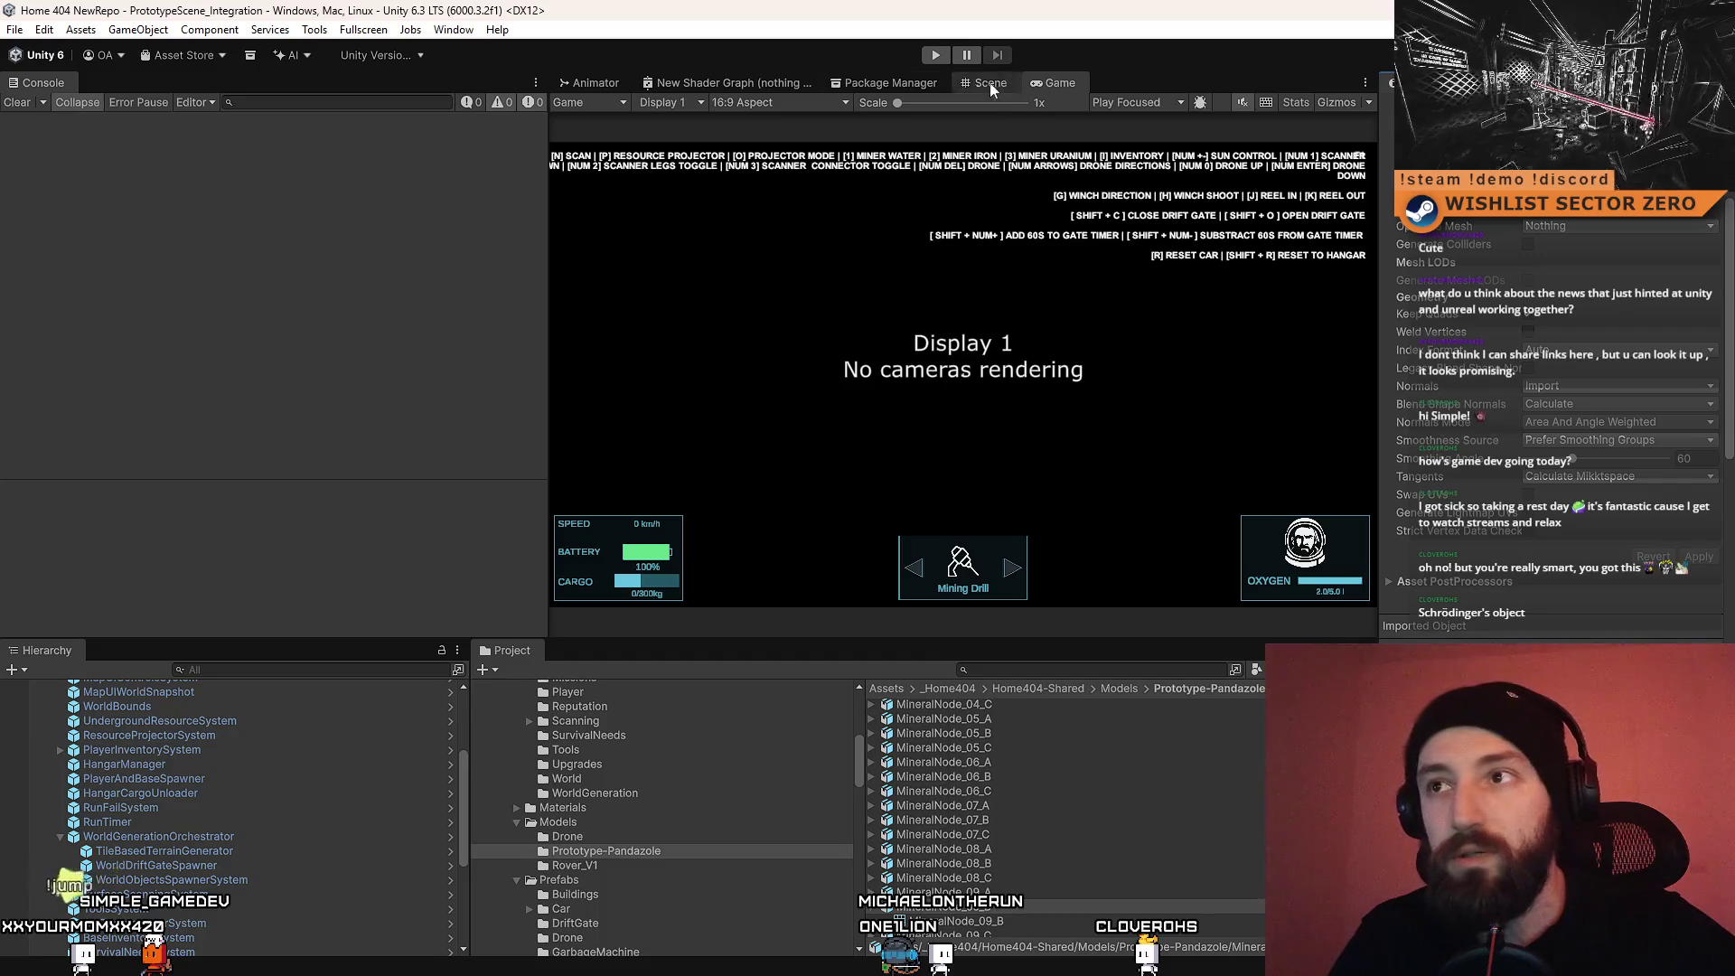
{"action": "left_click", "coordinate": [936, 56]}
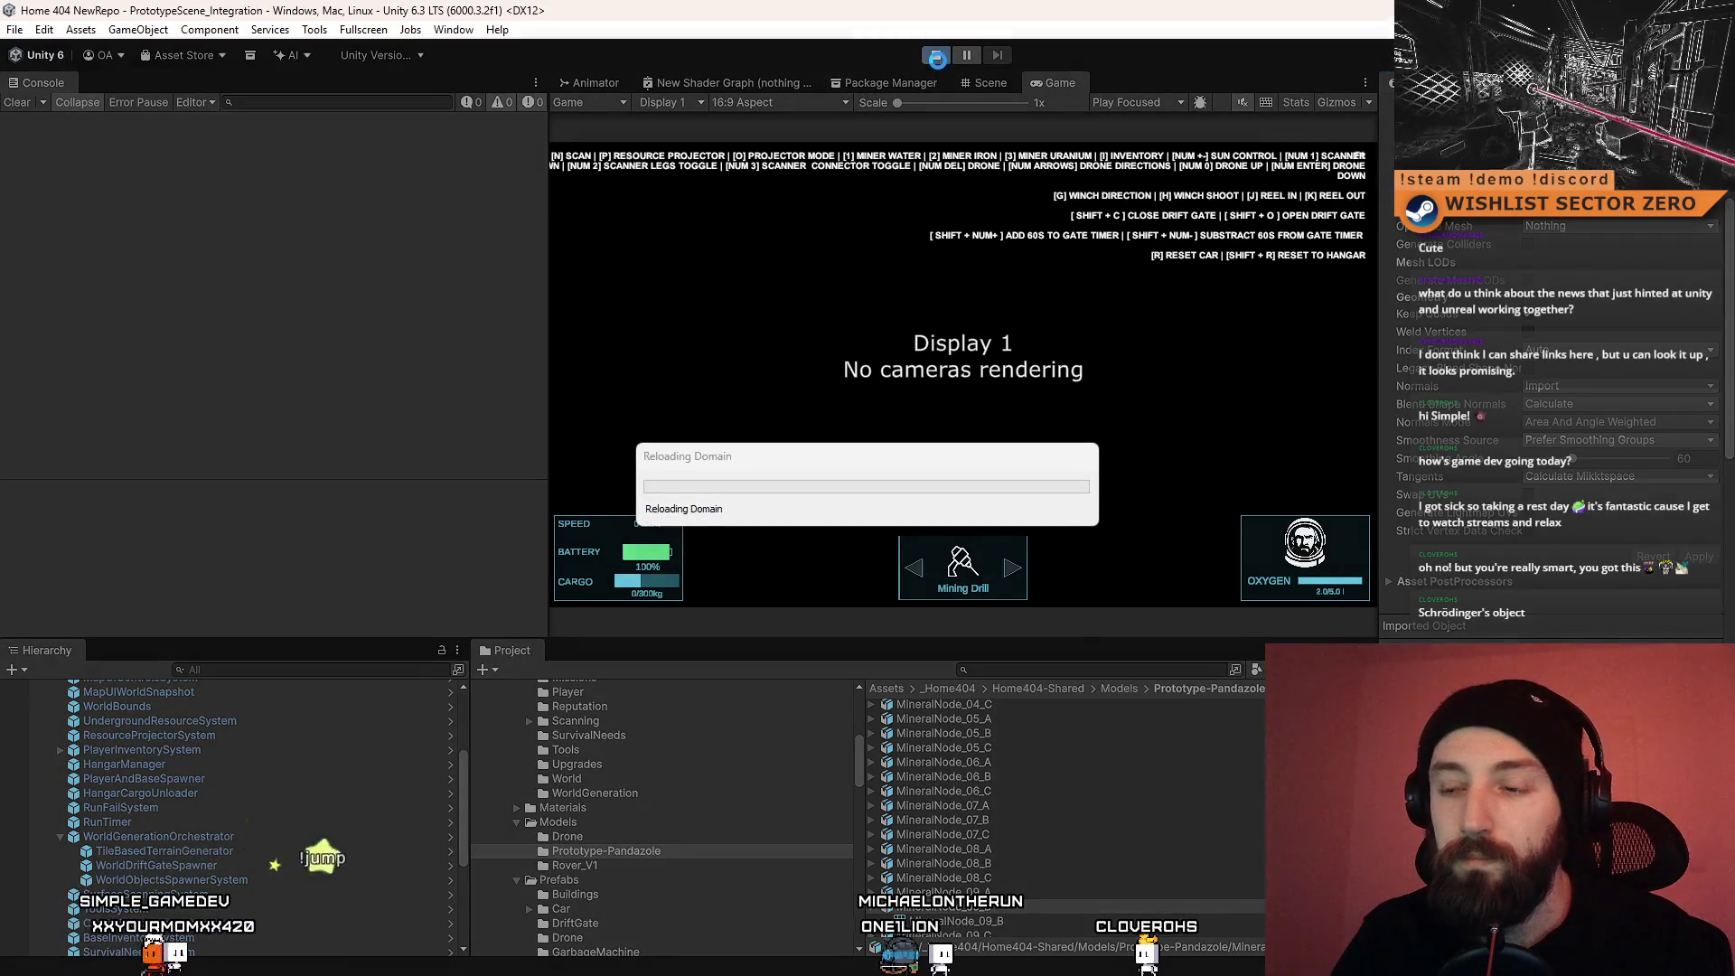
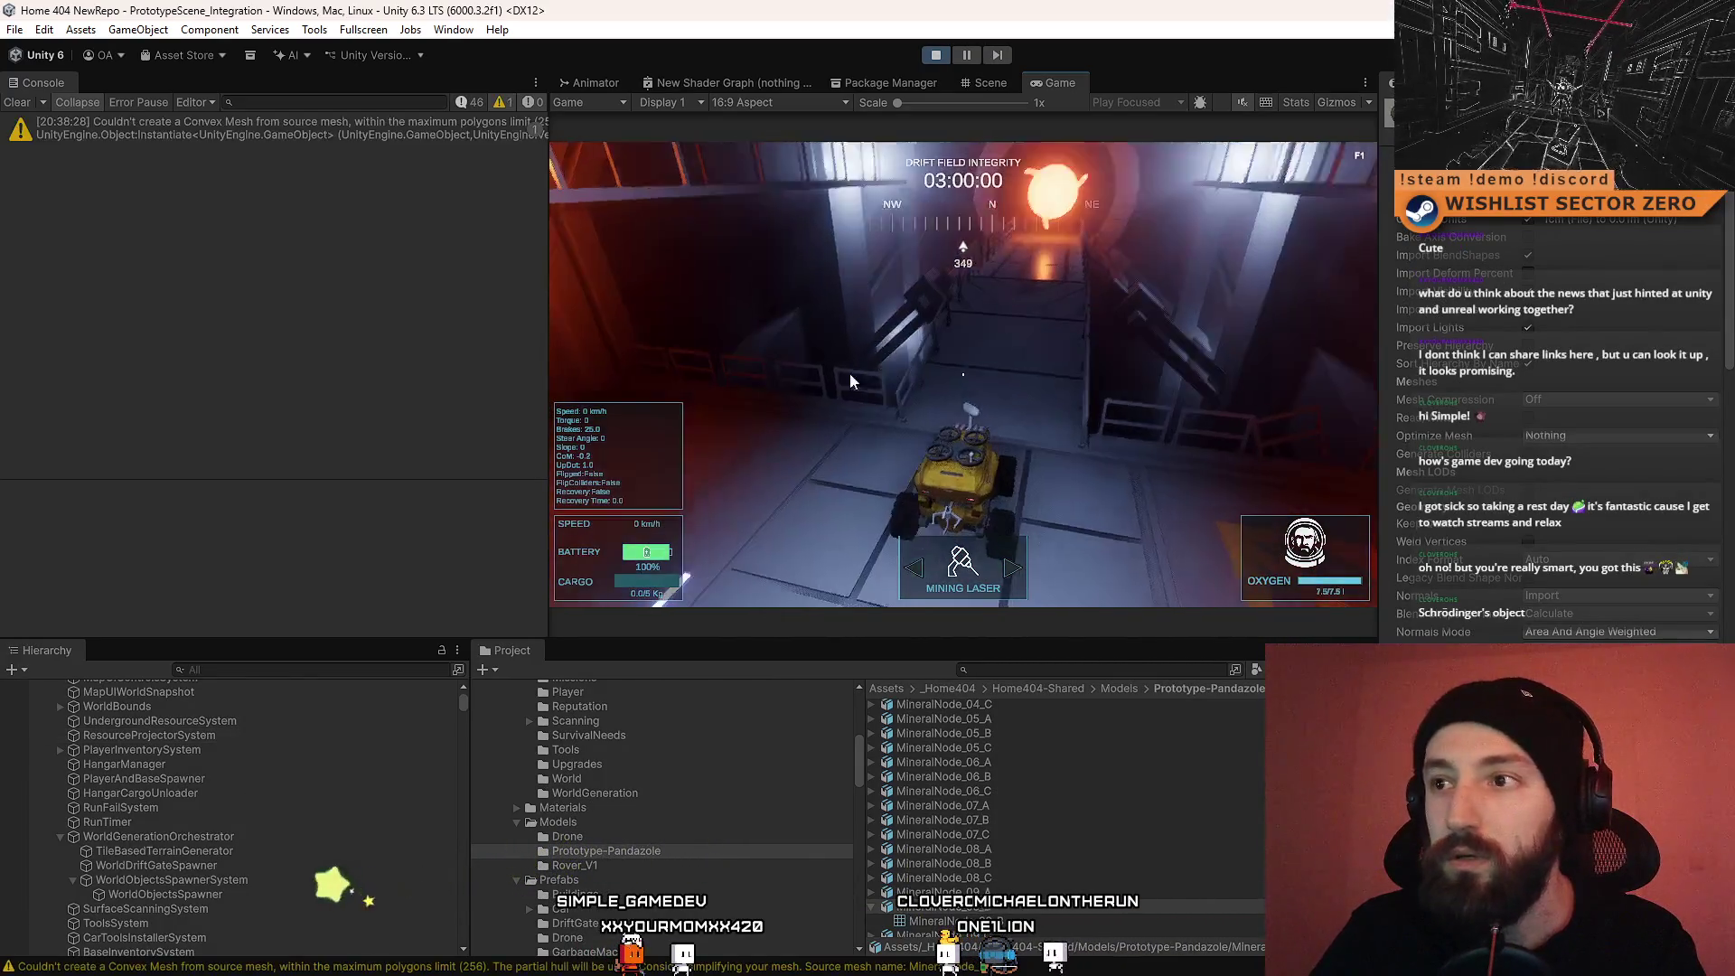
Step: Follow the convex-mesh Console warning to the MineralNode_09_B model and review its import settings
{"action": "left_click", "coordinate": [422, 137]}
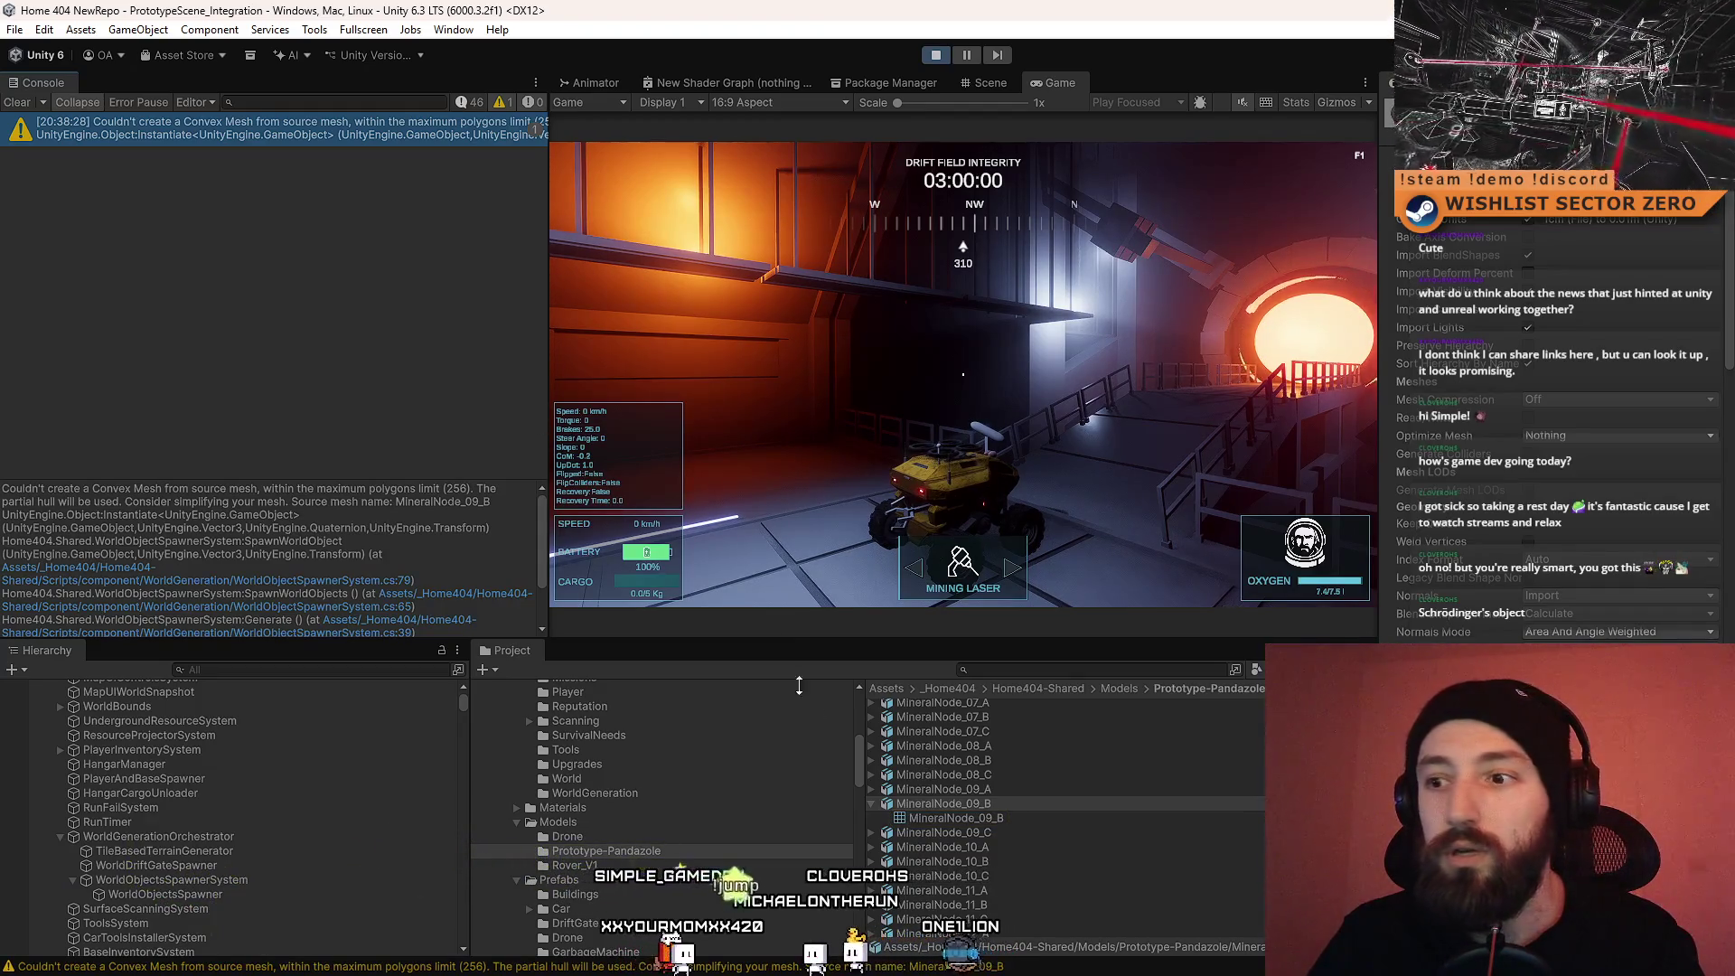
{"action": "left_click", "coordinate": [1037, 801]}
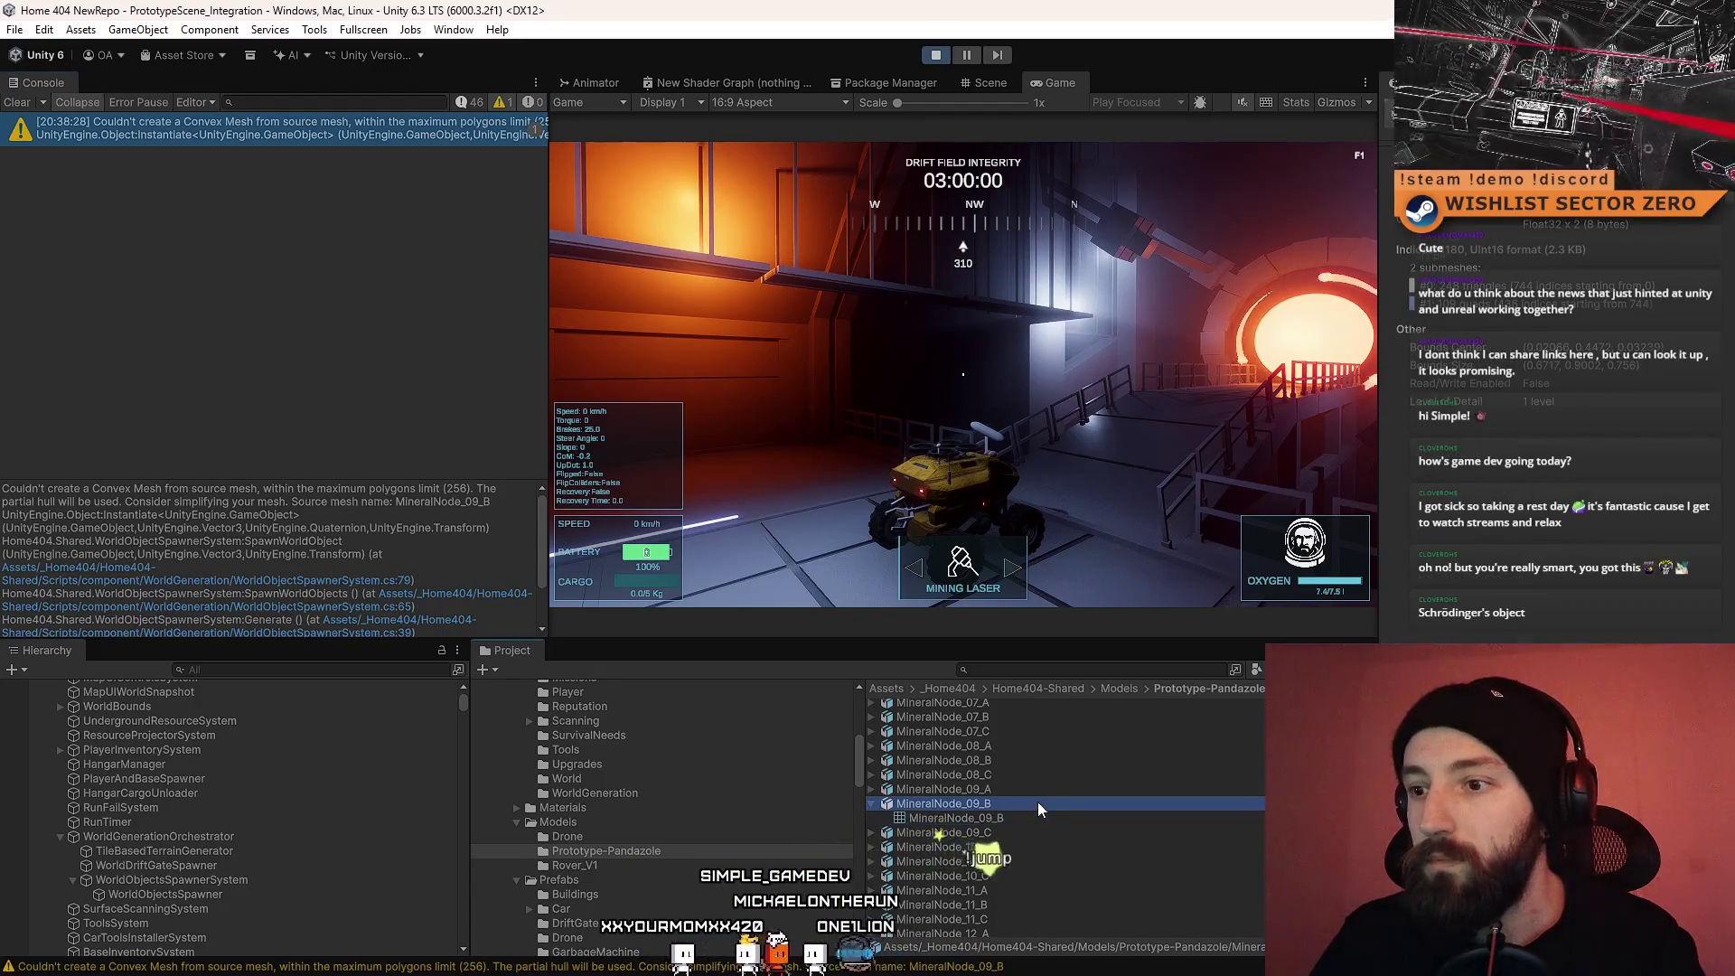
{"action": "scroll", "coordinate": [1576, 437], "scroll_direction": "down", "scroll_amount": 10}
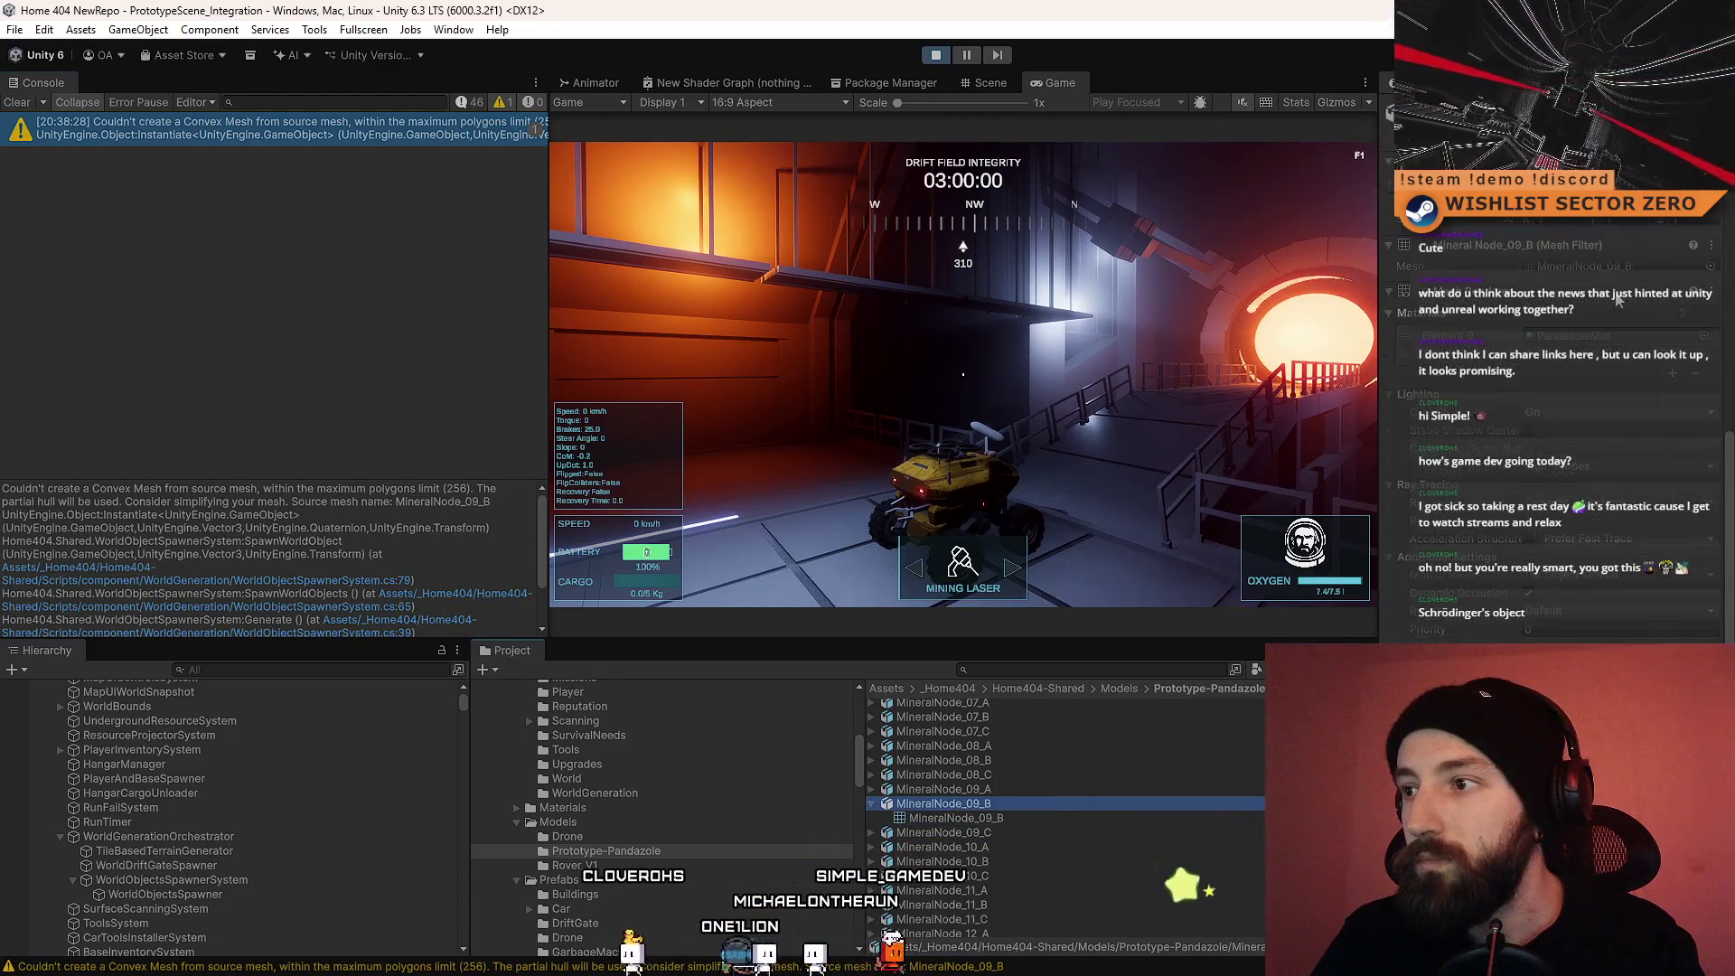
{"action": "left_click", "coordinate": [999, 818]}
{"action": "left_click", "coordinate": [1001, 810]}
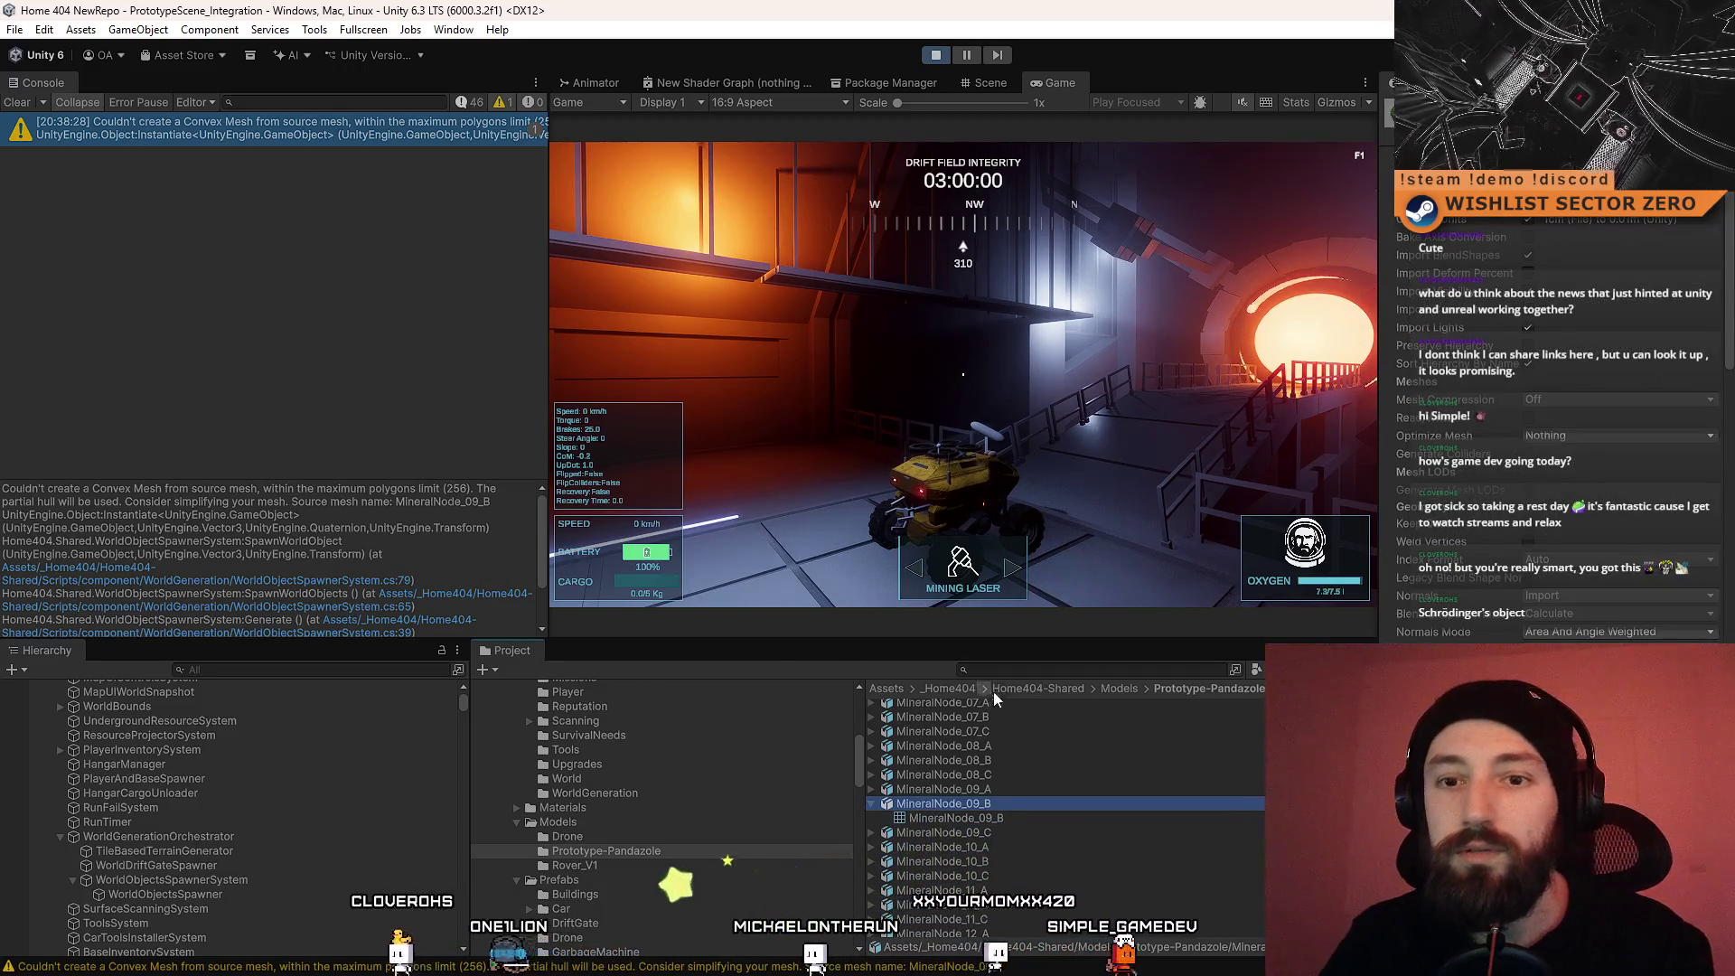
{"action": "scroll", "coordinate": [1554, 407], "scroll_direction": "down", "scroll_amount": 3}
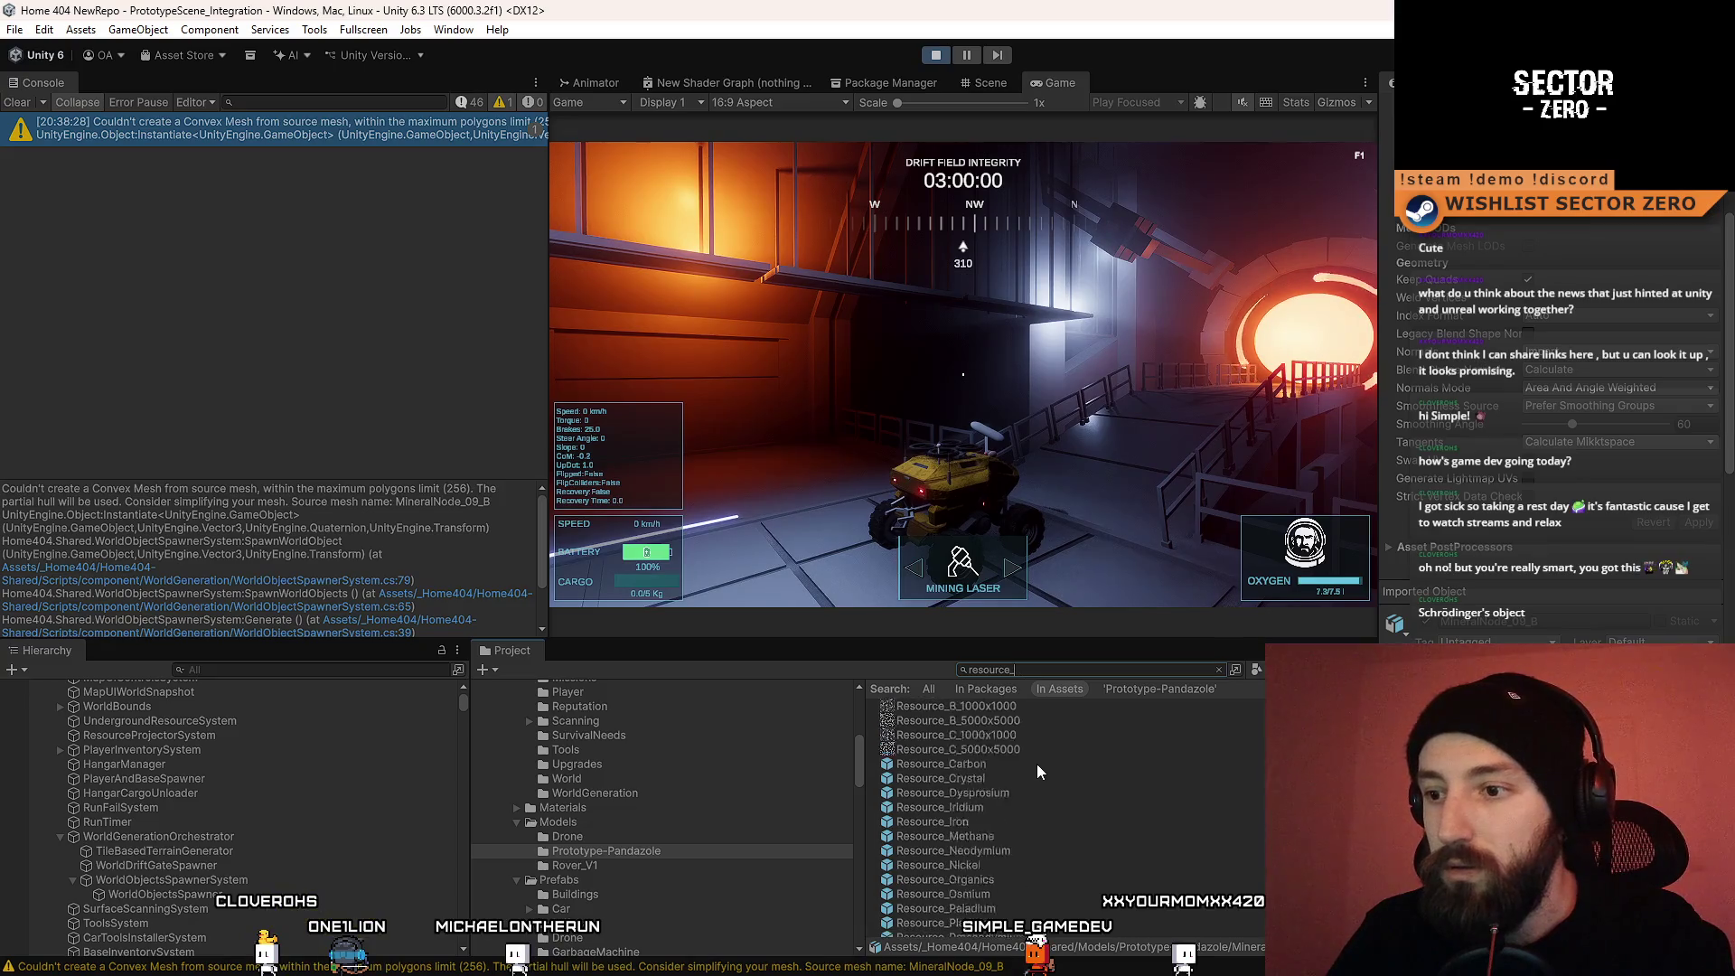
Step: Clear the 'resource_' Project search so the prefab folder shows again
{"action": "left_click", "coordinate": [1033, 785]}
{"action": "left_click", "coordinate": [1030, 669]}
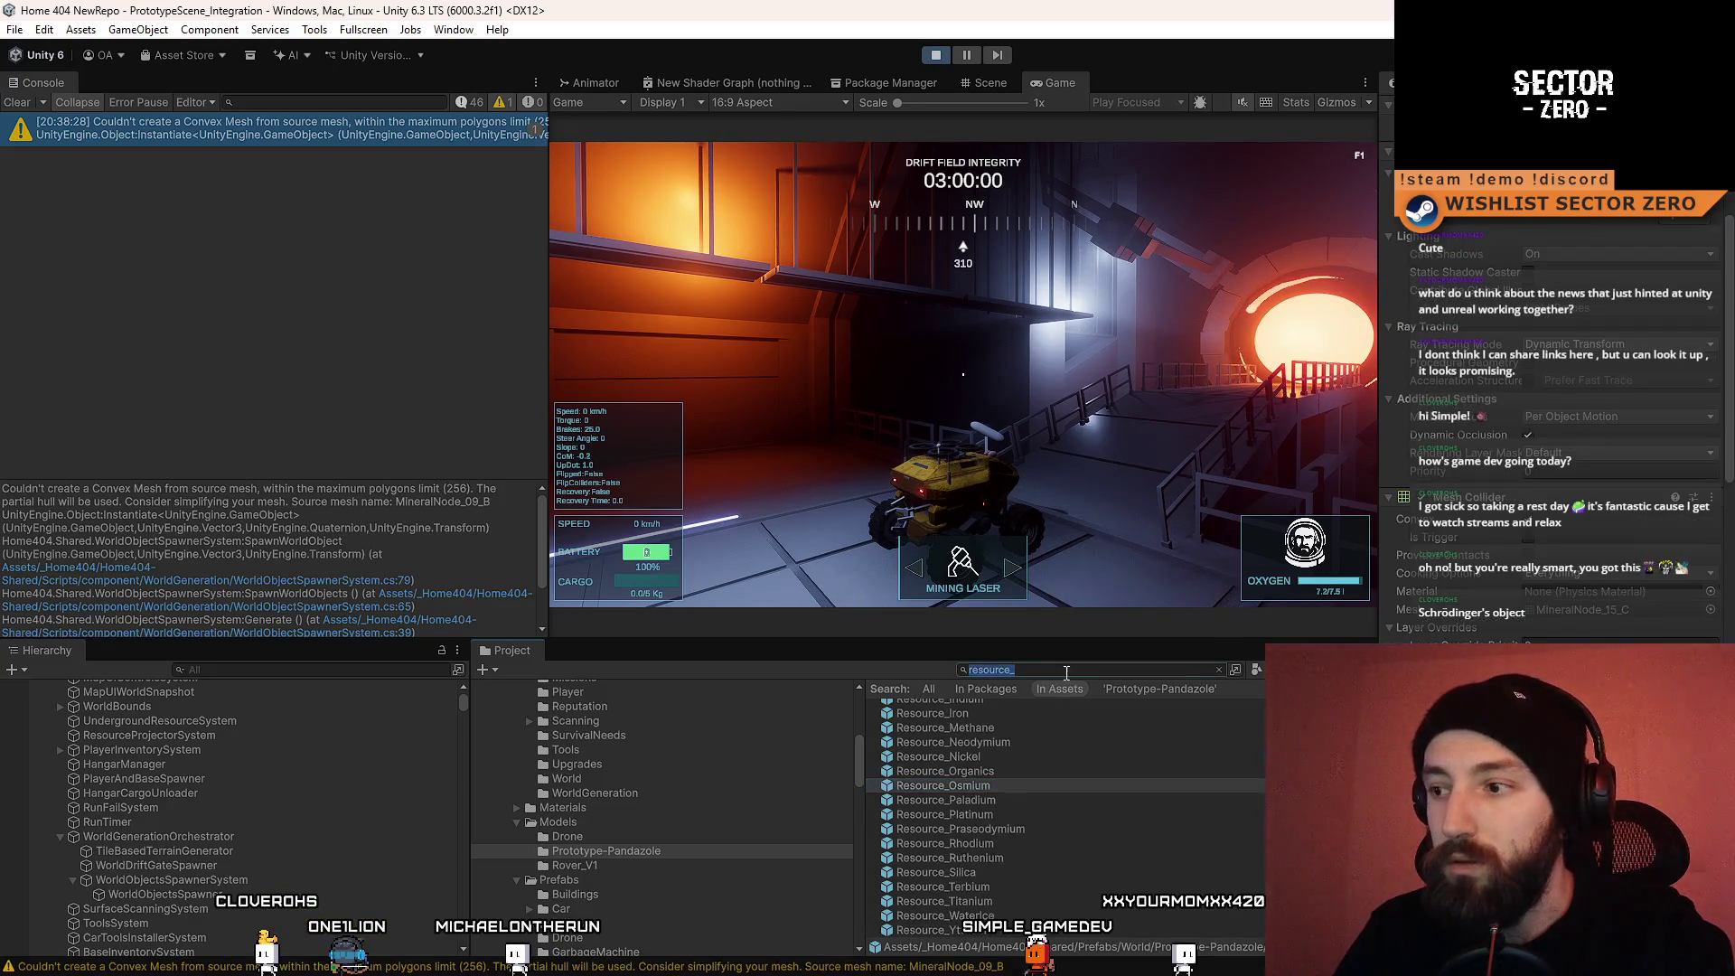
{"action": "key", "text": "BackSpace"}
{"action": "scroll", "coordinate": [1010, 766], "scroll_direction": "up", "scroll_amount": 3}
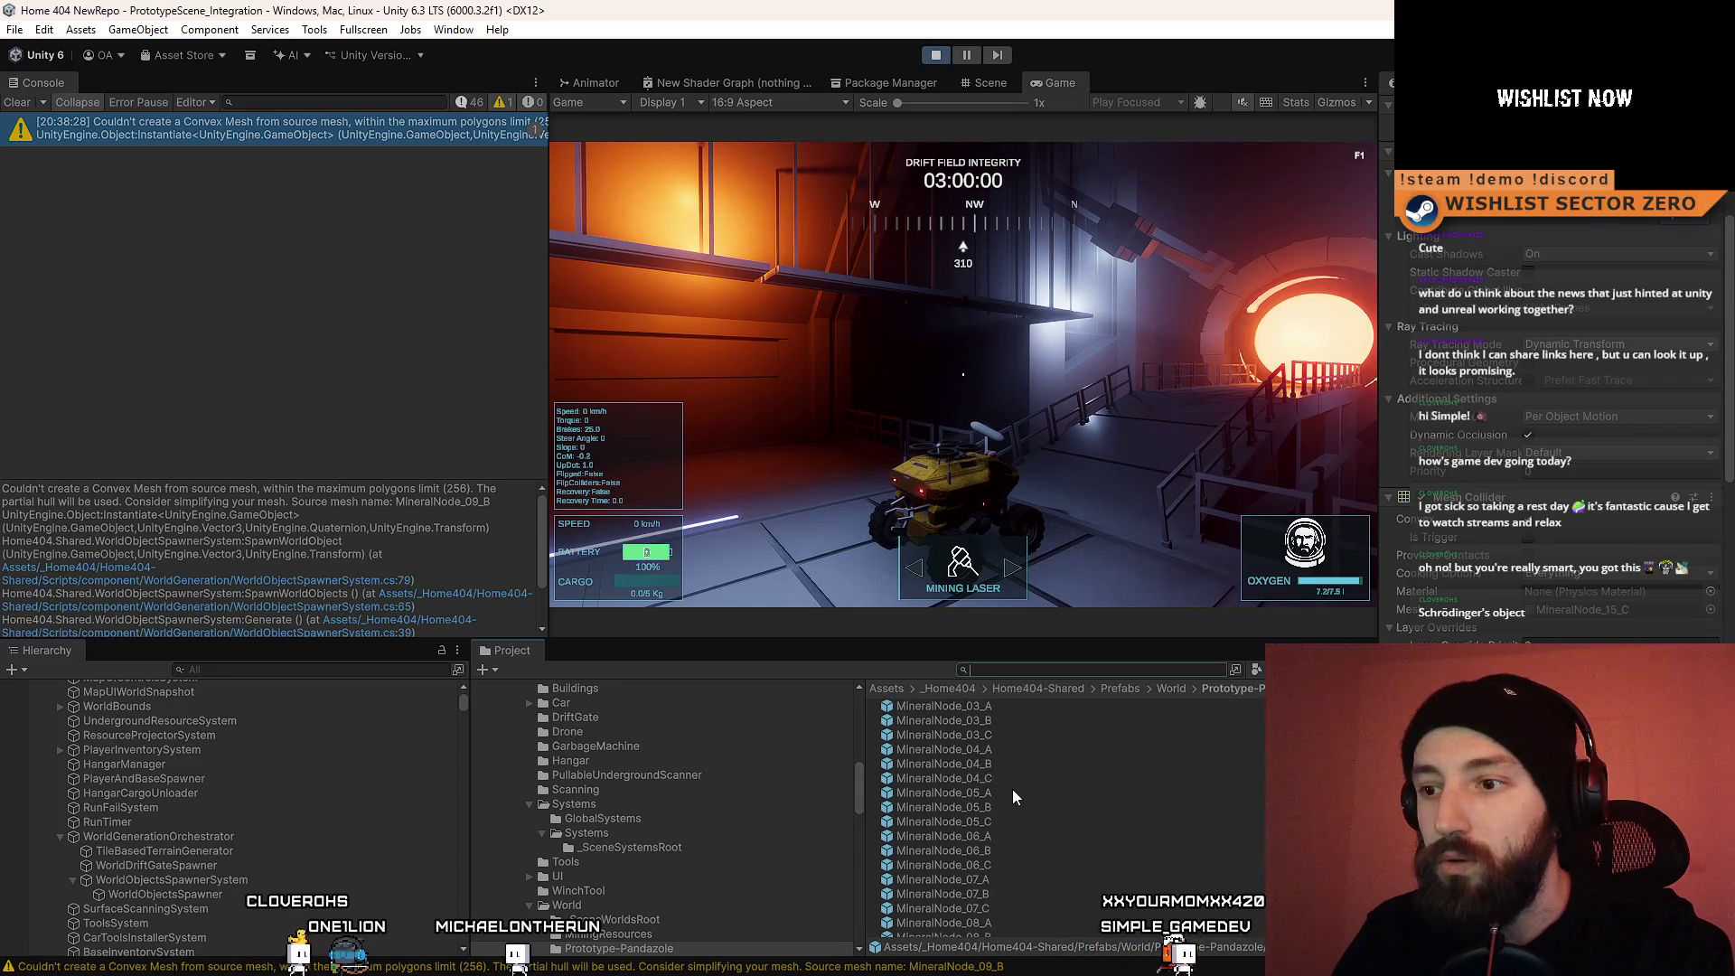
Step: Select MineralNode_09_B among the Prototype-Pandazole mineral prefabs and open it in Prefab Mode
{"action": "left_click", "coordinate": [1012, 807]}
{"action": "key", "text": "Down"}
{"action": "key", "text": "Down"}
{"action": "key", "text": "Down"}
{"action": "key", "text": "Down"}
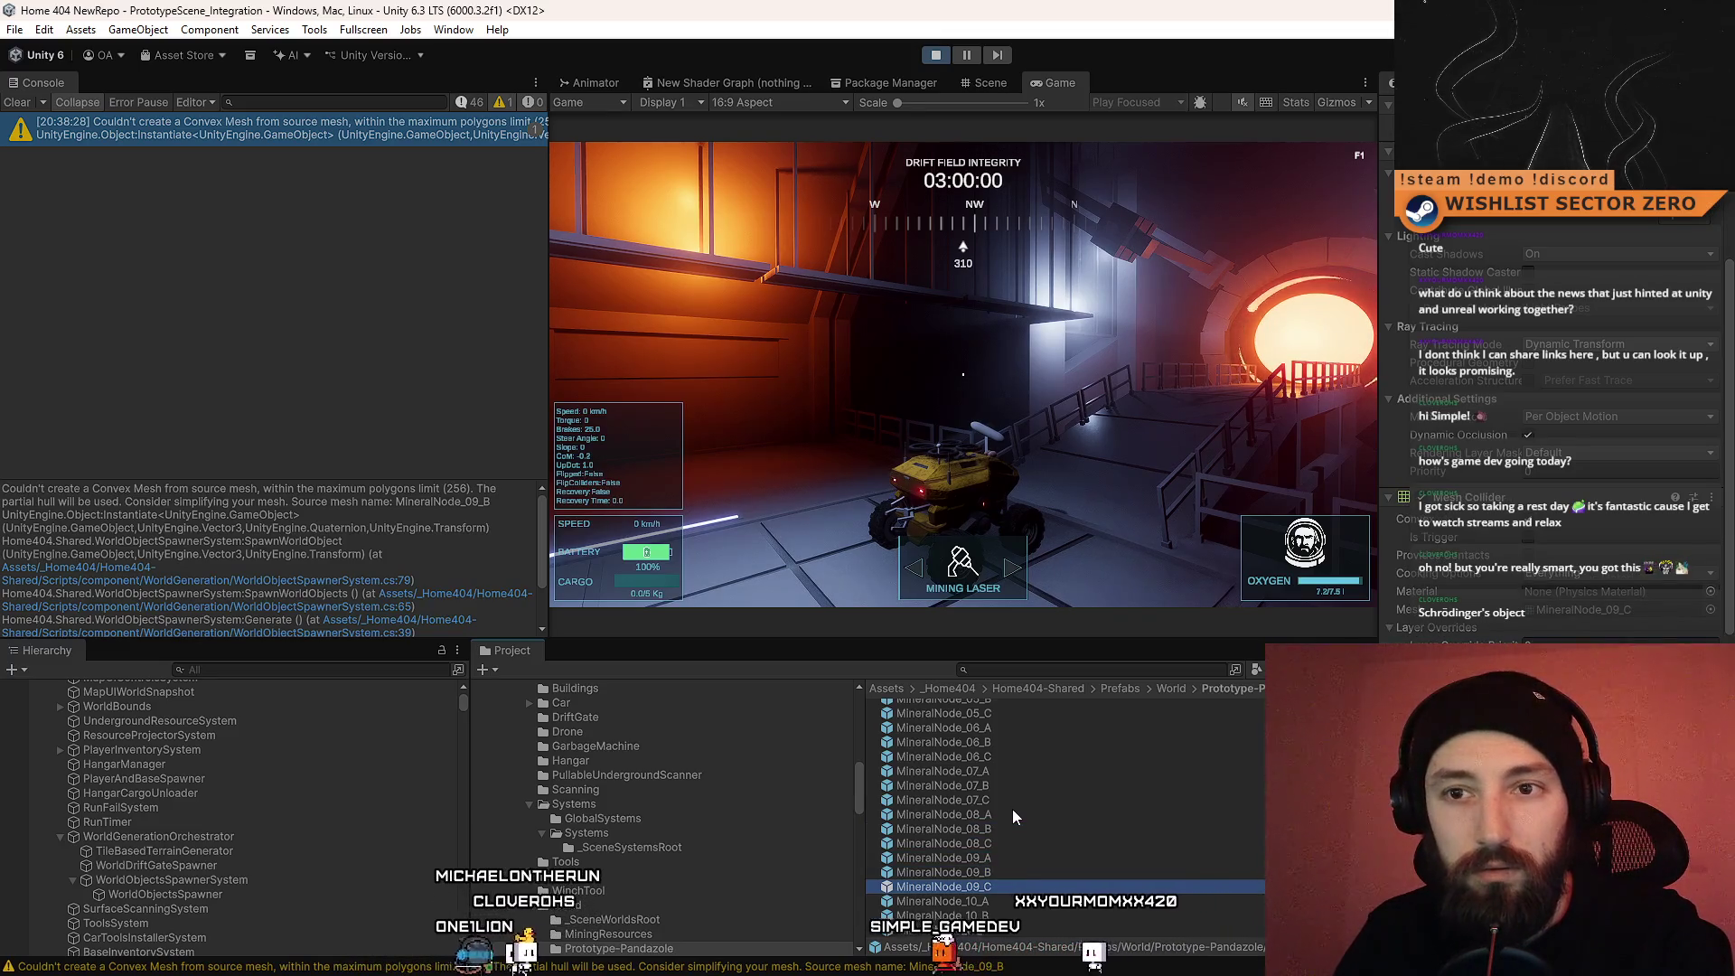
{"action": "scroll", "coordinate": [1028, 866], "scroll_direction": "down", "scroll_amount": 1}
{"action": "left_click", "coordinate": [1038, 819]}
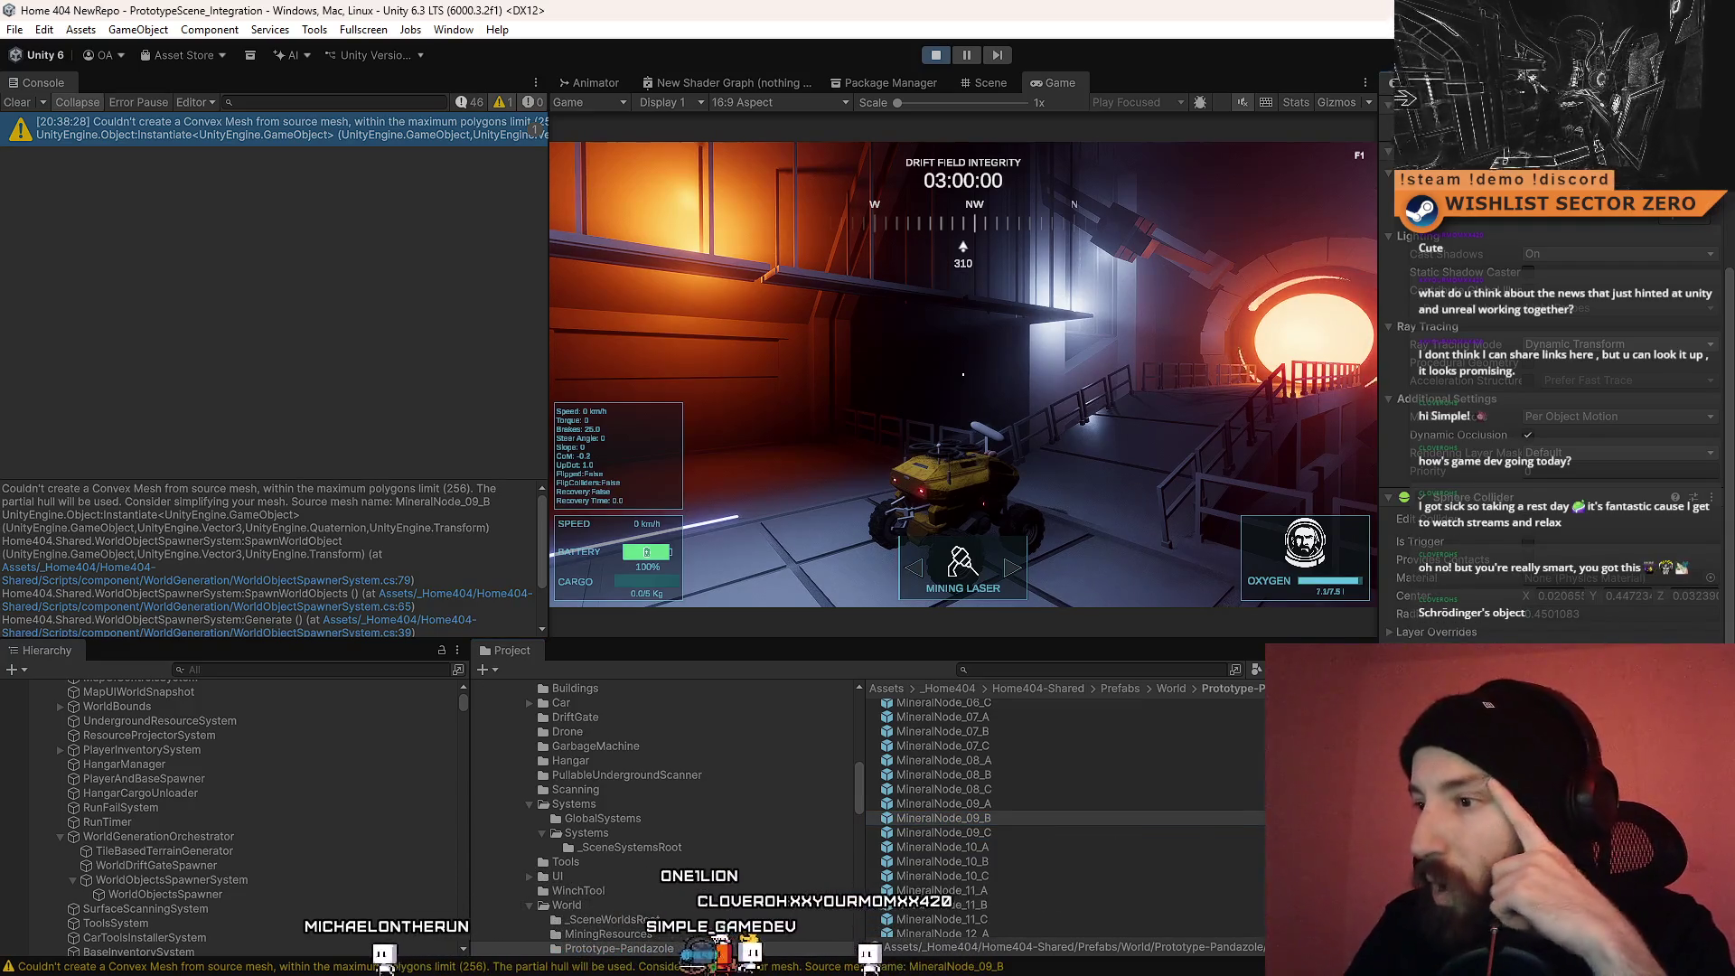
{"action": "scroll", "coordinate": [1567, 581], "scroll_direction": "down", "scroll_amount": 1}
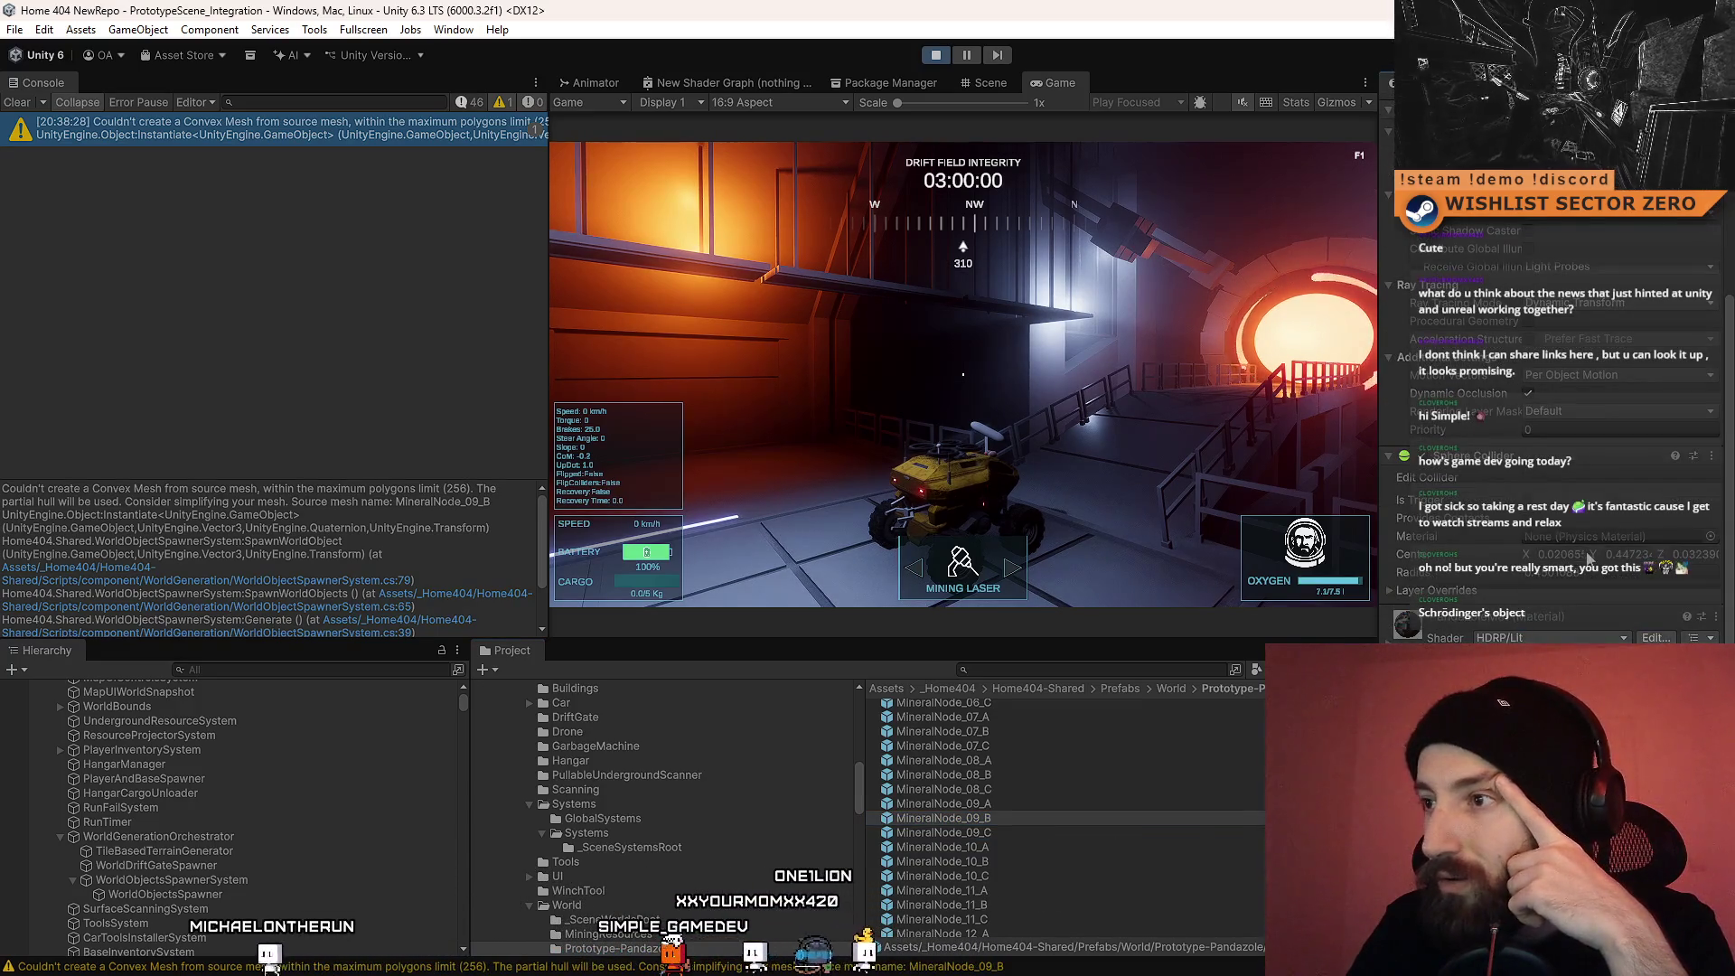
{"action": "scroll", "coordinate": [1590, 574], "scroll_direction": "up", "scroll_amount": 5}
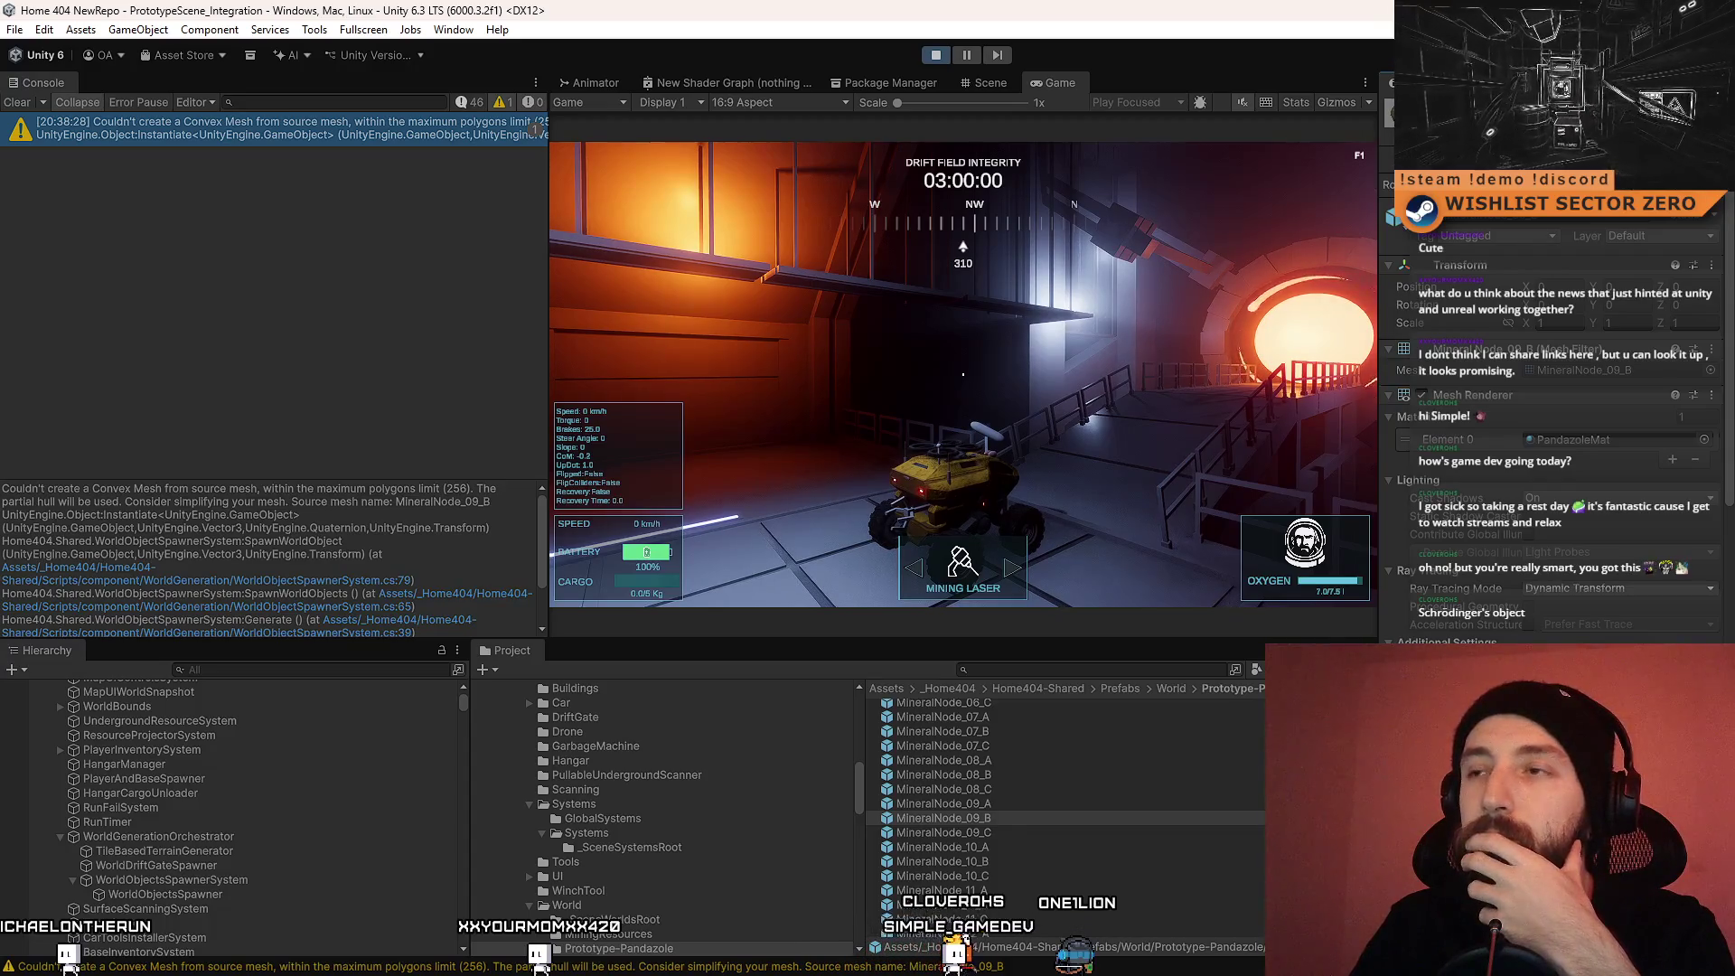
{"action": "key", "text": "Return"}
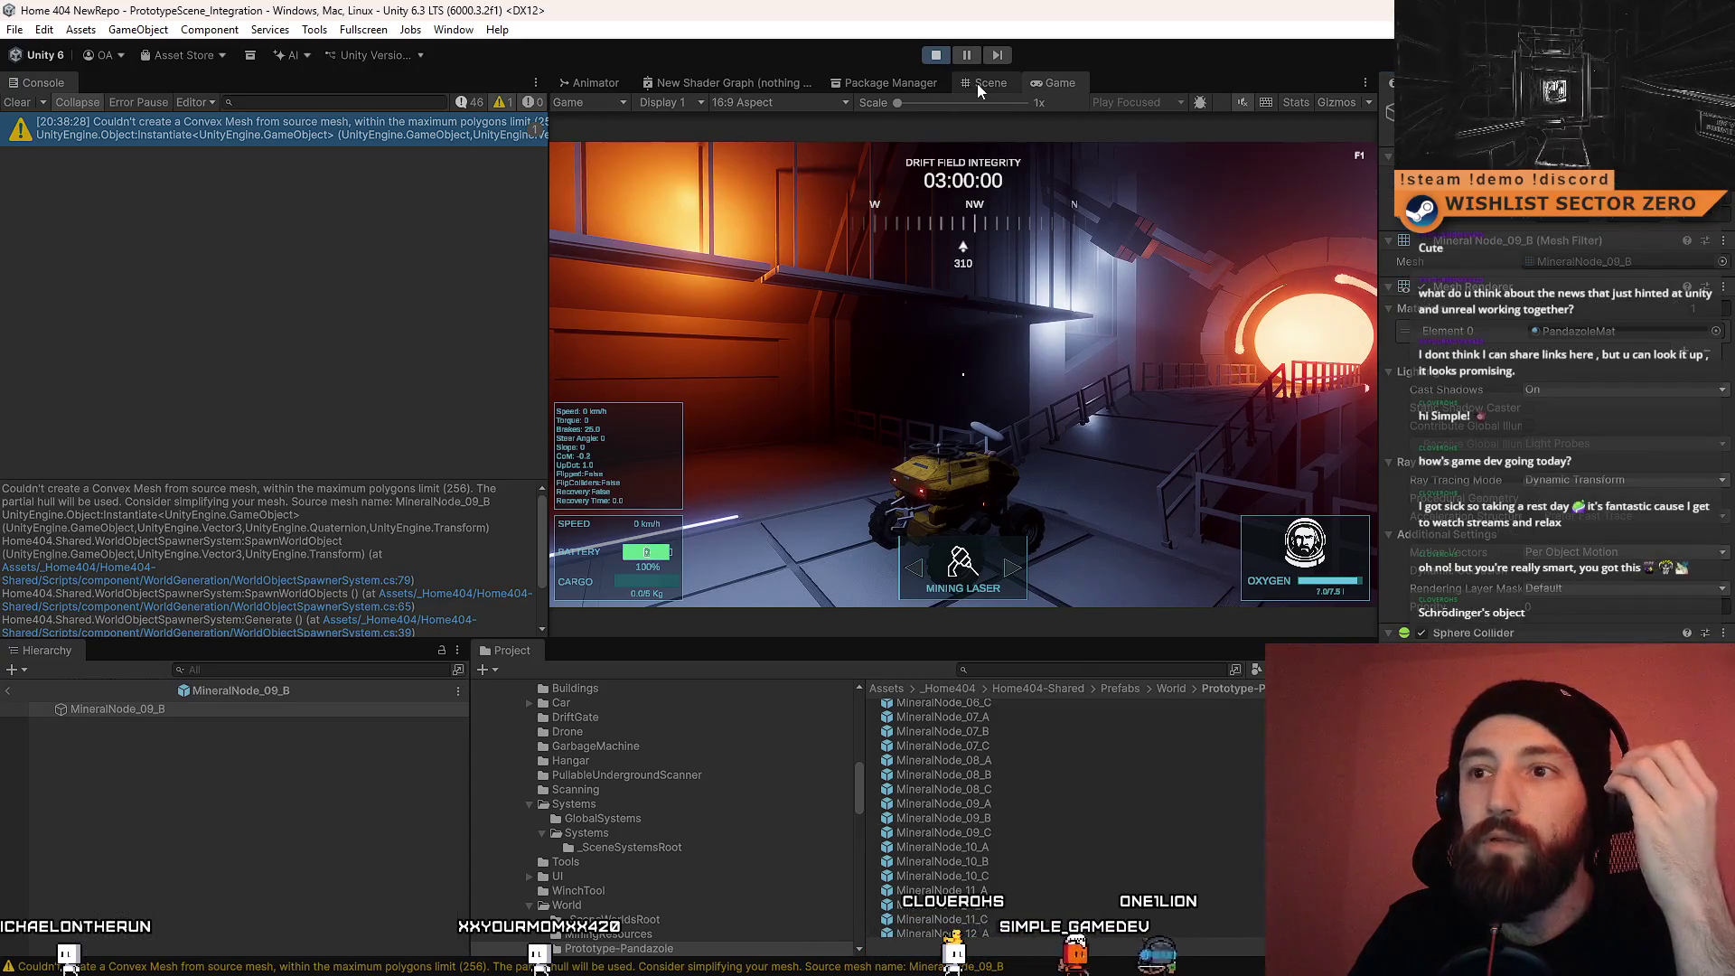
Step: Switch to the Scene view, search the Project for '09', and drag the MineralNode_09_B model into the prefab
{"action": "left_click", "coordinate": [978, 83]}
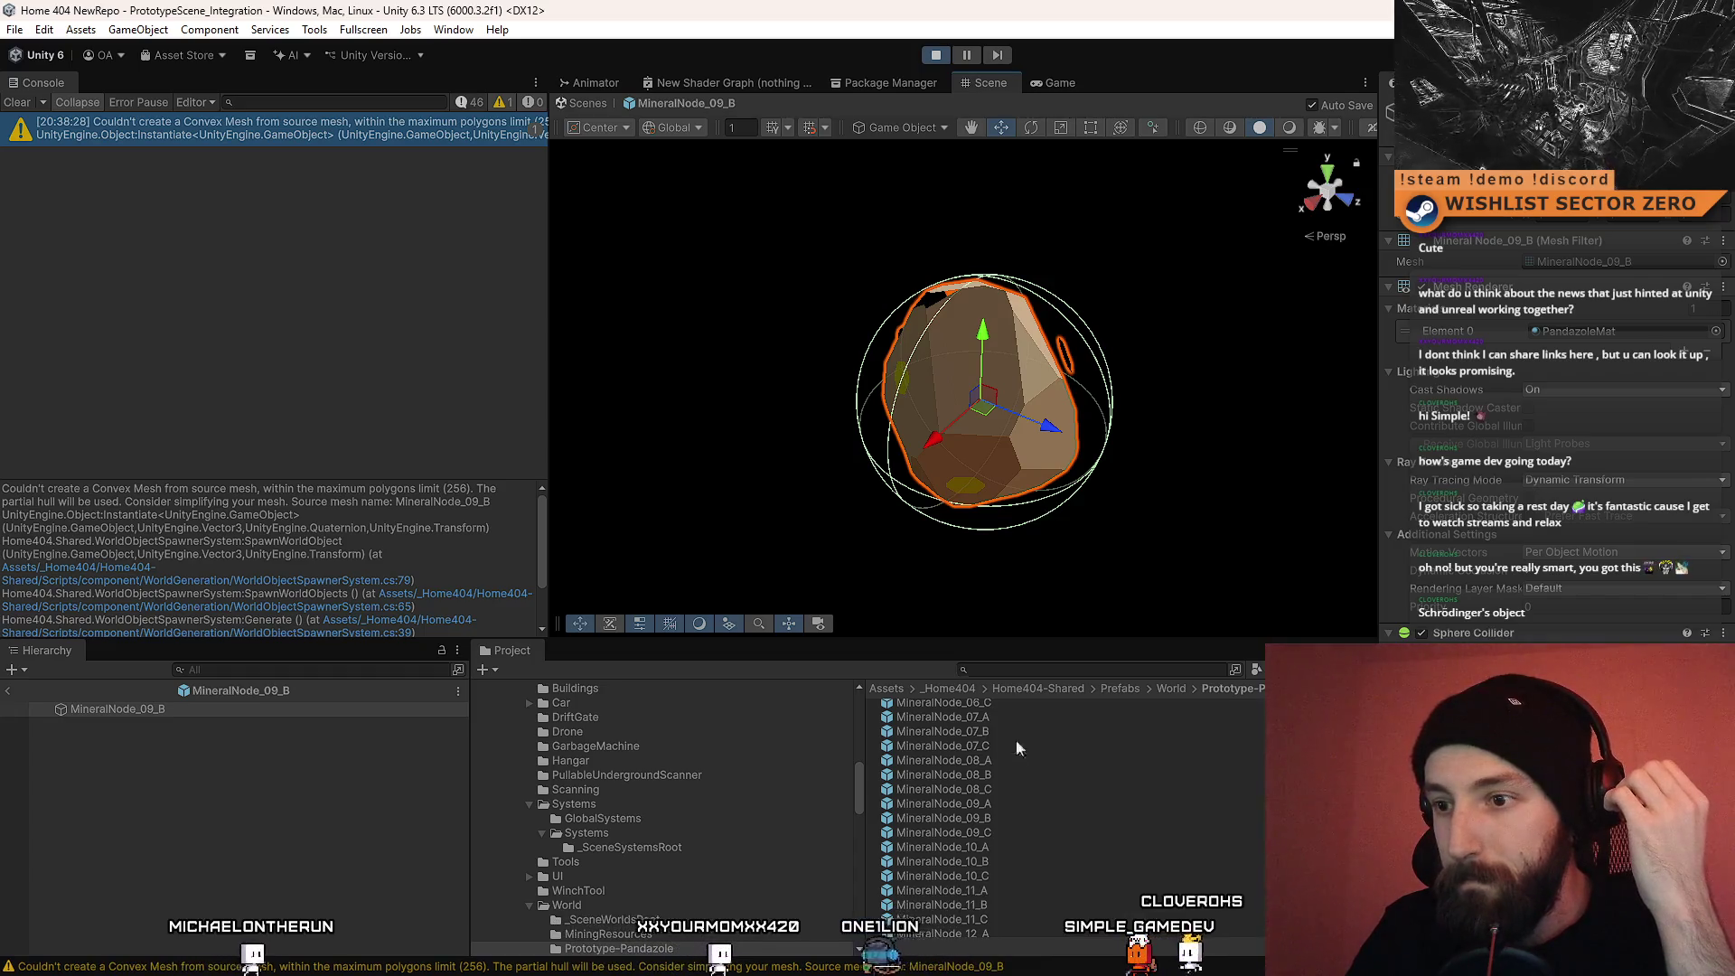
{"action": "left_click", "coordinate": [1061, 673]}
{"action": "type", "text": "09b"}
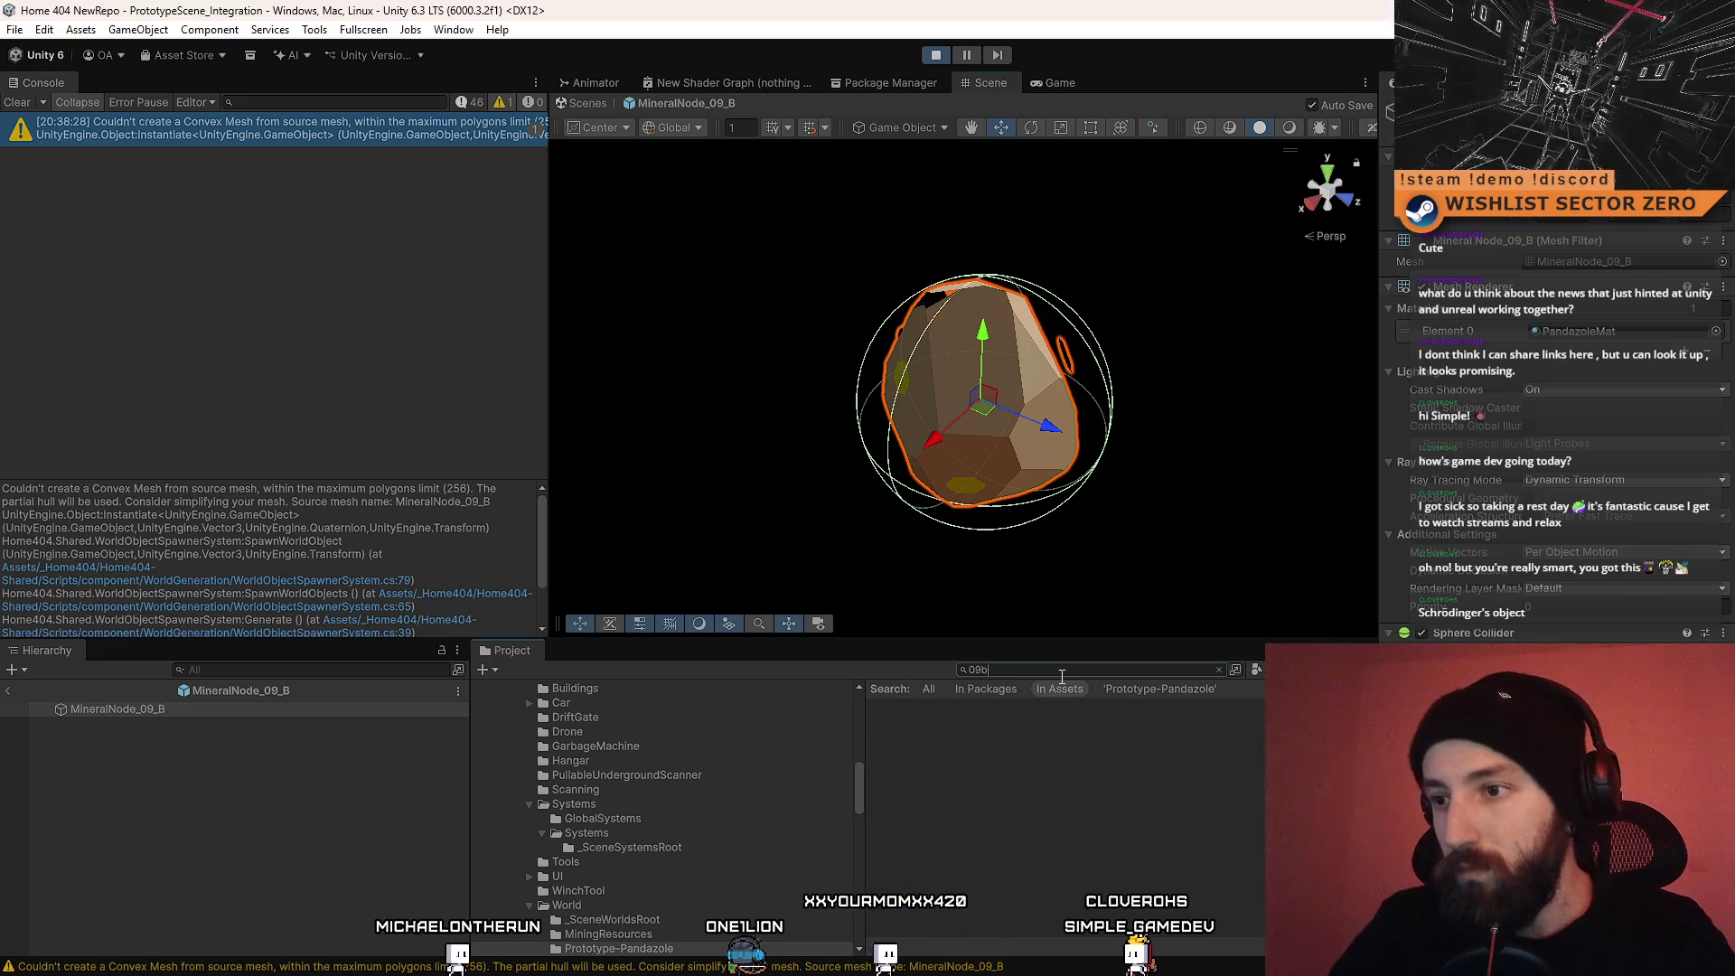
{"action": "key", "text": "BackSpace"}
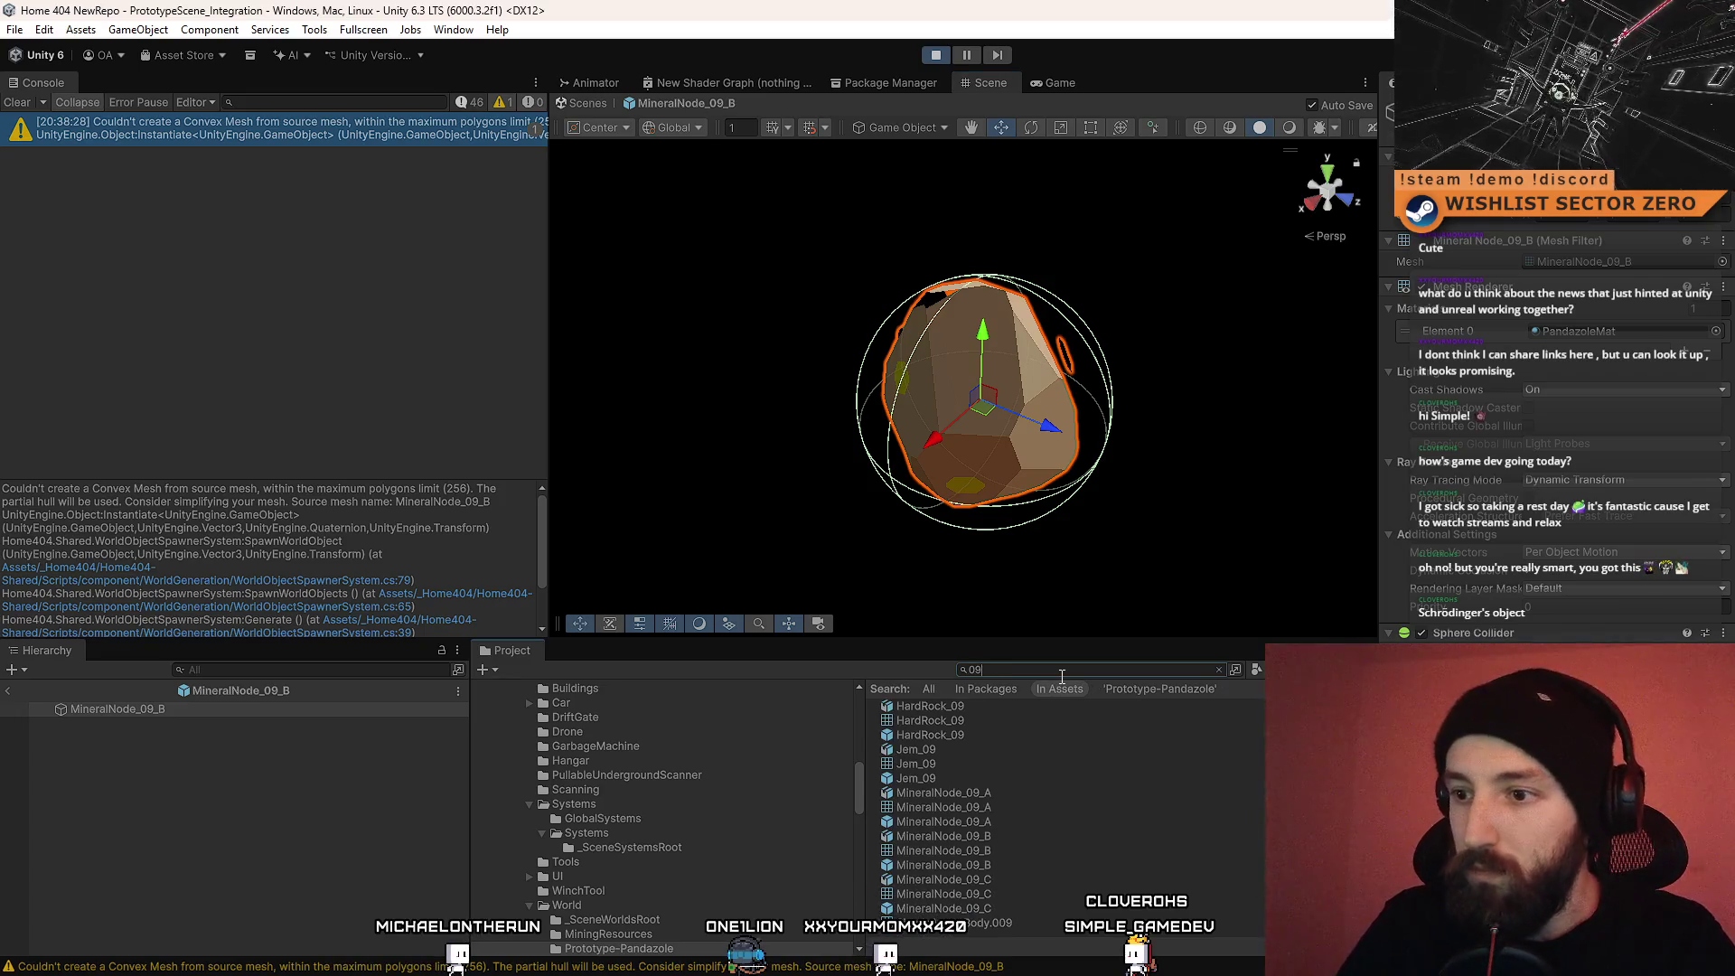
{"action": "mouse_move", "coordinate": [990, 835]}
{"action": "left_mouse_down"}
{"action": "mouse_move", "coordinate": [123, 767]}
{"action": "mouse_move", "coordinate": [204, 703]}
{"action": "mouse_move", "coordinate": [192, 717]}
{"action": "left_mouse_up"}
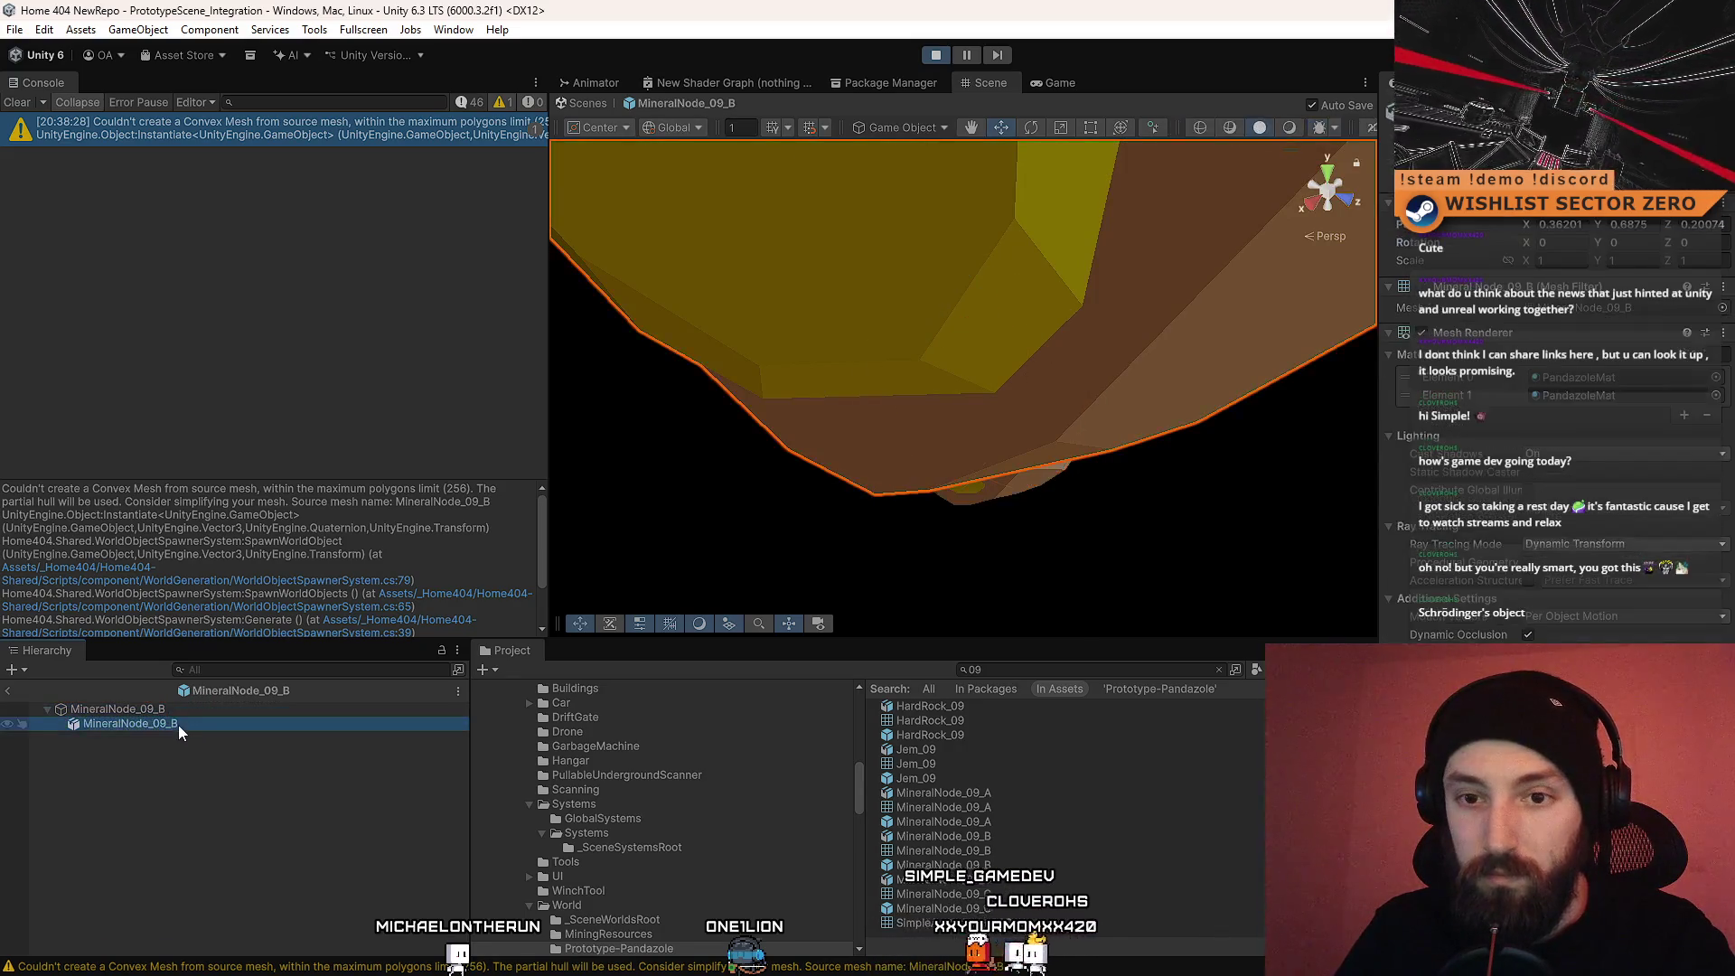
Step: Delete the old child object and assign the MineralNode_09_B mesh to the root's Mesh Filter
{"action": "left_click", "coordinate": [198, 708]}
{"action": "left_click", "coordinate": [181, 725]}
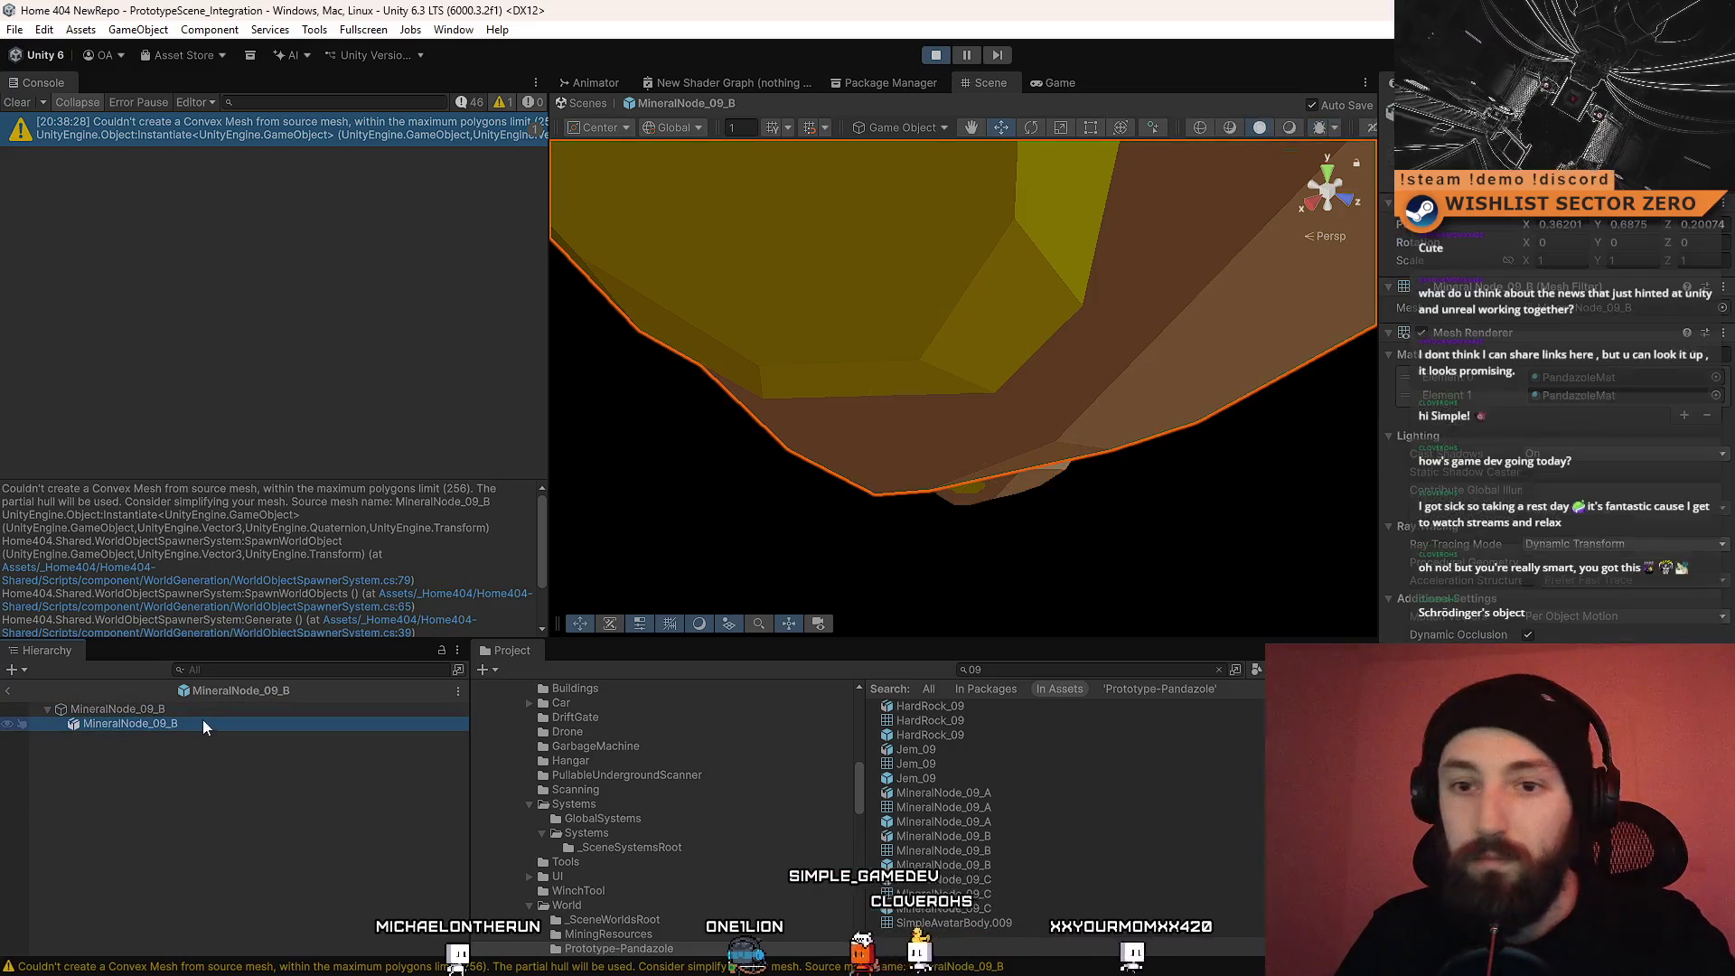
{"action": "key", "text": "Delete"}
{"action": "left_click", "coordinate": [170, 713]}
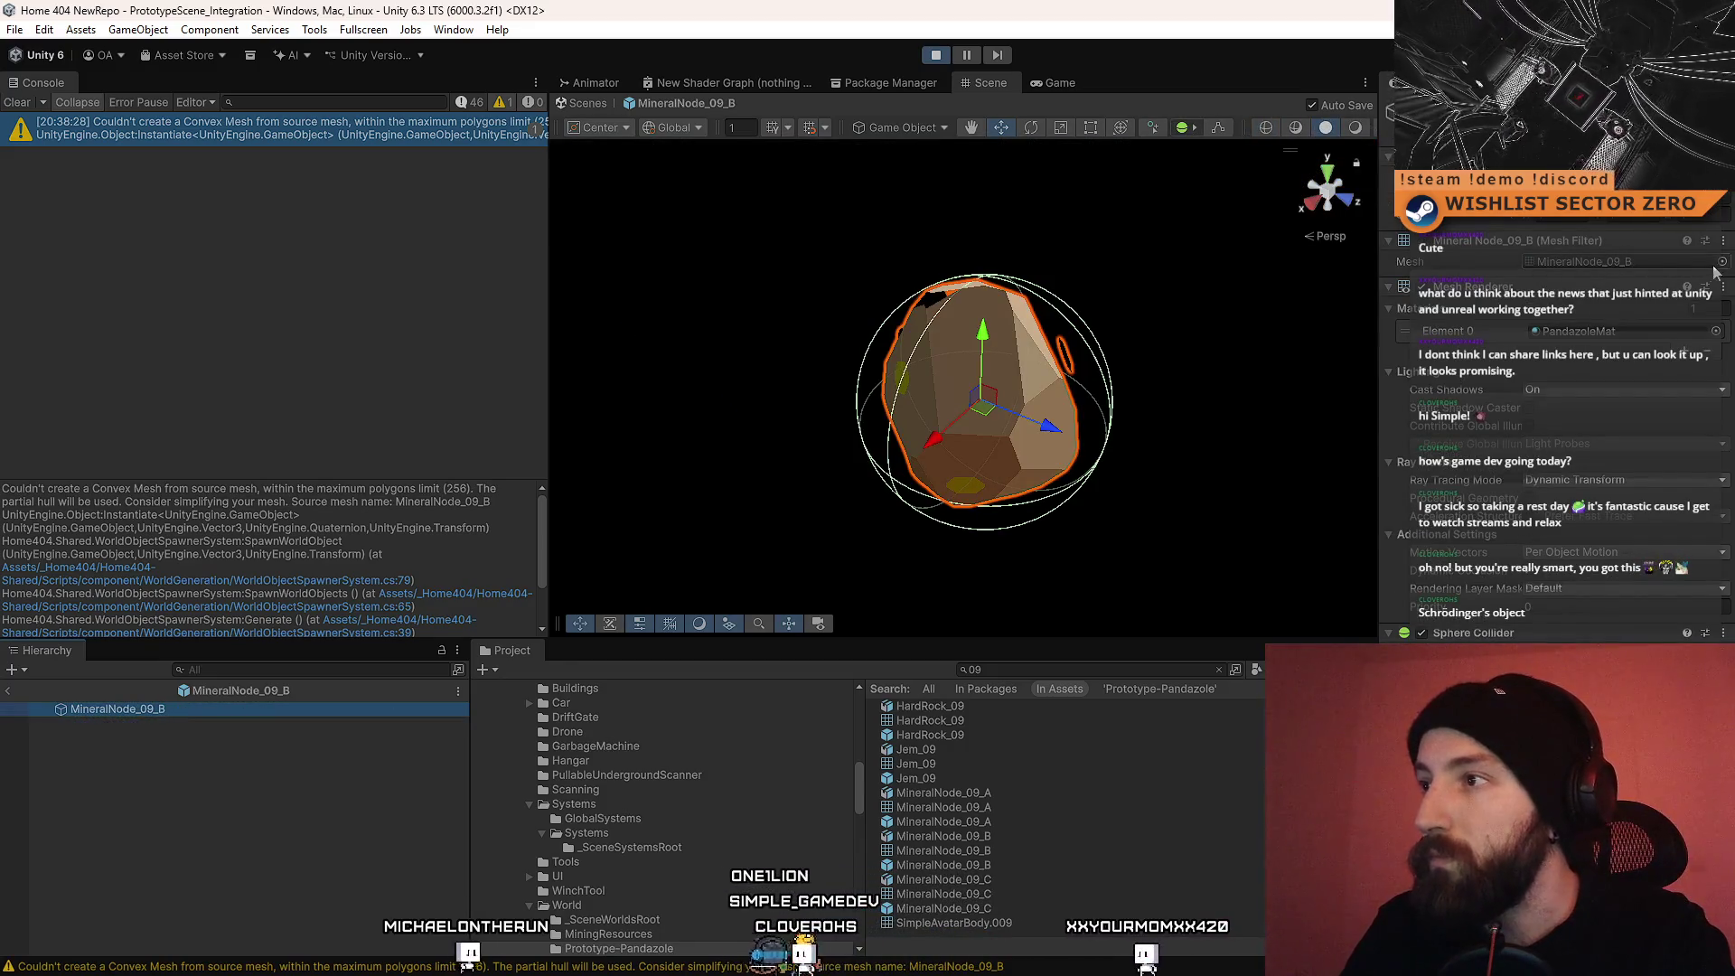
{"action": "left_click", "coordinate": [1723, 262]}
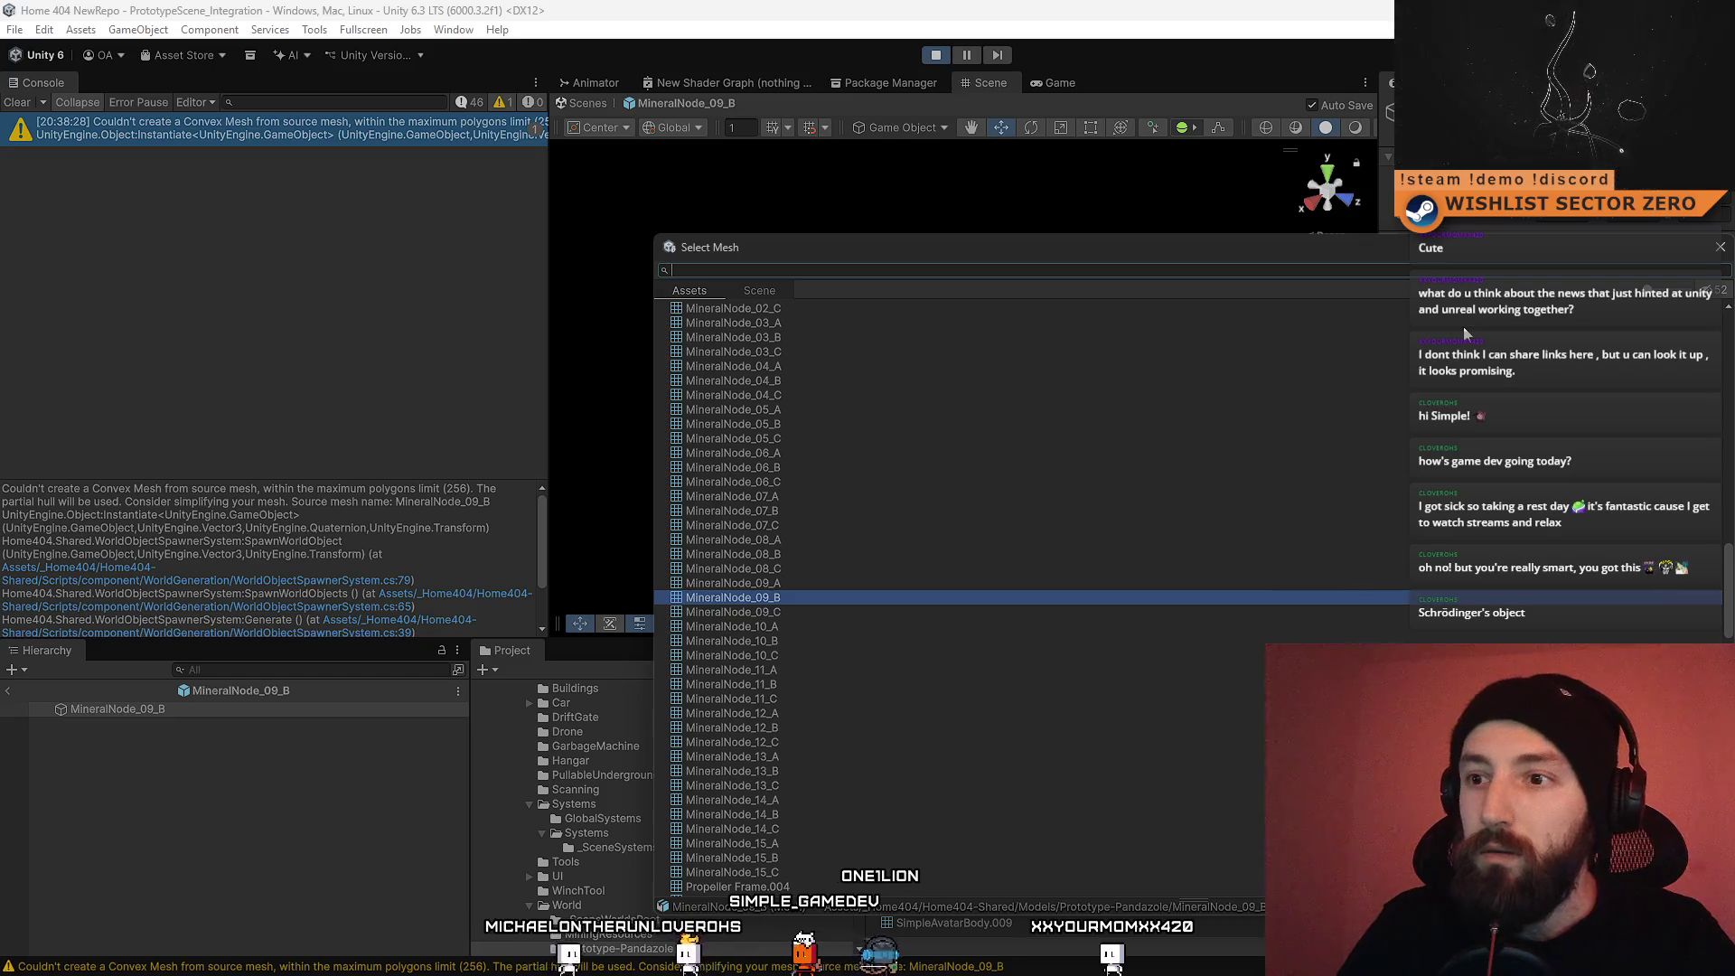
{"action": "type", "text": "09"}
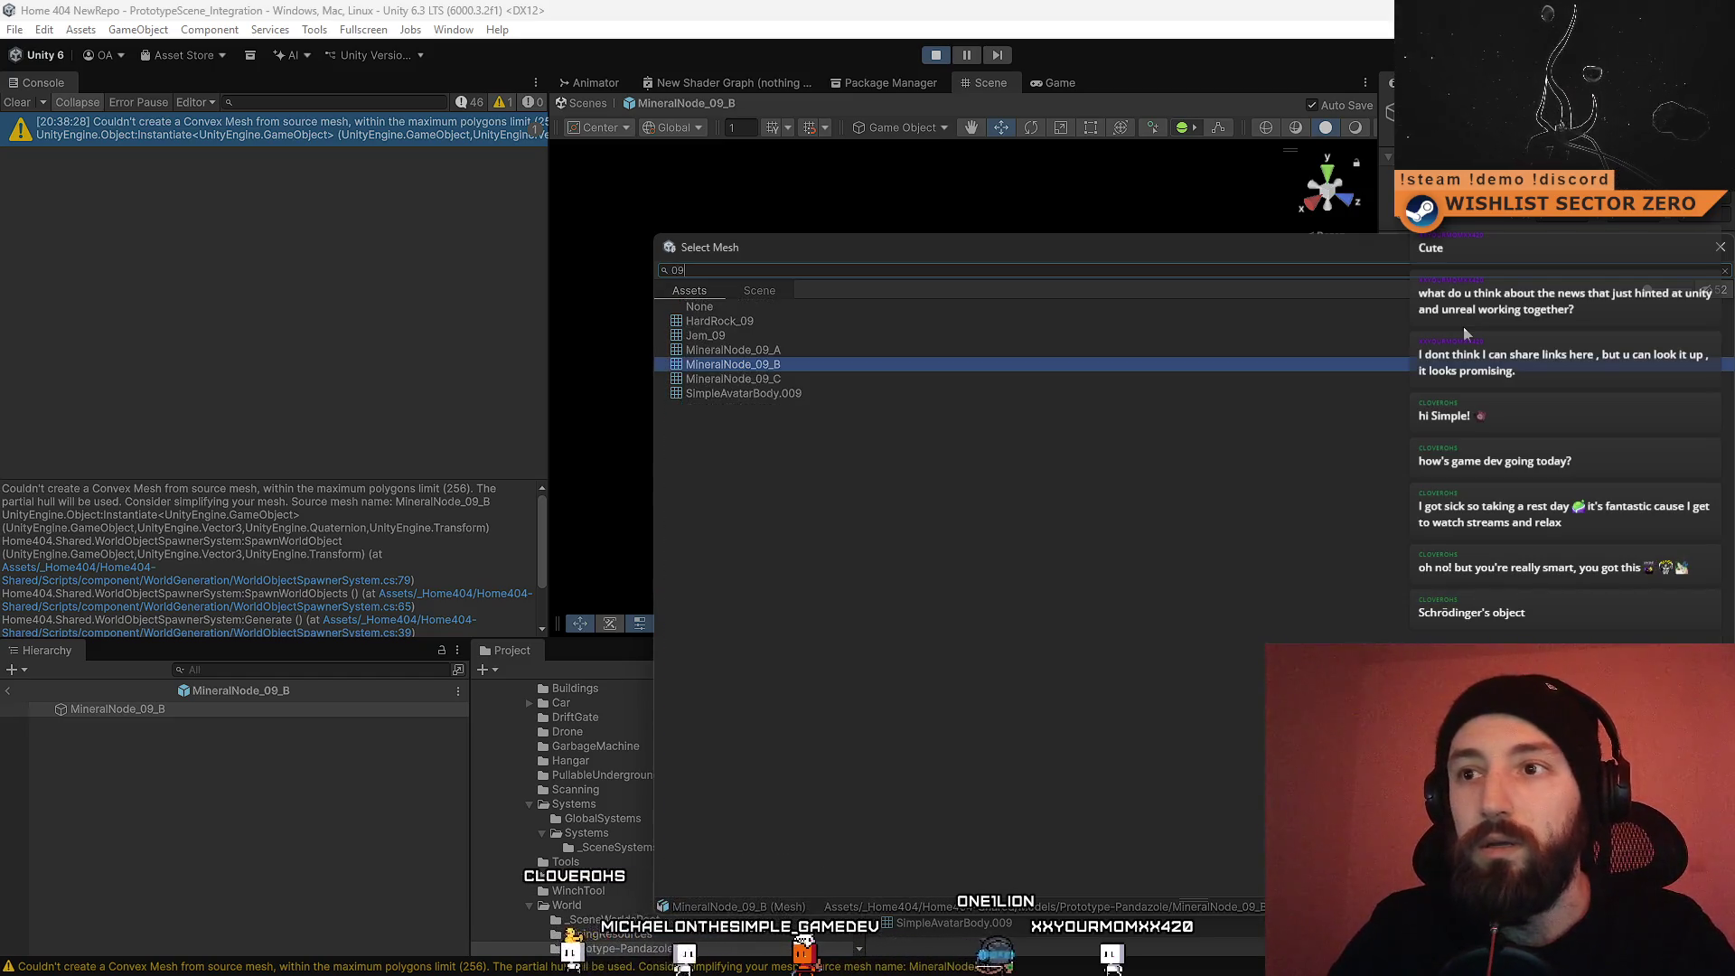
{"action": "type", "text": "_"}
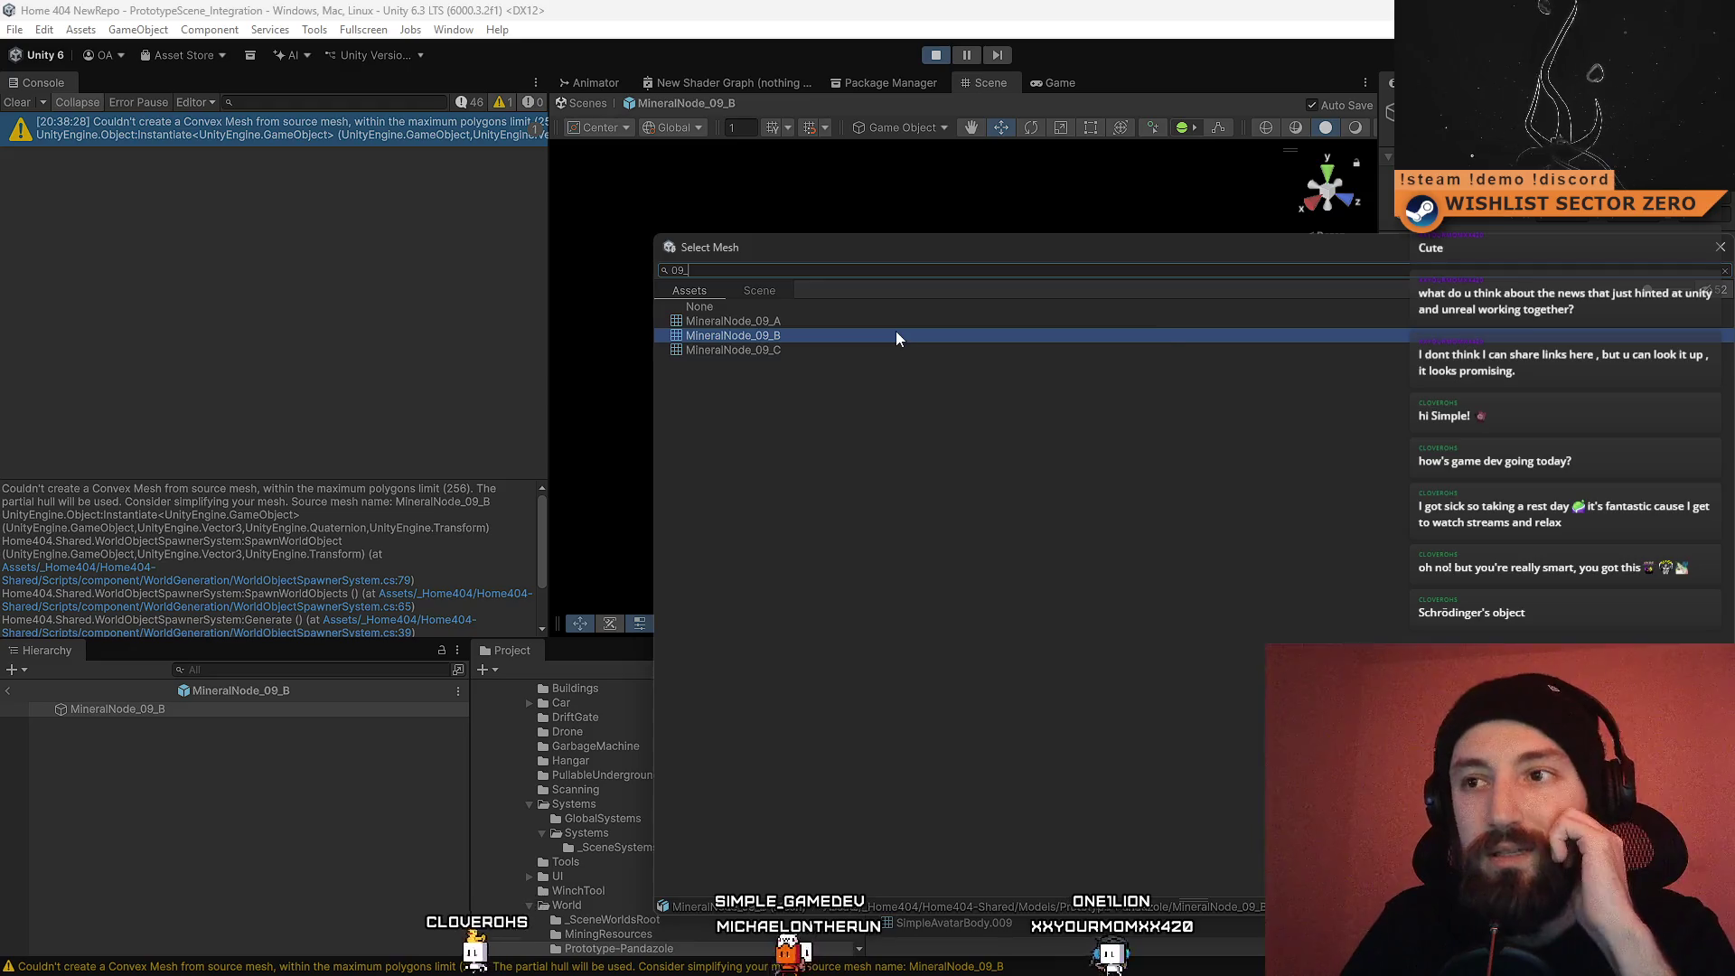
{"action": "double_click", "coordinate": [896, 335]}
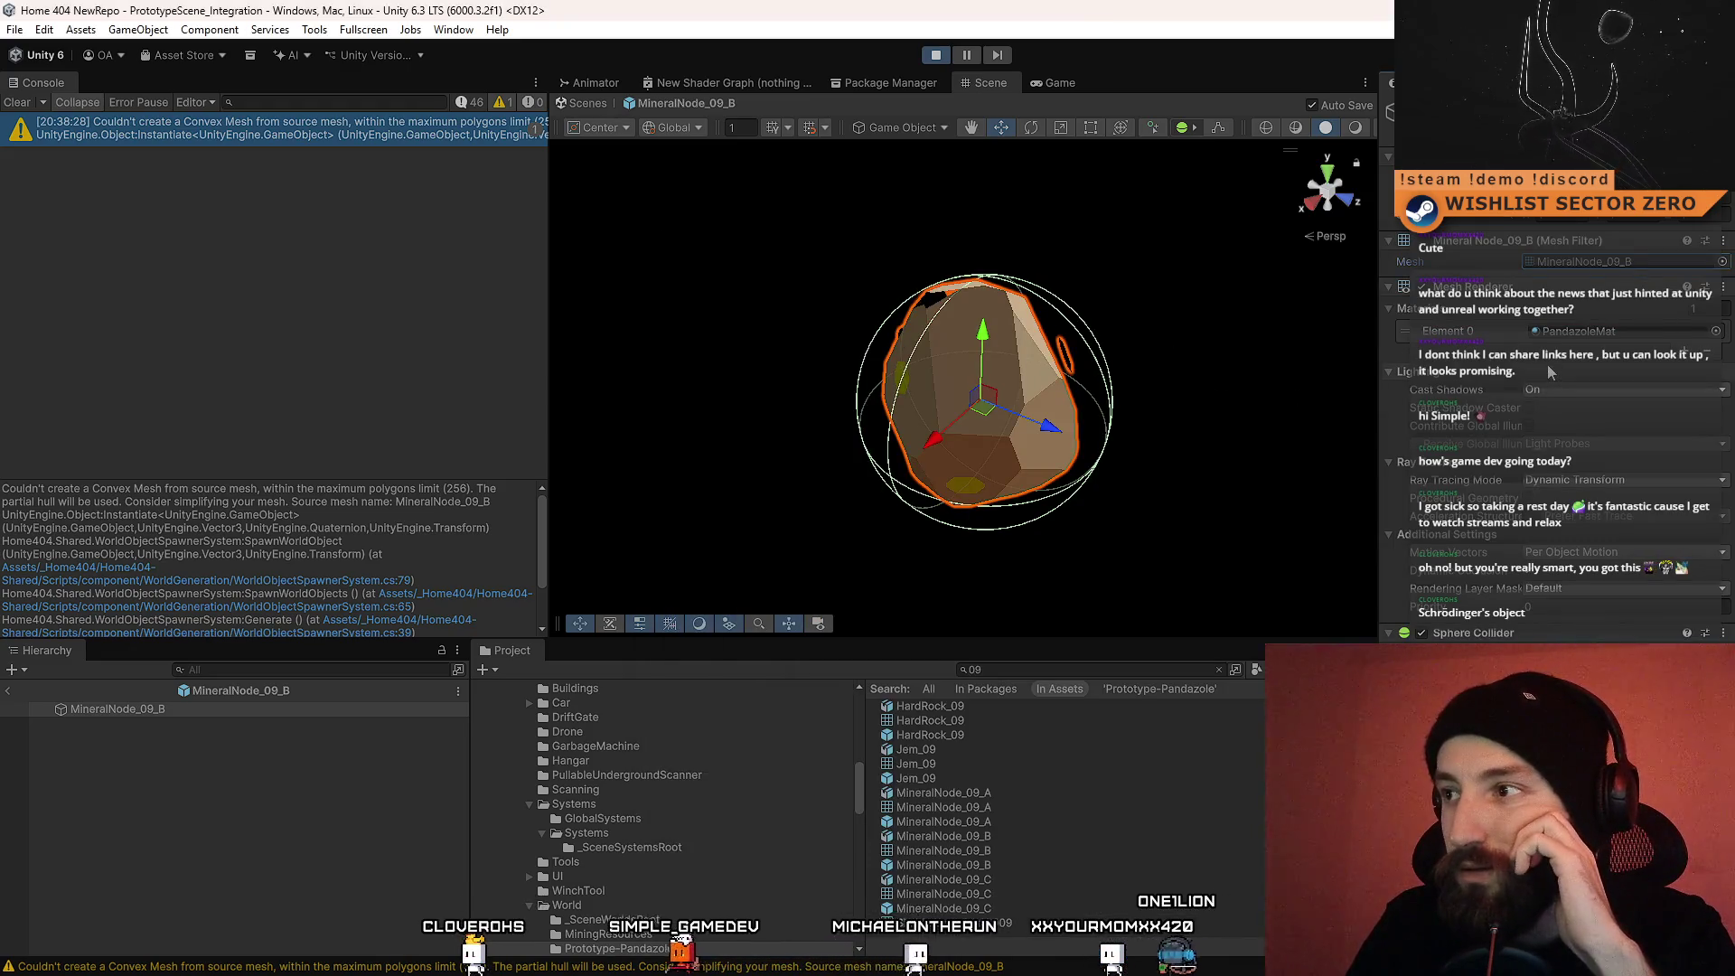
Step: Drag the MineralNode_09_B model under the prefab root as a child
{"action": "left_click", "coordinate": [225, 719]}
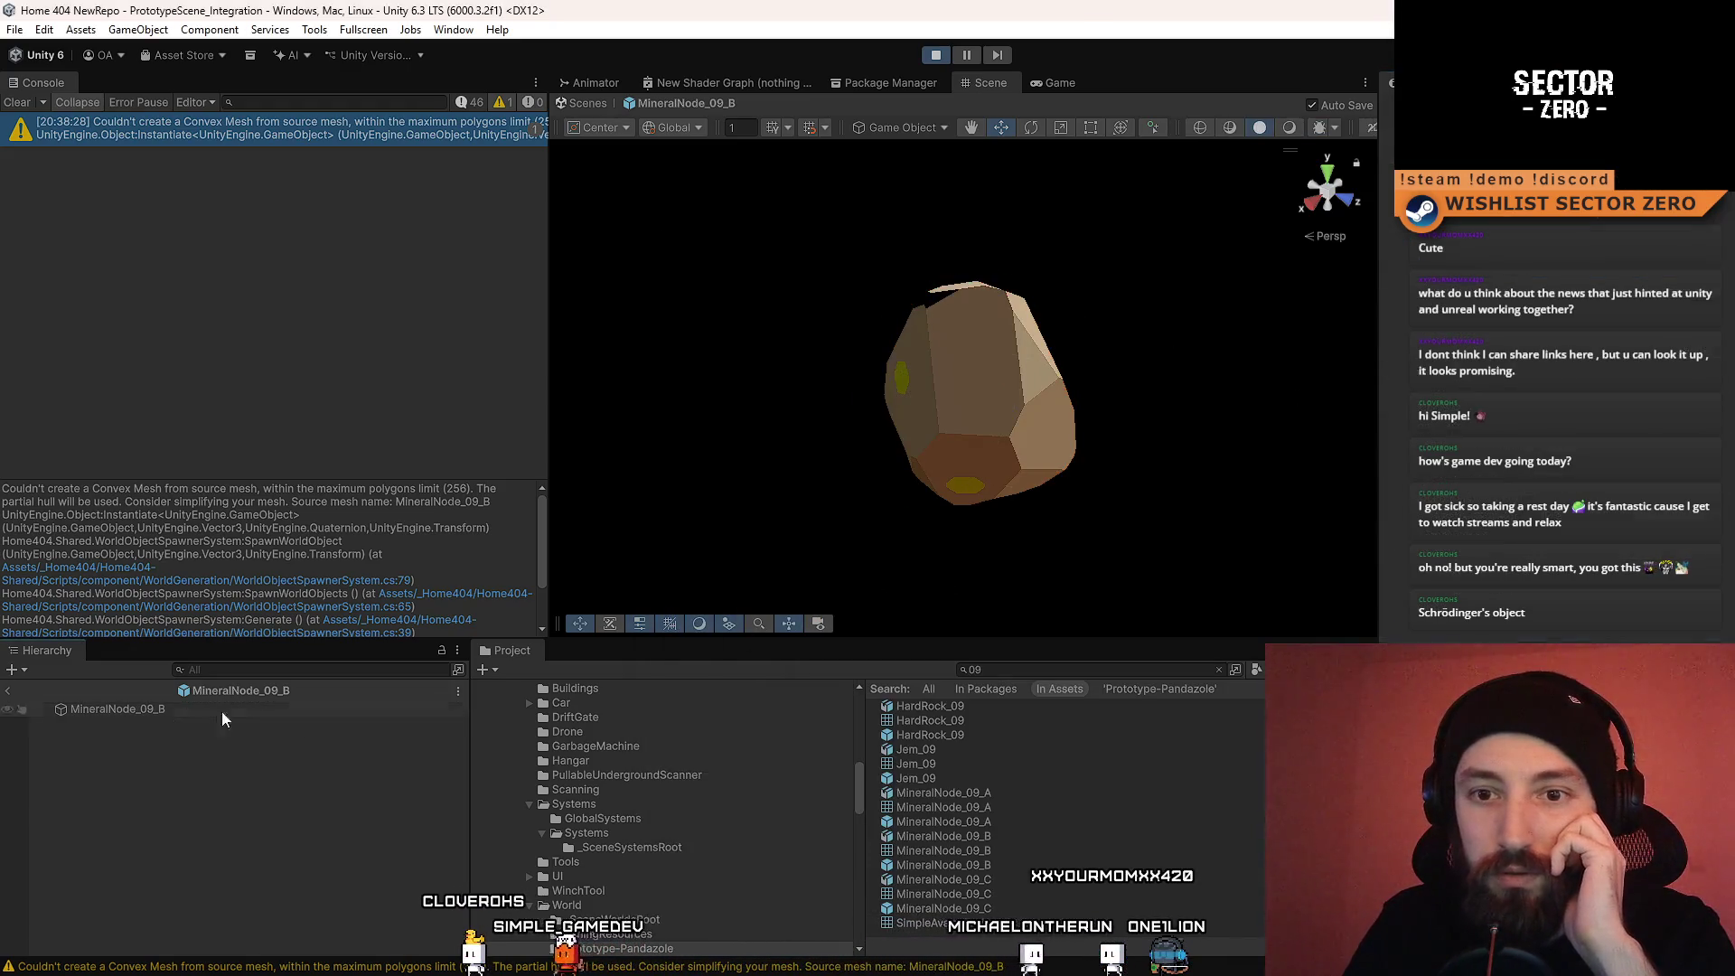
{"action": "left_click", "coordinate": [216, 713]}
{"action": "left_click", "coordinate": [991, 835]}
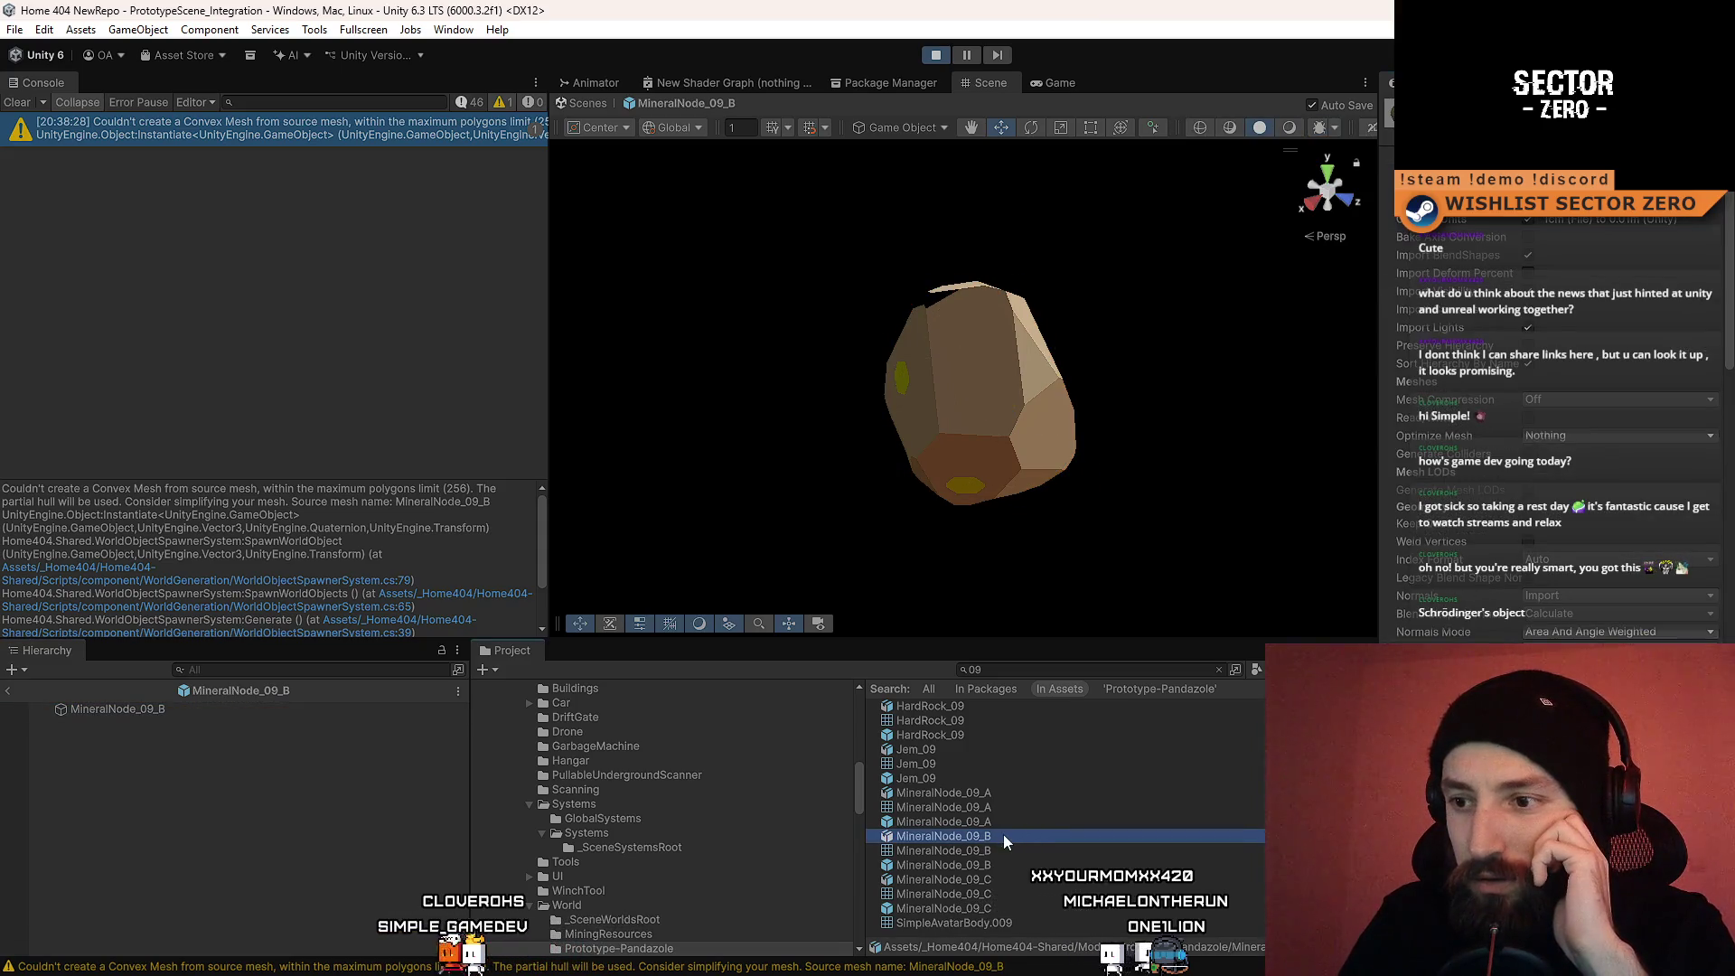
{"action": "left_click_drag", "start_coordinate": [1000, 835], "coordinate": [202, 811]}
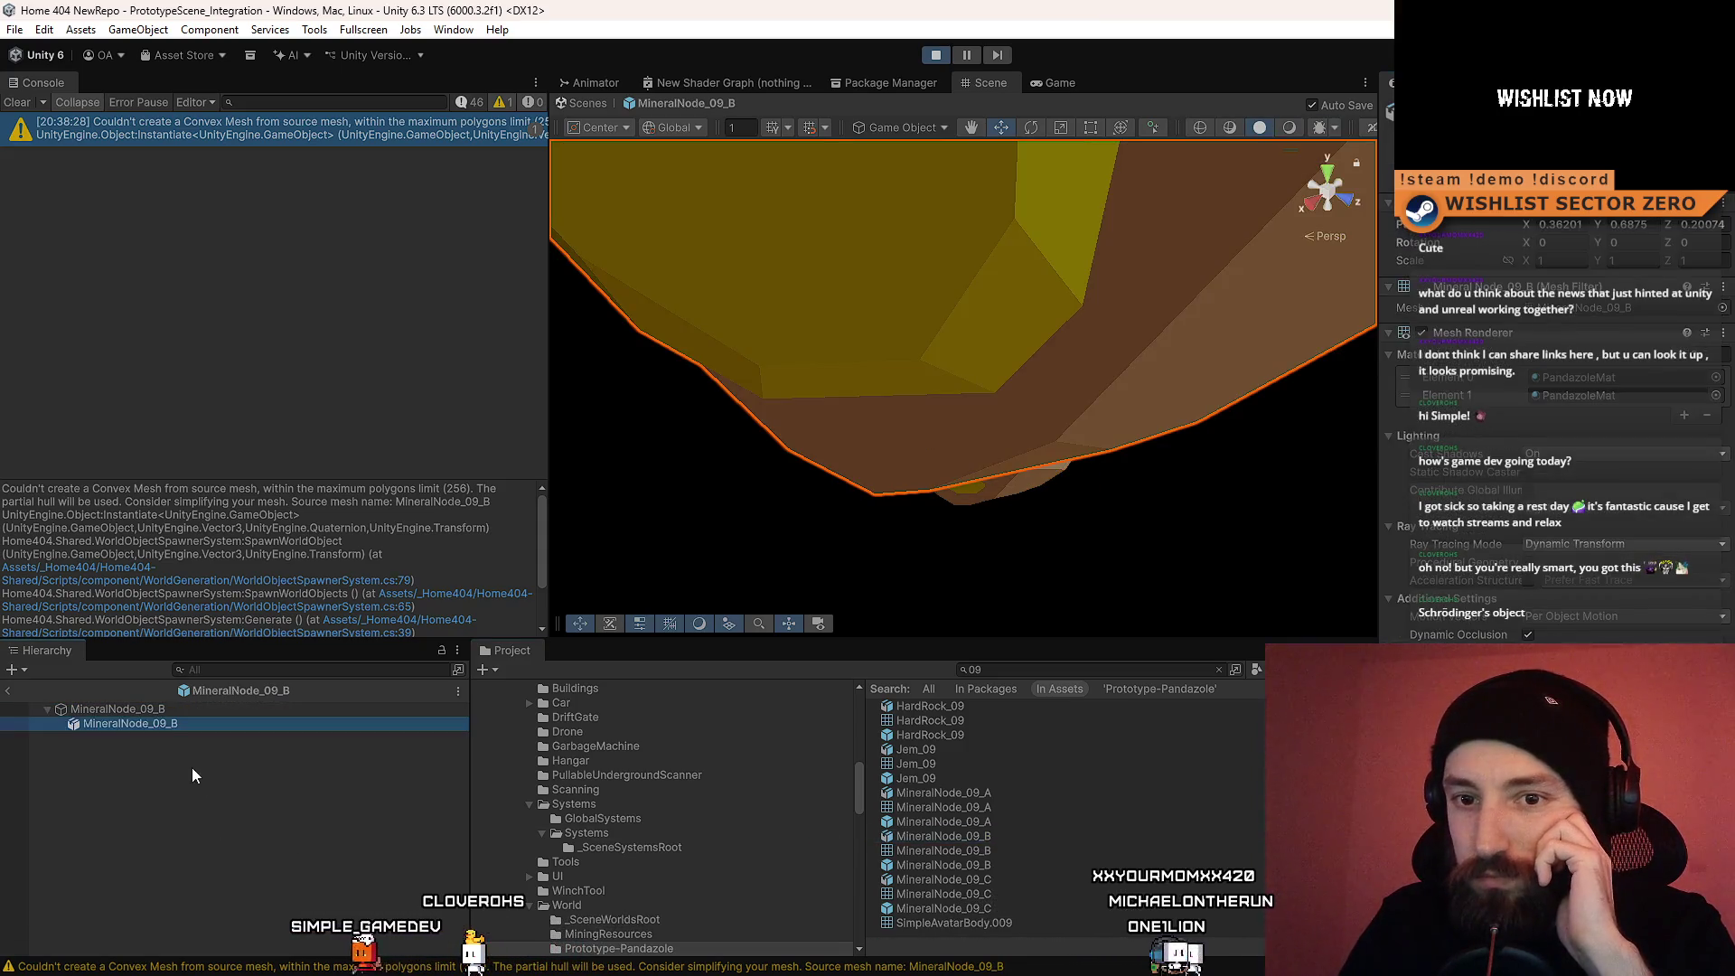
{"action": "left_click", "coordinate": [206, 712]}
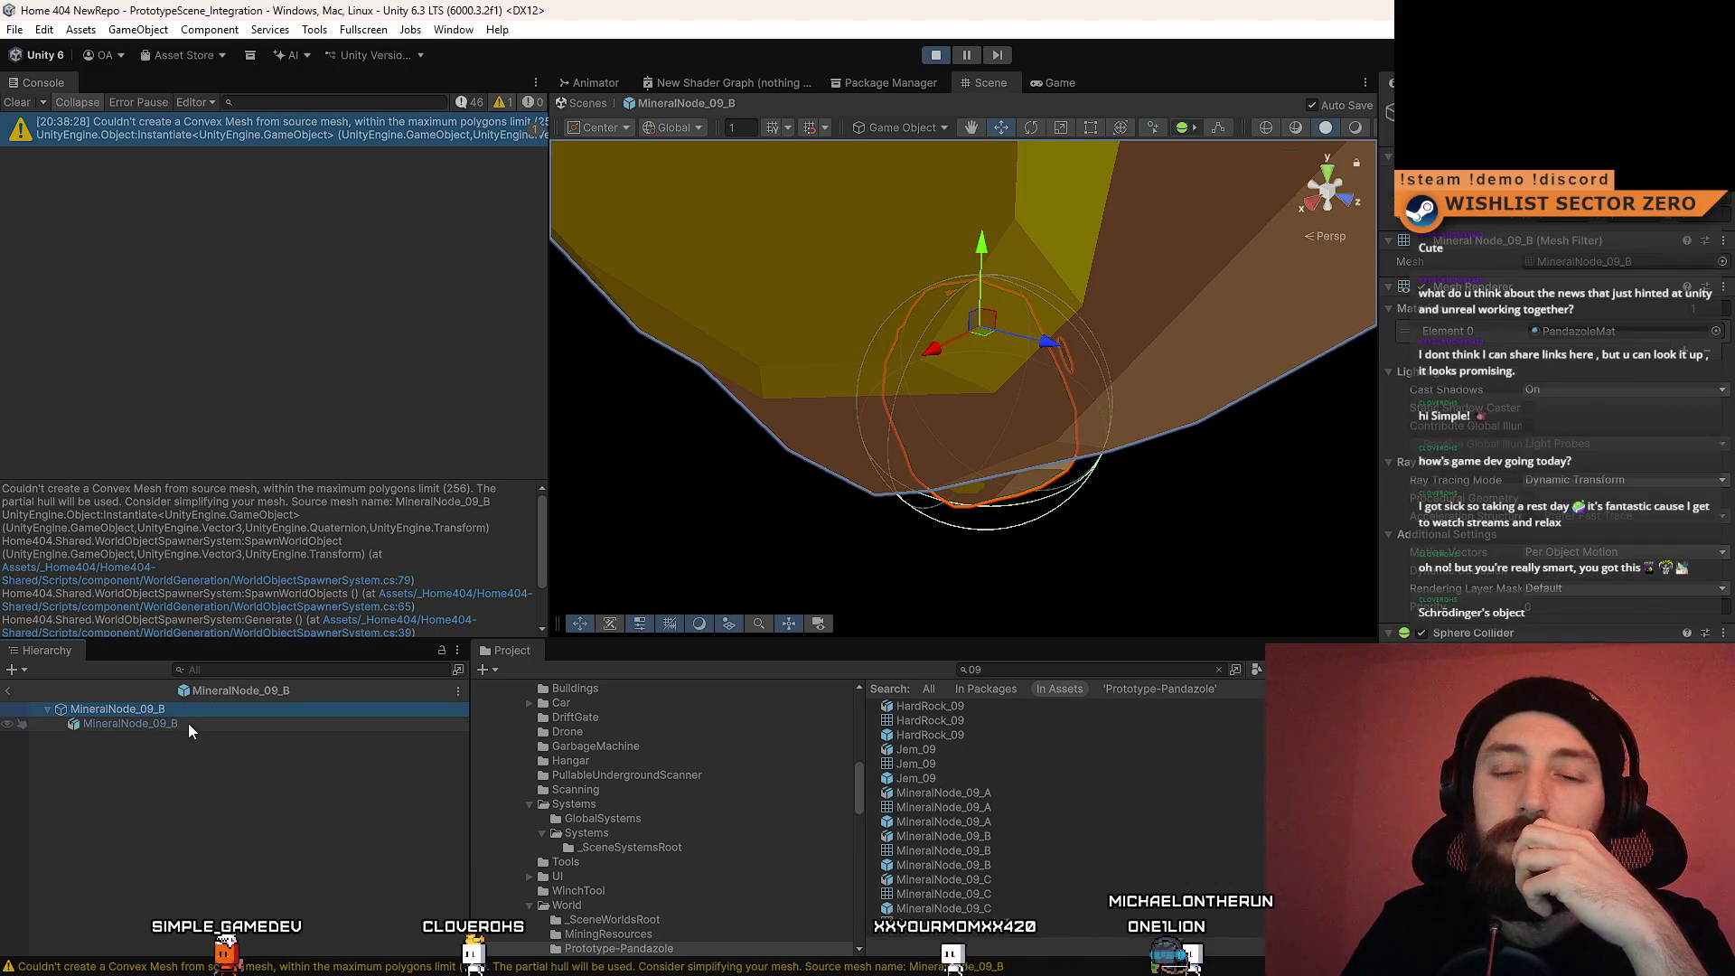
{"action": "key", "text": "ctrl+z"}
{"action": "key", "text": "ctrl+y"}
{"action": "right_click", "coordinate": [183, 762]}
{"action": "left_click", "coordinate": [136, 709]}
{"action": "right_click", "coordinate": [135, 708]}
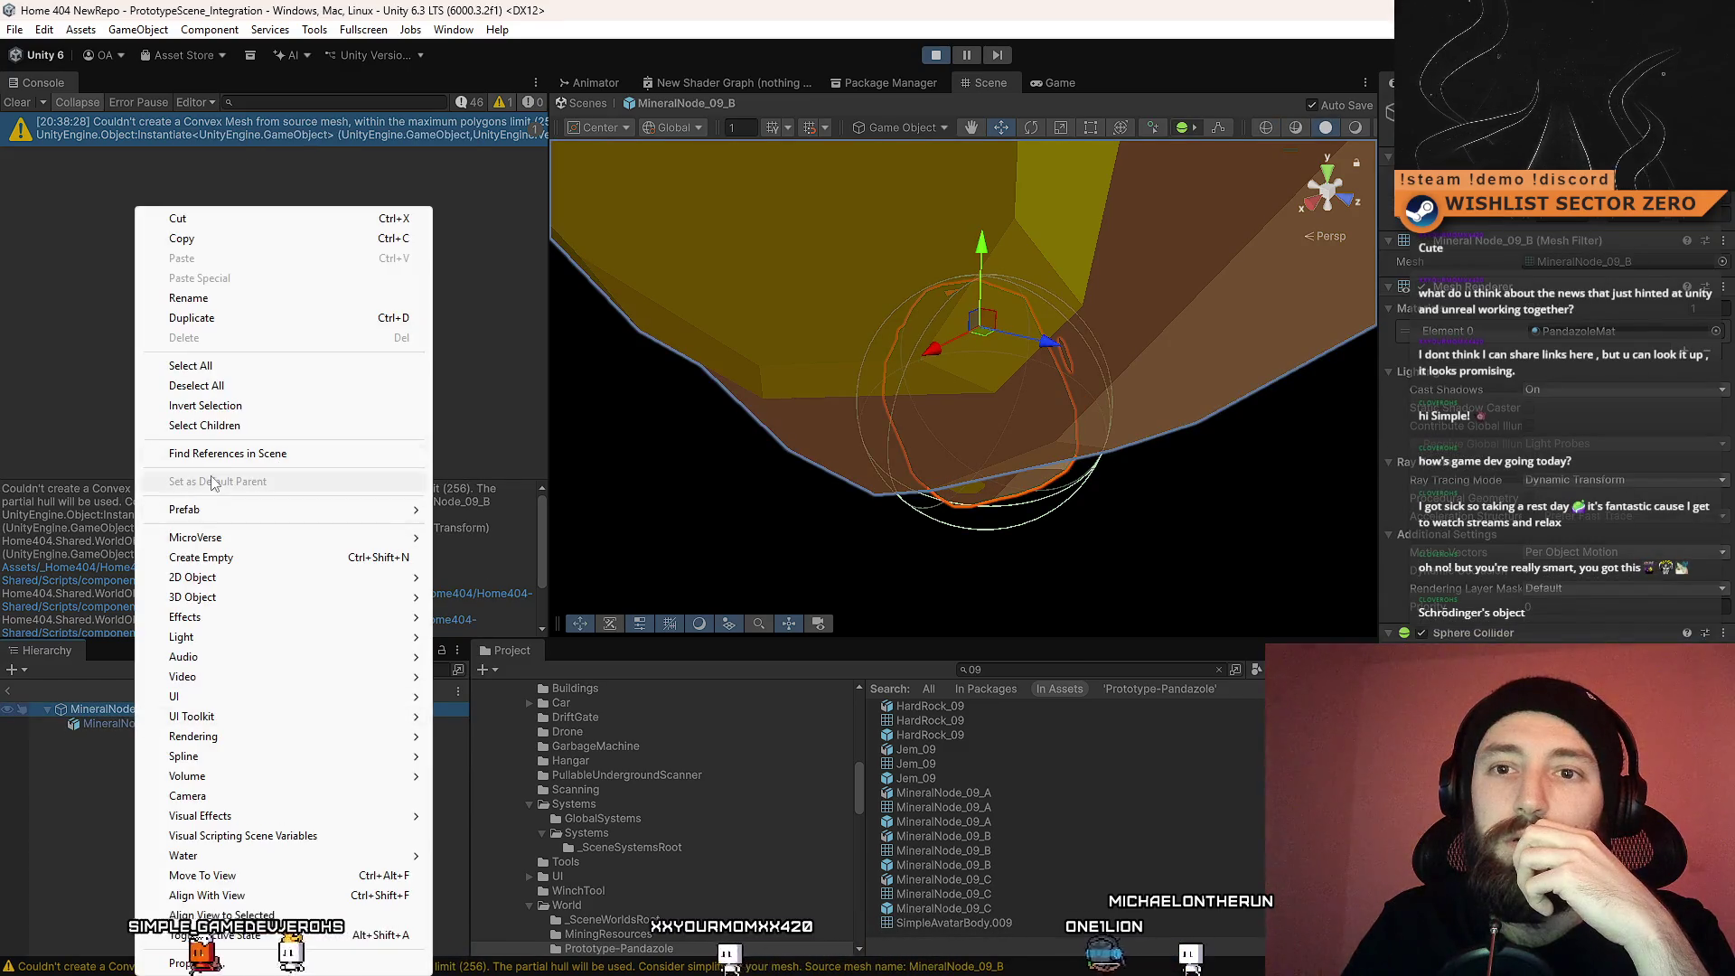
{"action": "left_click", "coordinate": [200, 557]}
{"action": "left_click", "coordinate": [197, 723]}
{"action": "left_click", "coordinate": [165, 738]}
{"action": "left_click", "coordinate": [159, 709]}
{"action": "left_click", "coordinate": [175, 724]}
{"action": "mouse_move", "coordinate": [170, 743]}
{"action": "left_mouse_down"}
{"action": "mouse_move", "coordinate": [110, 725]}
{"action": "mouse_move", "coordinate": [118, 704]}
{"action": "left_mouse_up"}
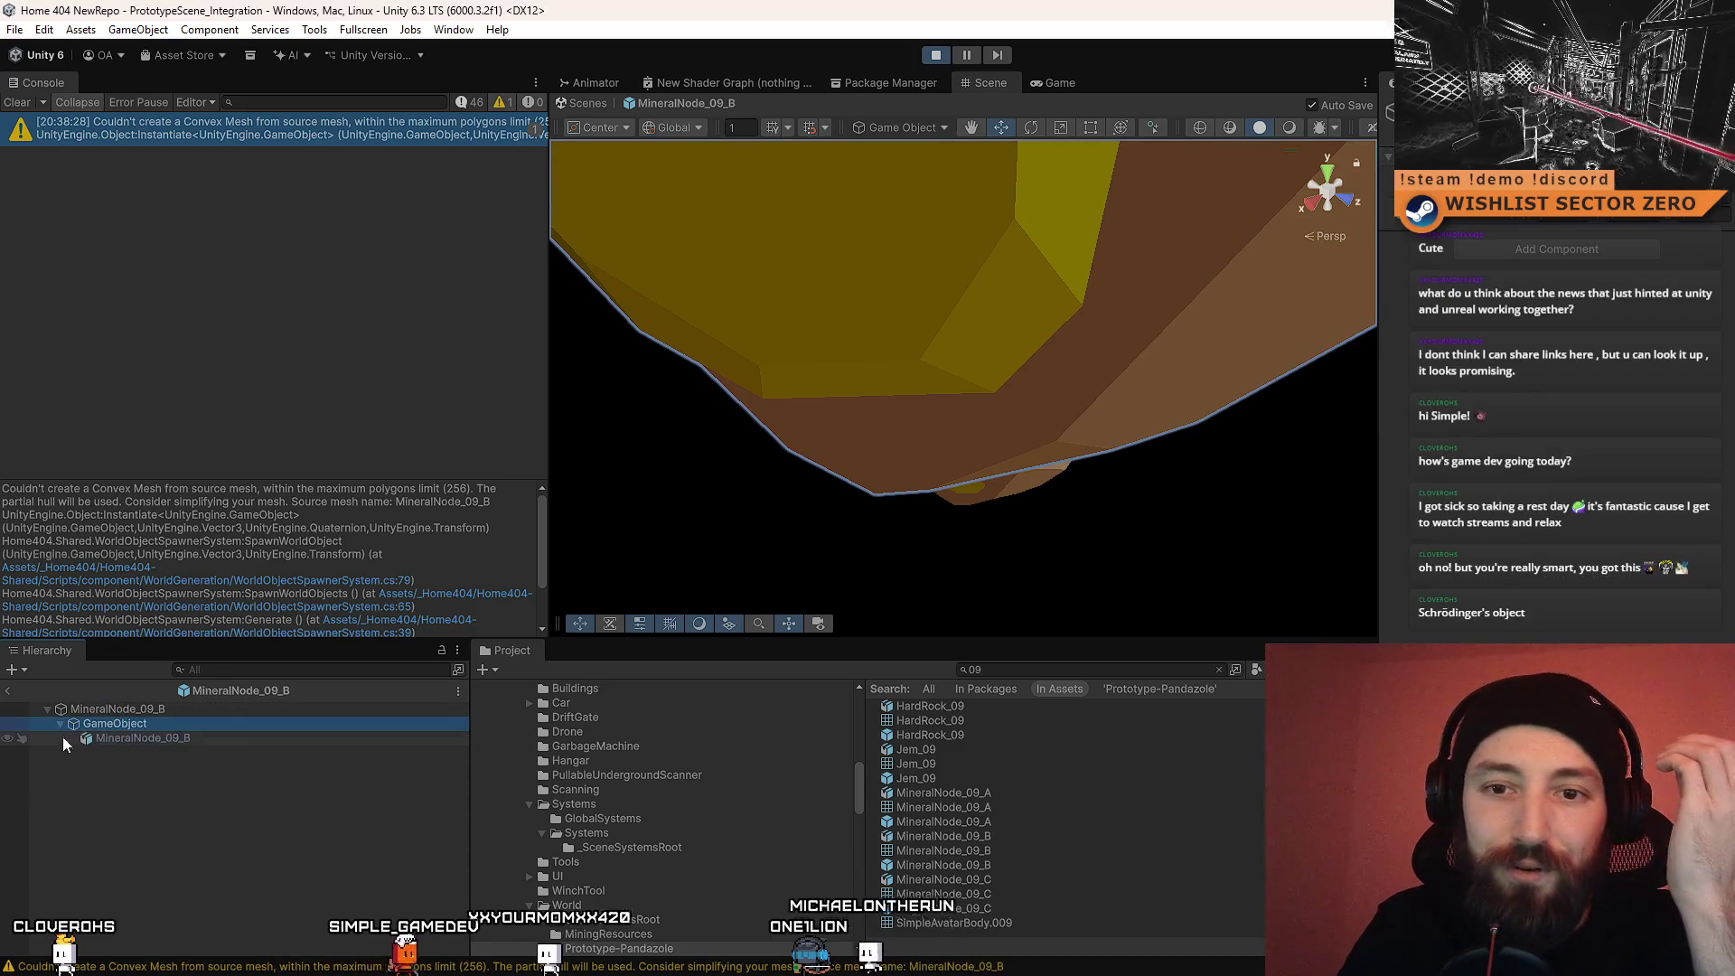
{"action": "left_click", "coordinate": [60, 724]}
{"action": "left_click", "coordinate": [118, 712]}
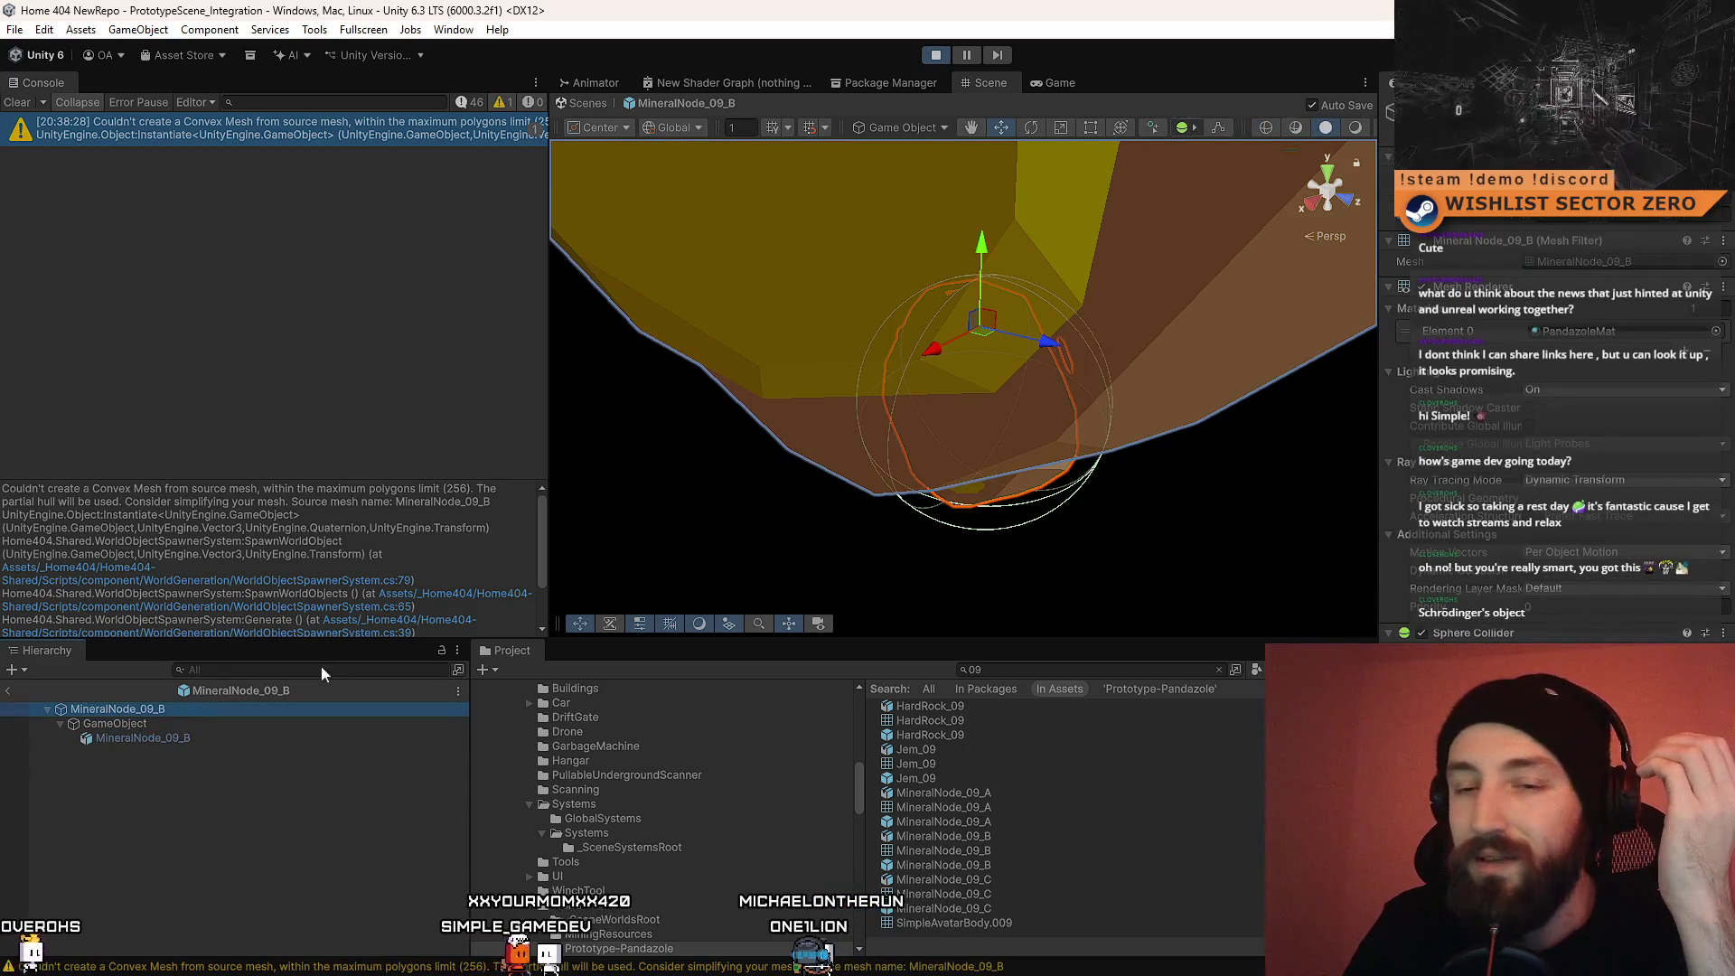
{"action": "left_click_drag", "start_coordinate": [154, 741], "coordinate": [190, 721]}
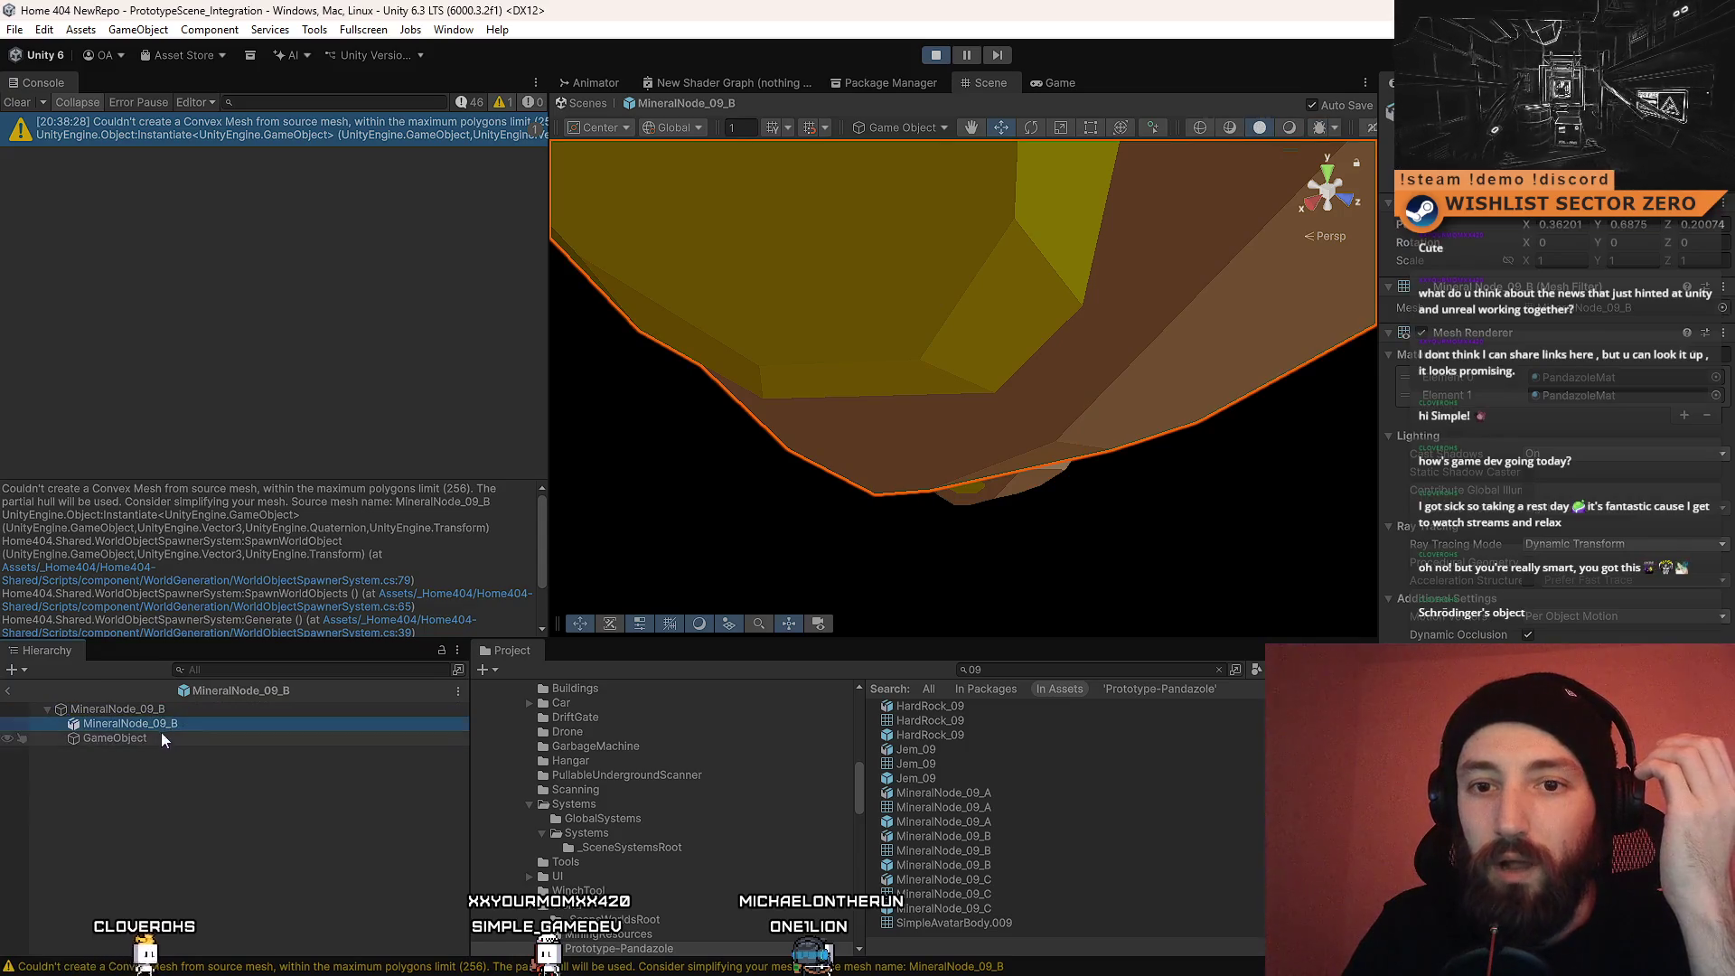
{"action": "left_click", "coordinate": [157, 735]}
{"action": "key", "text": "Delete"}
{"action": "left_click", "coordinate": [180, 724]}
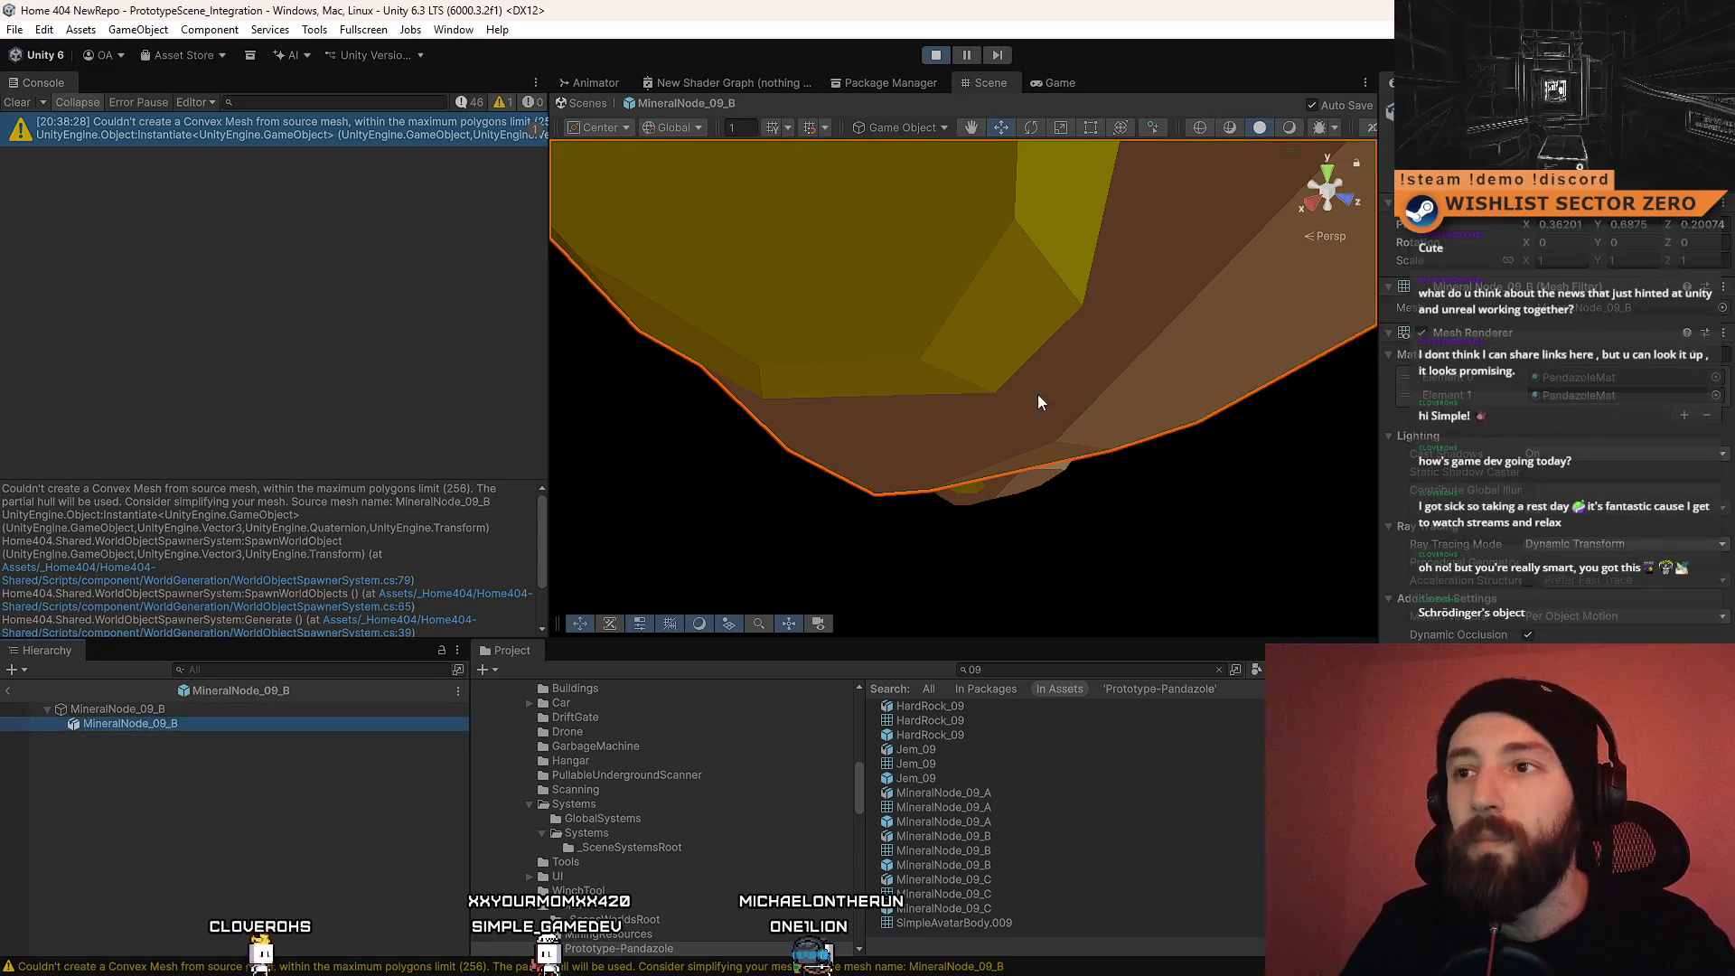
{"action": "key", "text": "f"}
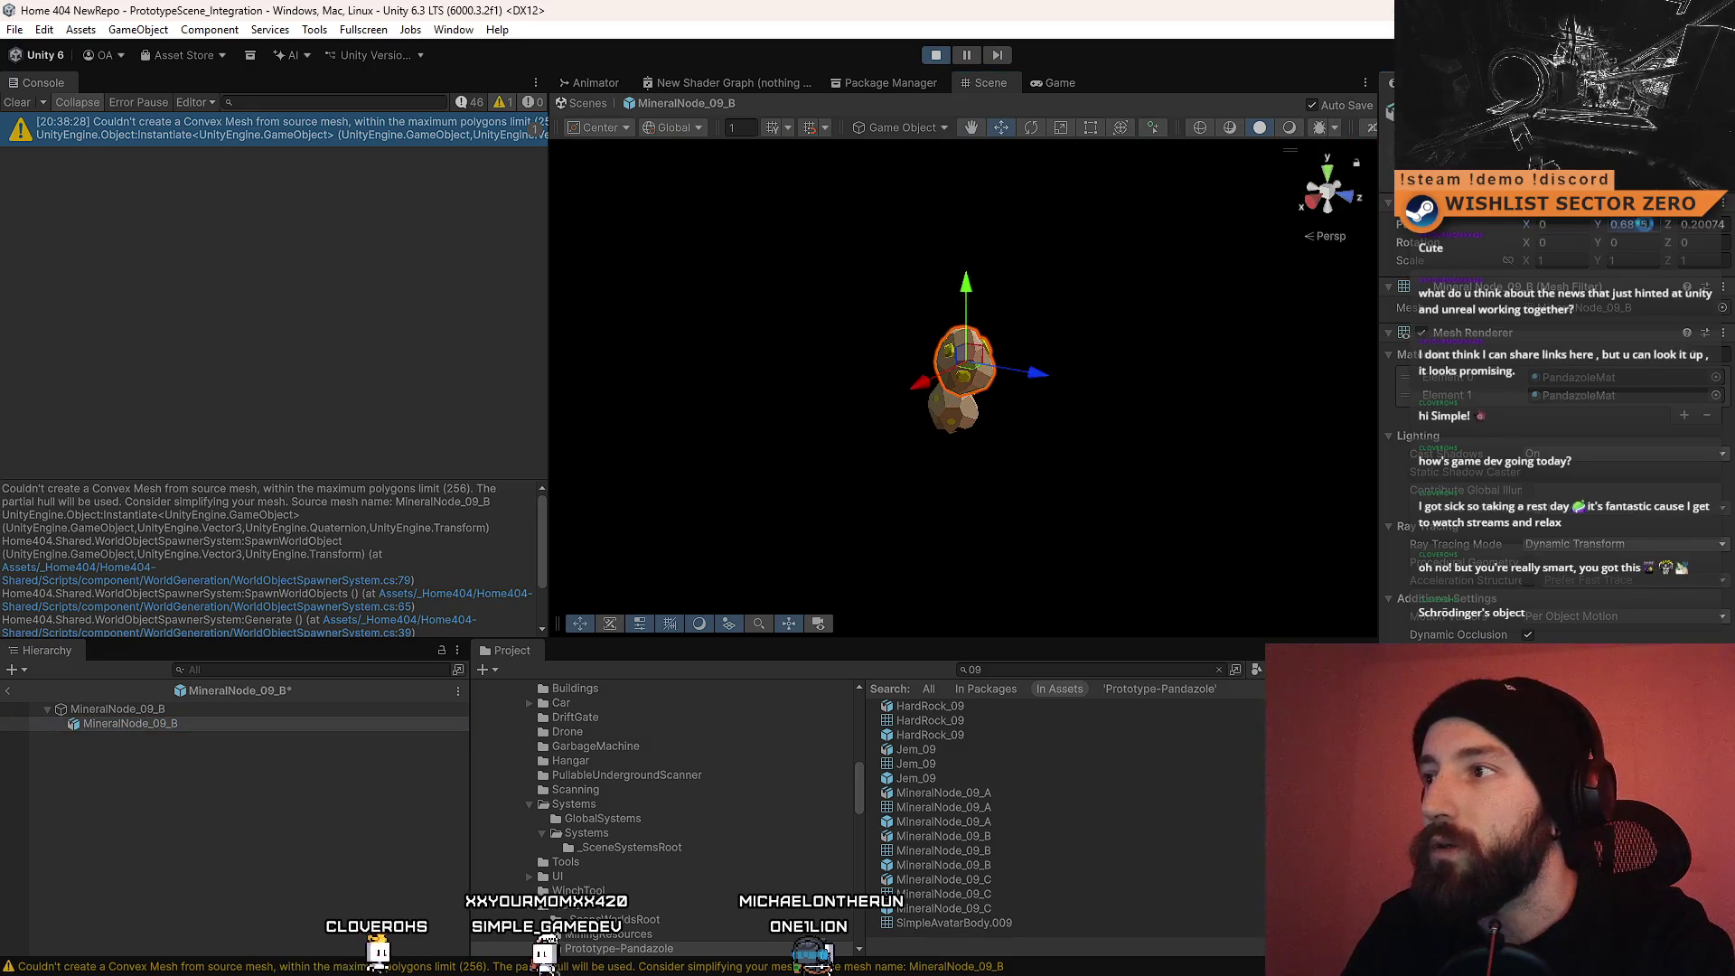
{"action": "mouse_move", "coordinate": [1012, 424]}
{"action": "left_mouse_down"}
{"action": "mouse_move", "coordinate": [1033, 432]}
{"action": "mouse_move", "coordinate": [793, 428]}
{"action": "left_mouse_up"}
{"action": "scroll", "coordinate": [794, 428], "scroll_direction": "up", "scroll_amount": 5}
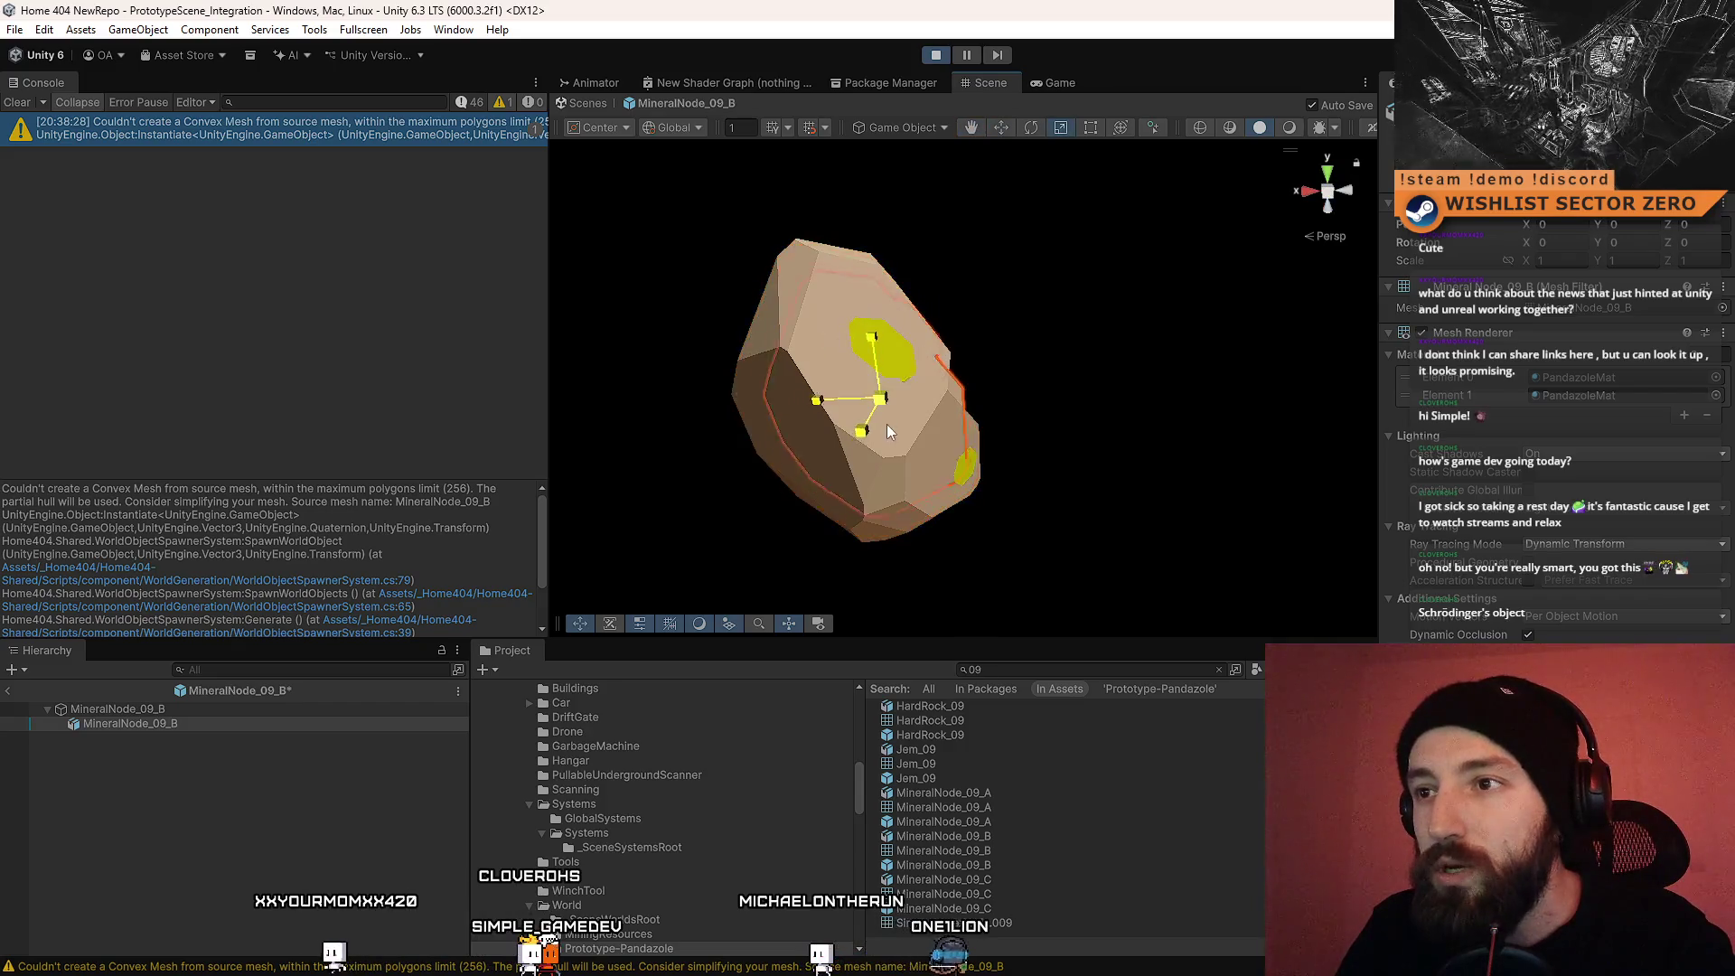
{"action": "scroll", "coordinate": [1202, 361], "scroll_direction": "down", "scroll_amount": 5}
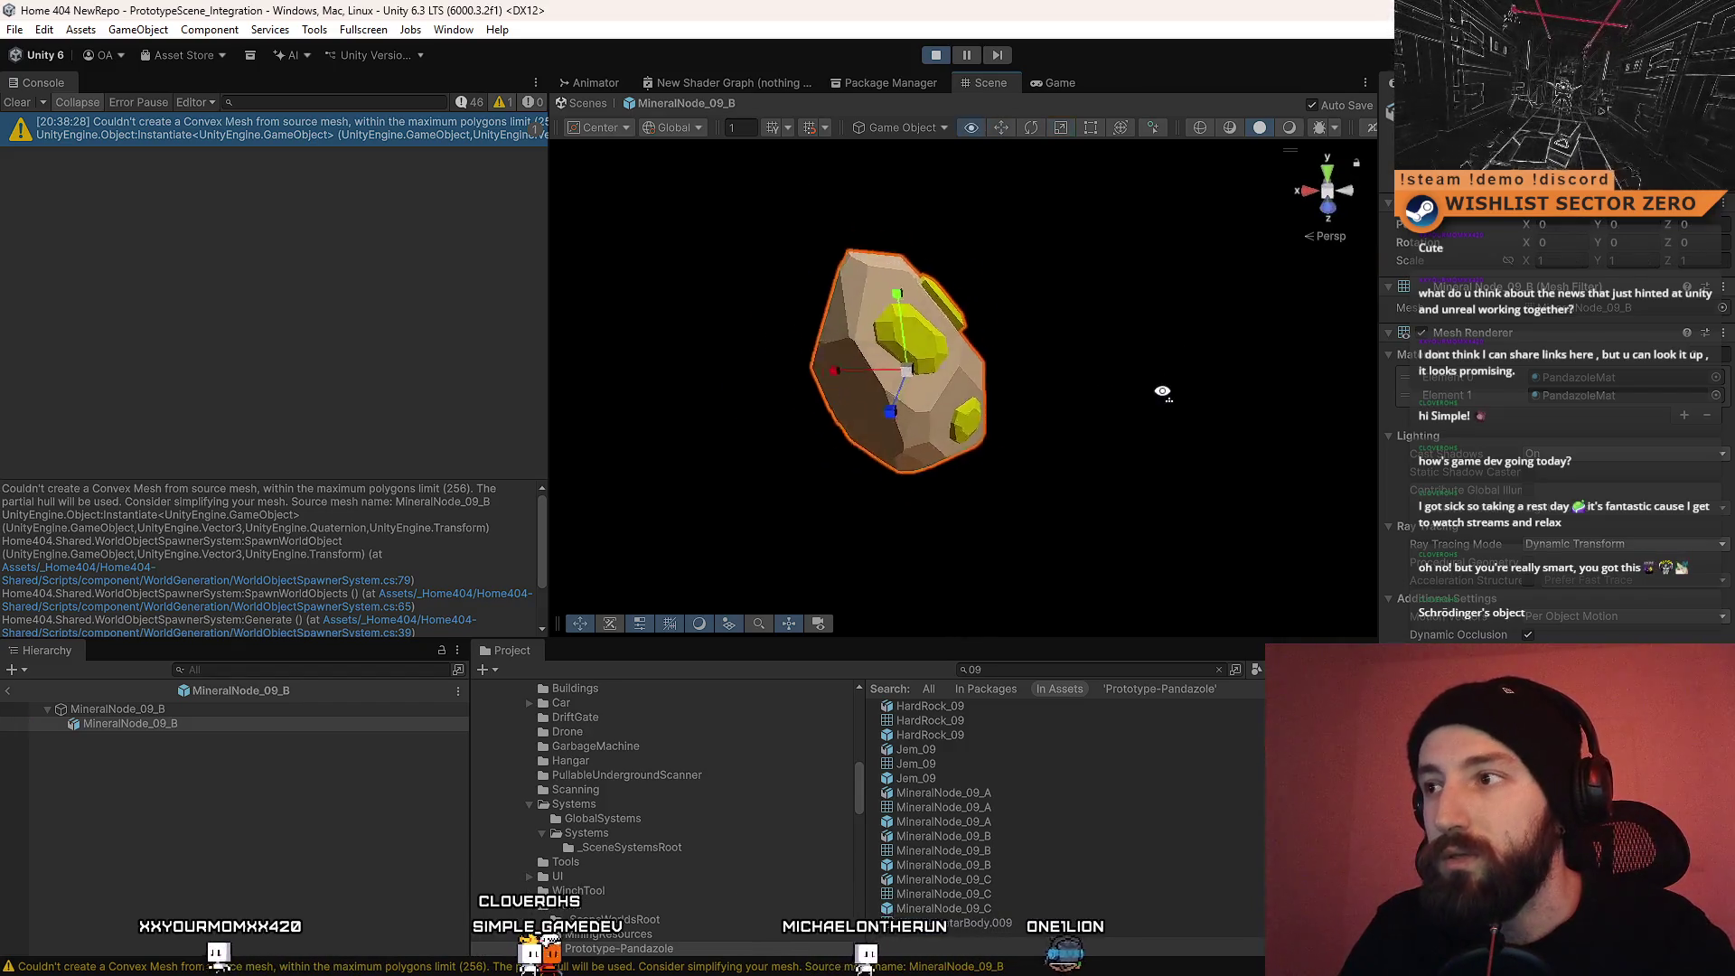
{"action": "left_click", "coordinate": [148, 712]}
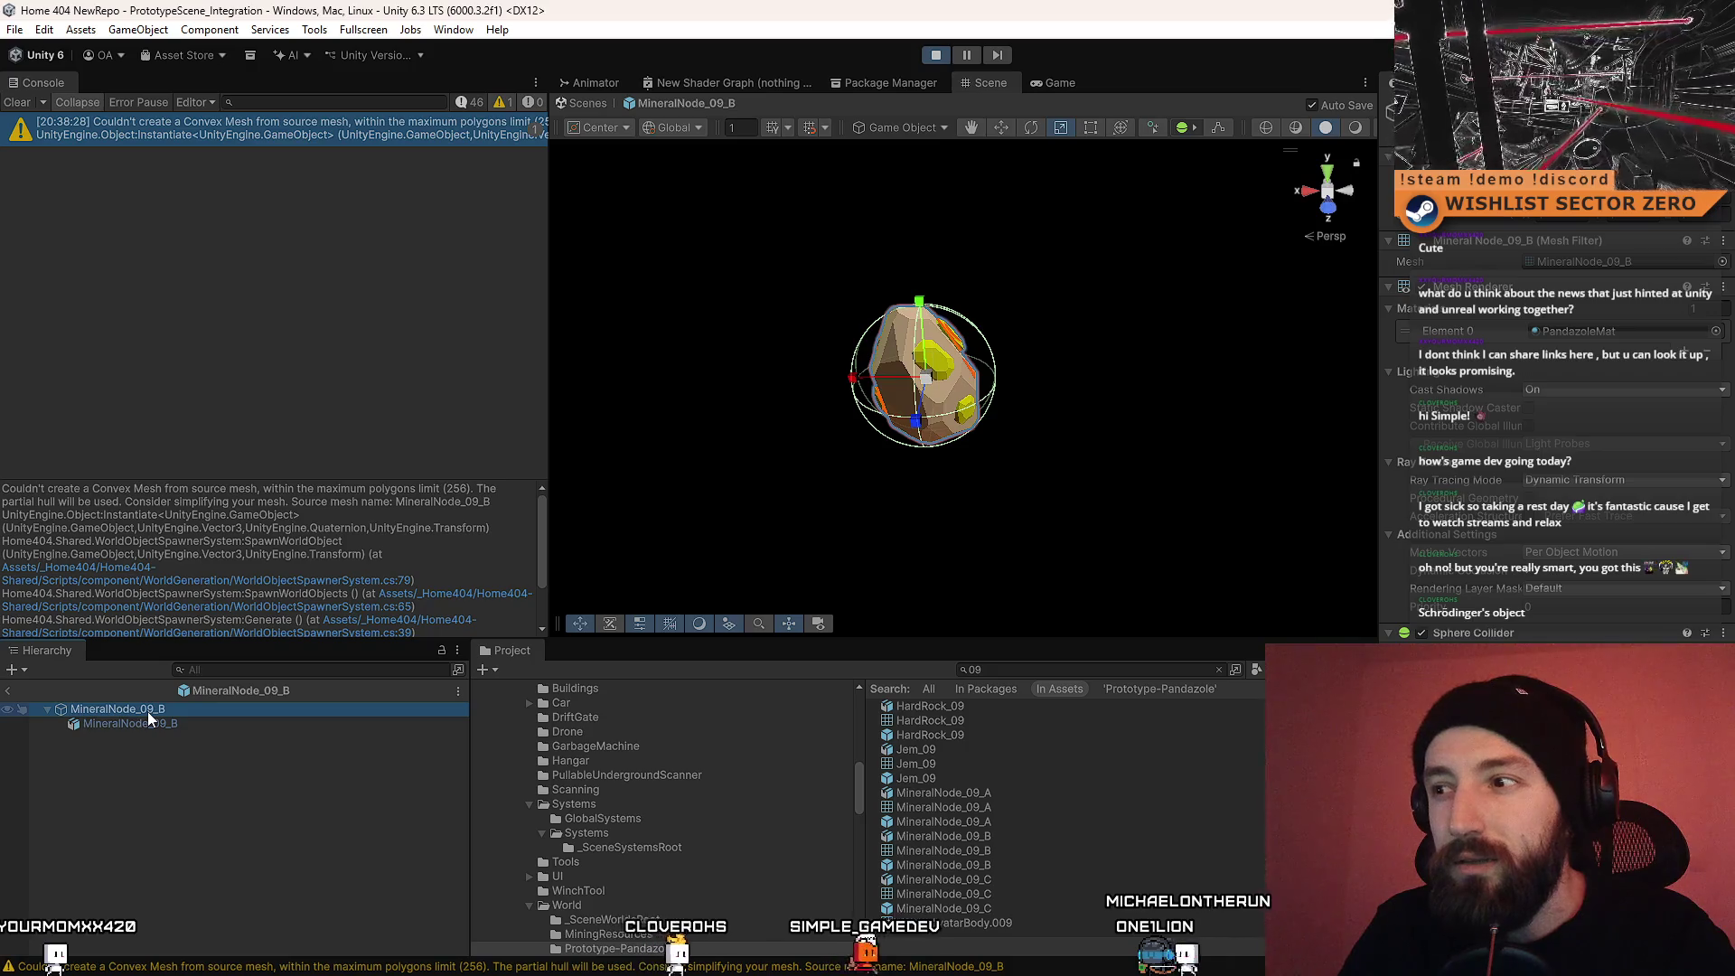
{"action": "left_click", "coordinate": [160, 726]}
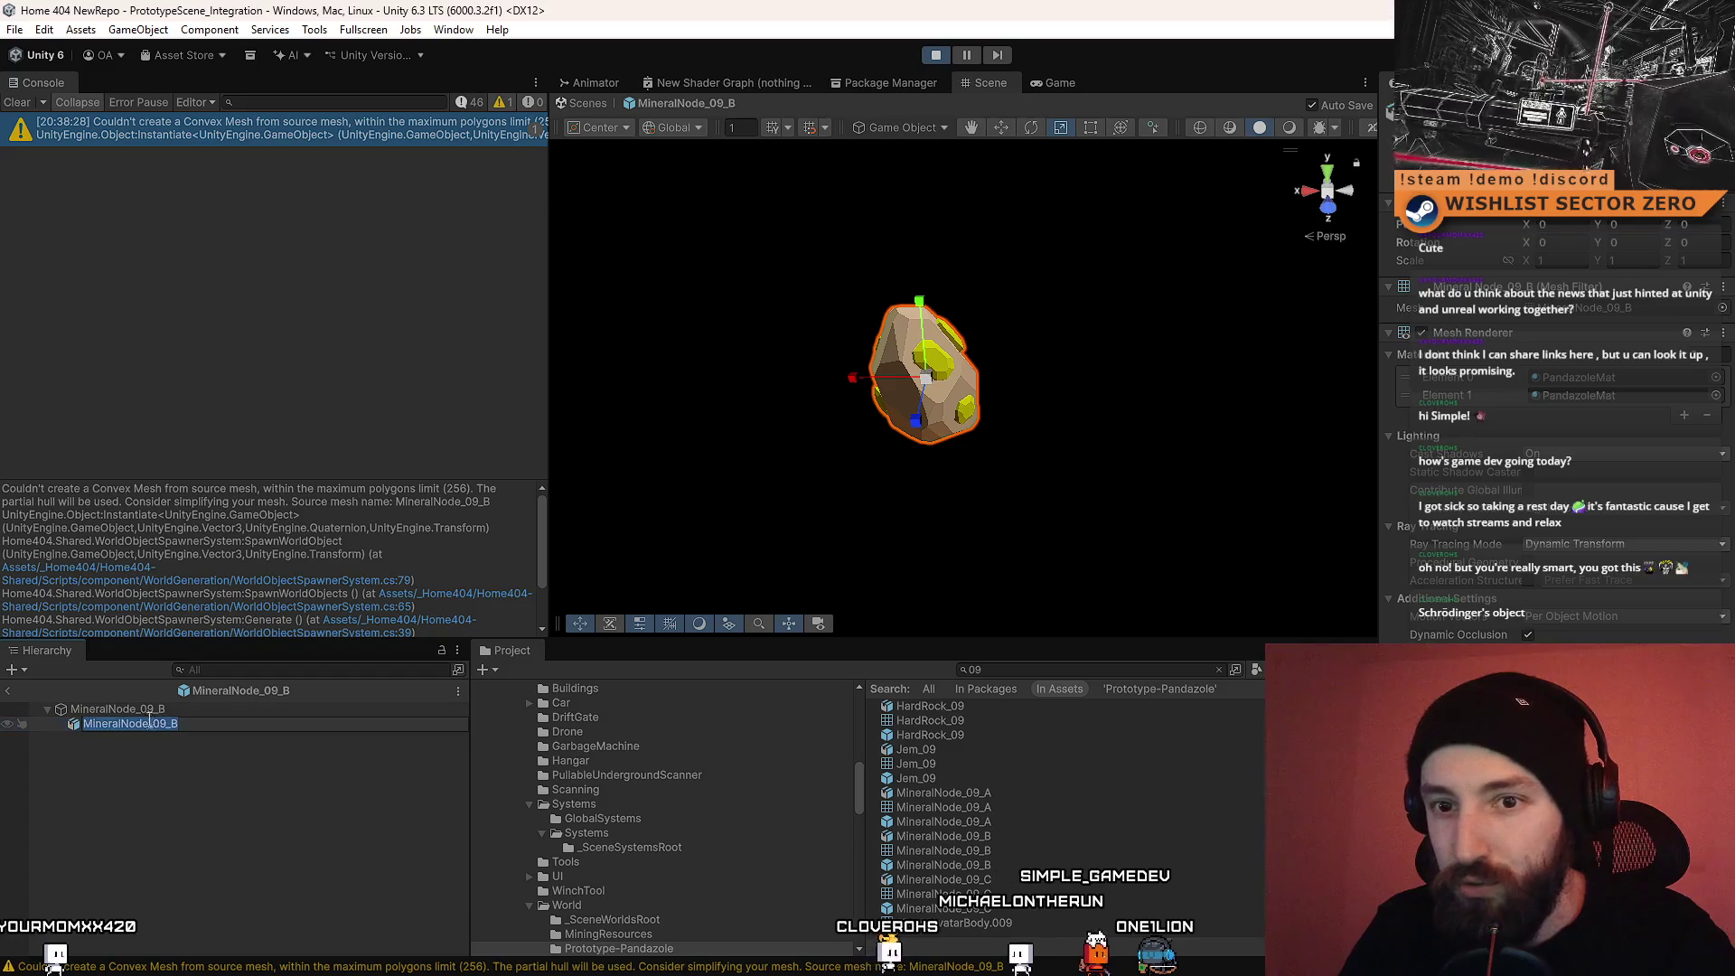
{"action": "left_click", "coordinate": [152, 712]}
{"action": "left_click", "coordinate": [152, 721]}
{"action": "left_click", "coordinate": [157, 712]}
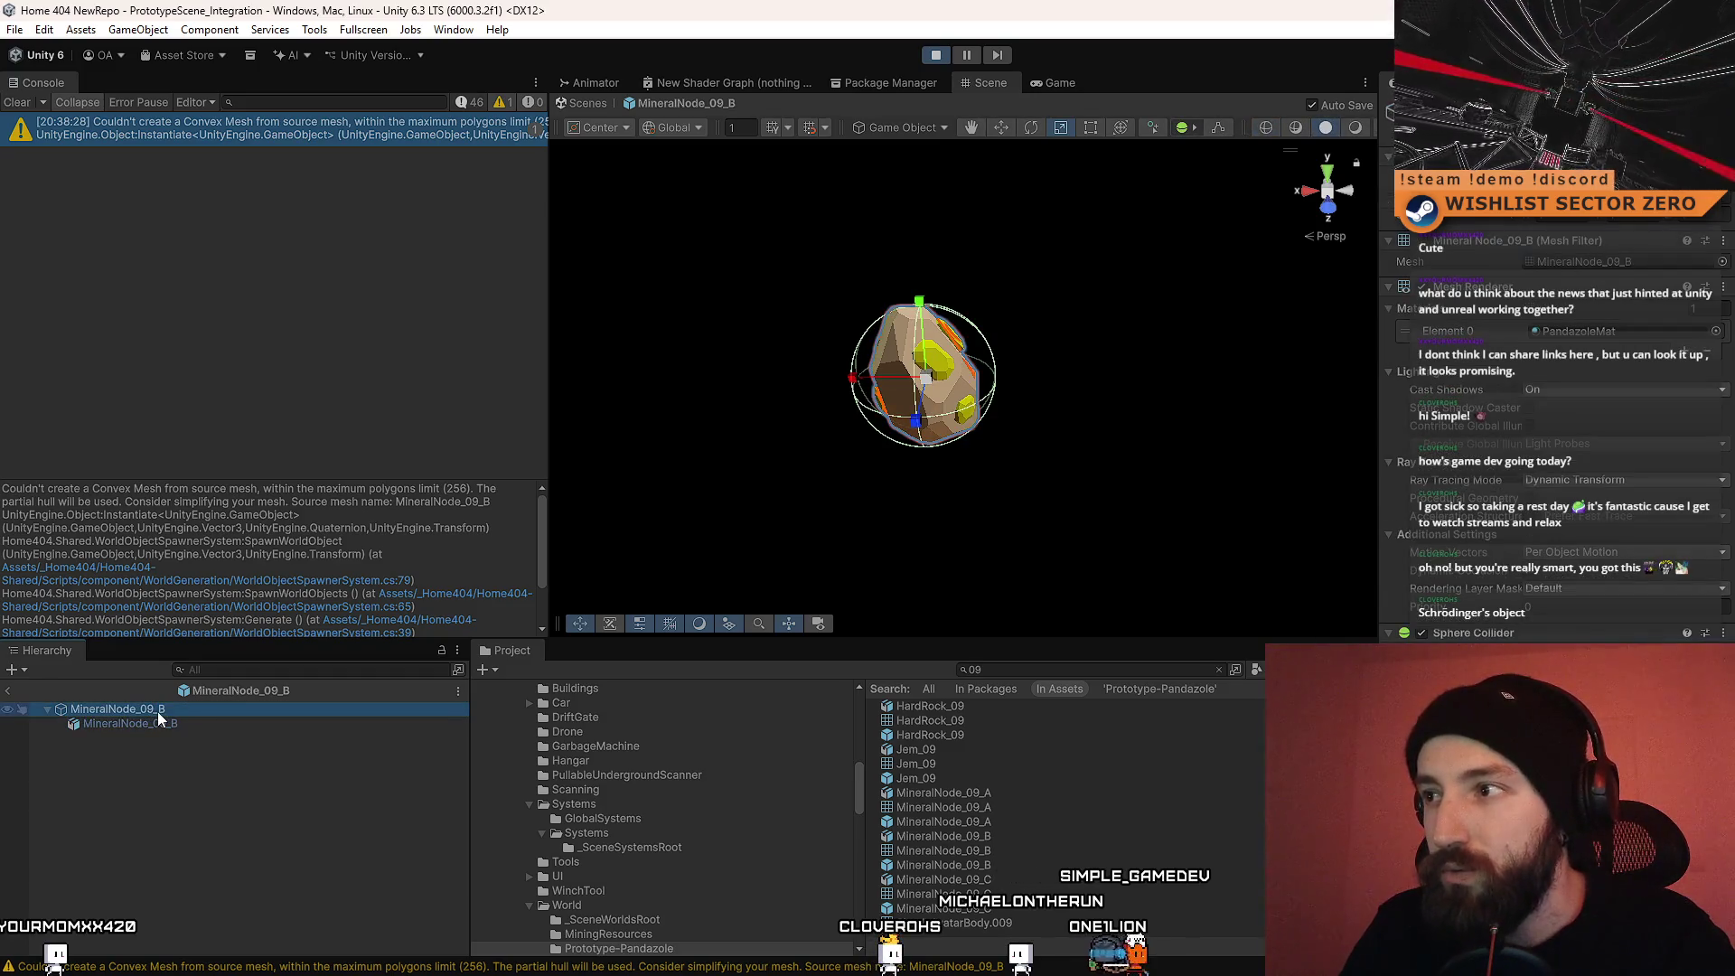
{"action": "left_click", "coordinate": [154, 721]}
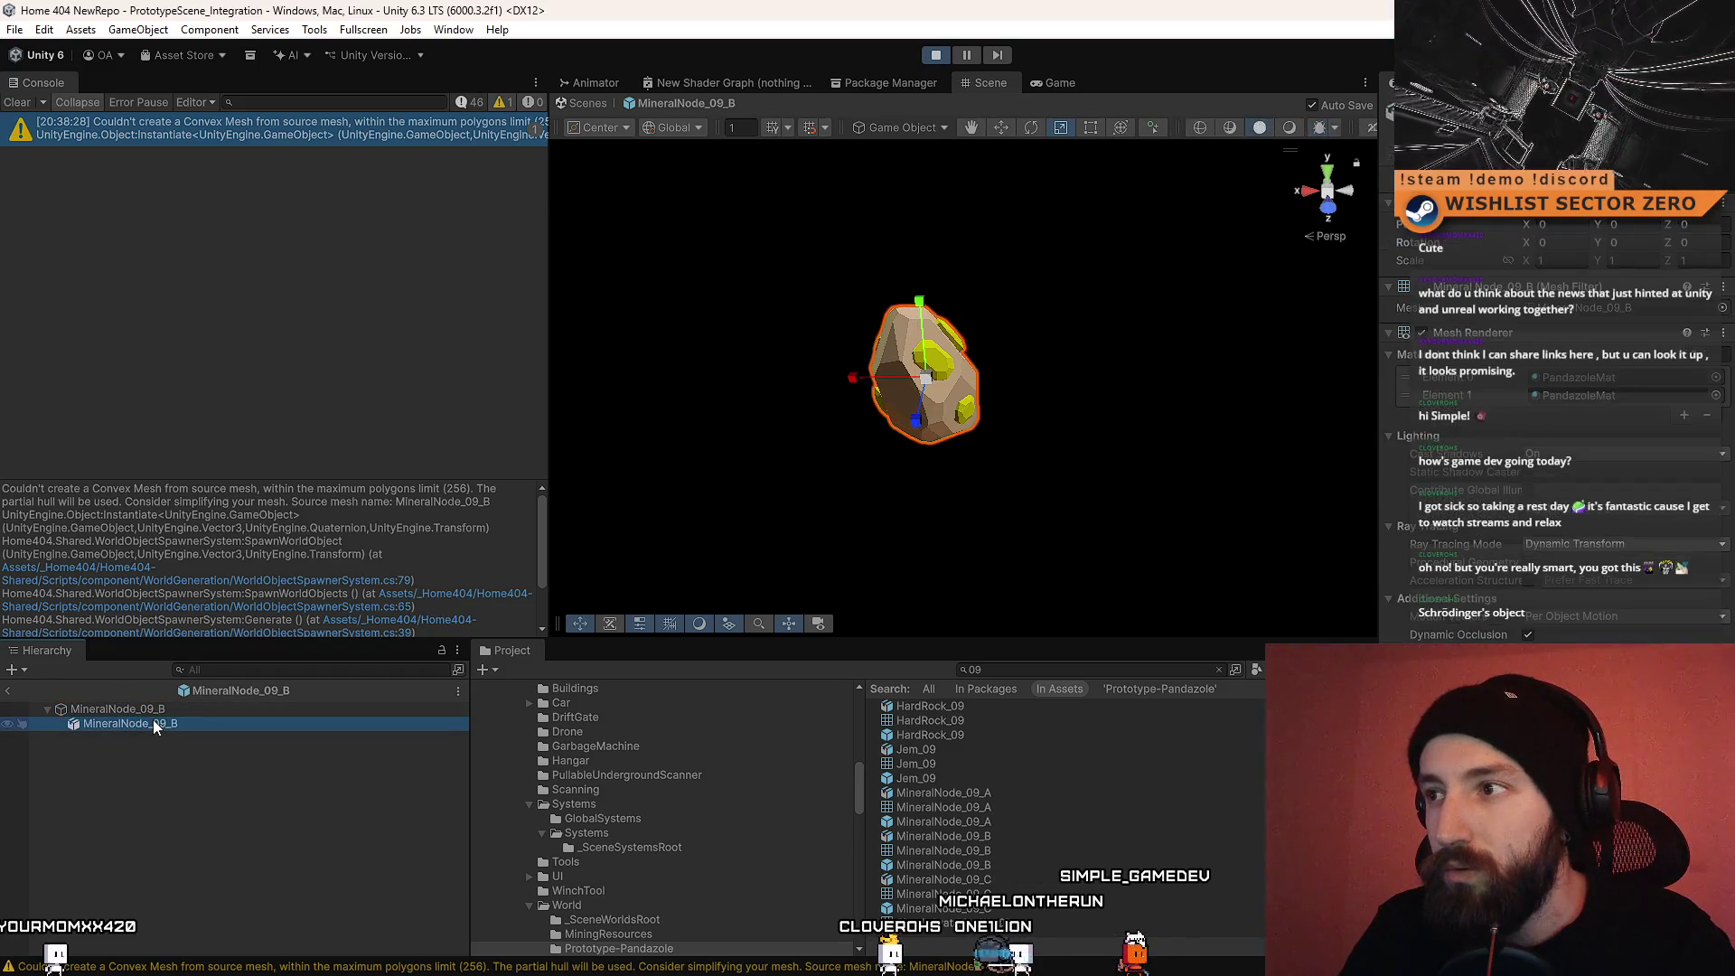
{"action": "left_click", "coordinate": [161, 709]}
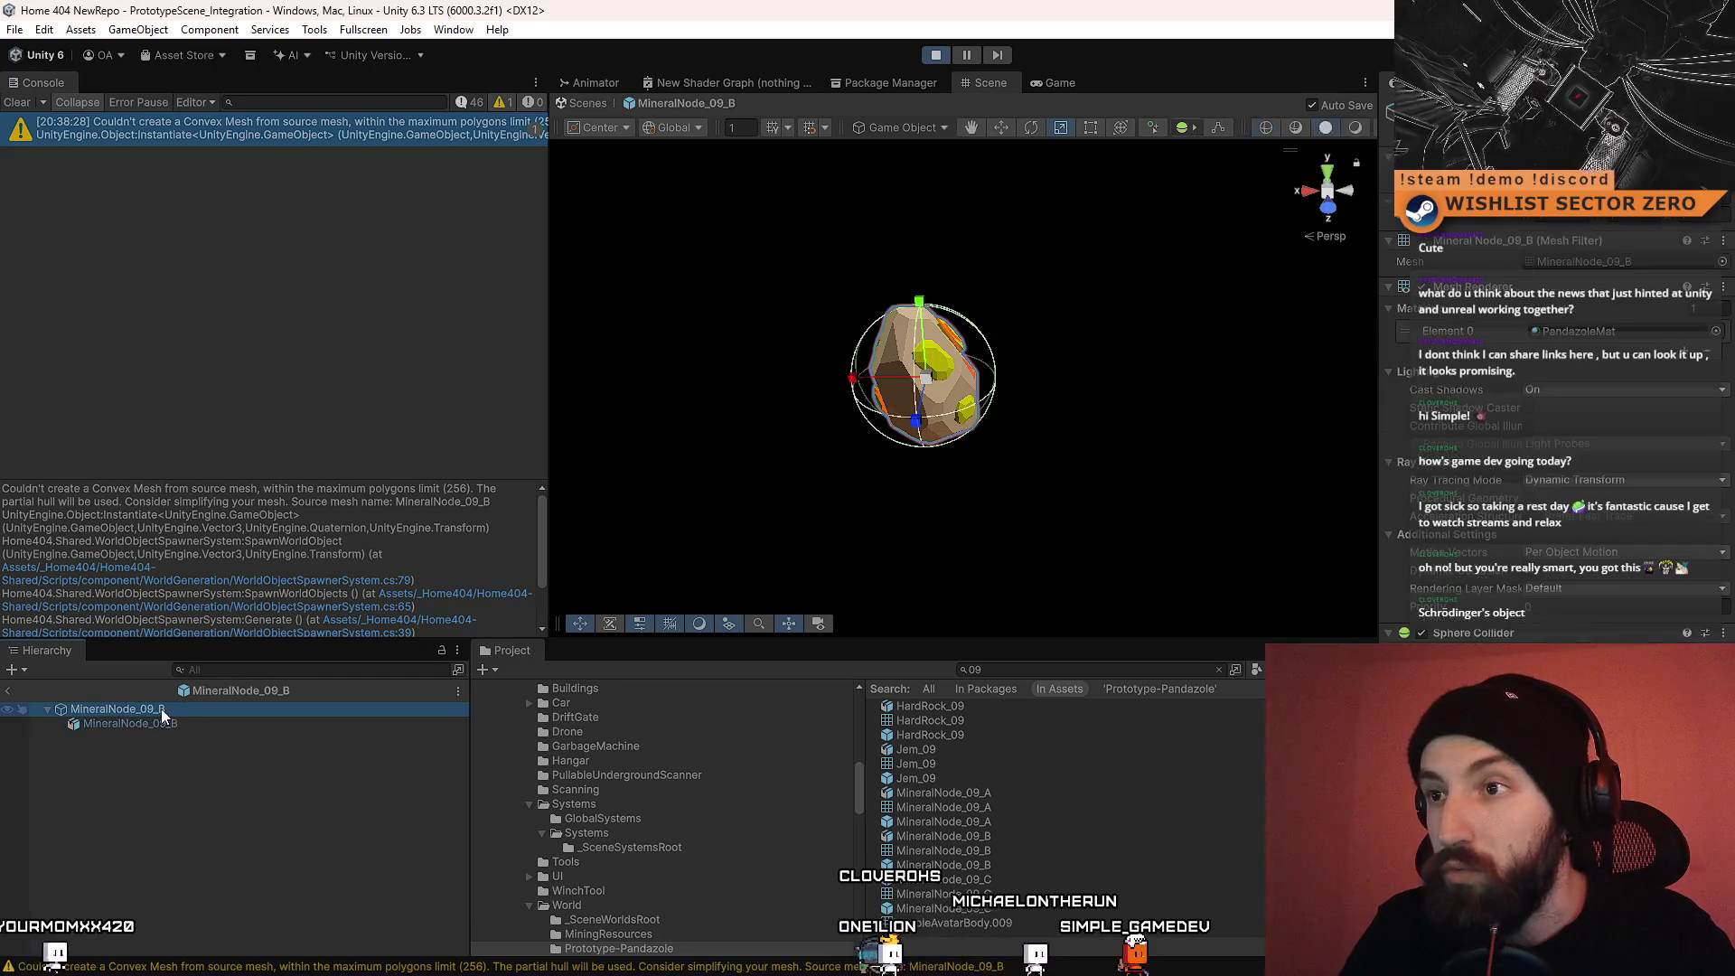
{"action": "left_click", "coordinate": [159, 723]}
{"action": "left_click", "coordinate": [165, 708]}
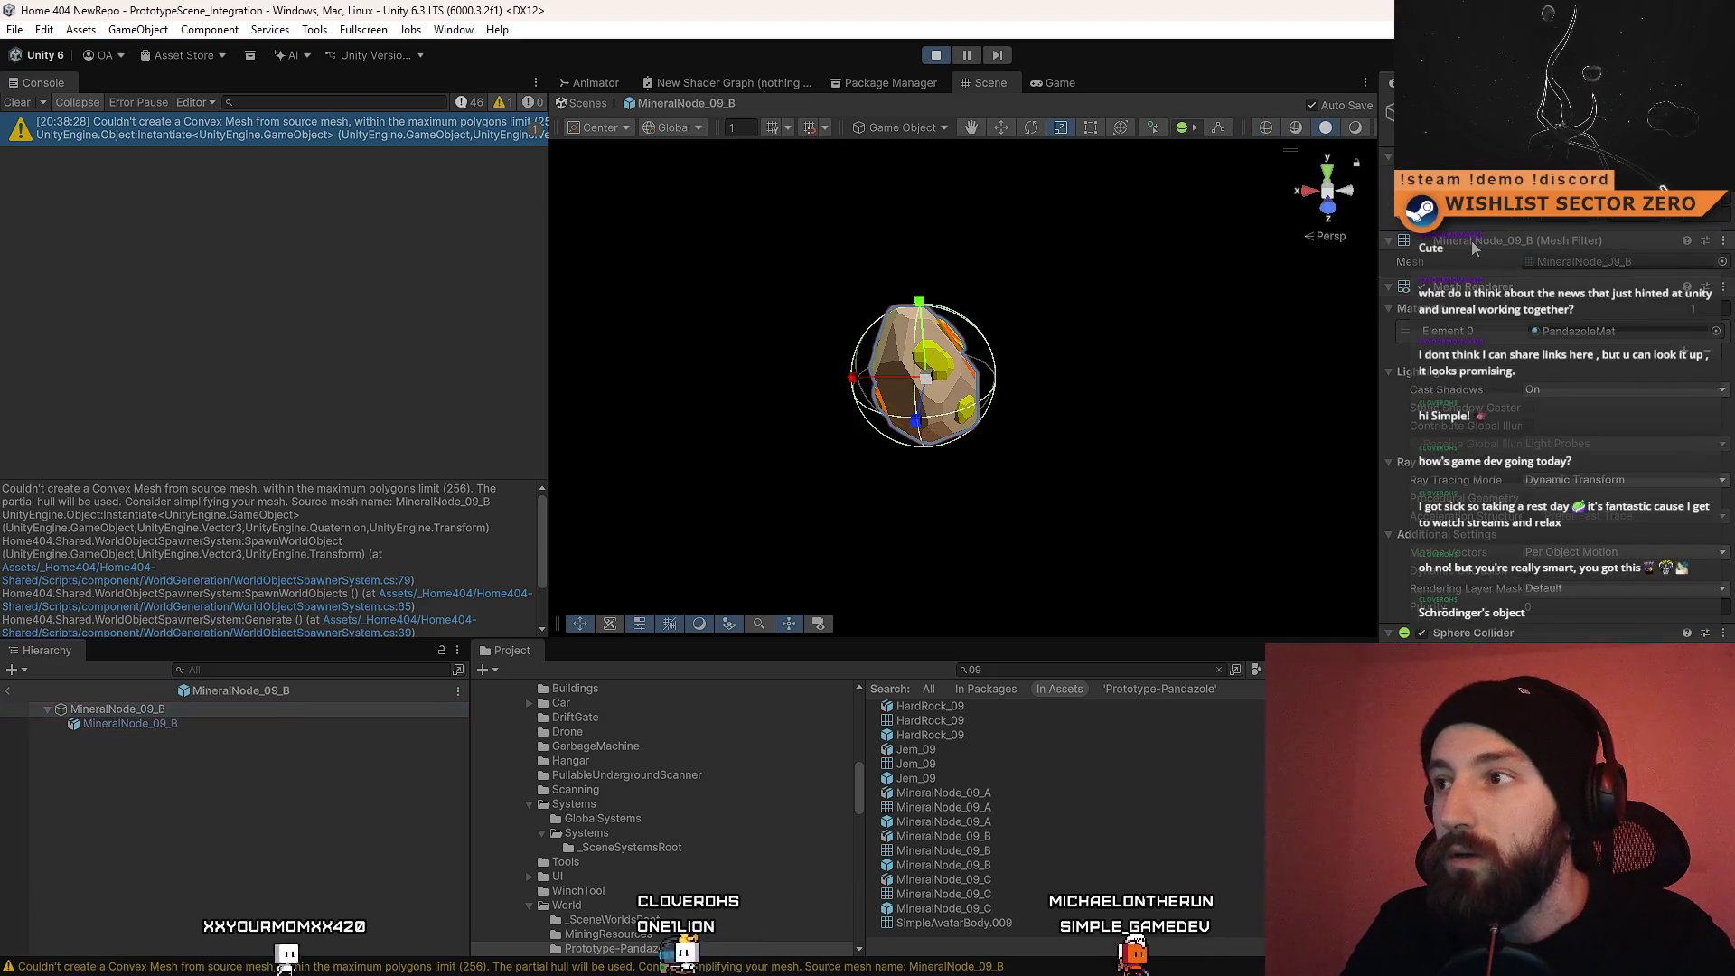
{"action": "right_click", "coordinate": [1473, 242]}
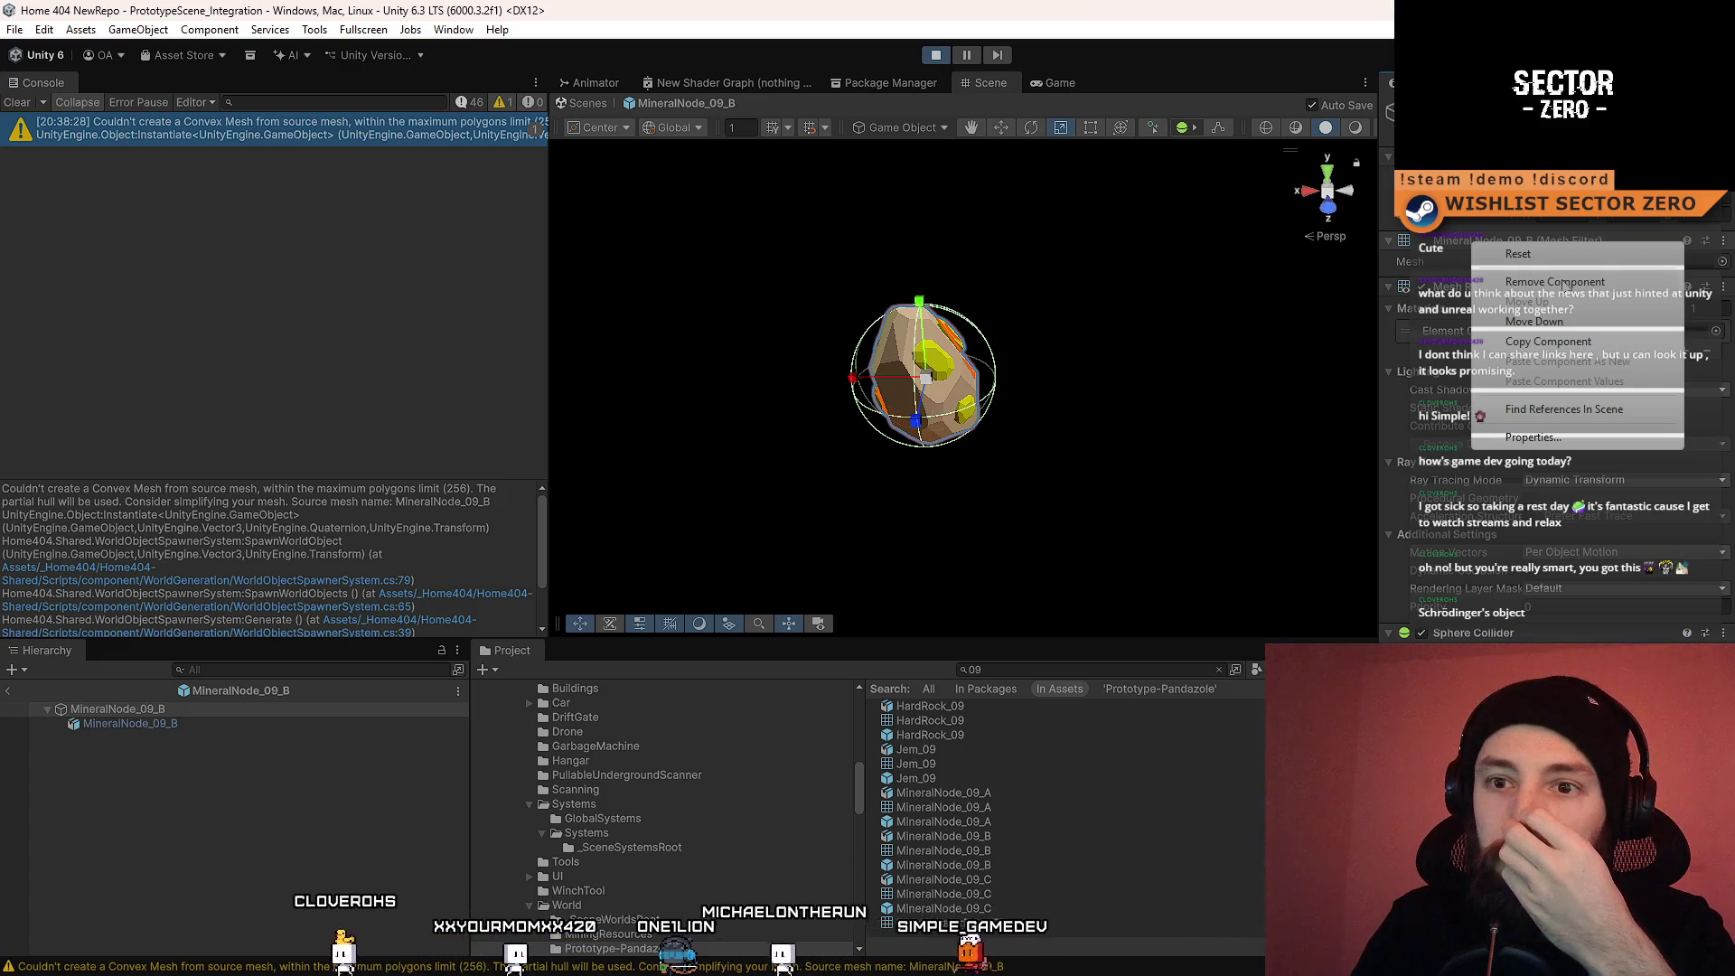
{"action": "left_click", "coordinate": [277, 722]}
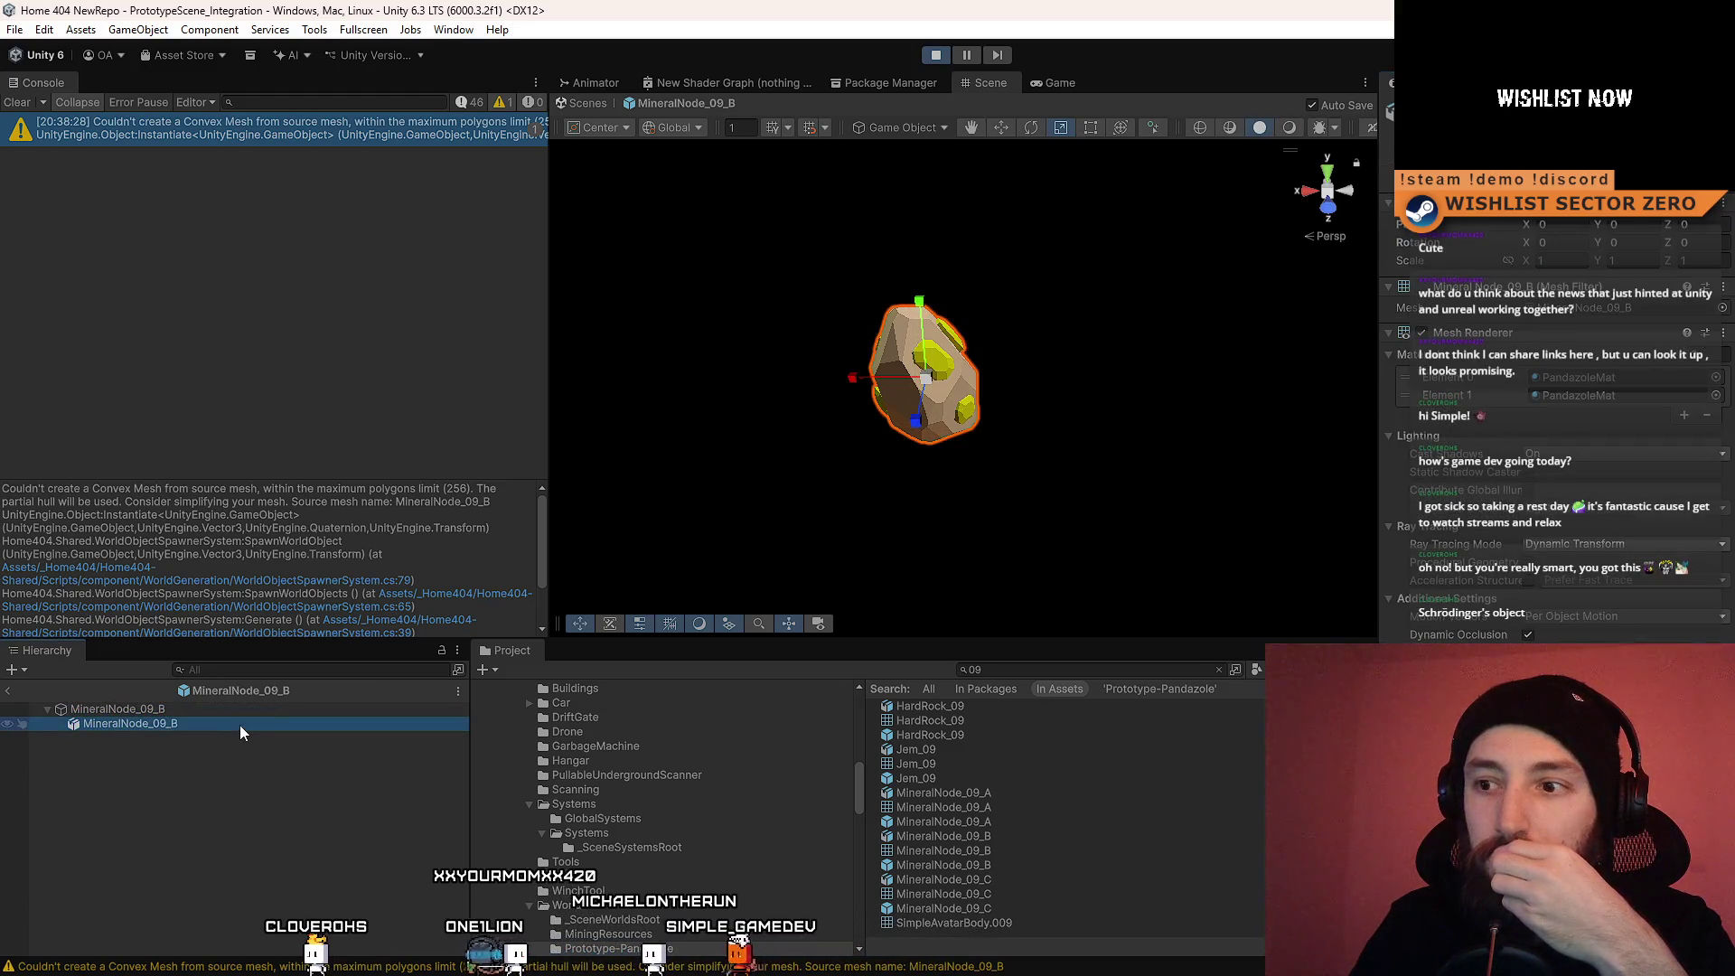
{"action": "left_click", "coordinate": [180, 710]}
{"action": "left_click", "coordinate": [180, 725]}
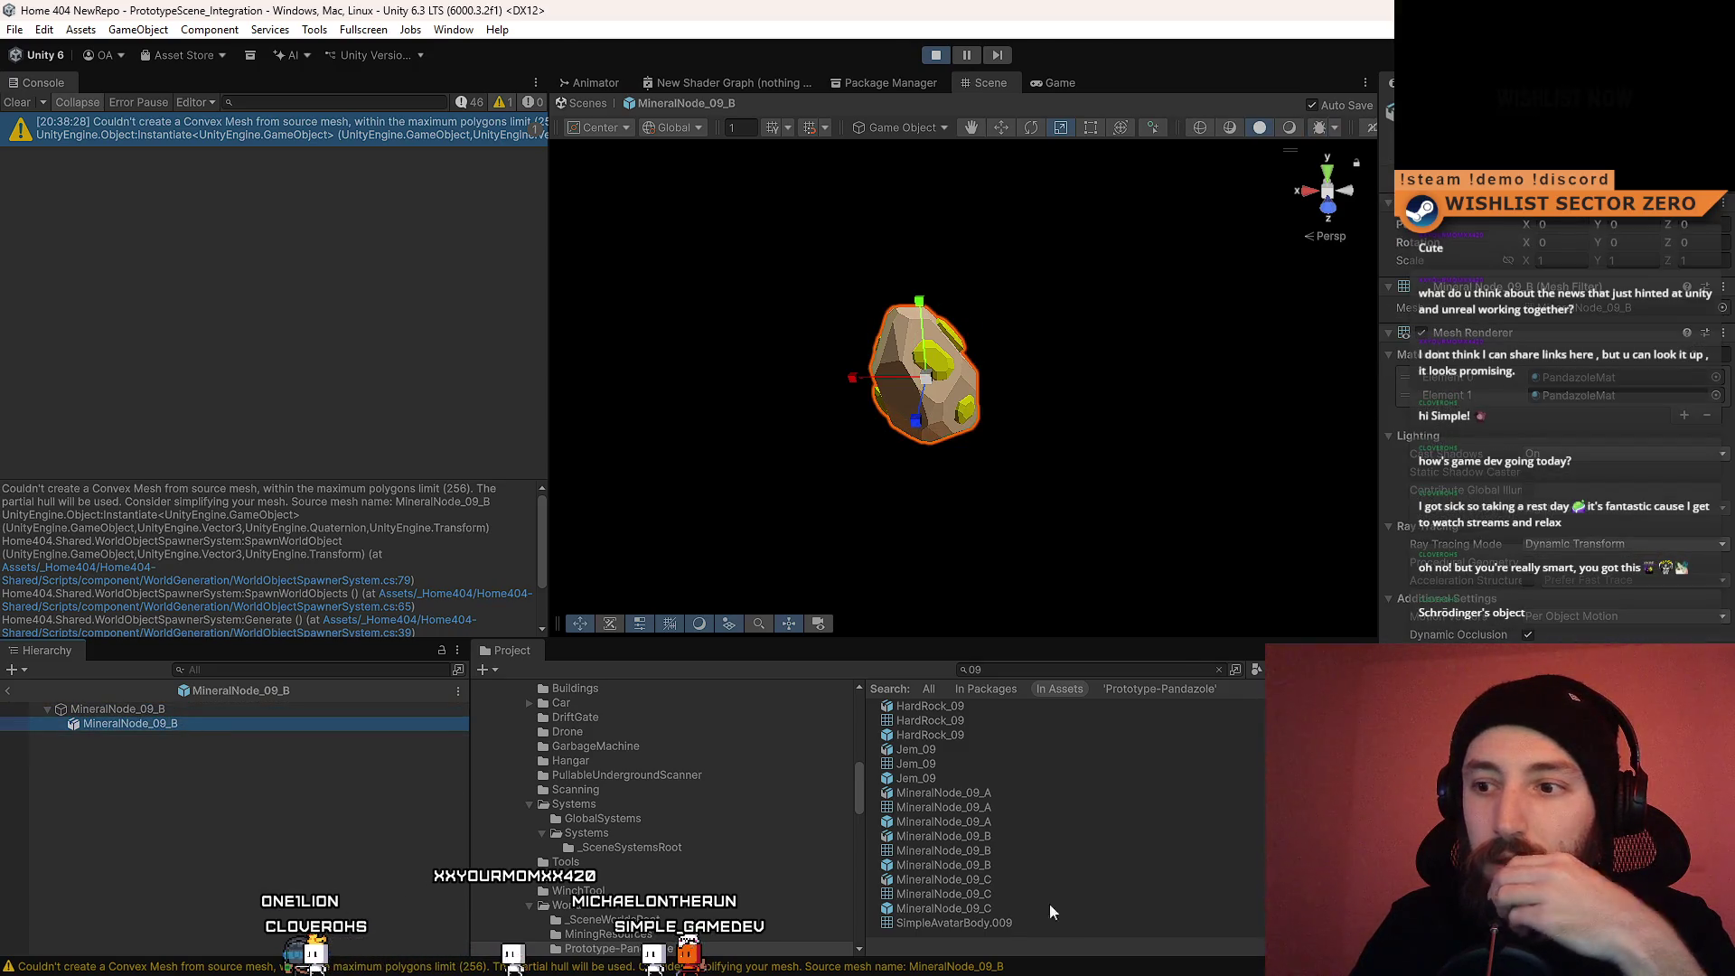
{"action": "left_click", "coordinate": [995, 866]}
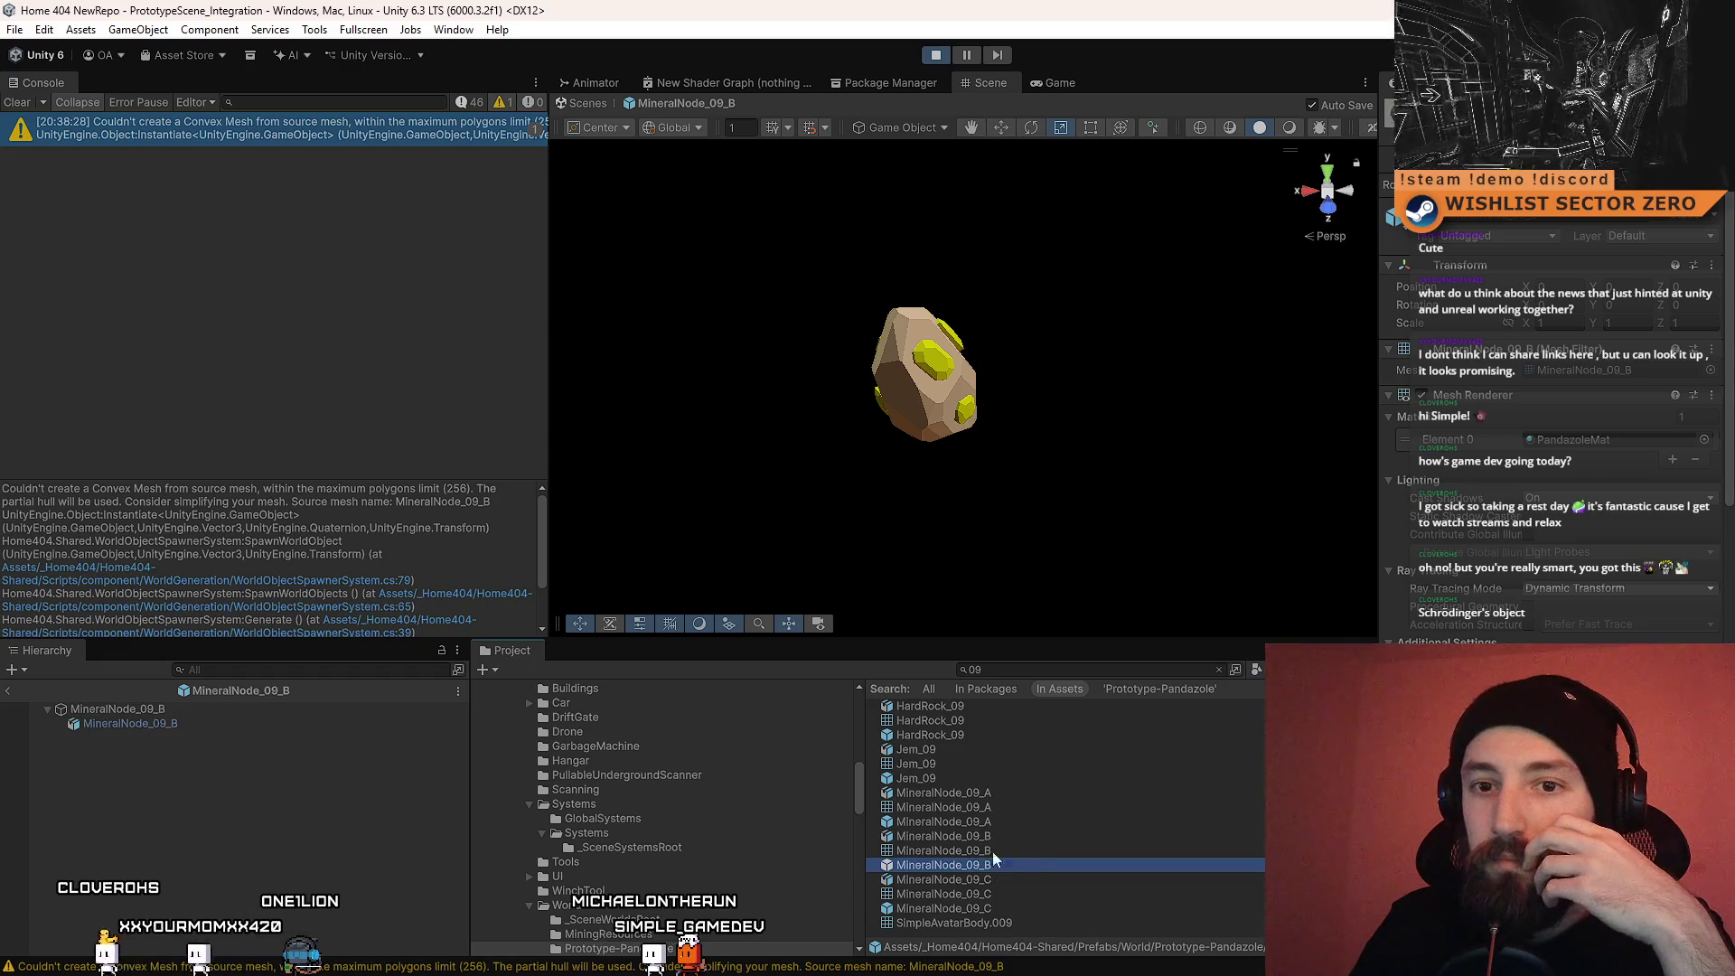
Step: Unpack the child MineralNode_09_B object completely with Prefab > Unpack Completely
{"action": "left_click", "coordinate": [223, 721]}
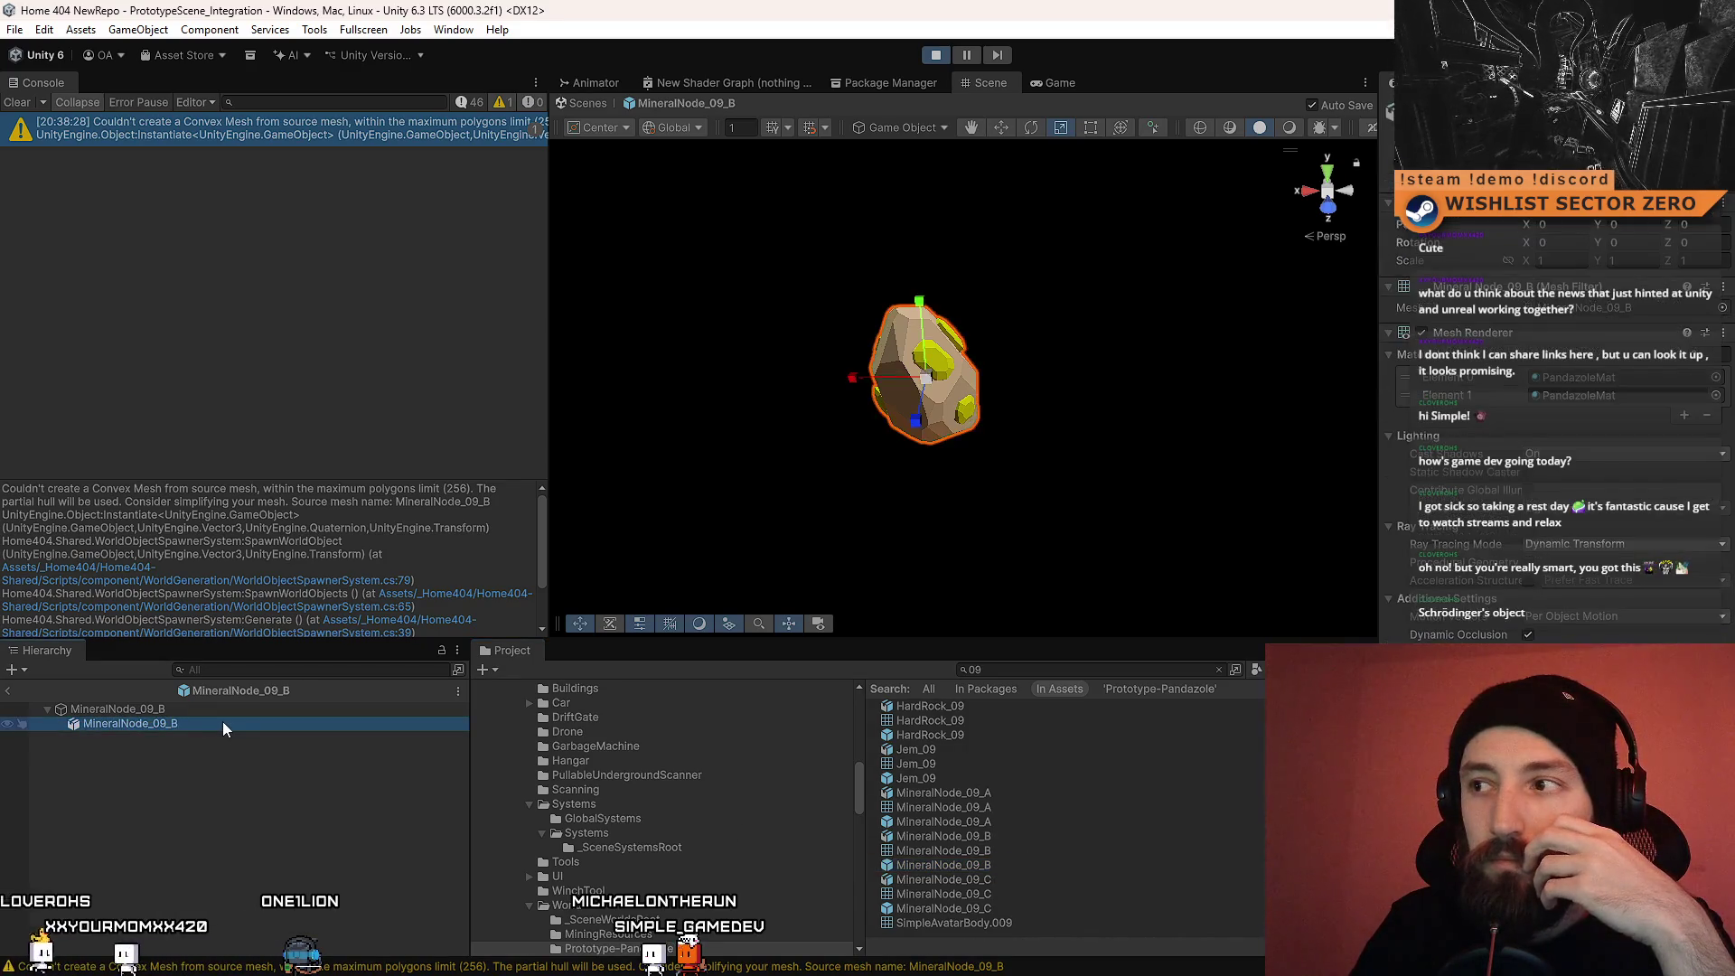
{"action": "right_click", "coordinate": [217, 729]}
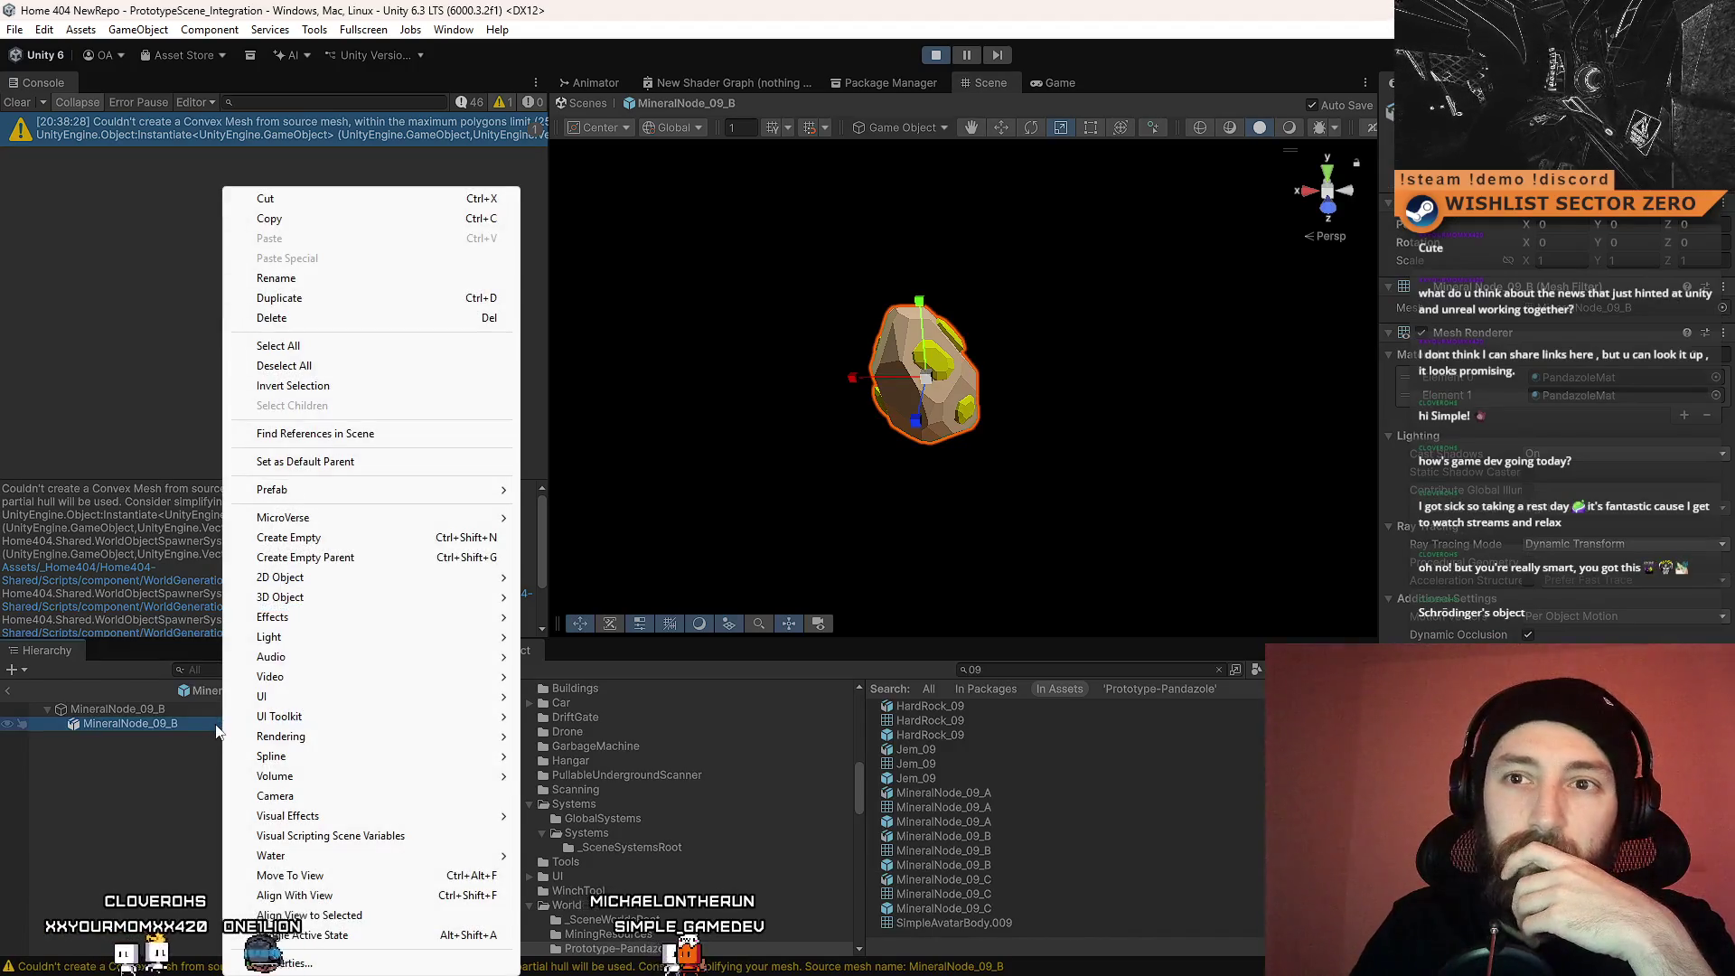
{"action": "mouse_move", "coordinate": [346, 491]}
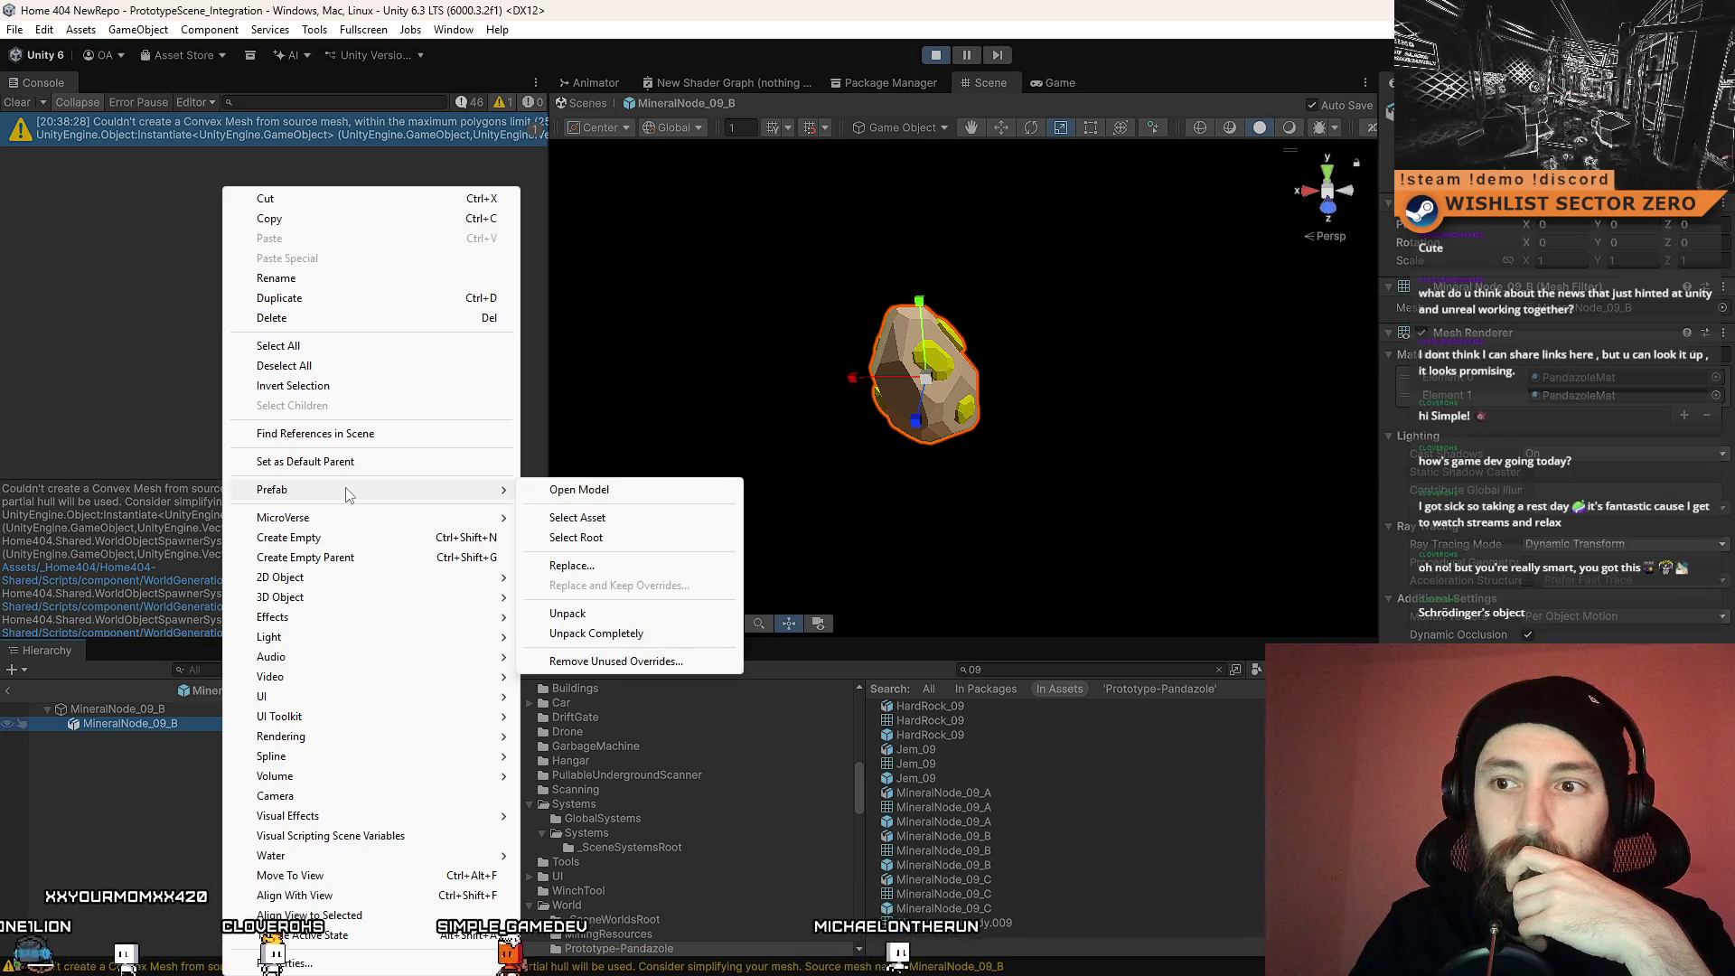
{"action": "left_click", "coordinate": [601, 634]}
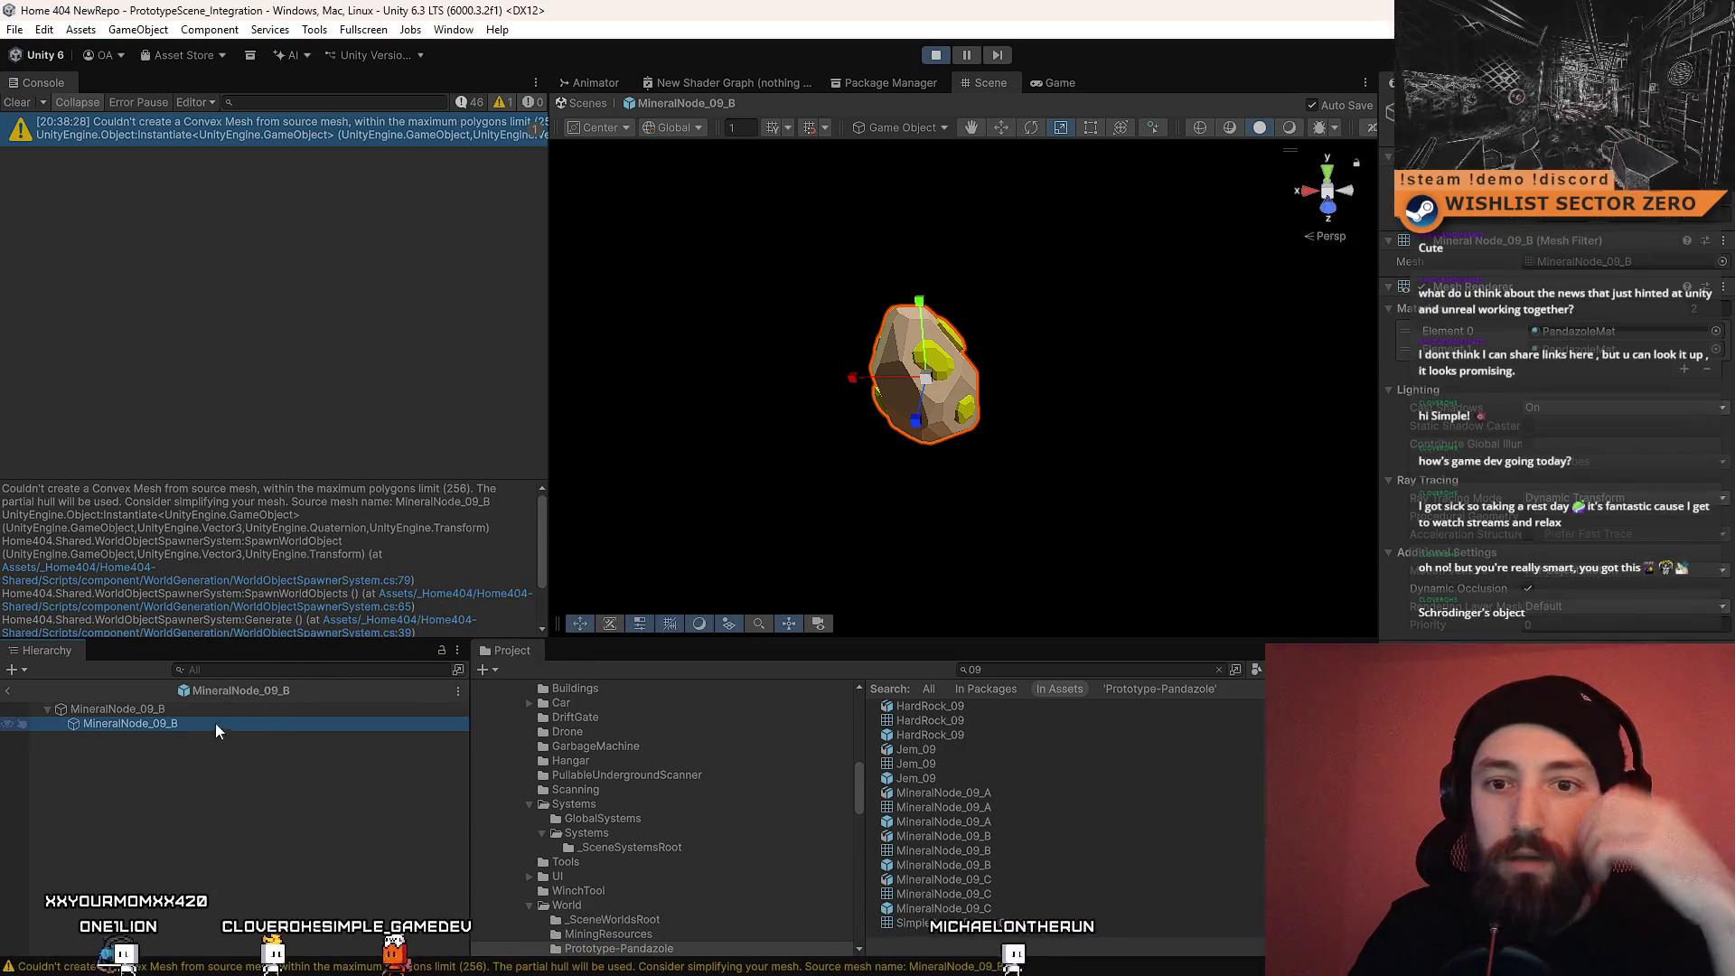
{"action": "mouse_move", "coordinate": [192, 724]}
{"action": "left_mouse_down"}
{"action": "mouse_move", "coordinate": [198, 708]}
{"action": "mouse_move", "coordinate": [176, 724]}
{"action": "mouse_move", "coordinate": [190, 710]}
{"action": "left_mouse_up"}
Step: Select the parent MineralNode_09_B object and show the top-level Assets folder
{"action": "left_click", "coordinate": [156, 724]}
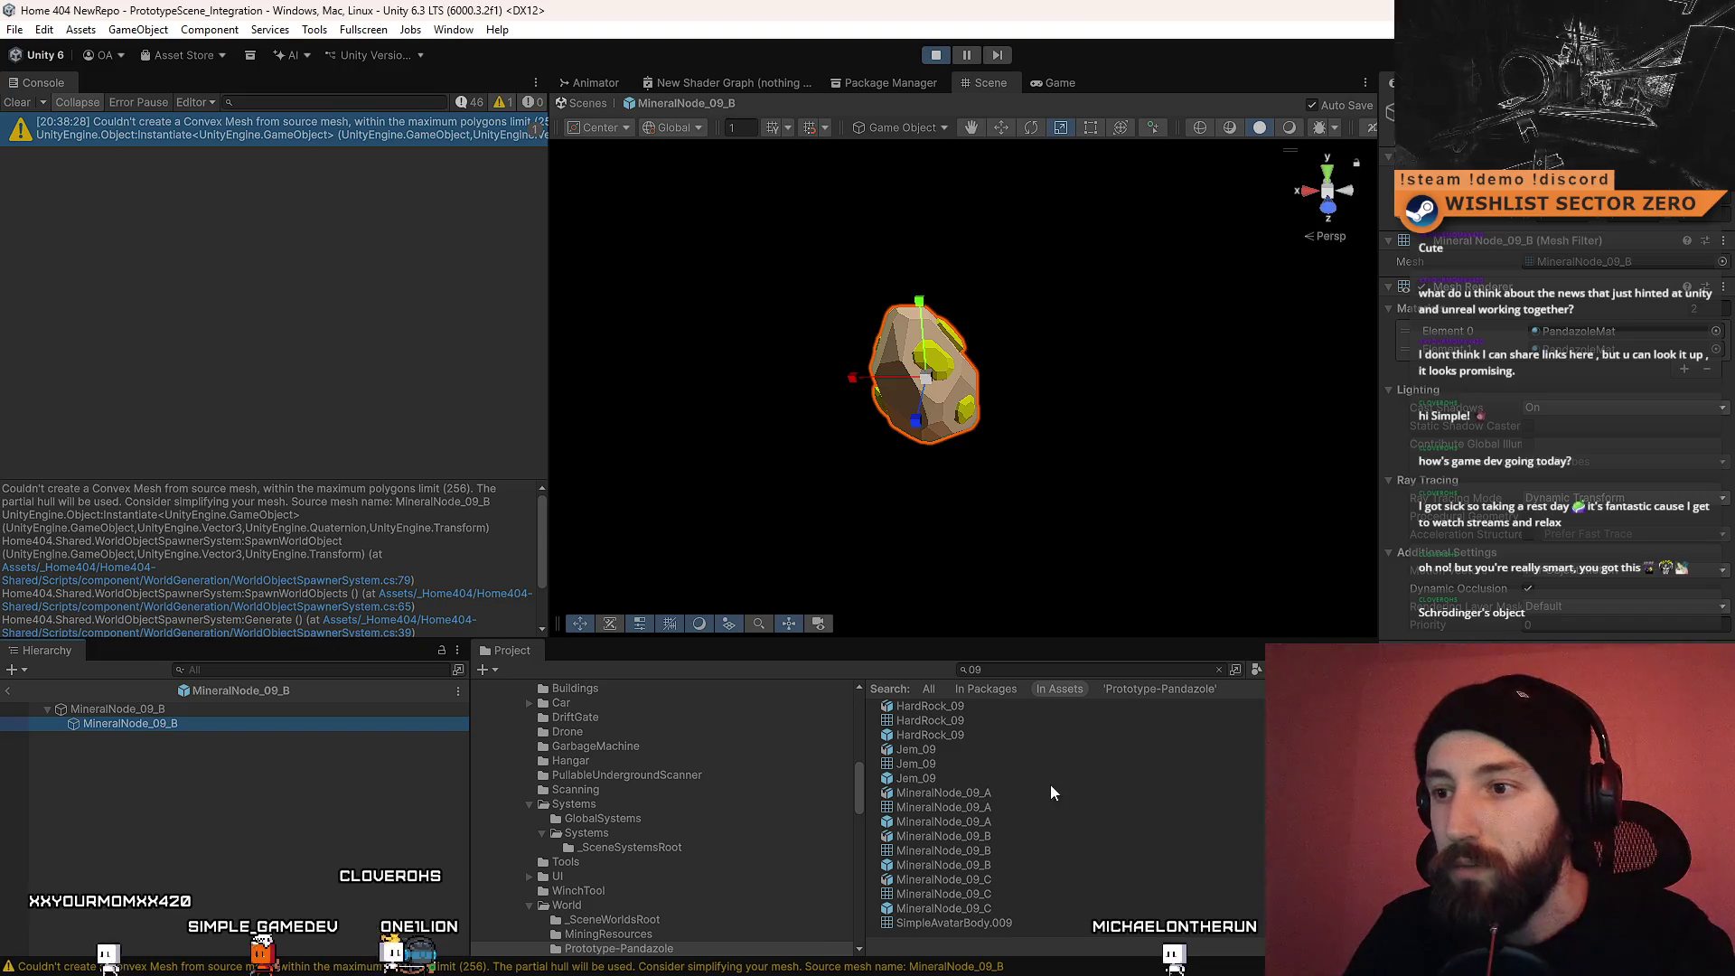
{"action": "scroll", "coordinate": [863, 778], "scroll_direction": "up", "scroll_amount": 5}
{"action": "left_click", "coordinate": [599, 771]}
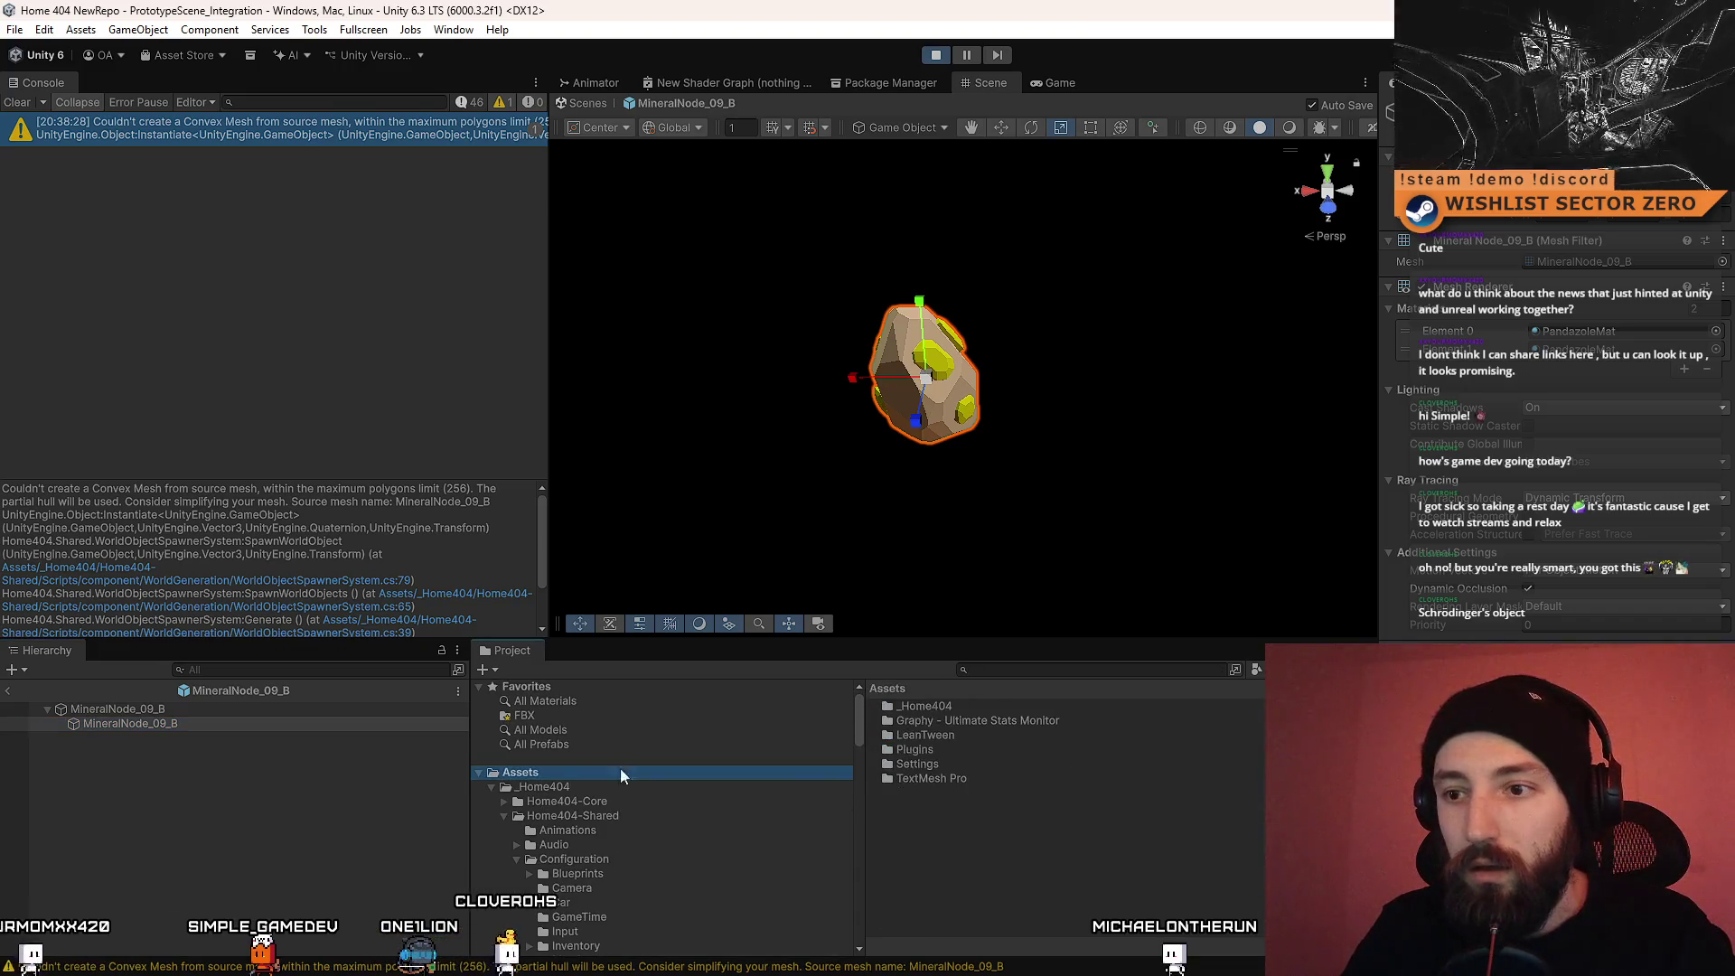
Step: Drag the MineralNode_09_B object into Assets to create a new prefab, then deselect it
{"action": "left_click_drag", "start_coordinate": [956, 860], "coordinate": [956, 861]}
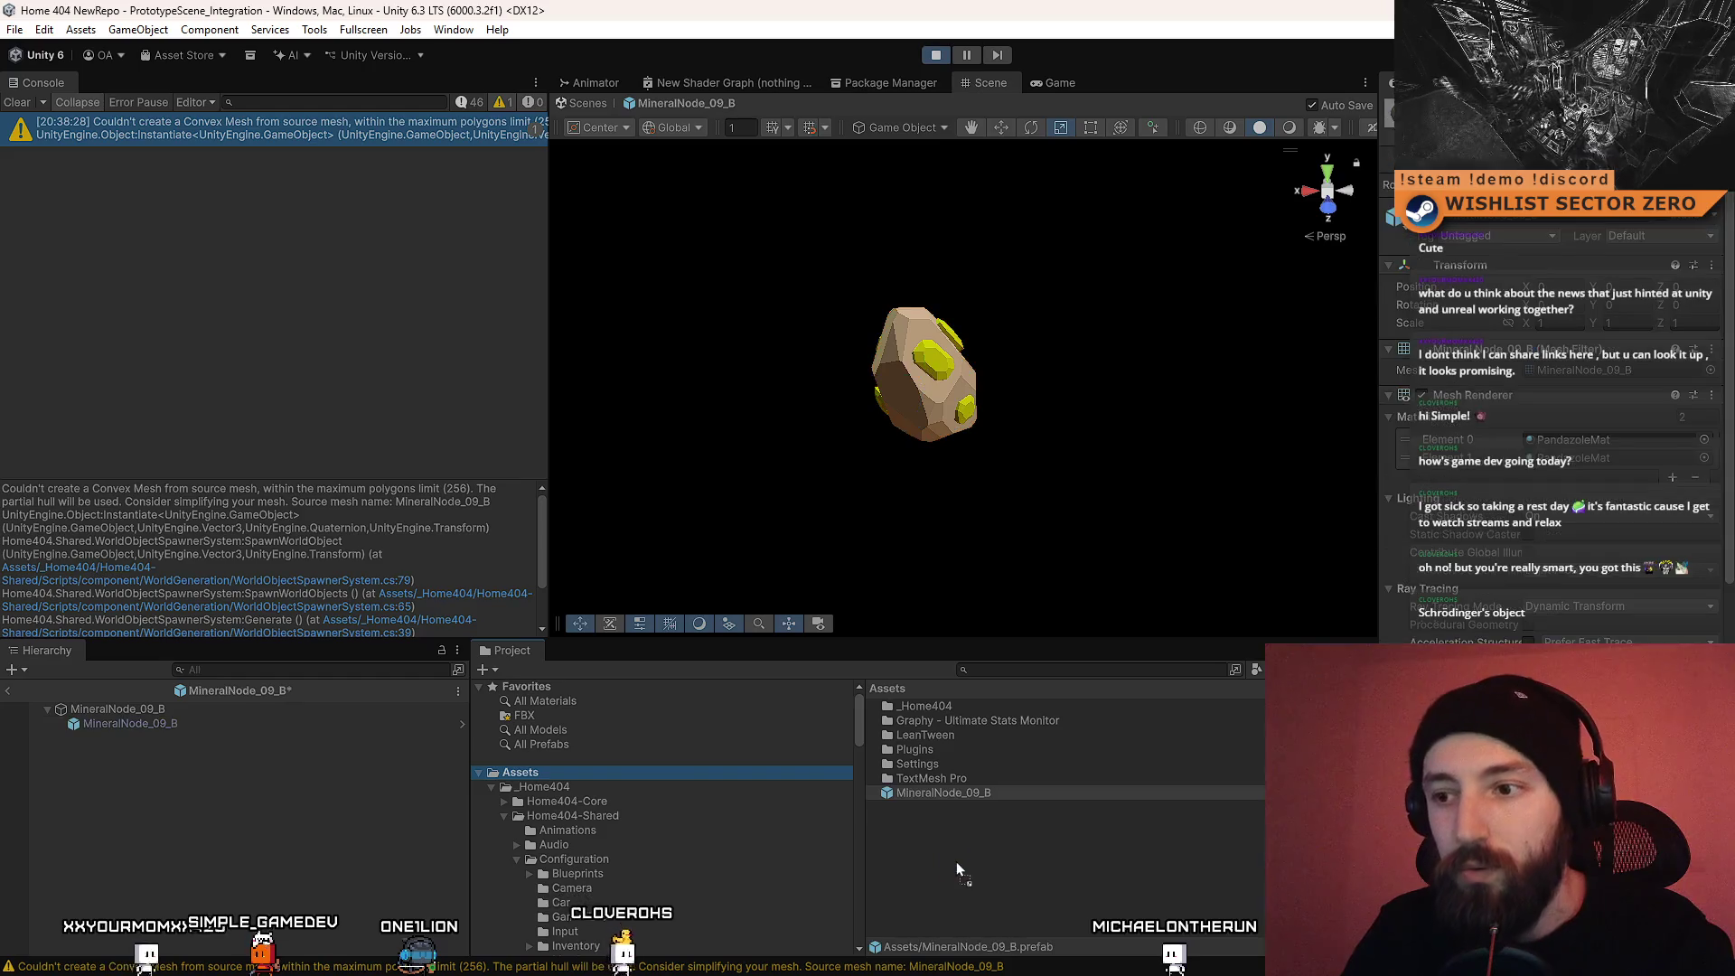
{"action": "left_click", "coordinate": [976, 796]}
{"action": "left_click", "coordinate": [263, 724]}
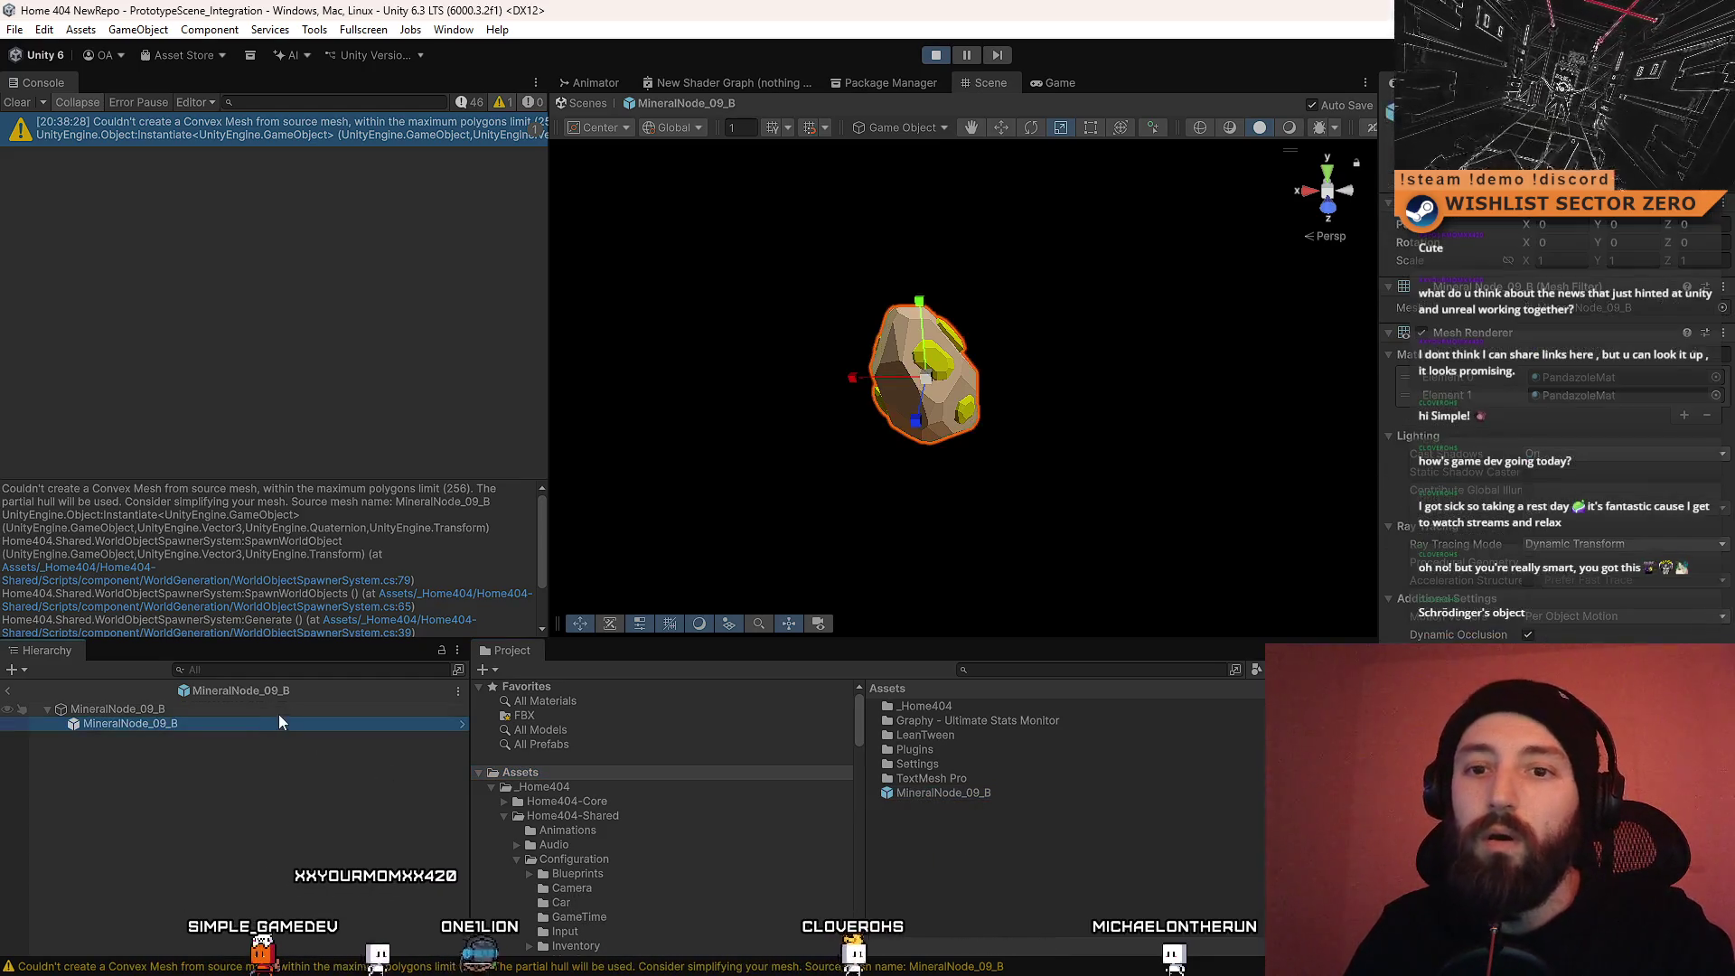
{"action": "left_click", "coordinate": [958, 793]}
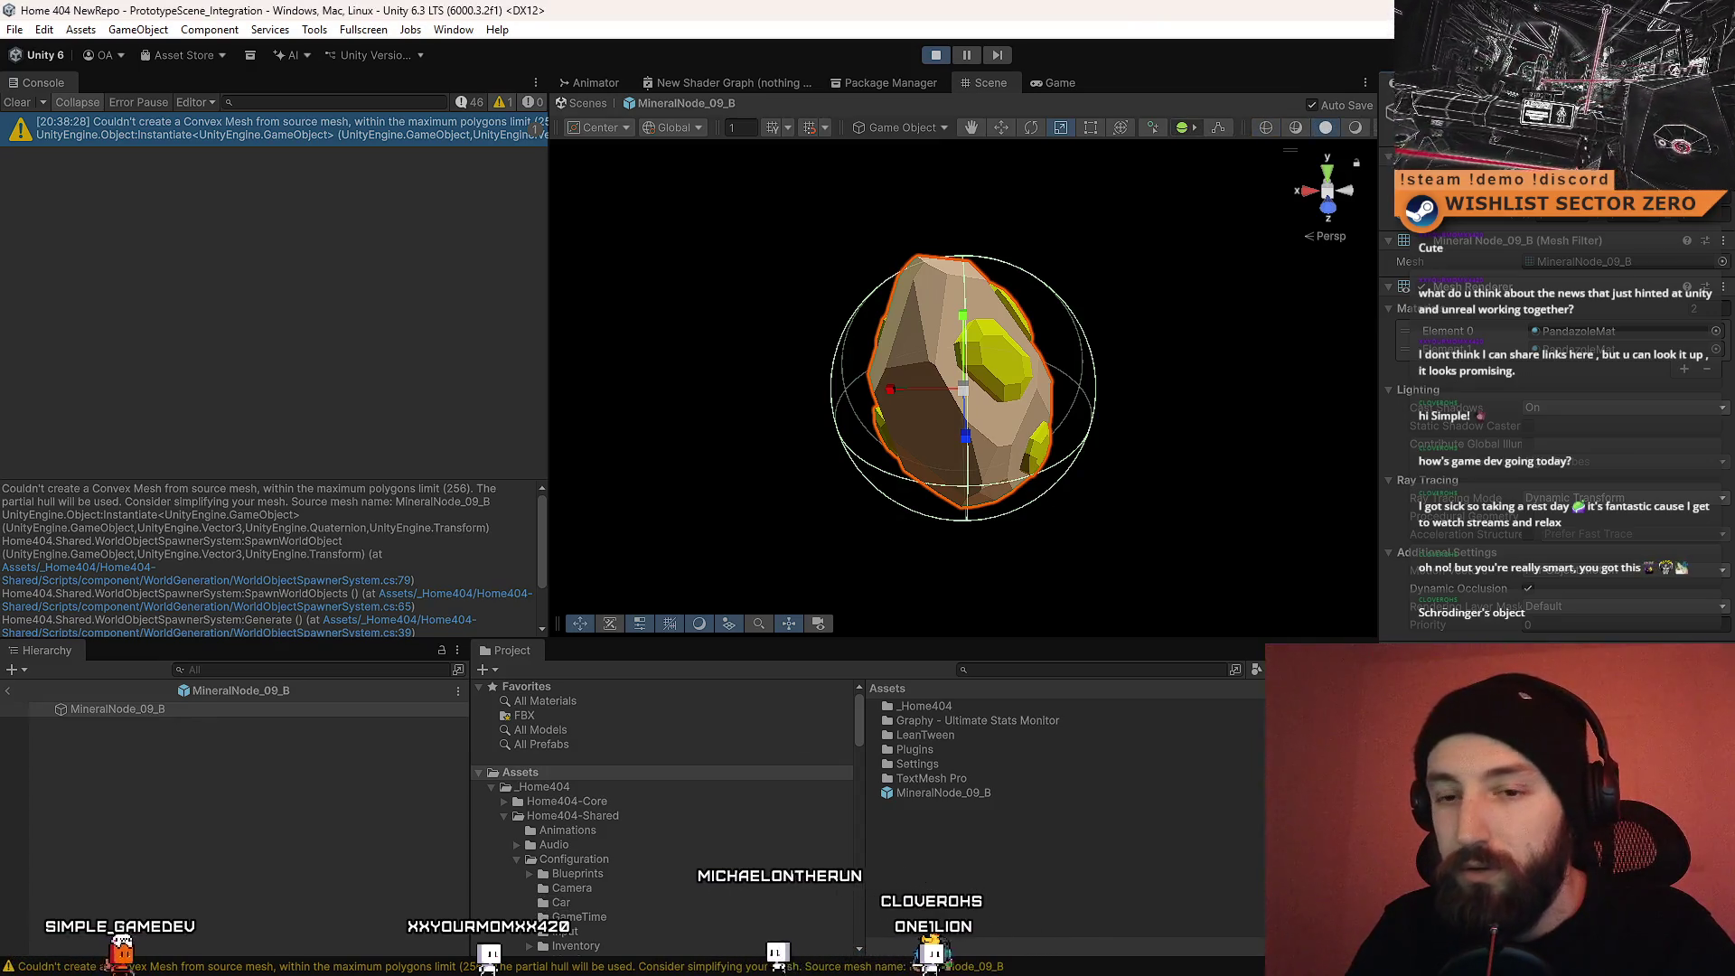
{"action": "left_click", "coordinate": [1003, 804]}
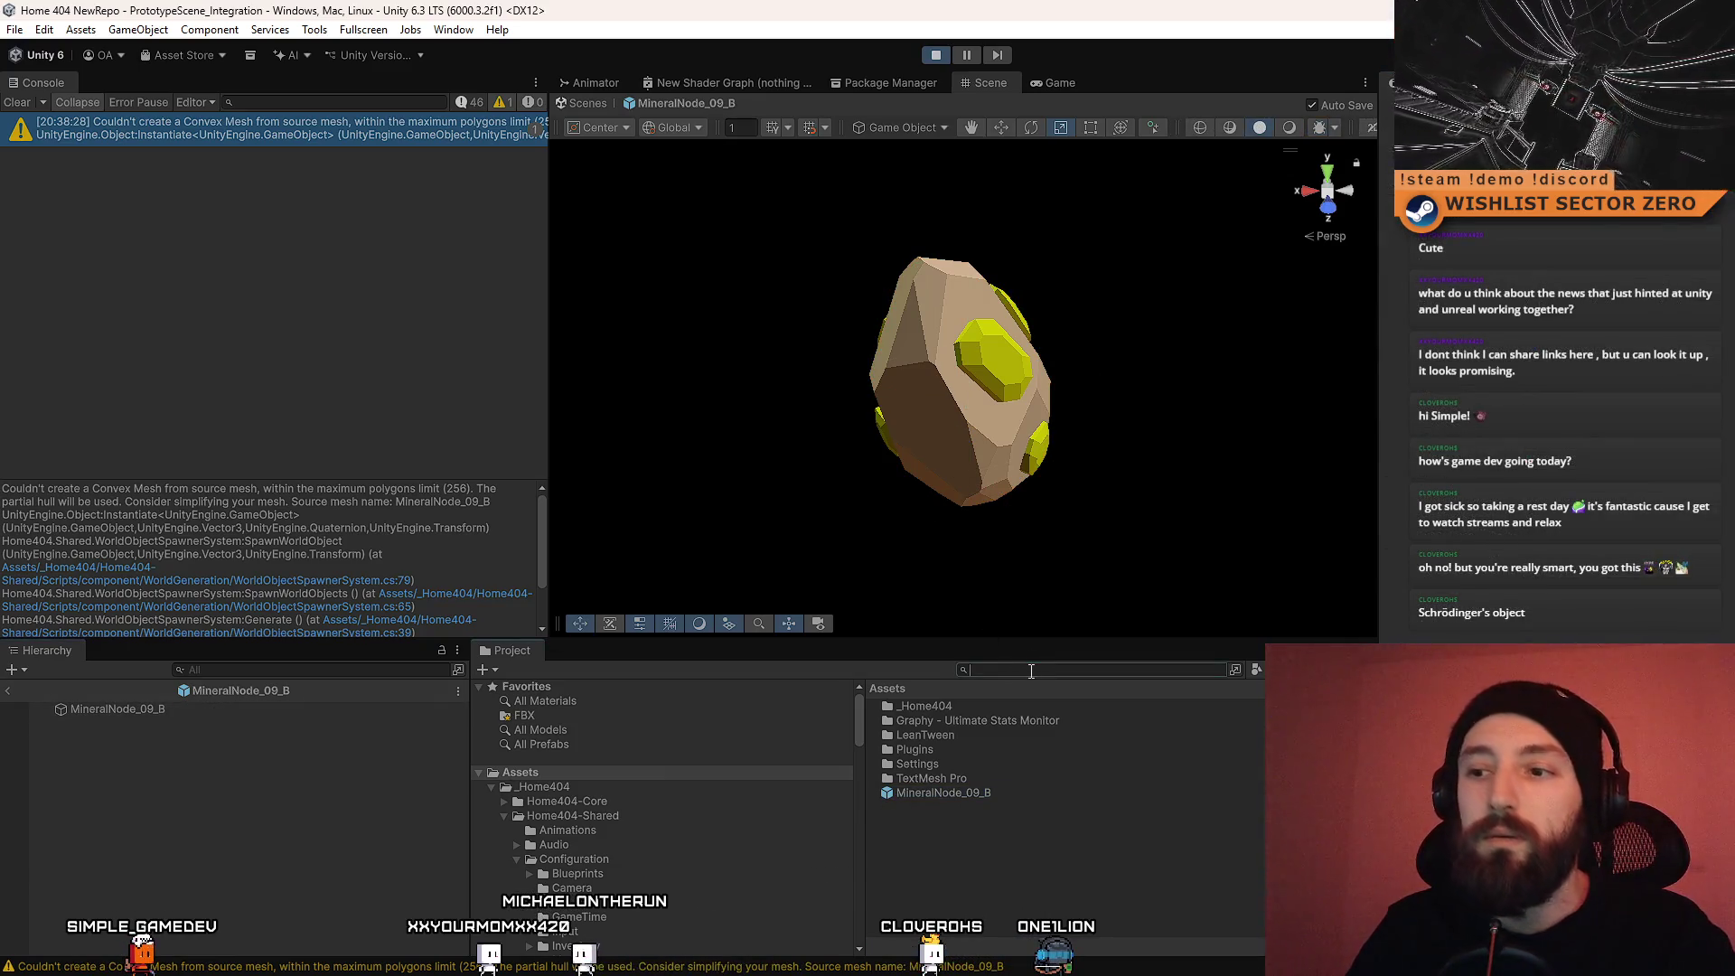
Step: Search the Project for the MineralNode_09 assets and select the MineralNode_09_B prefab
{"action": "type", "text": "mineral node 09b"}
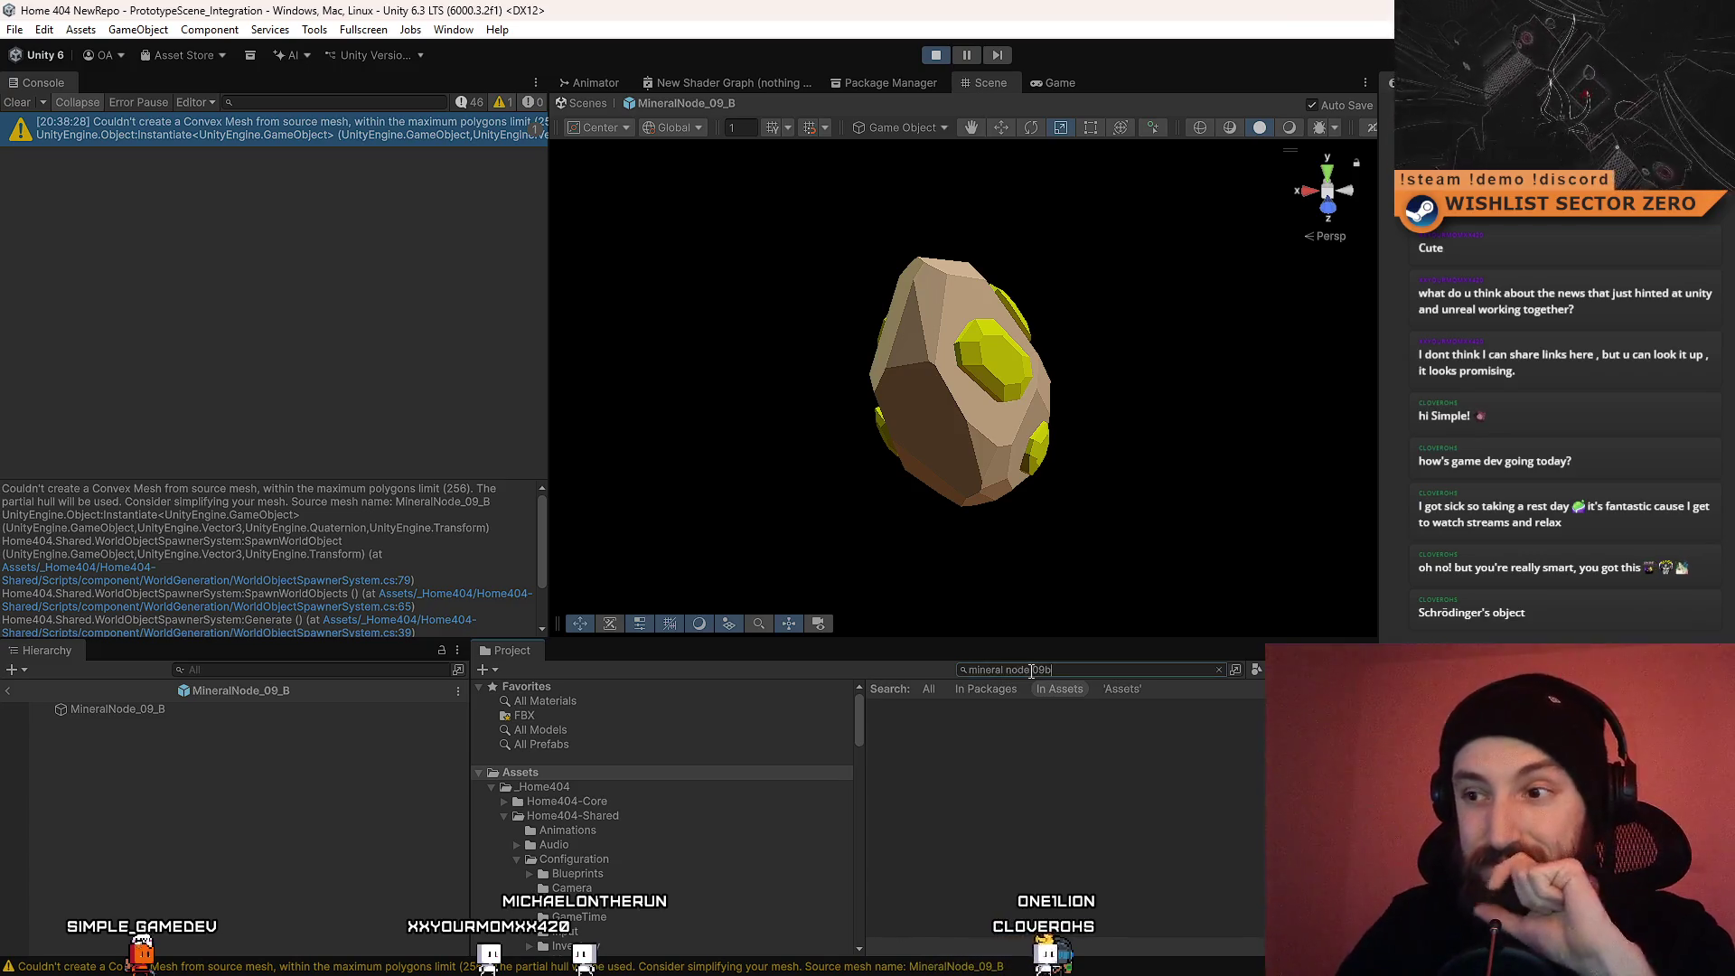
{"action": "key", "text": "BackSpace"}
{"action": "key", "text": "BackSpace"}
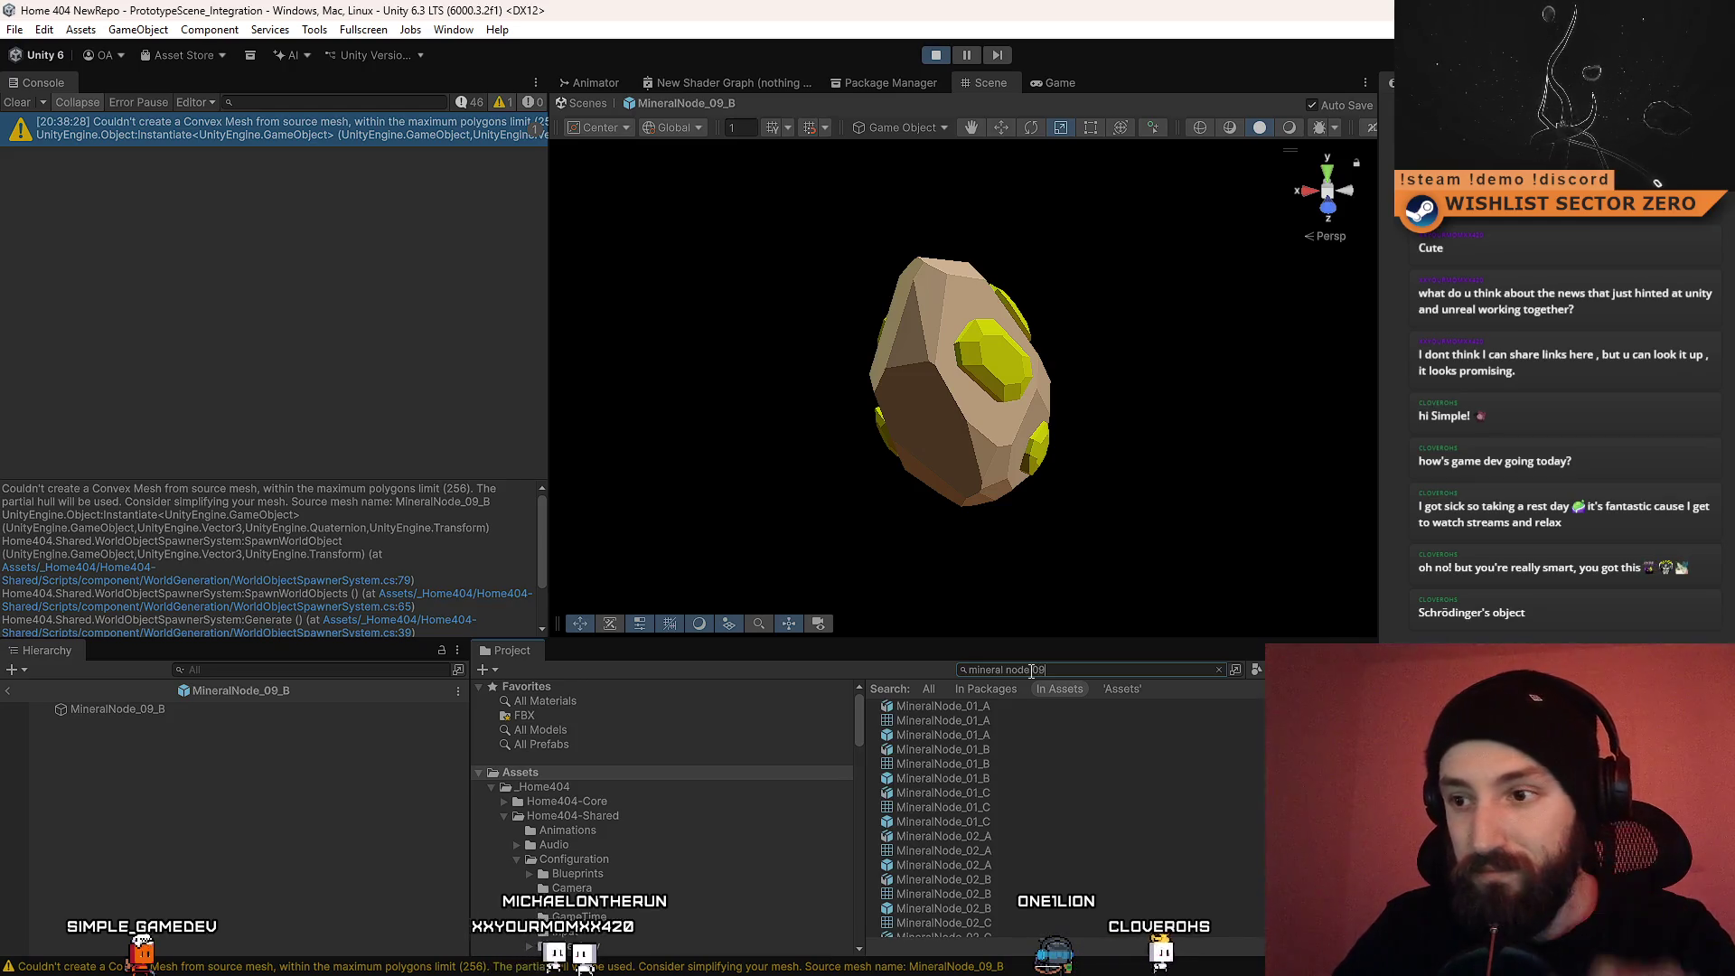
{"action": "left_click", "coordinate": [1002, 792]}
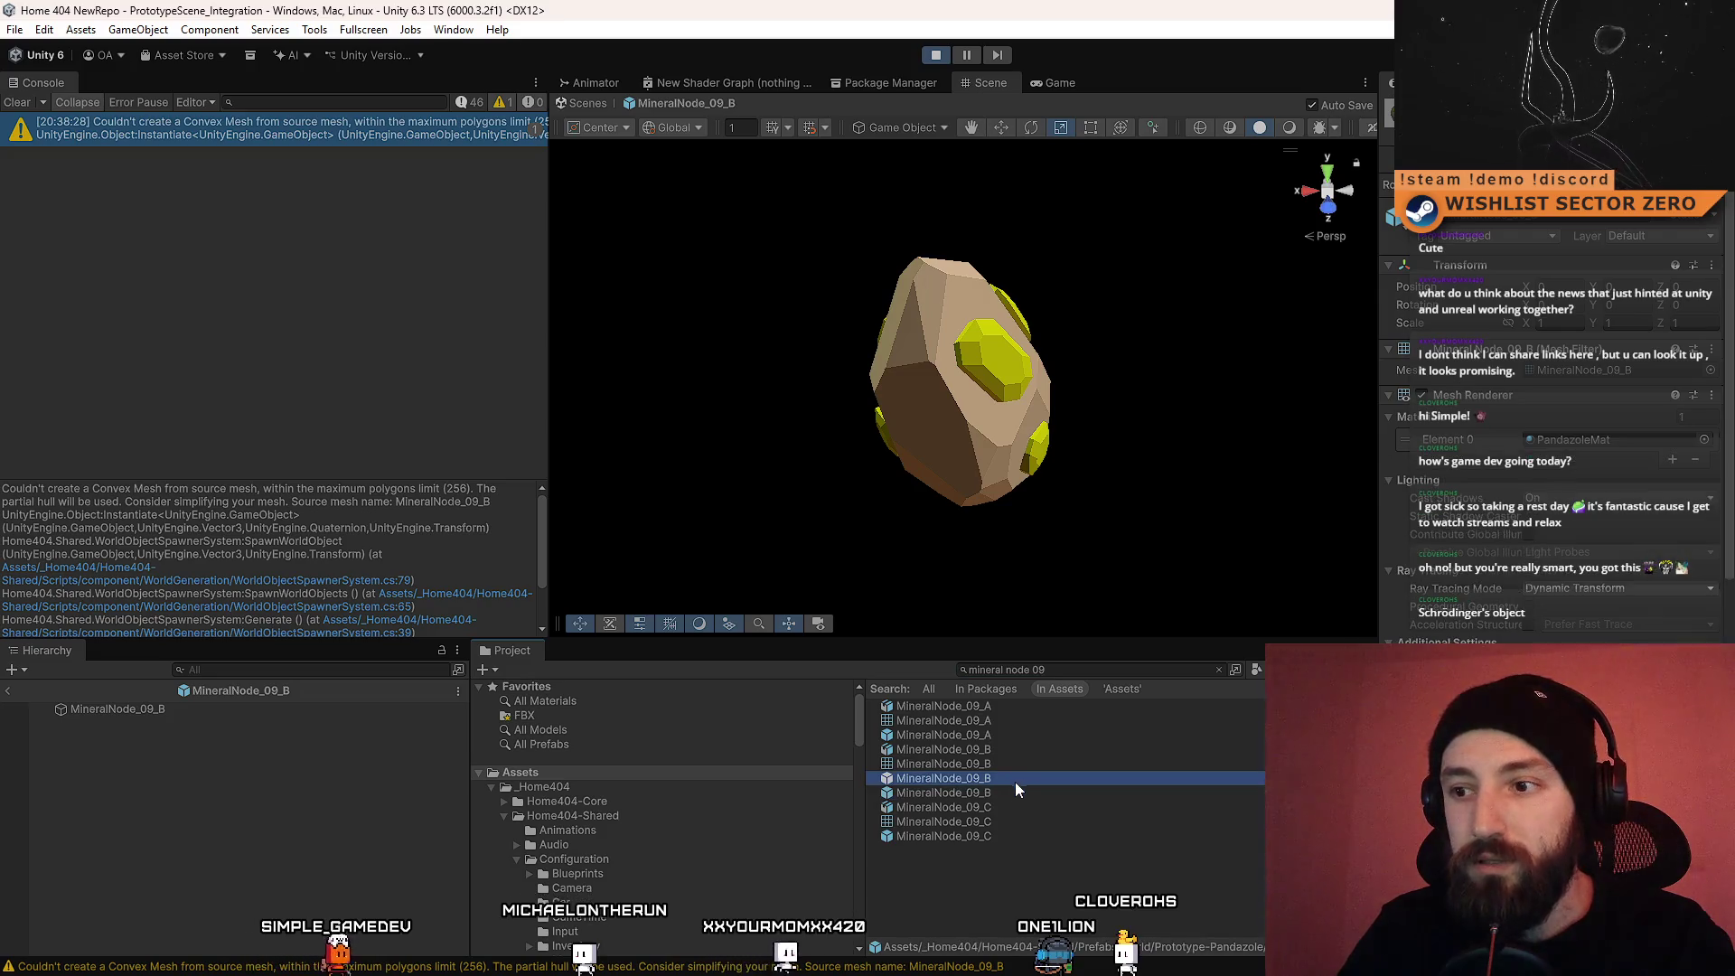
{"action": "key", "text": "Up"}
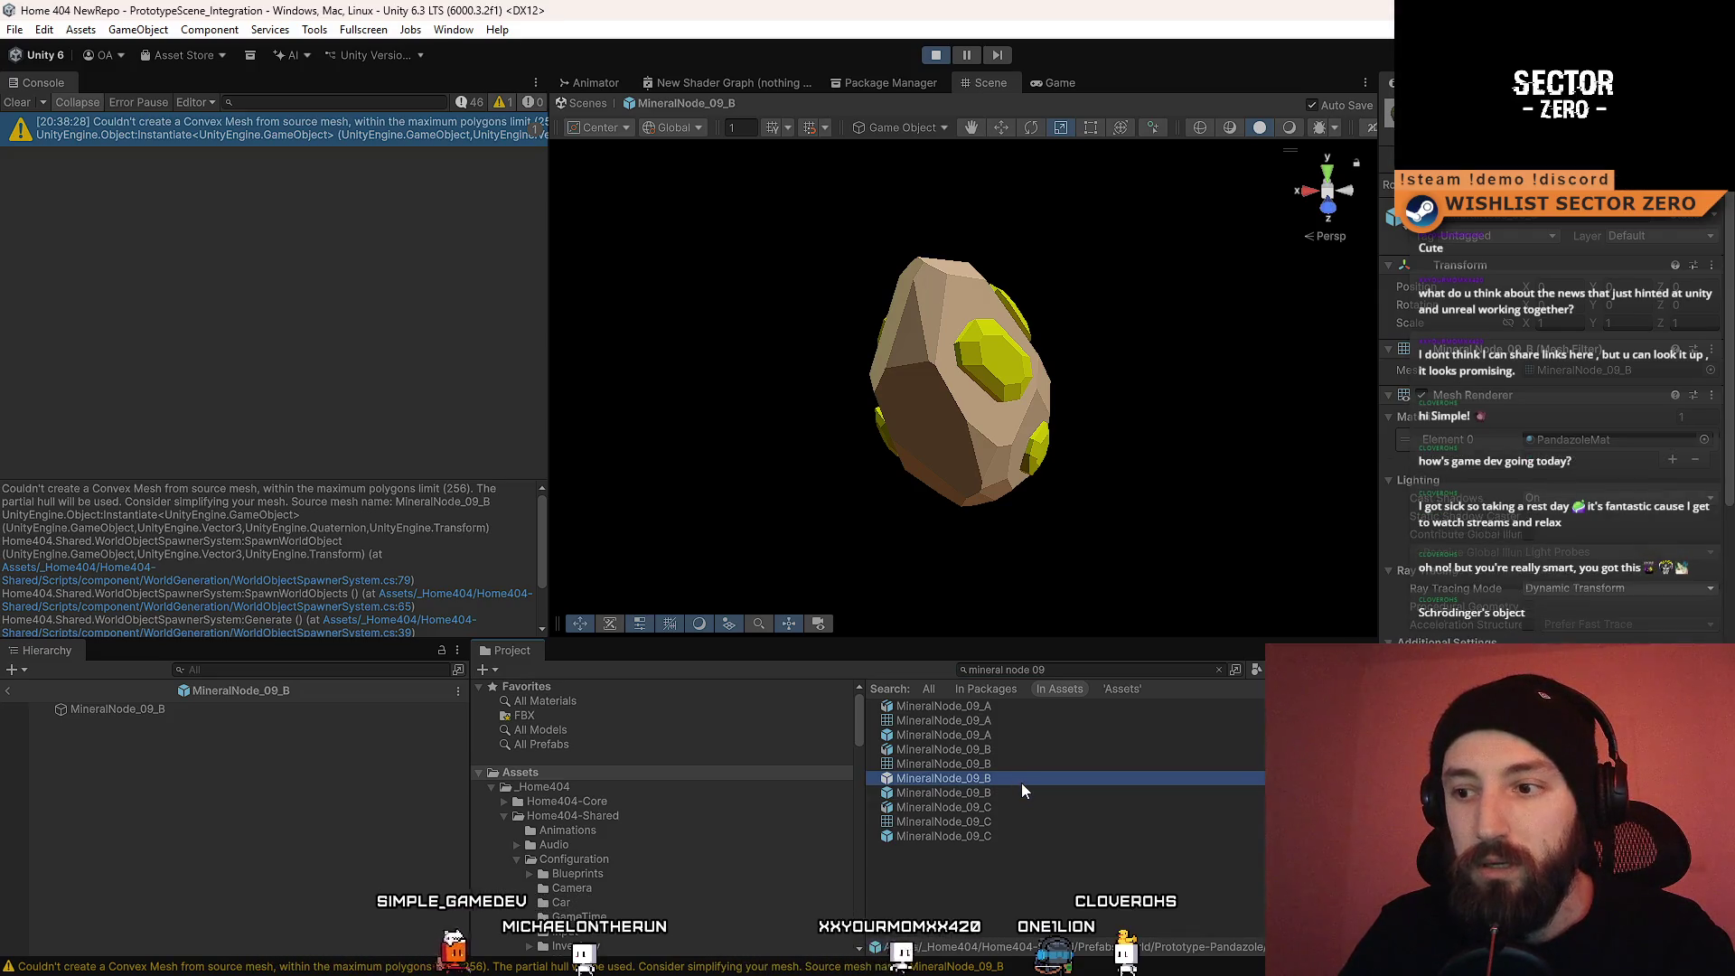
Step: Reveal the MineralNode_09_B prefab file in File Explorer with Show in Explorer
{"action": "right_click", "coordinate": [1022, 783]}
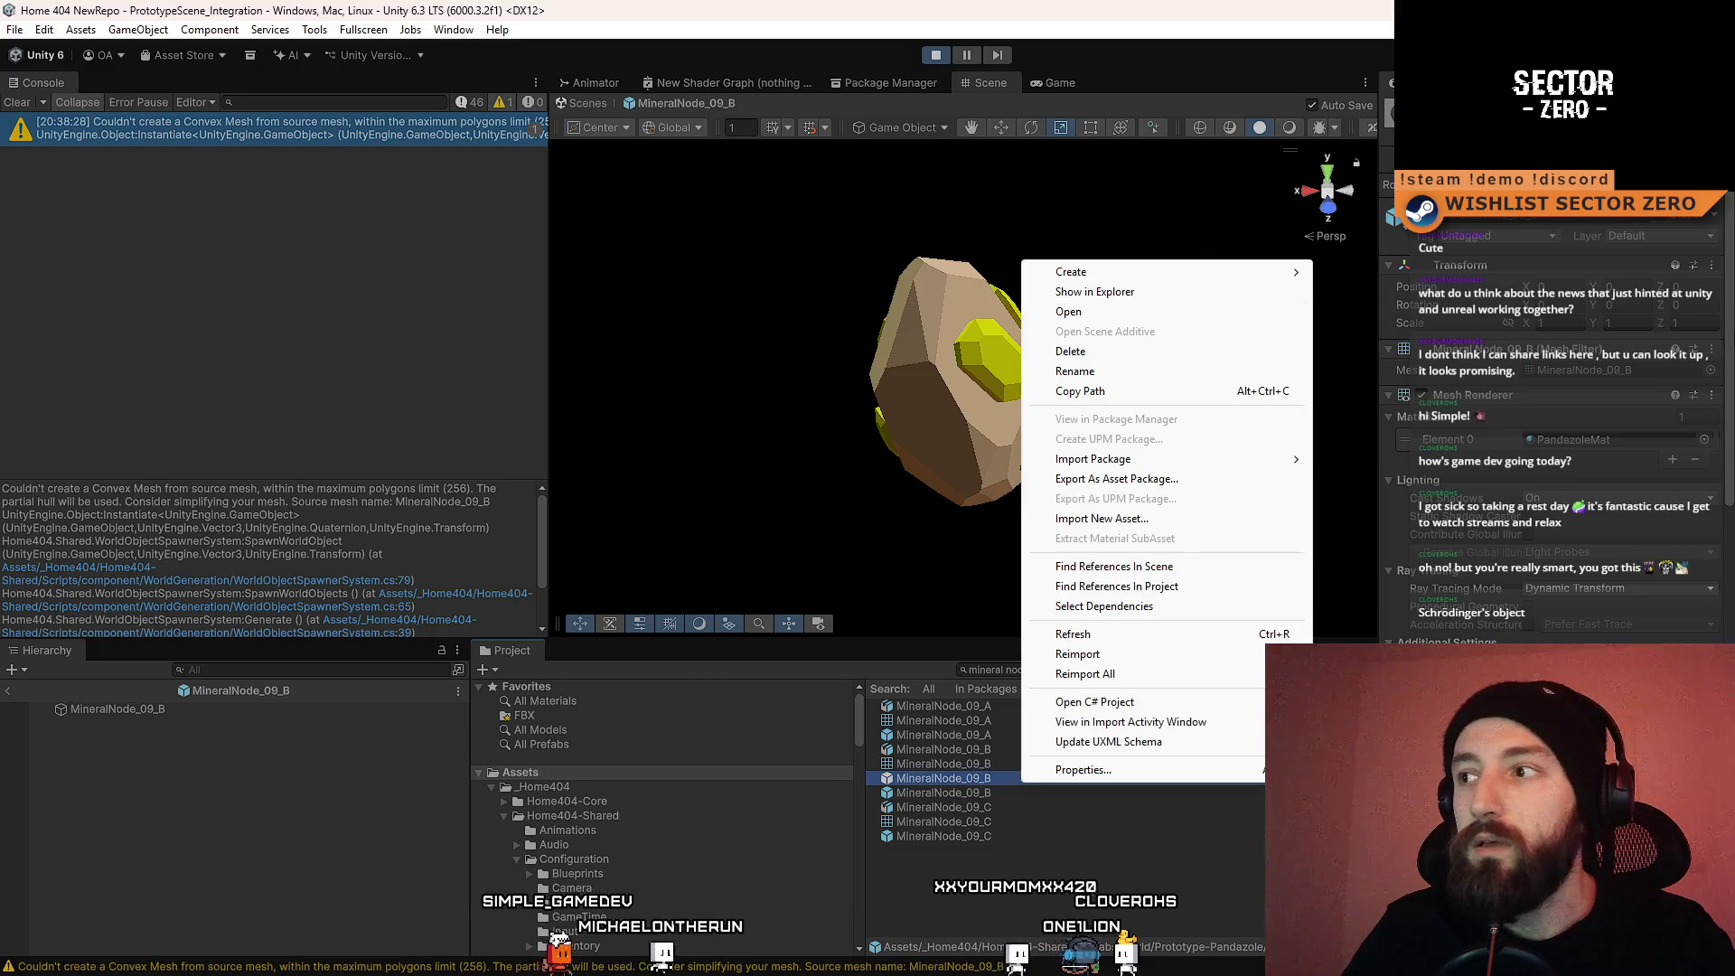
{"action": "left_click", "coordinate": [1138, 293]}
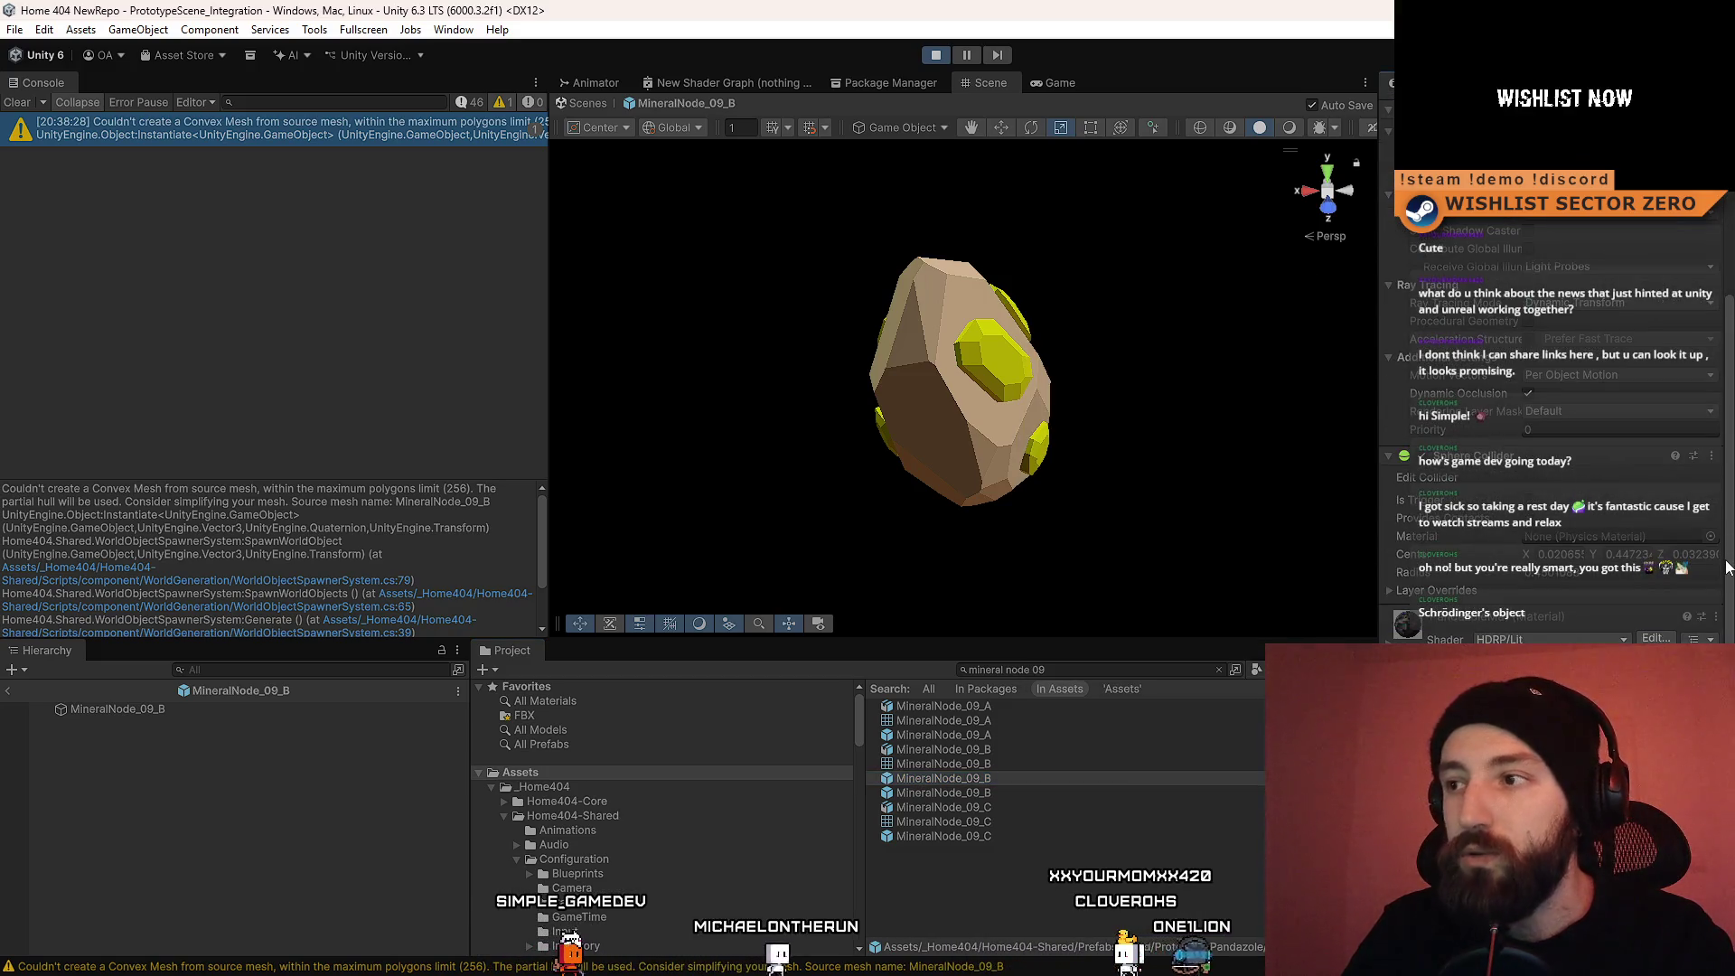
{"action": "right_click", "coordinate": [1028, 781]}
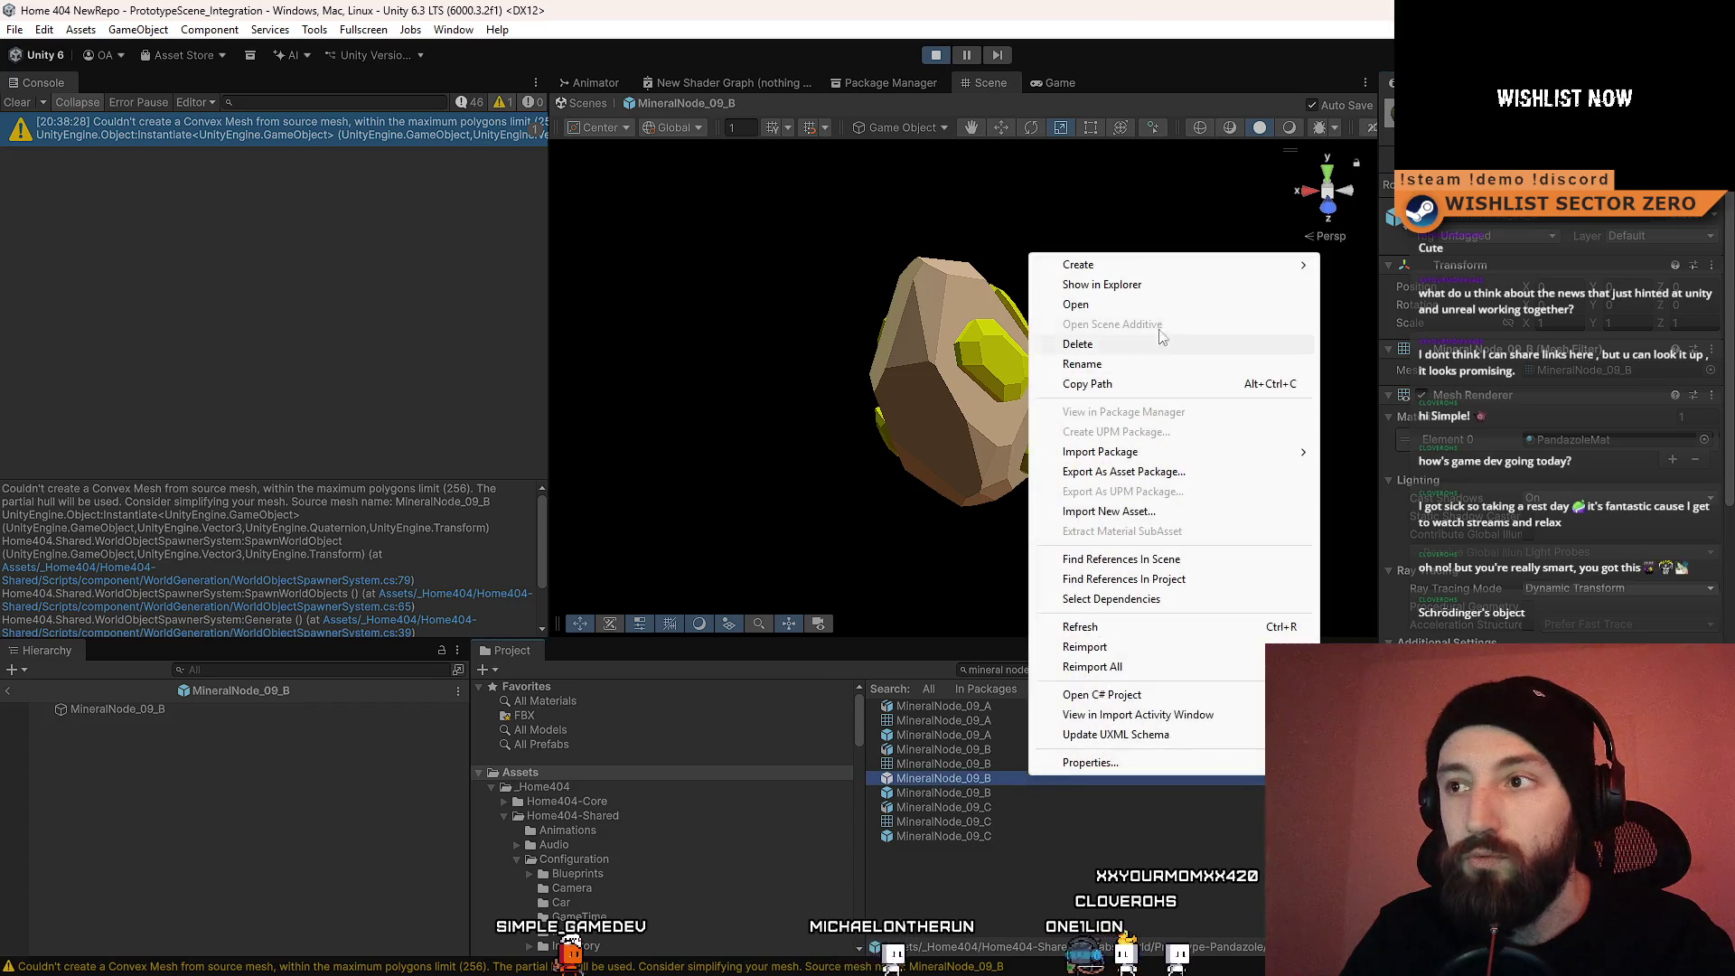
{"action": "left_click", "coordinate": [1047, 289]}
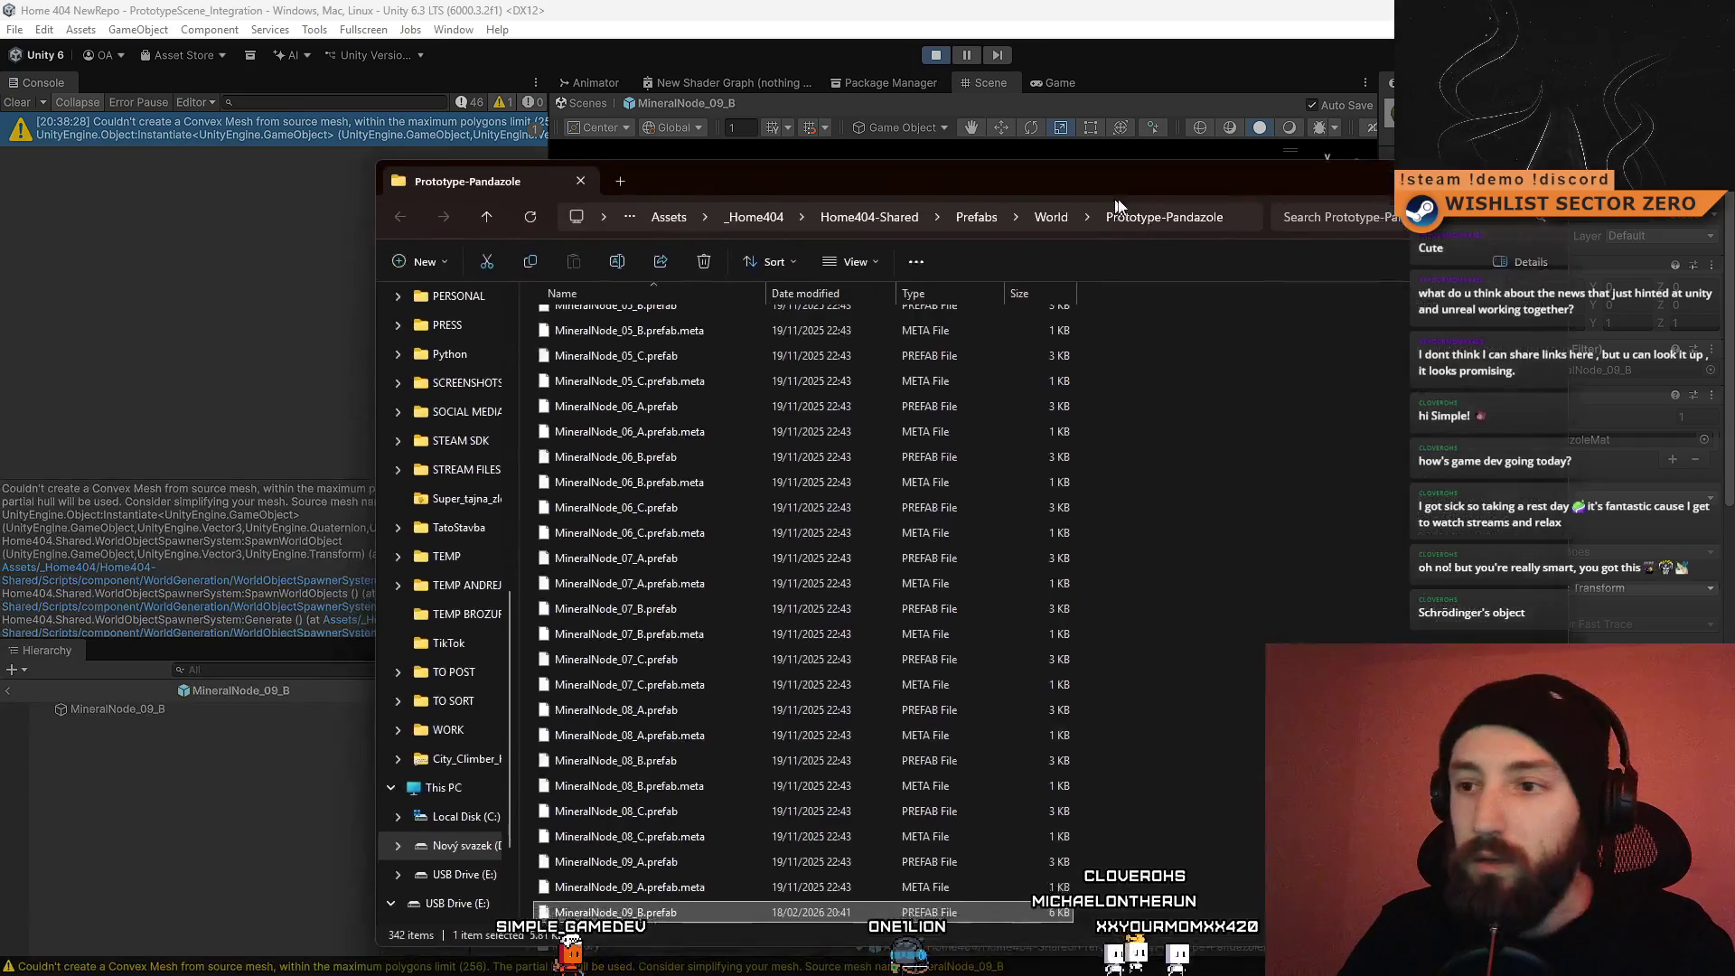
Step: Minimise the Prototype-Pandazole Explorer window and reveal the stray Assets copy of MineralNode_09_B.prefab
{"action": "key", "text": "super+Down"}
{"action": "mouse_move", "coordinate": [791, 973]}
{"action": "left_mouse_down"}
{"action": "mouse_move", "coordinate": [985, 895]}
{"action": "mouse_move", "coordinate": [1480, 84]}
{"action": "mouse_move", "coordinate": [888, 85]}
{"action": "left_mouse_up"}
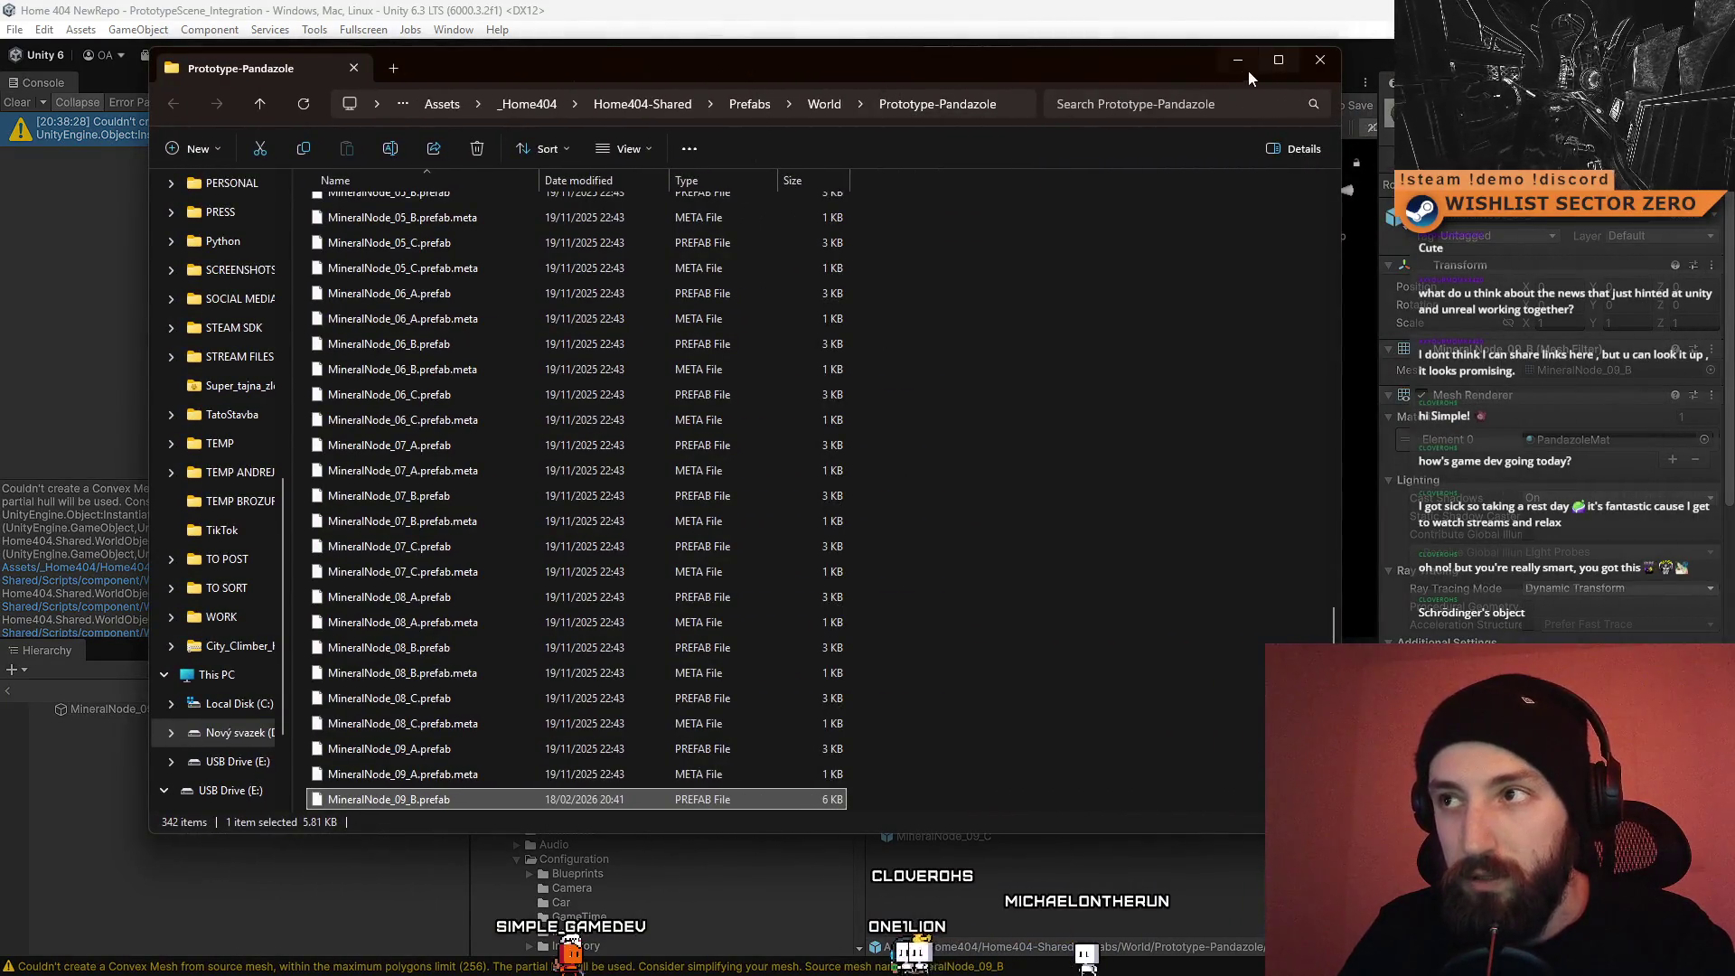
{"action": "left_click", "coordinate": [1253, 70]}
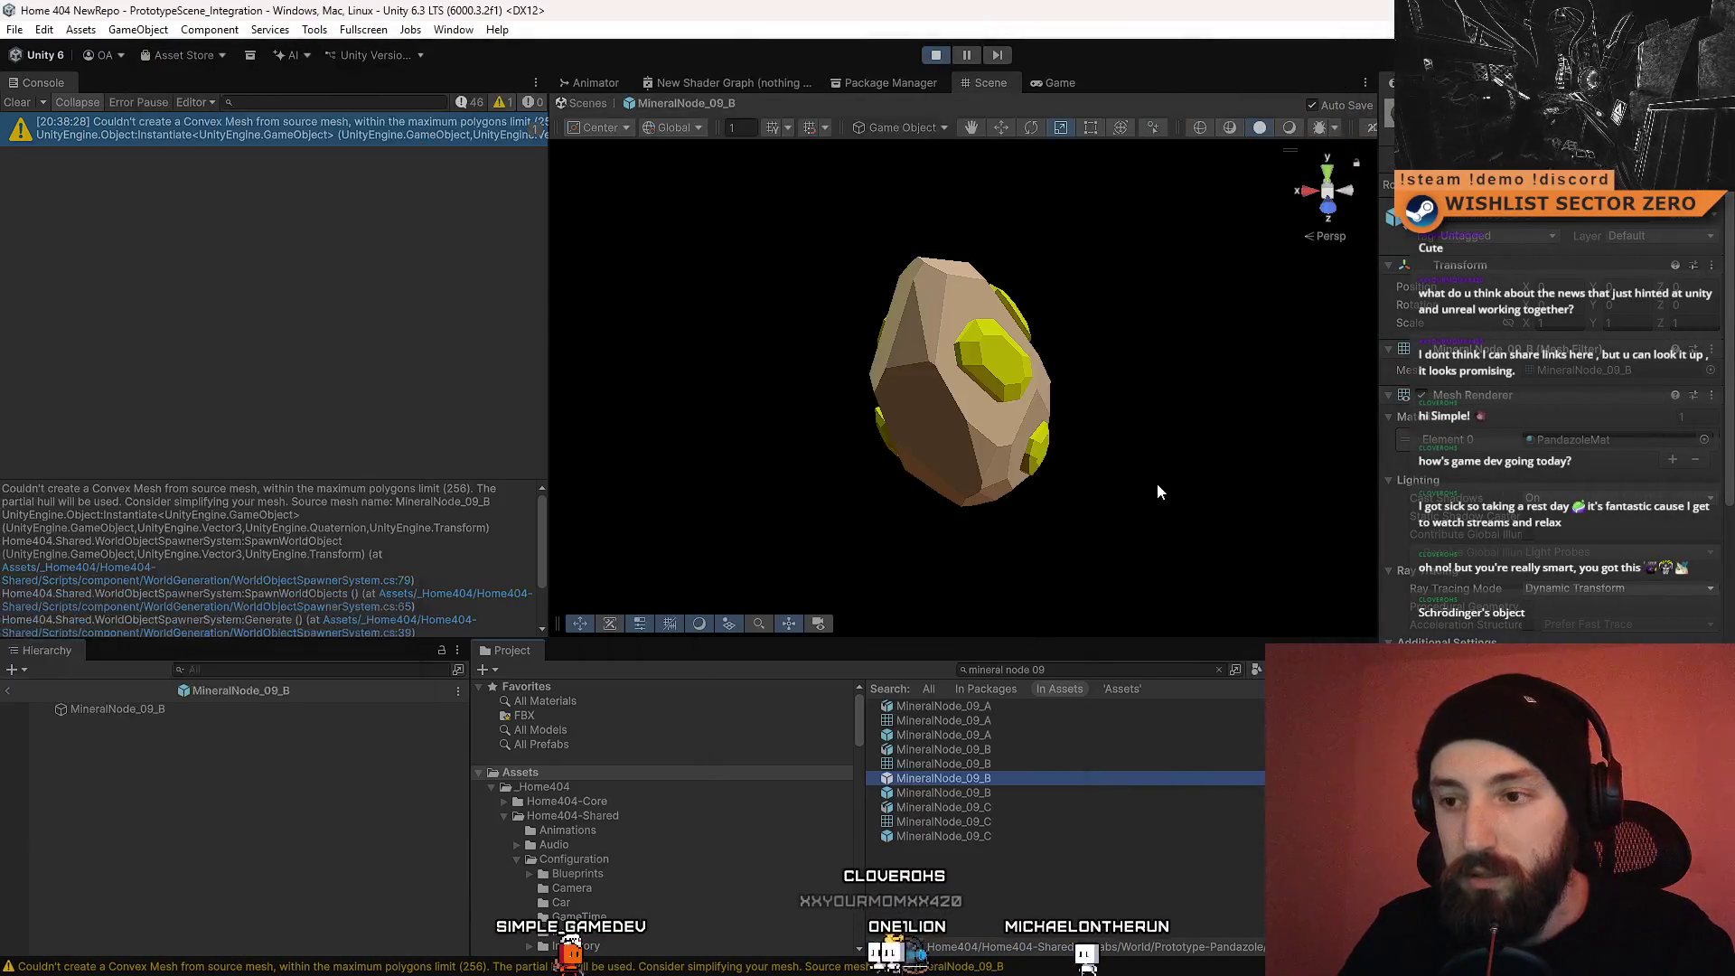
{"action": "right_click", "coordinate": [1005, 794]}
{"action": "left_click", "coordinate": [1146, 310]}
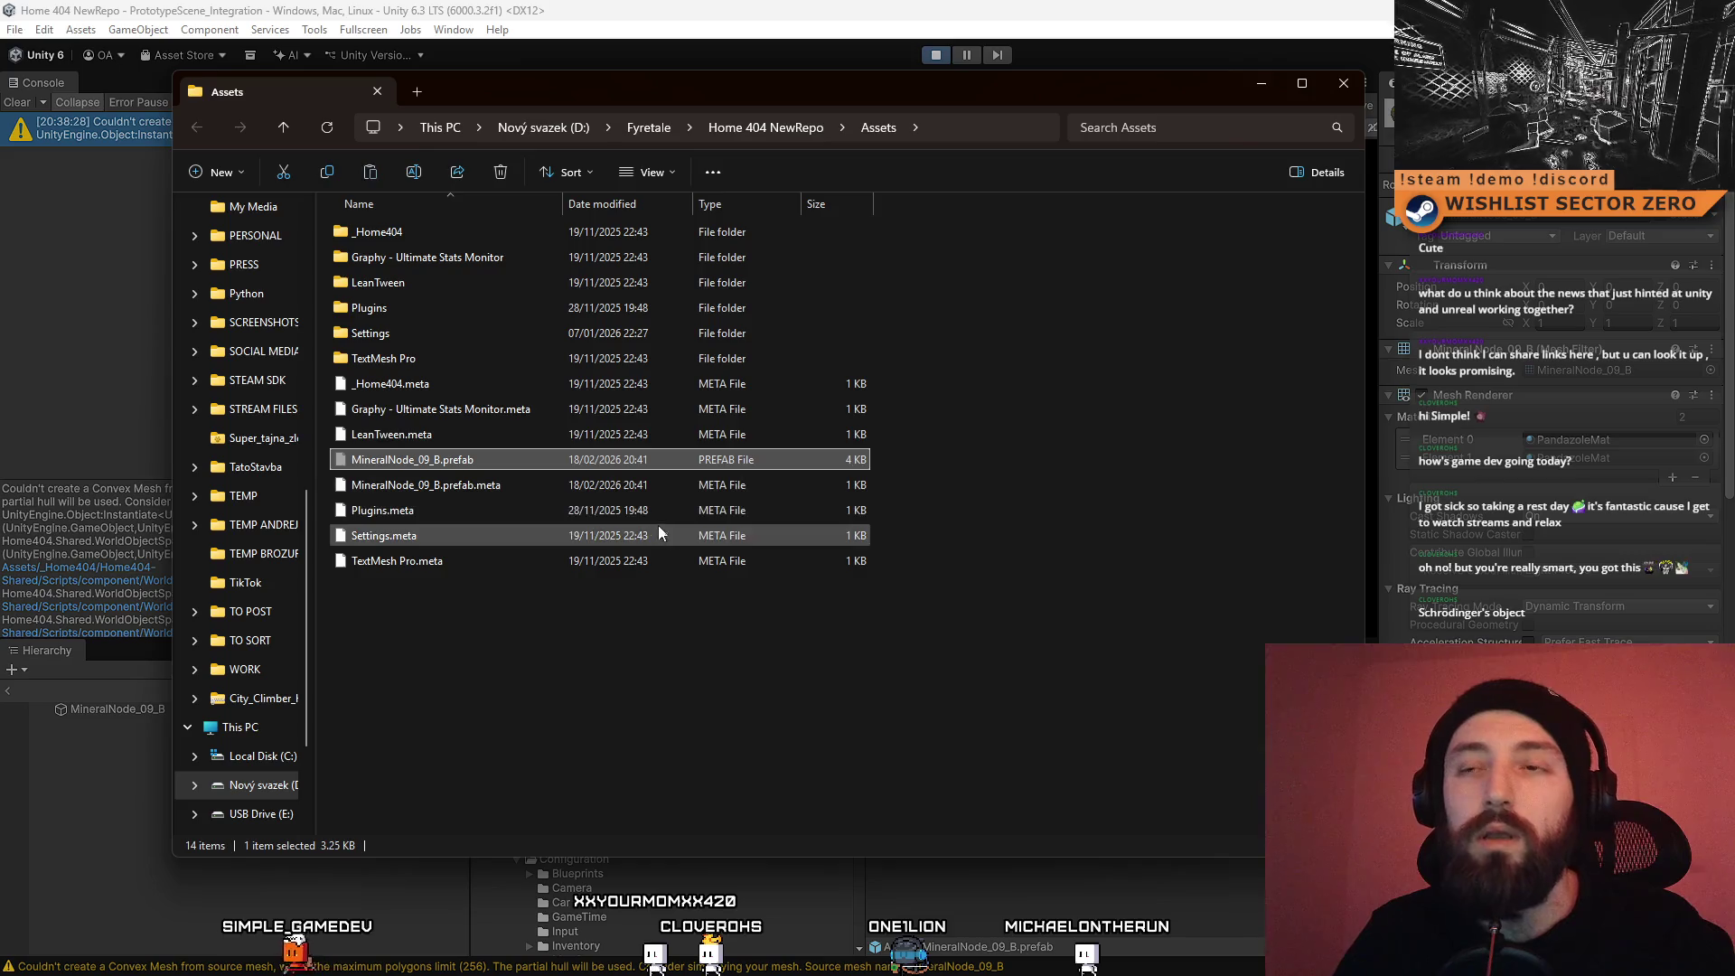
Step: Move MineralNode_09_B.prefab into Prototype-Pandazole, choose Replace, and close File Explorer
{"action": "left_click", "coordinate": [1341, 84]}
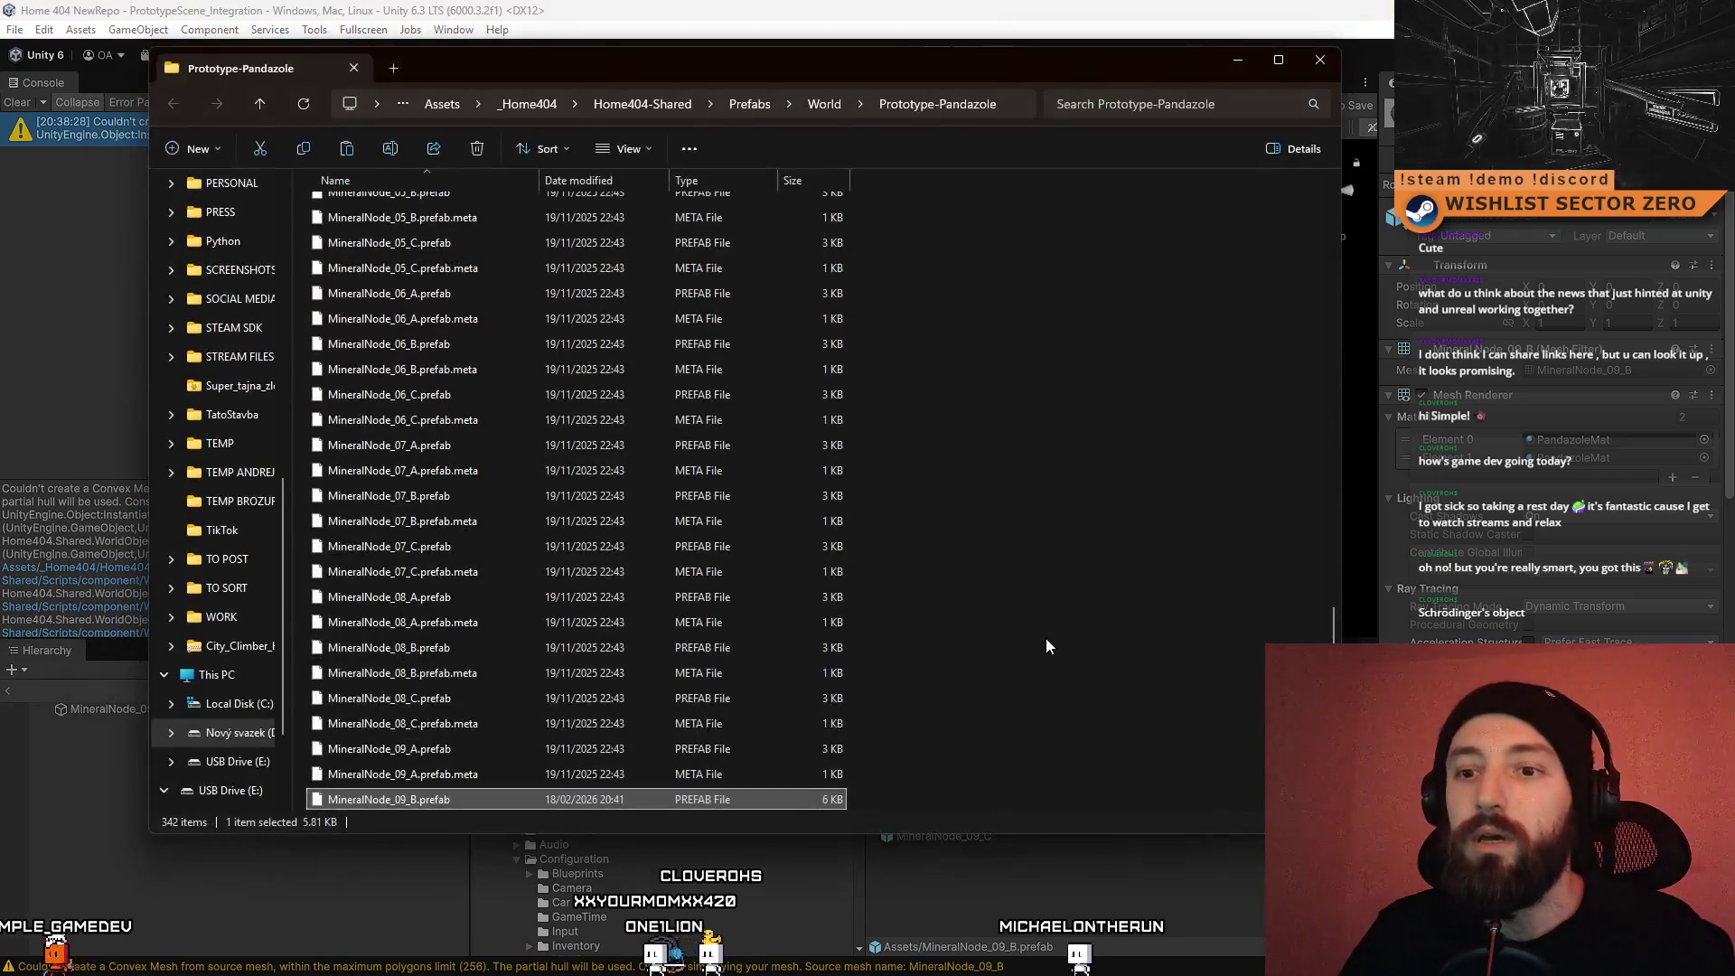
{"action": "left_click", "coordinate": [1047, 641]}
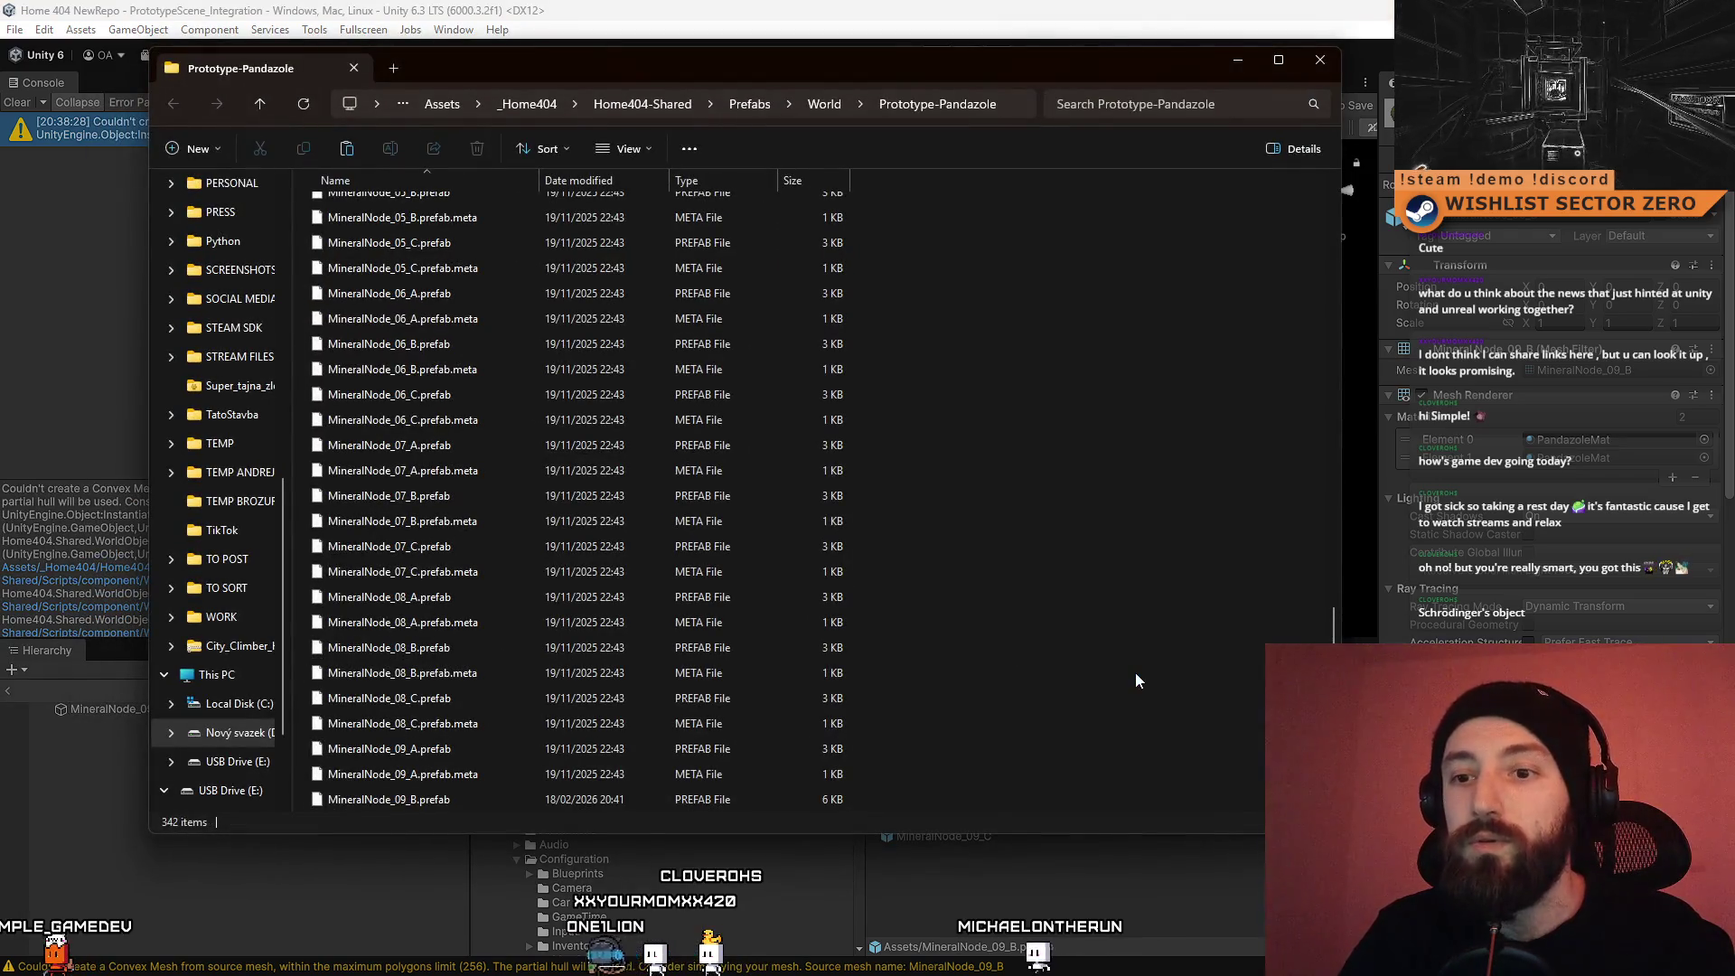
{"action": "left_click", "coordinate": [426, 368]}
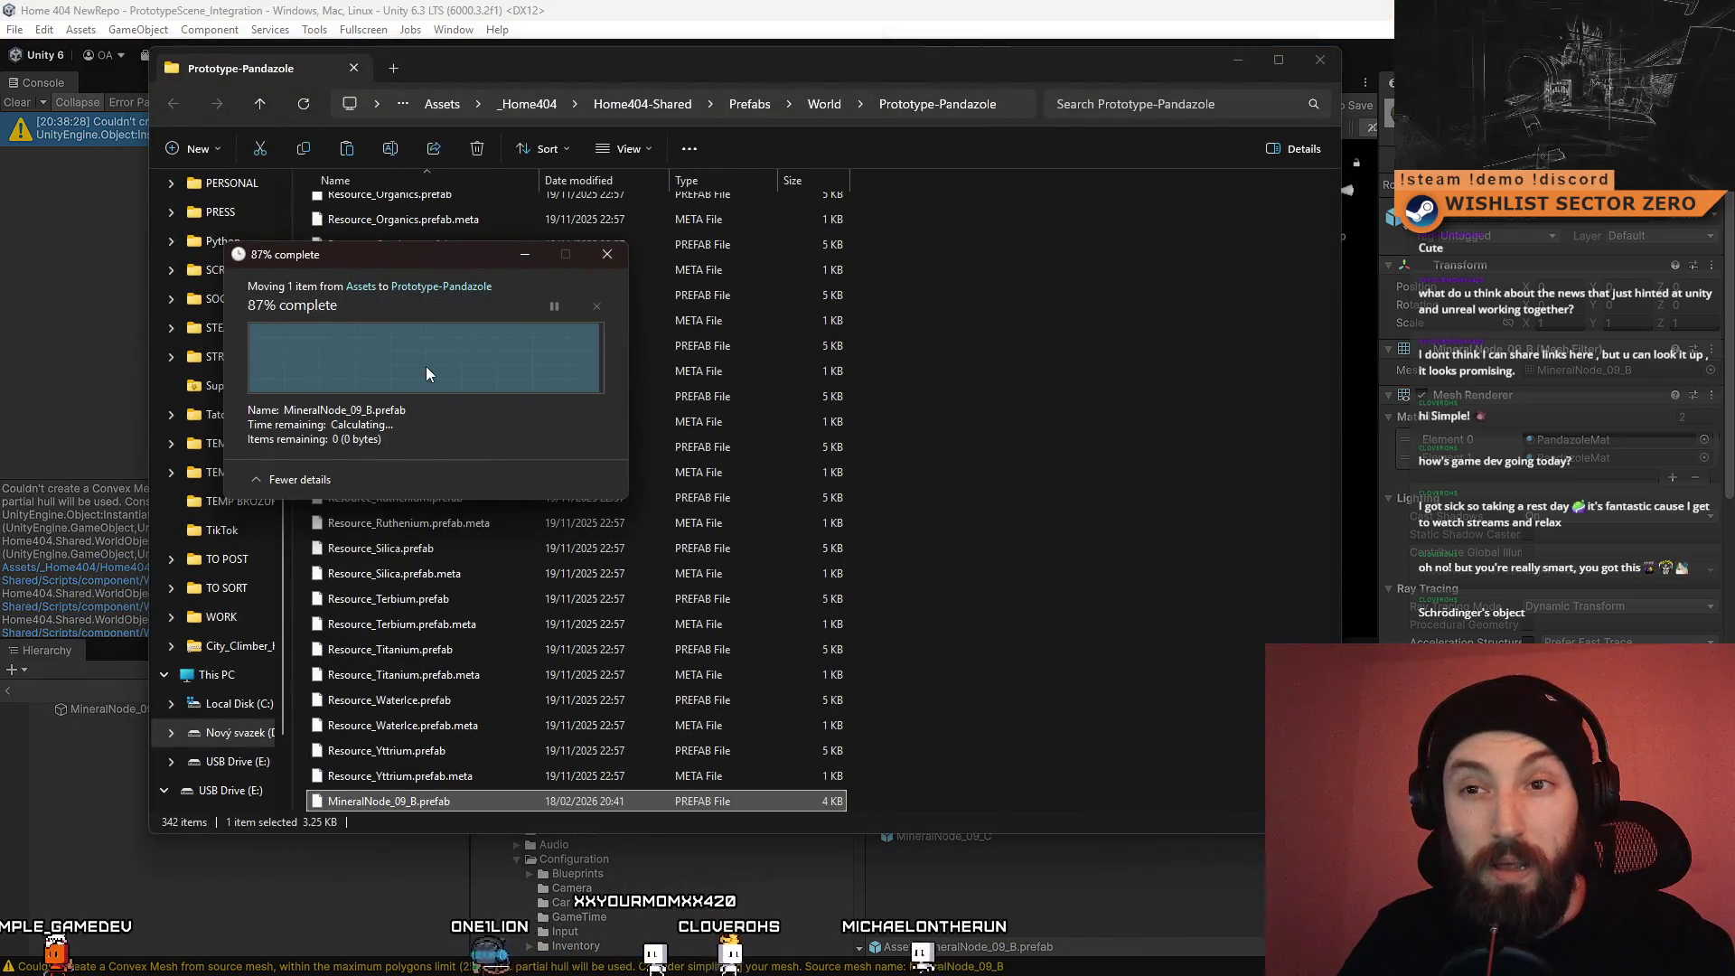
{"action": "left_click", "coordinate": [1320, 60]}
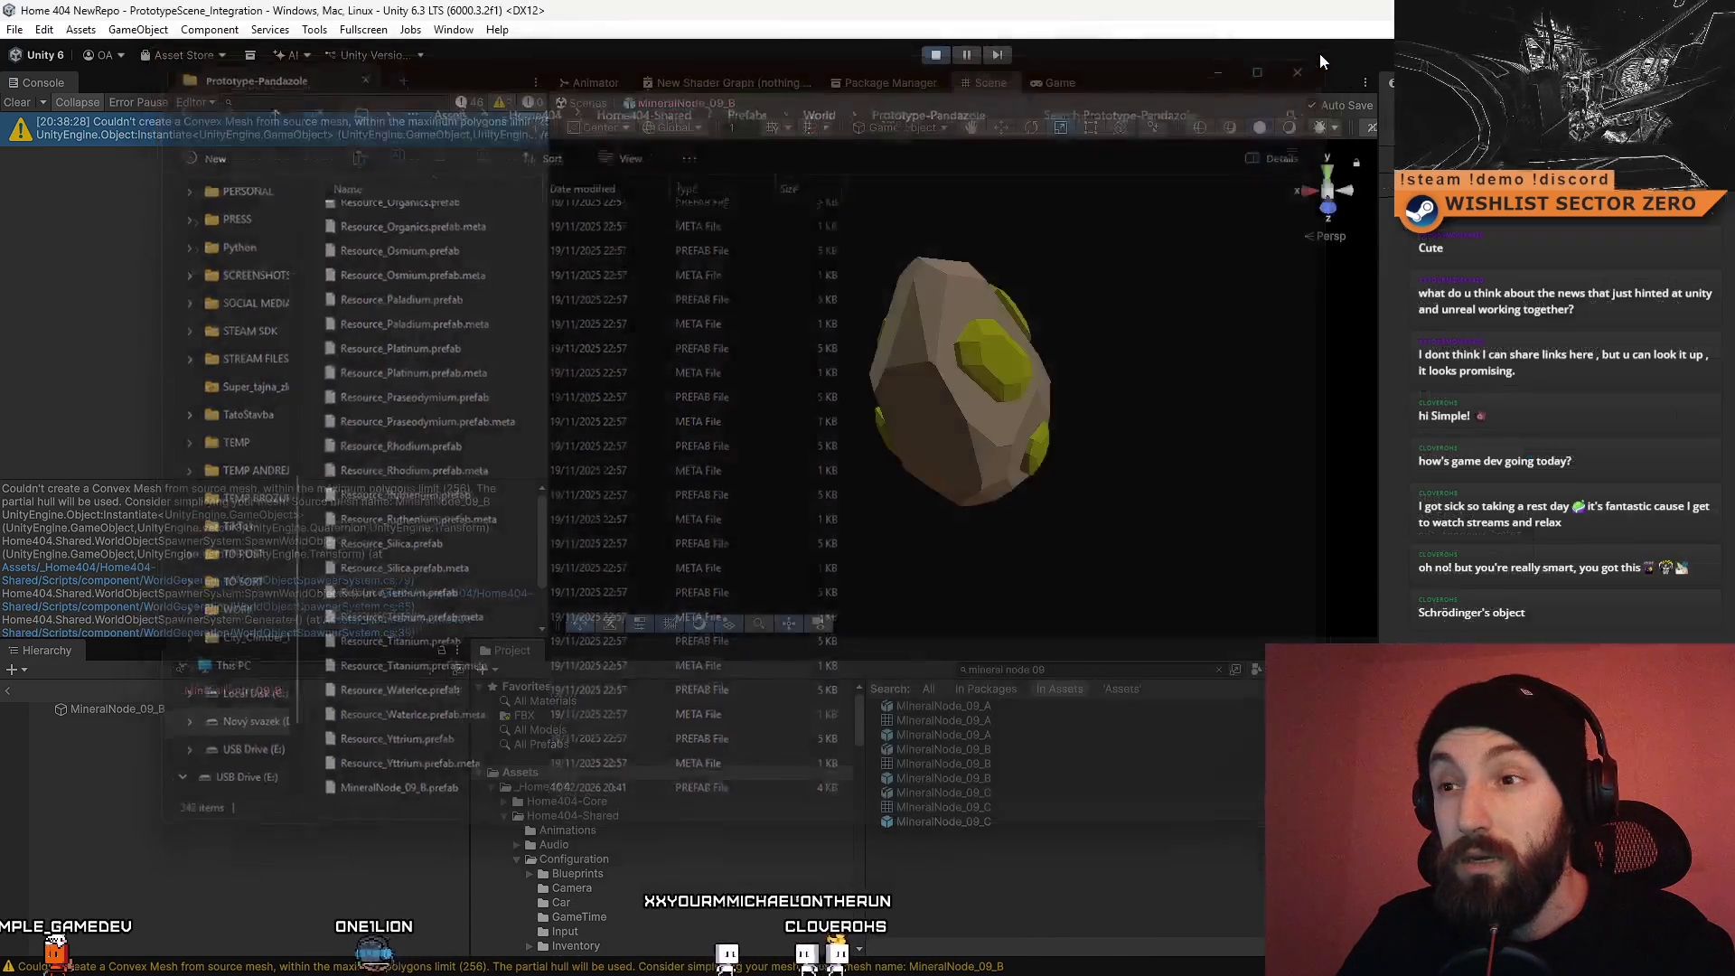
Step: Clear the Console and inspect the MineralNode_09_B, 09_C and 09_A assets
{"action": "left_click", "coordinate": [14, 104]}
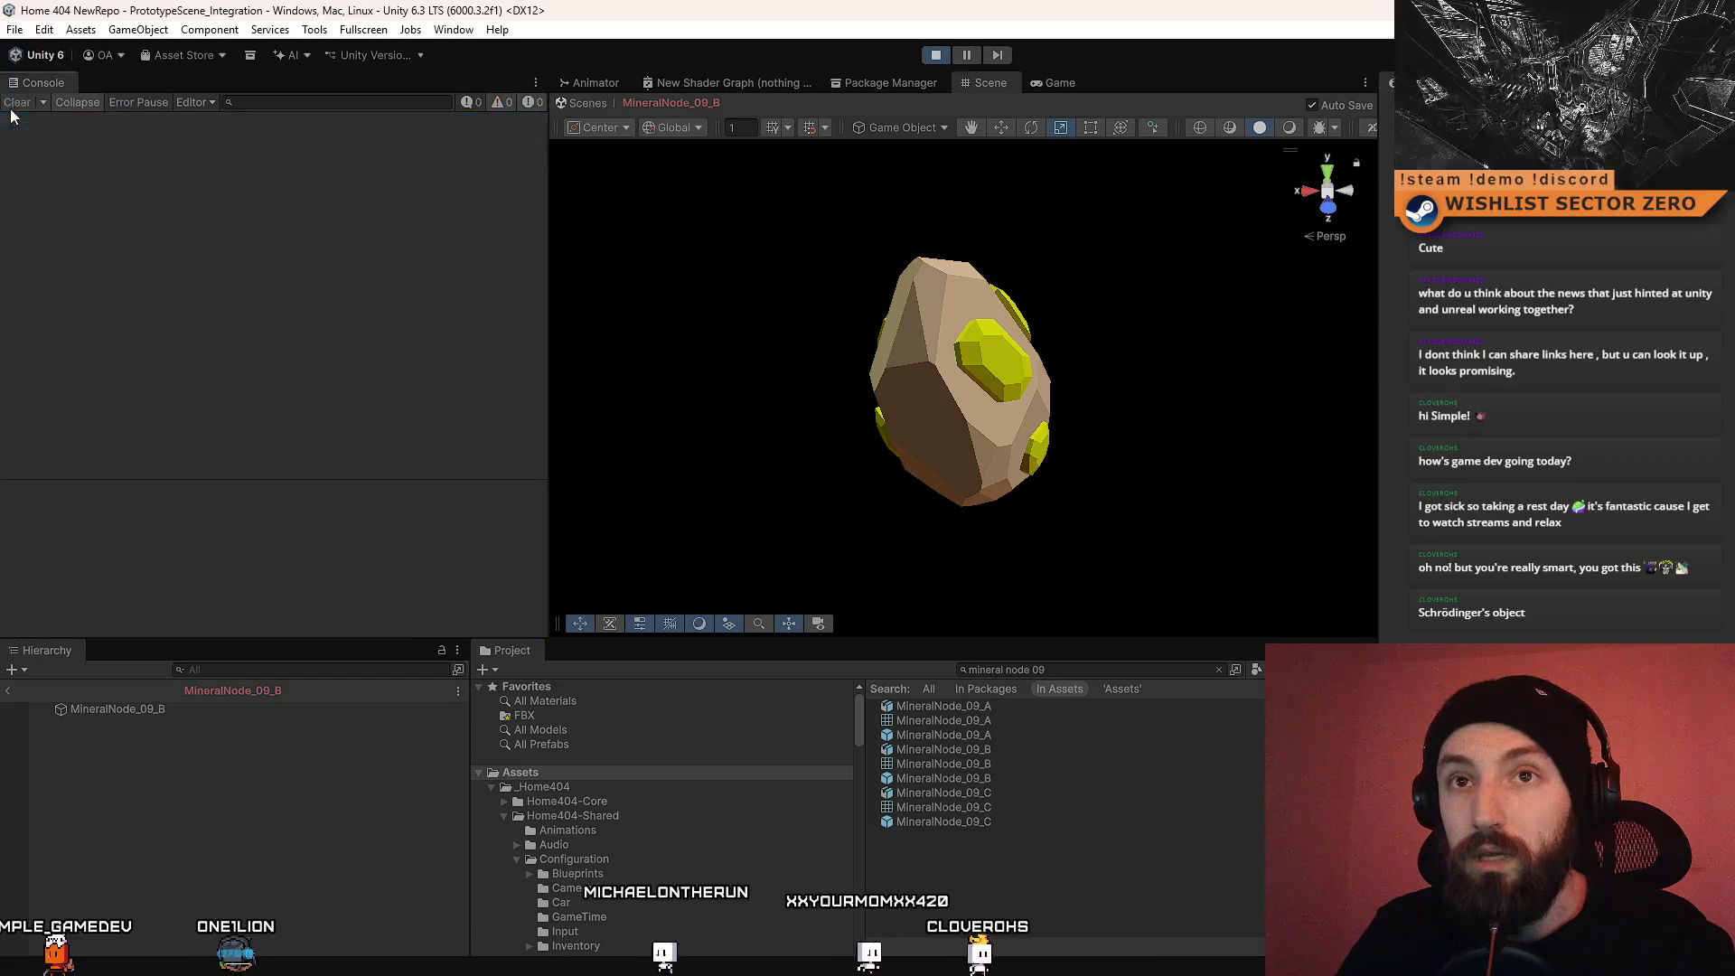
{"action": "left_click", "coordinate": [998, 774]}
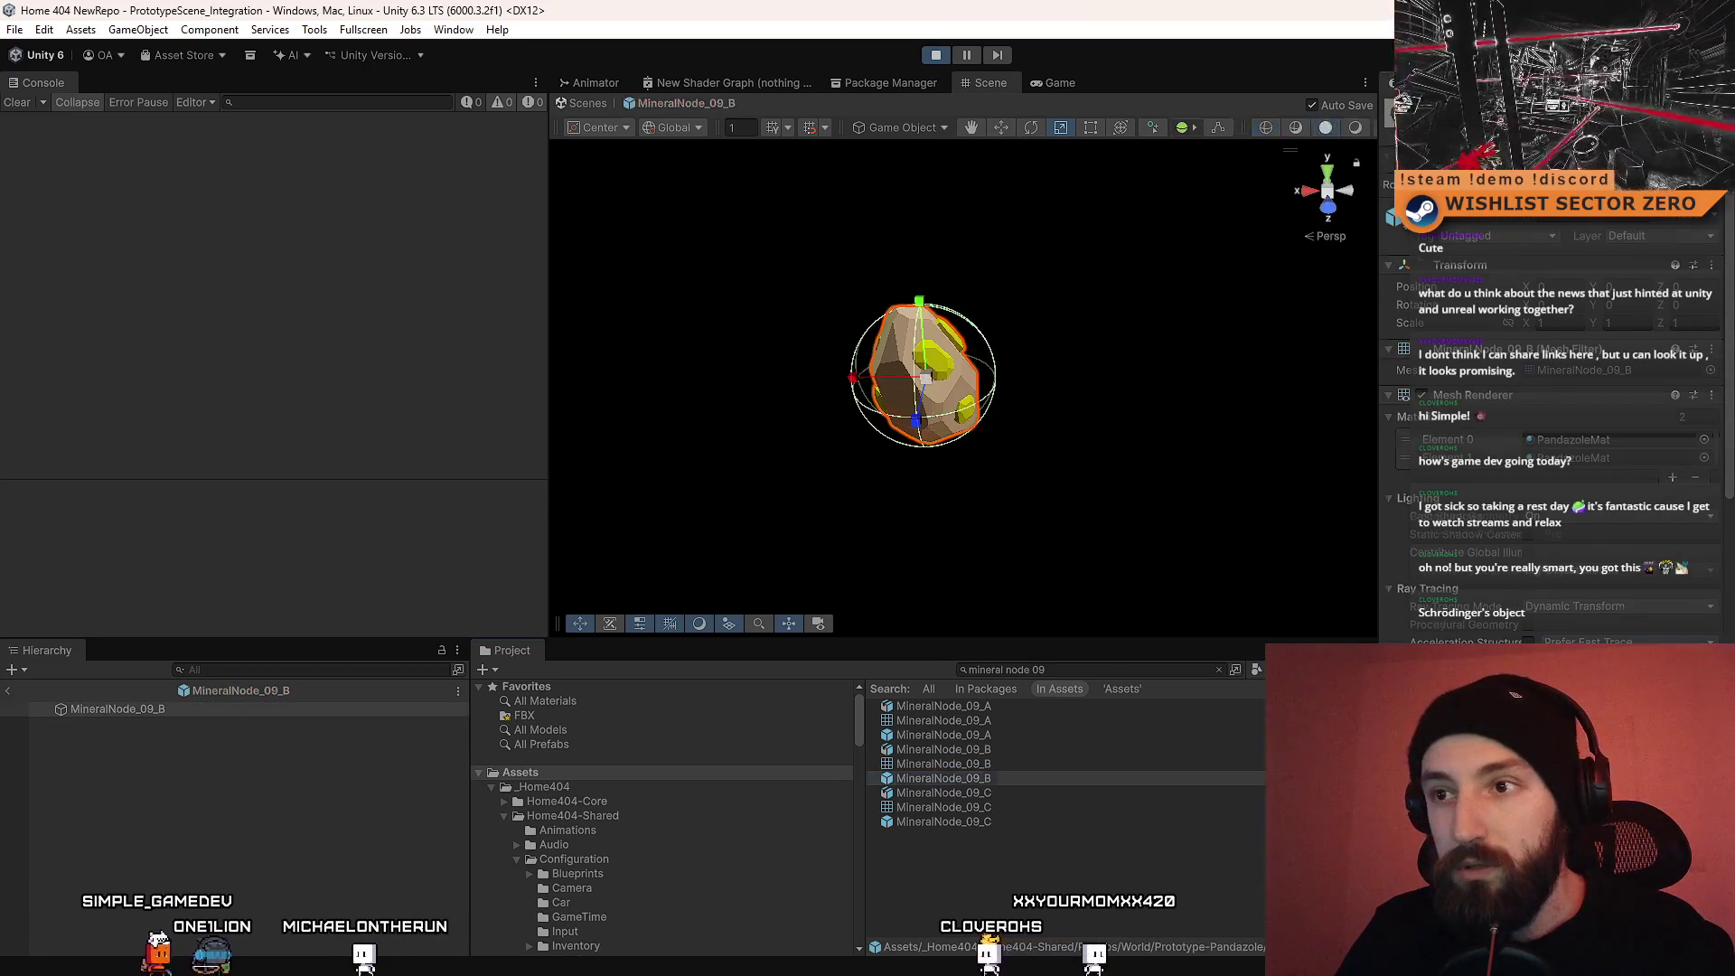
{"action": "scroll", "coordinate": [1590, 406], "scroll_direction": "down", "scroll_amount": 3}
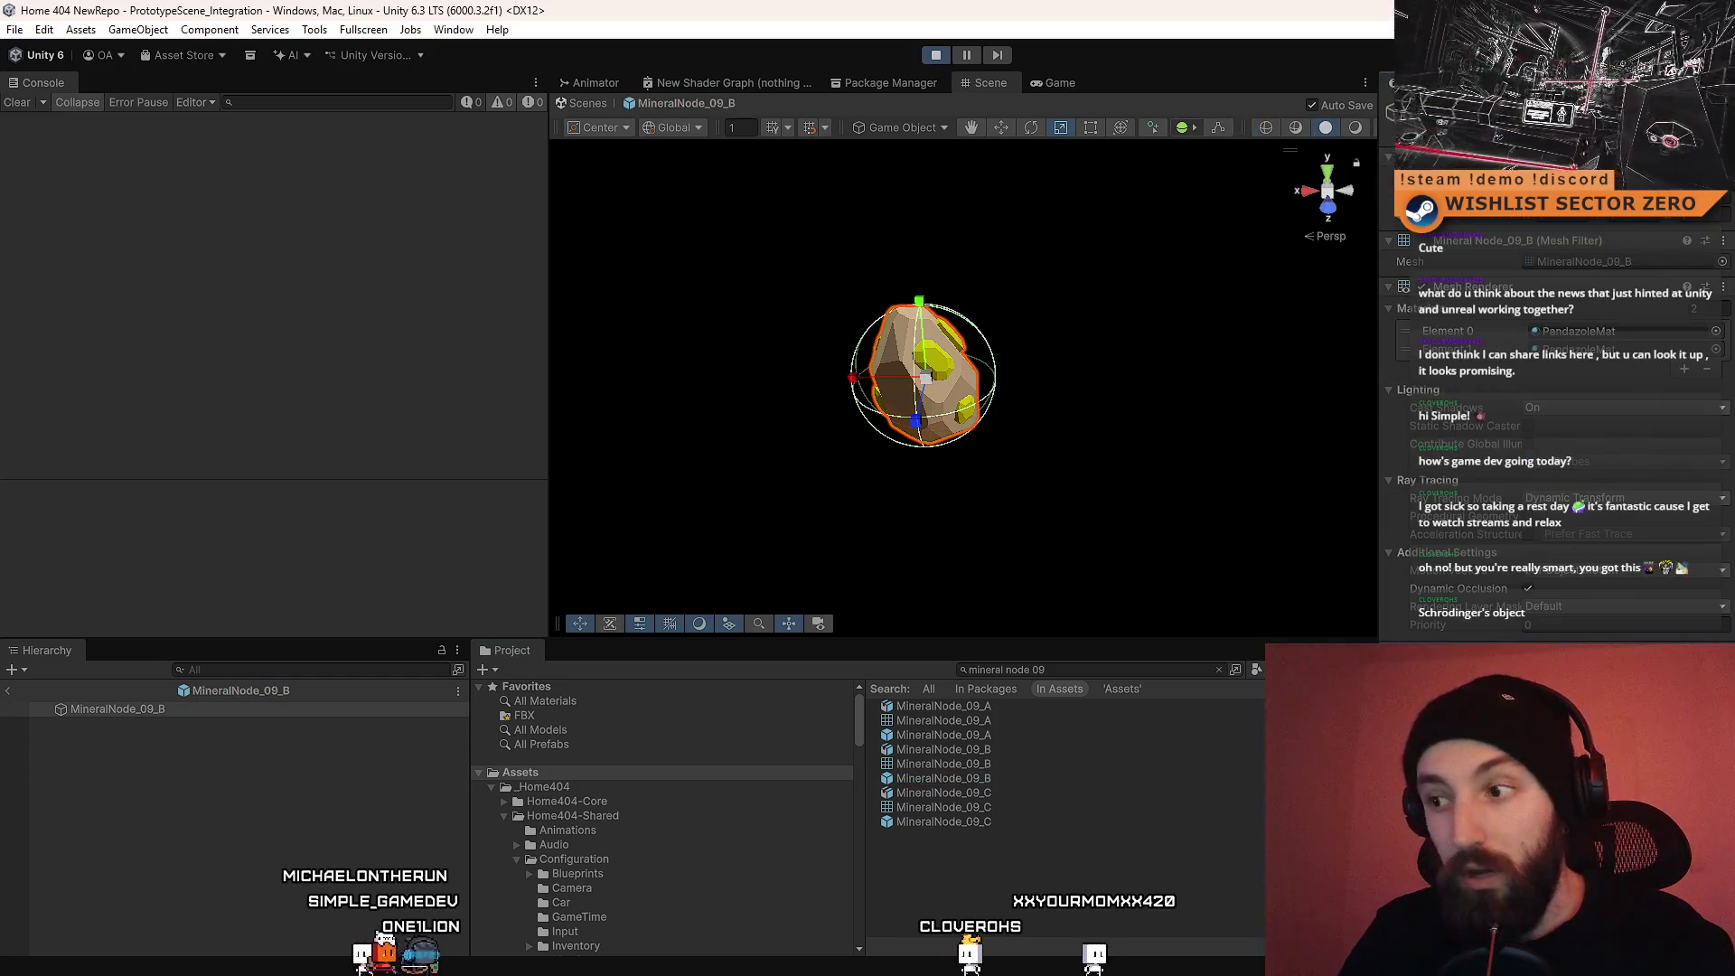
{"action": "left_click", "coordinate": [994, 793]}
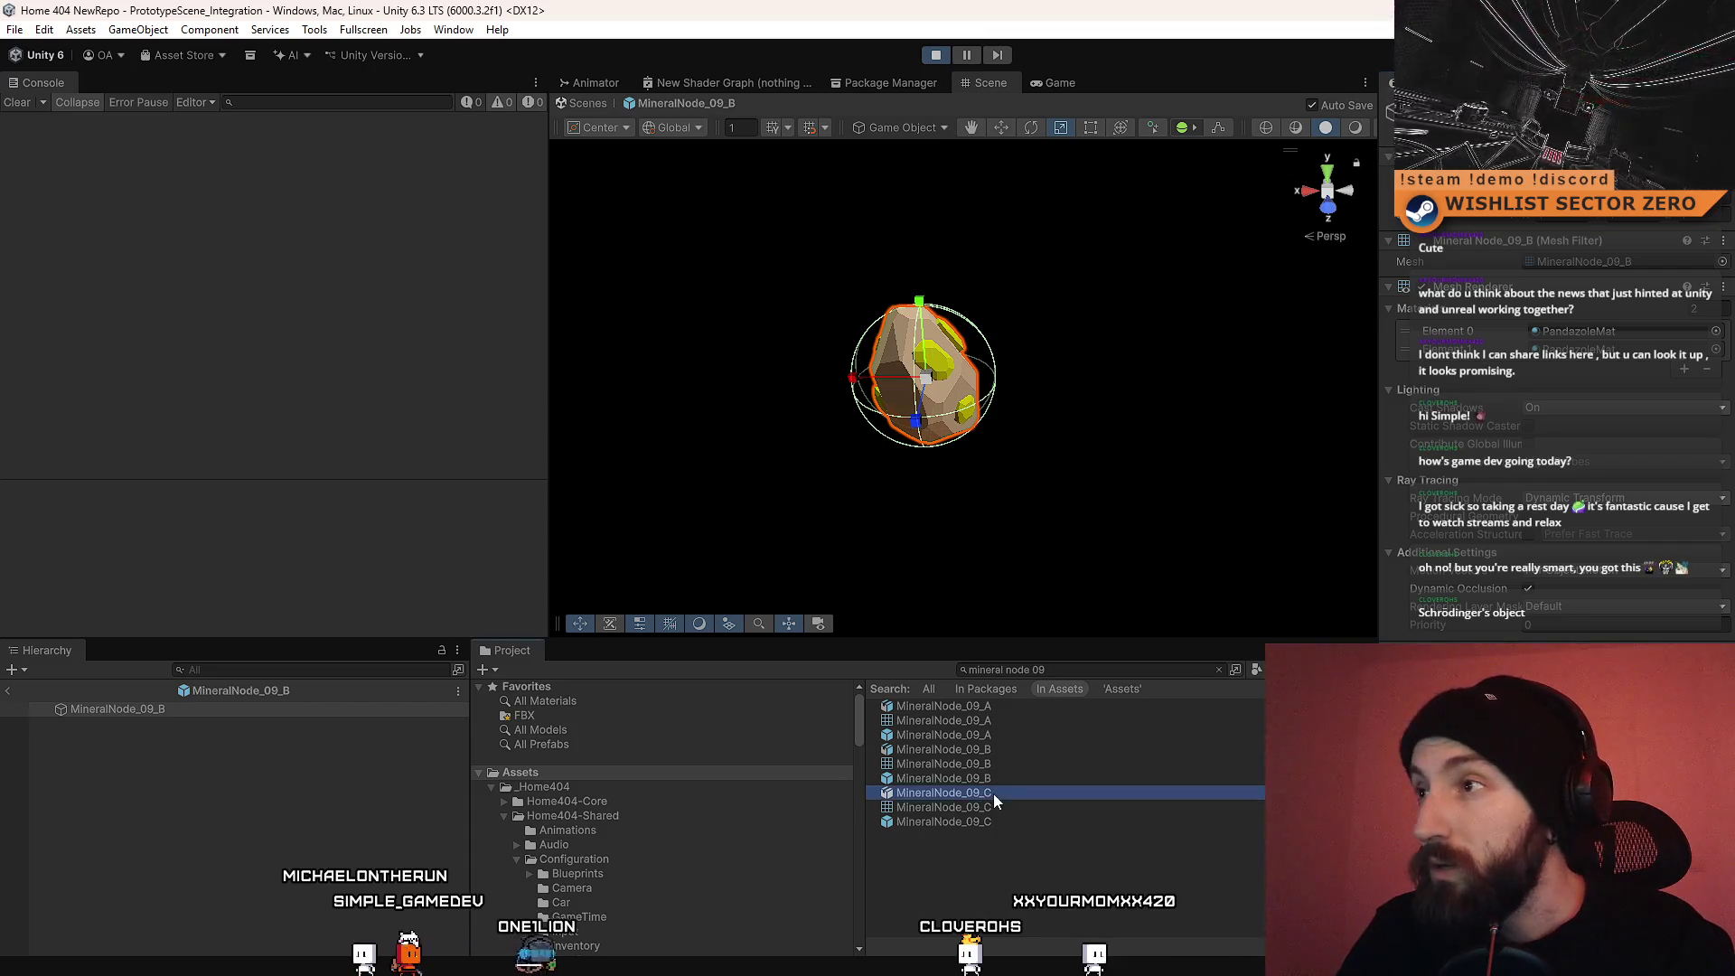
{"action": "left_click", "coordinate": [980, 775]}
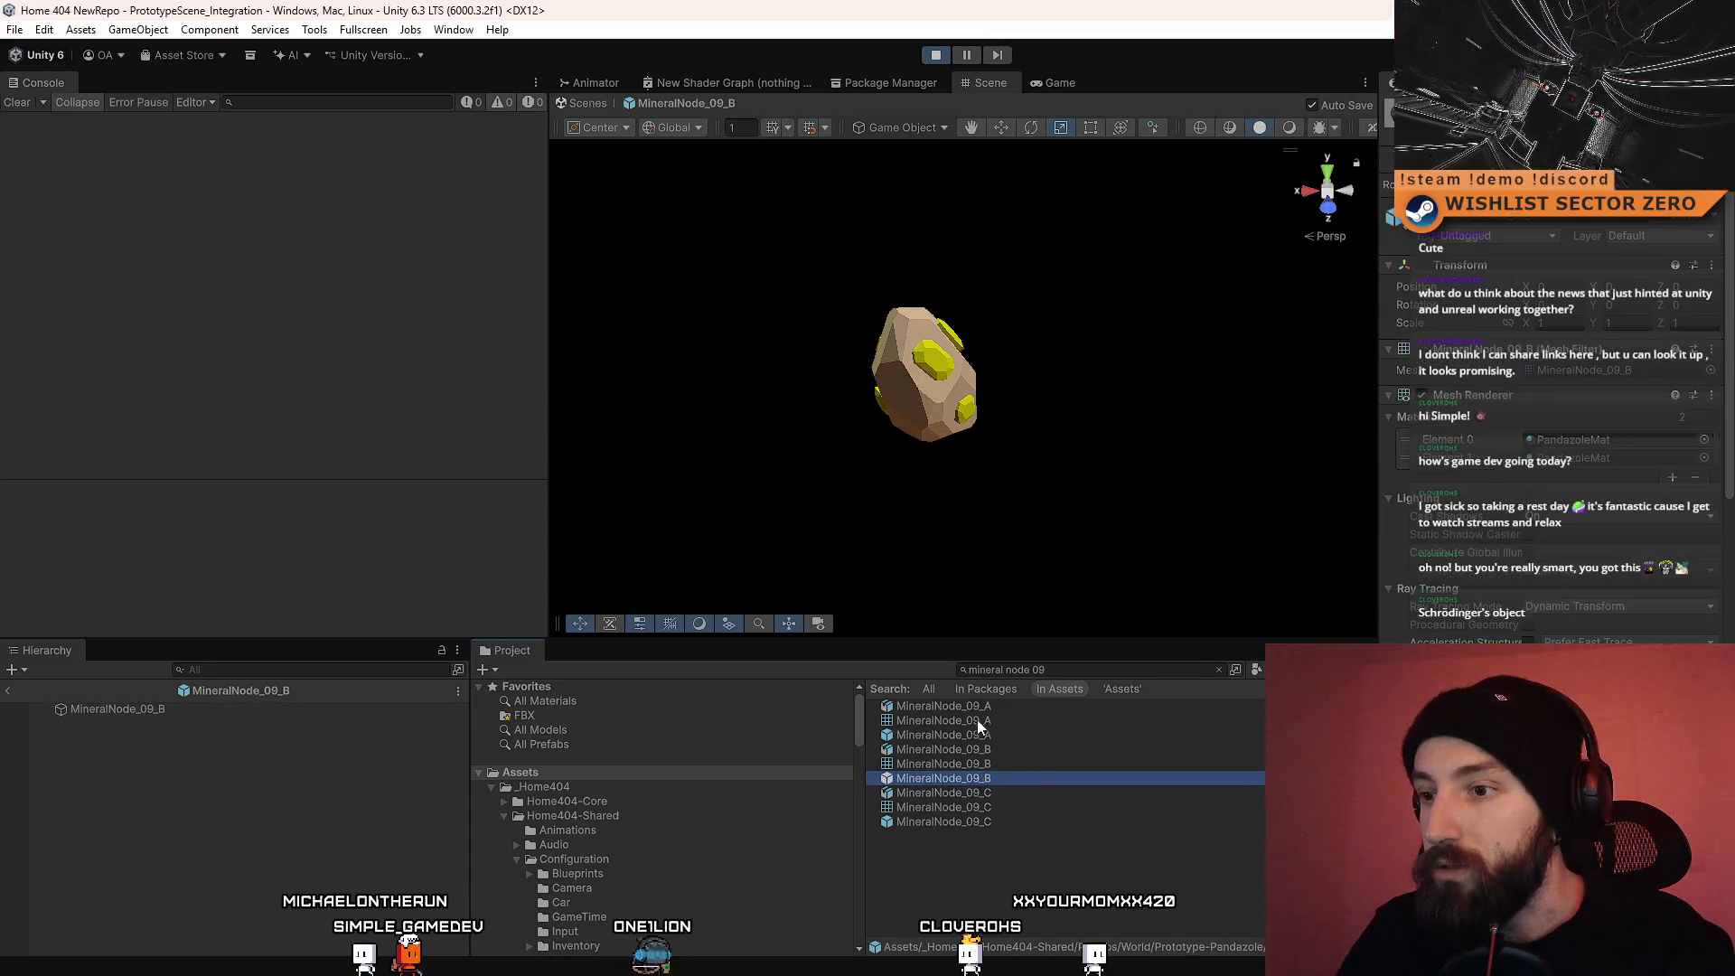
{"action": "left_click", "coordinate": [996, 736]}
Step: Check the MineralNode_09_B prefab's components, deselect it, and clear the Project search
{"action": "scroll", "coordinate": [1617, 522], "scroll_direction": "down", "scroll_amount": 6}
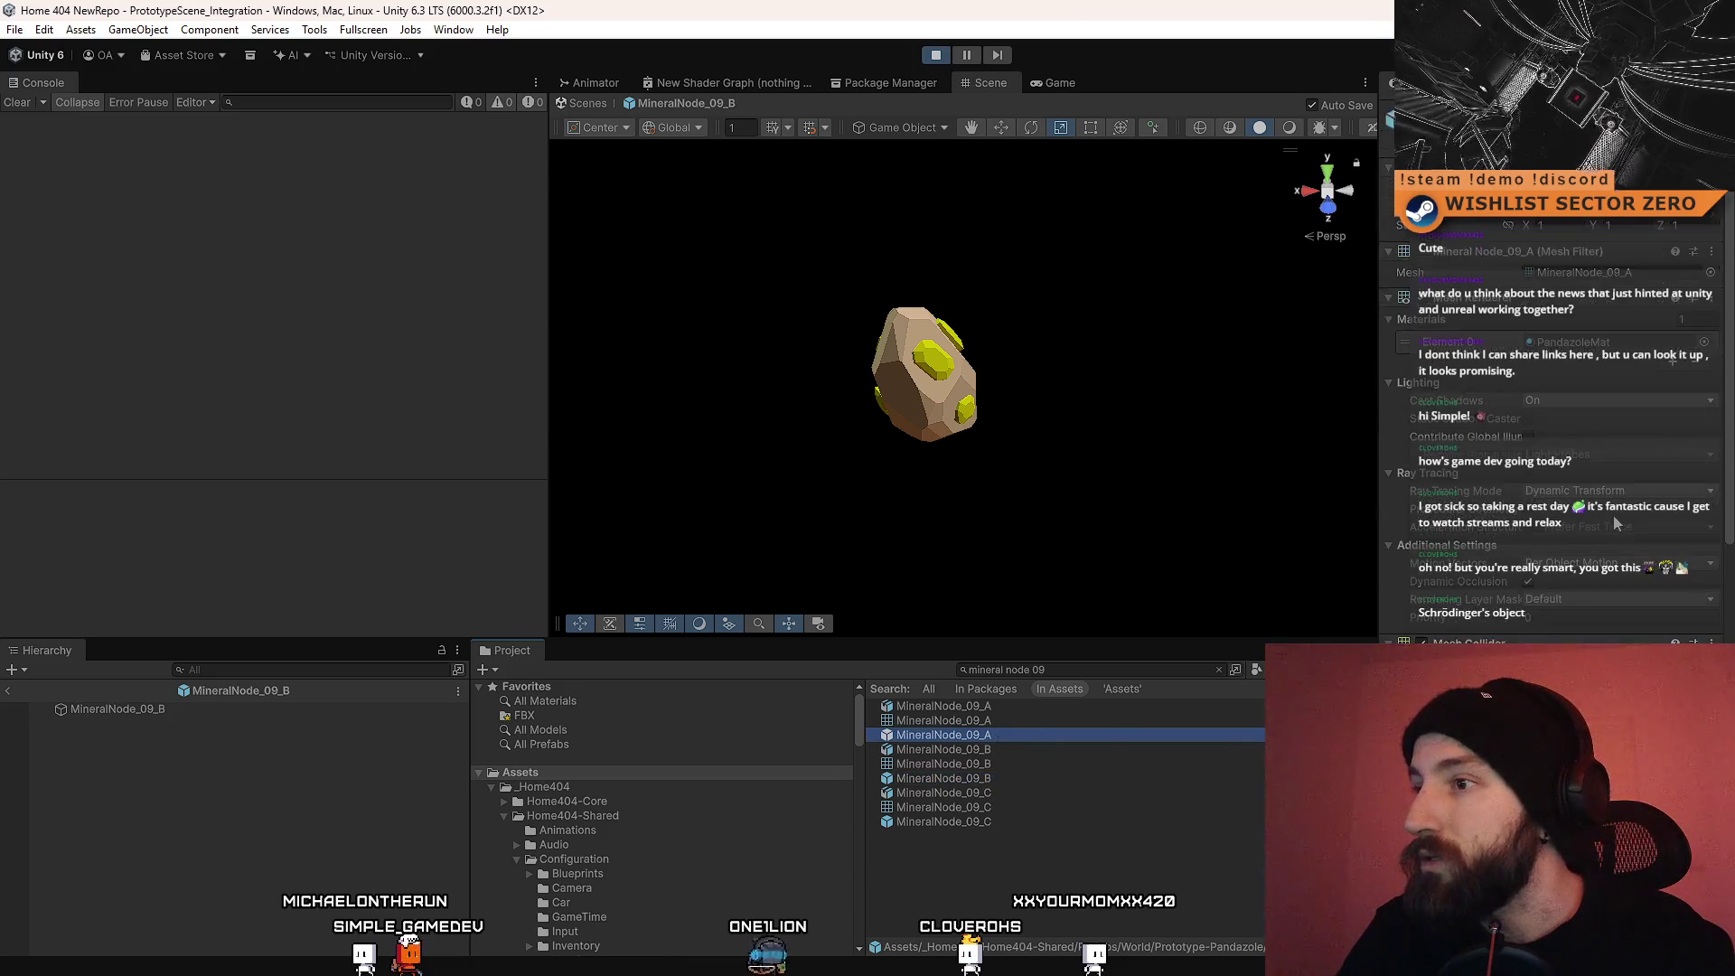
{"action": "left_click", "coordinate": [986, 778]}
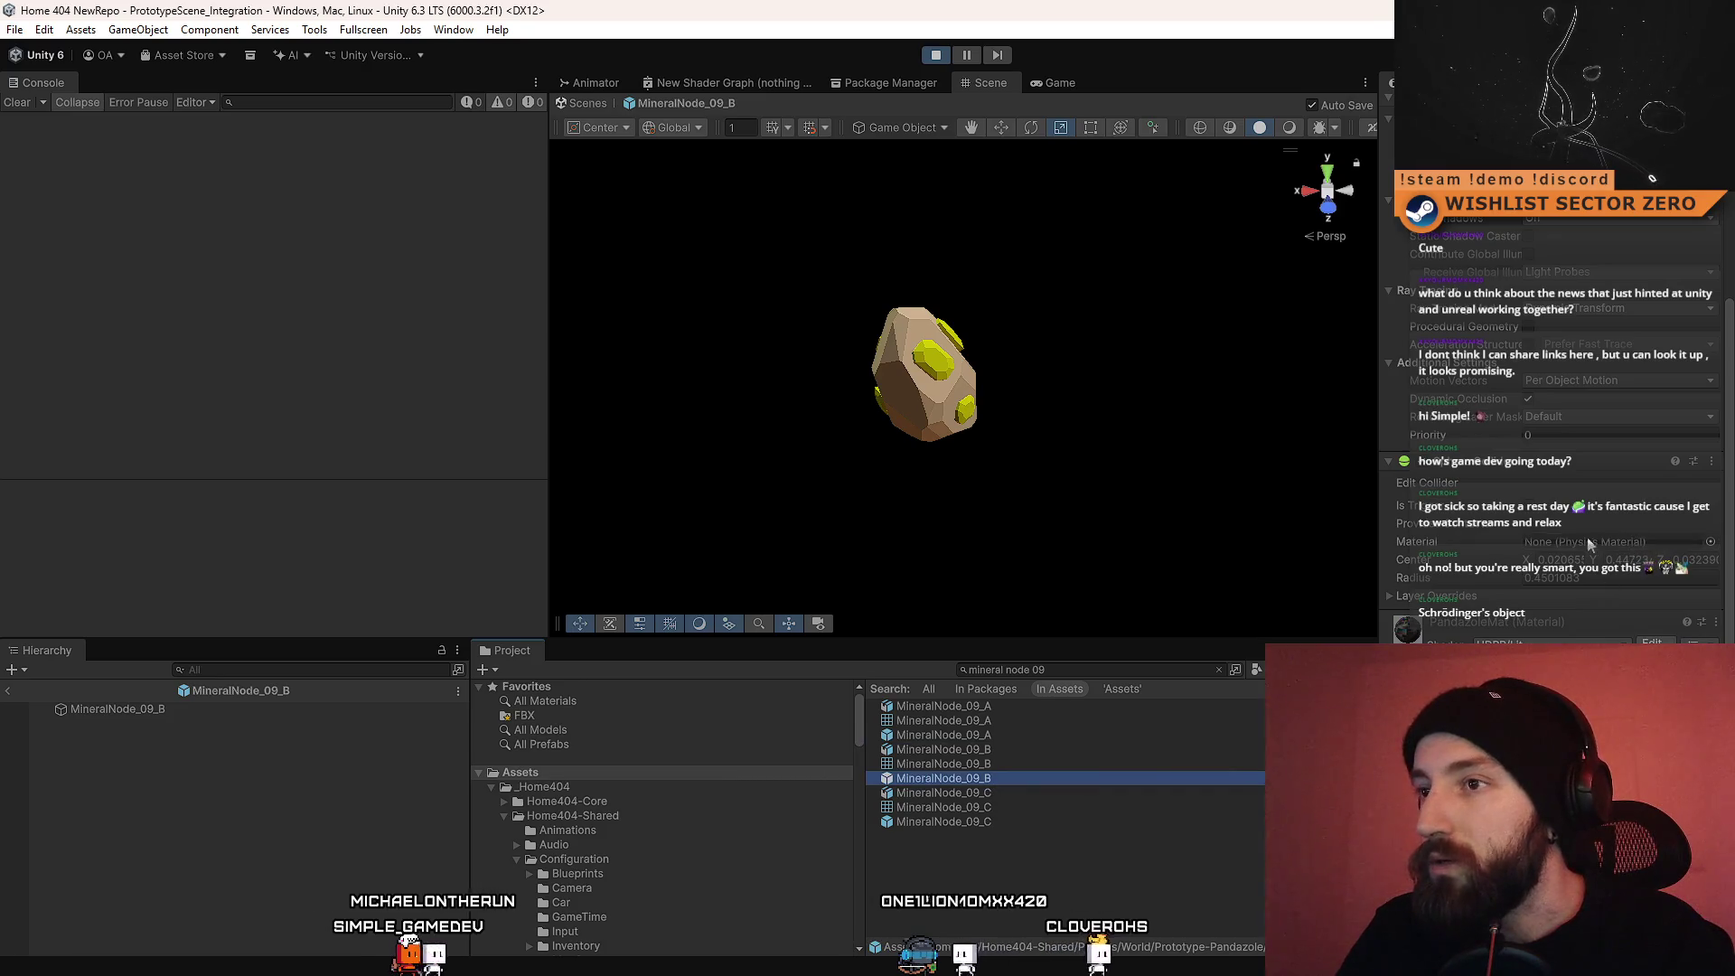
{"action": "left_click", "coordinate": [1047, 853]}
{"action": "left_click", "coordinate": [1218, 670]}
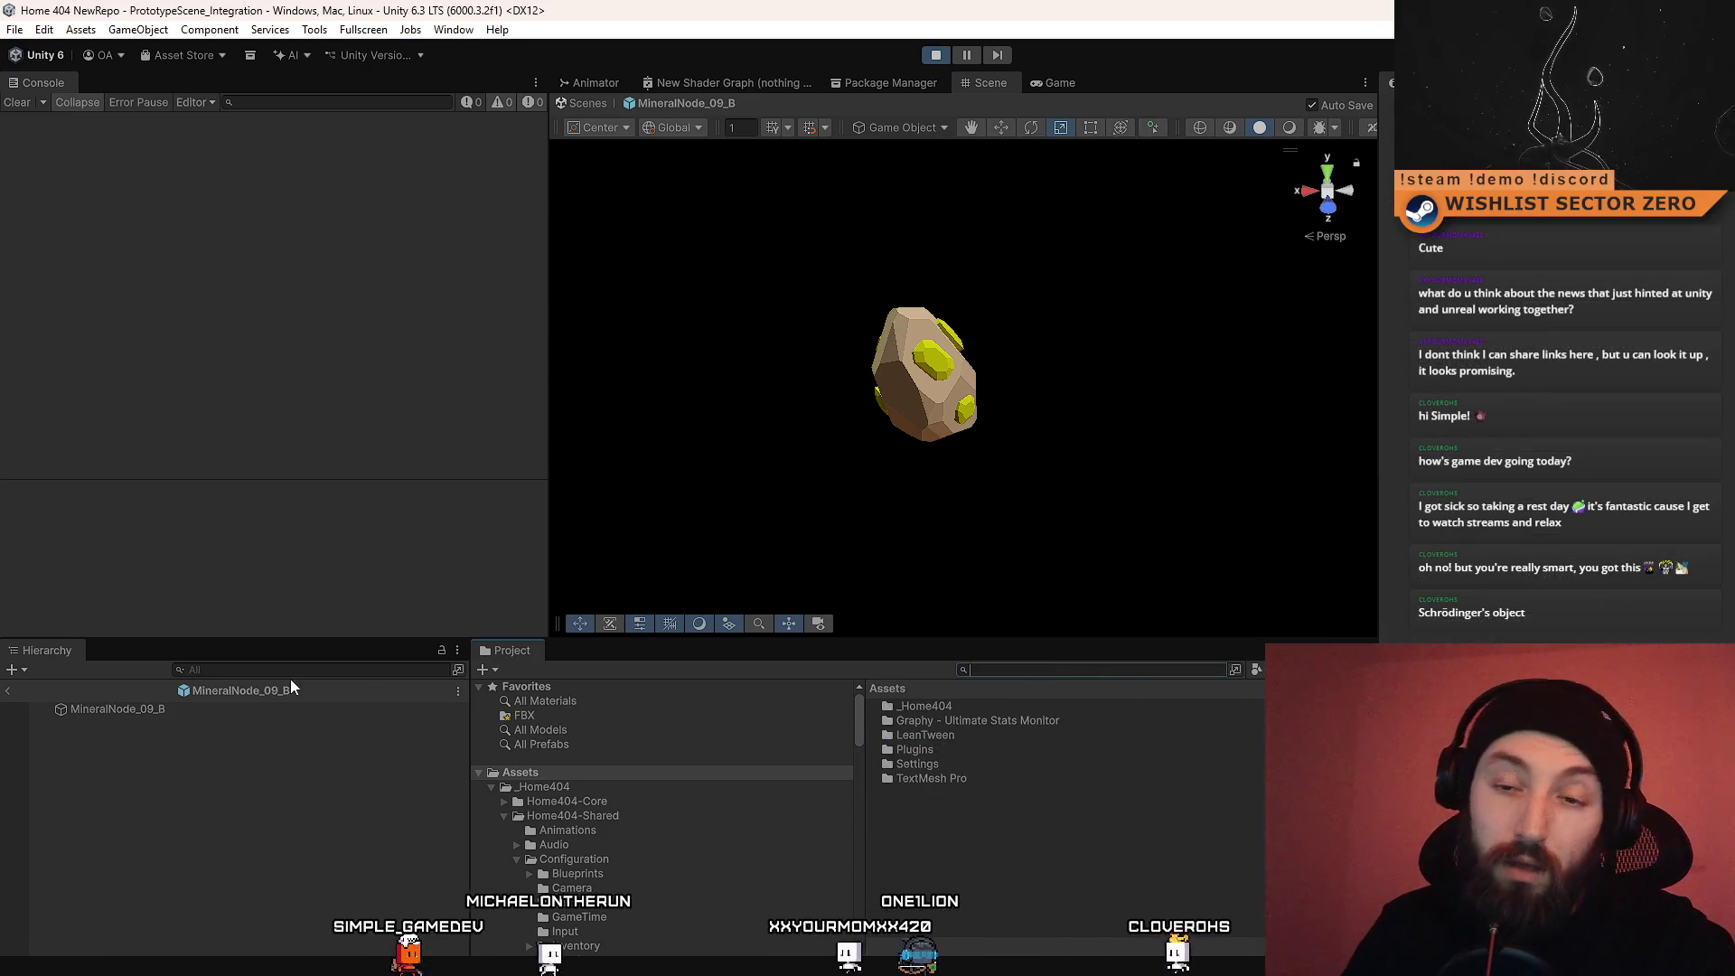
Step: Return to Unity and enter Play mode to test the rover in the hangar
{"action": "left_click", "coordinate": [540, 936]}
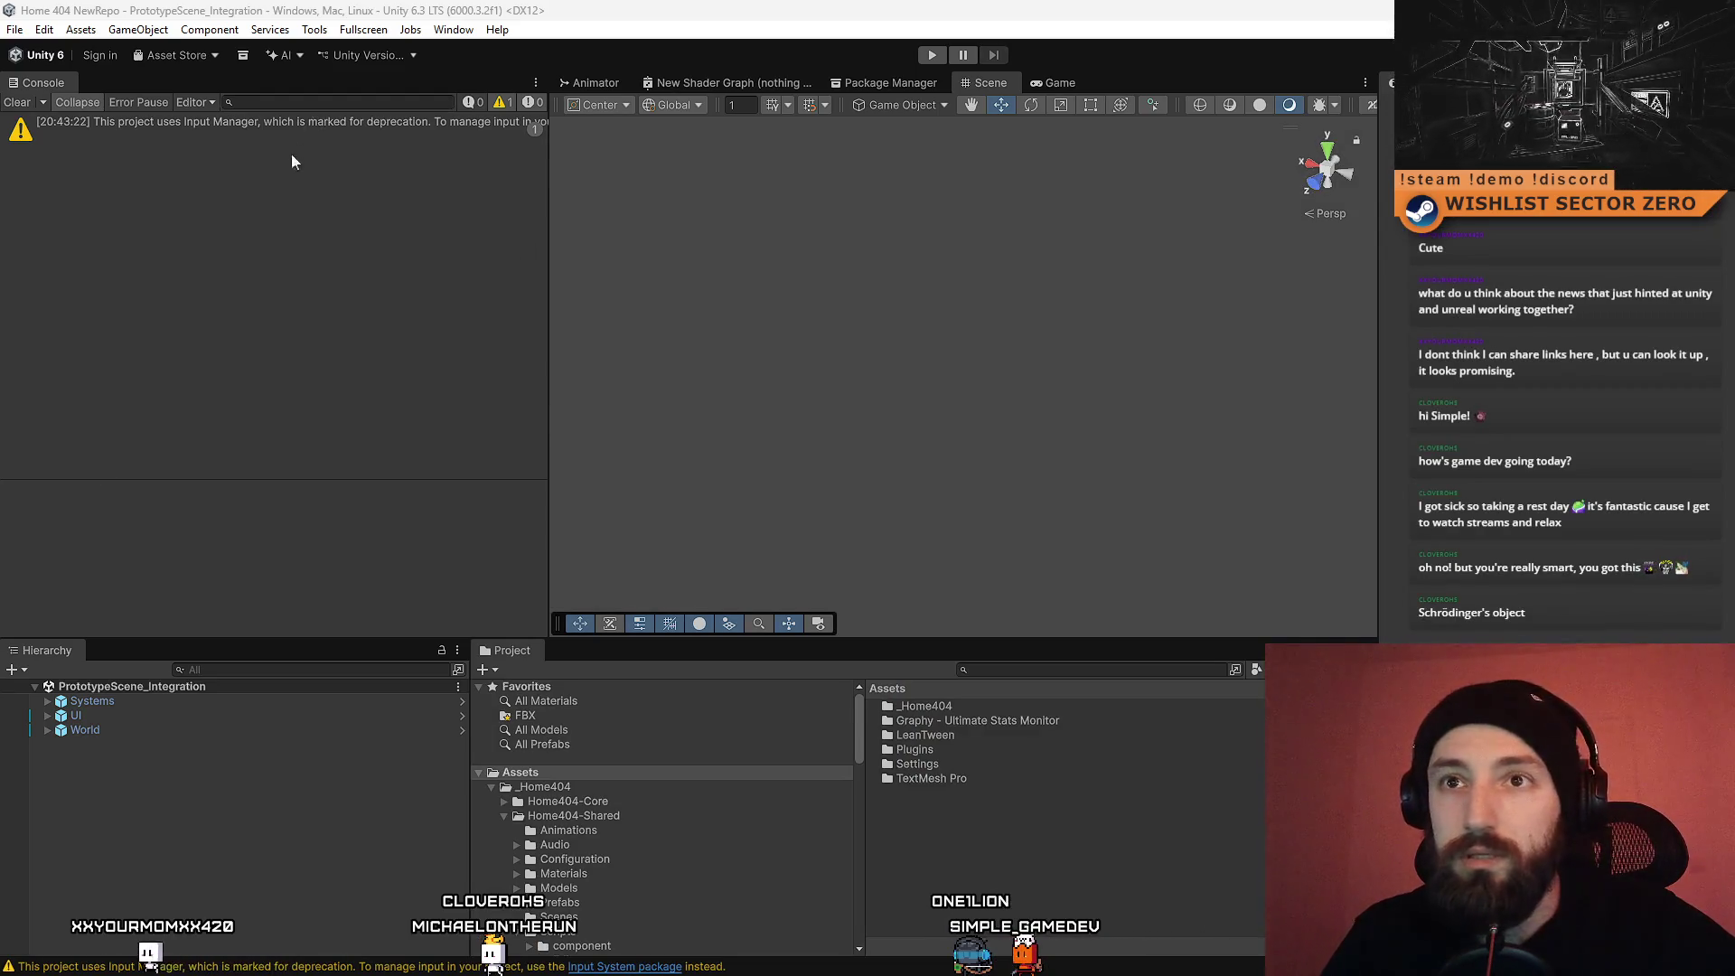
{"action": "left_click", "coordinate": [935, 56]}
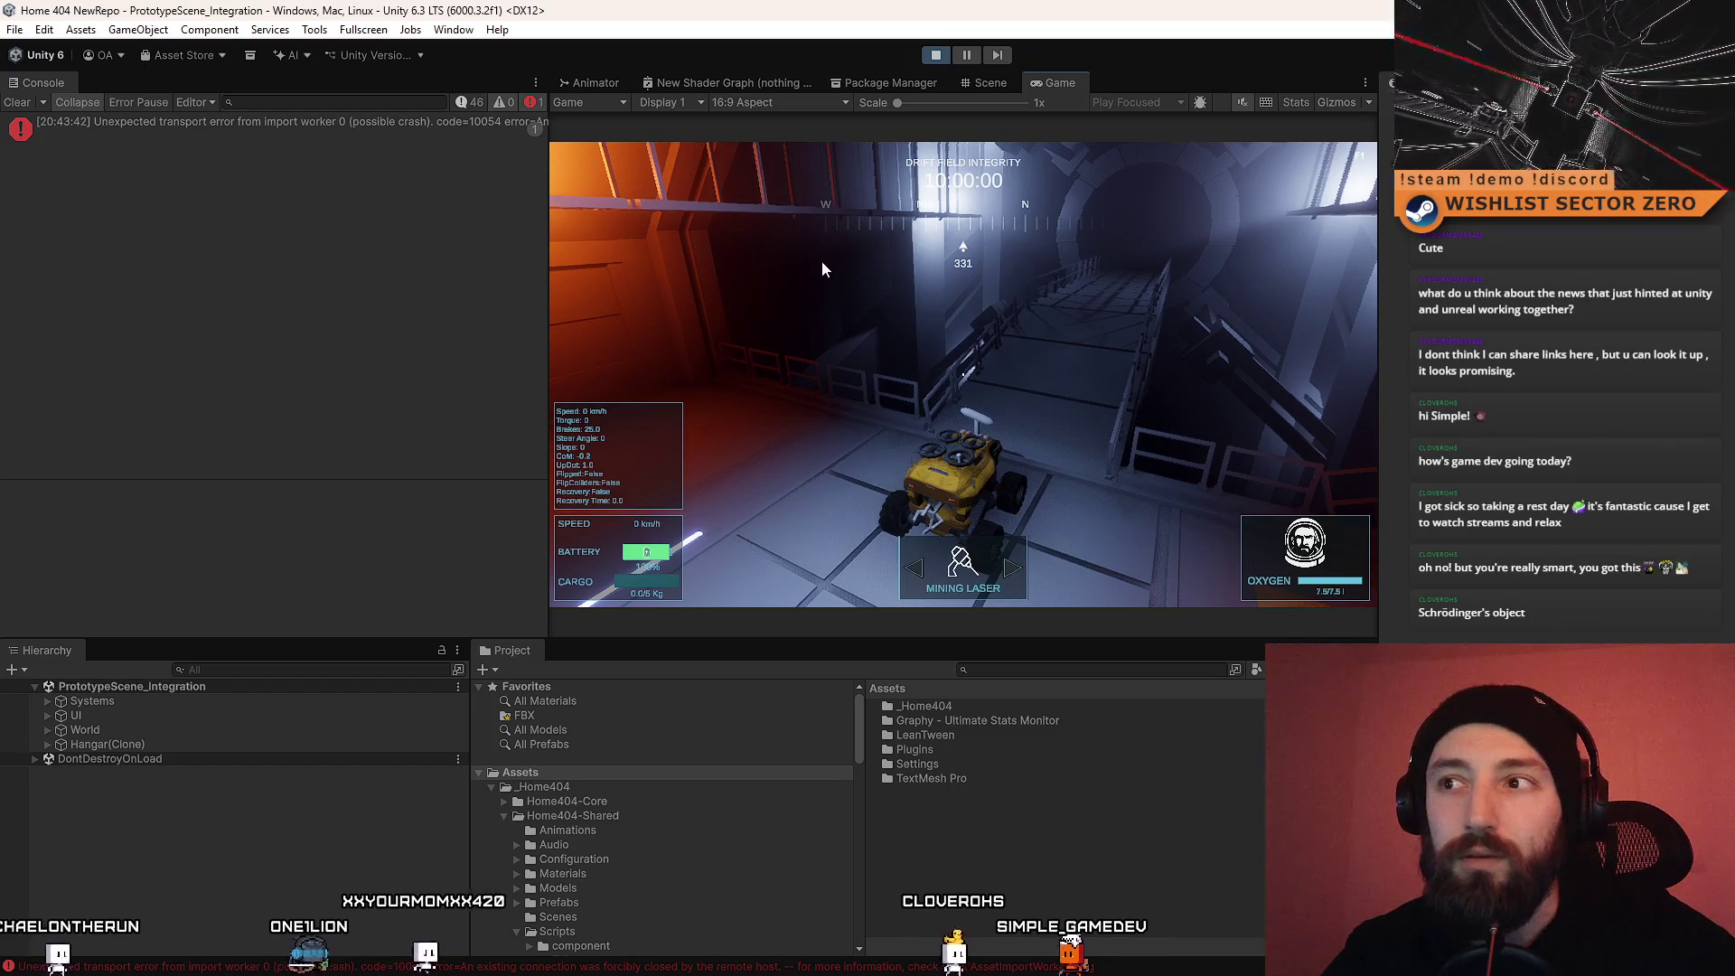
Step: Trace the convex-mesh warning to MineralNode_09_B, then search '09' and inspect its prefab
{"action": "left_click", "coordinate": [398, 126]}
{"action": "left_click", "coordinate": [401, 177]}
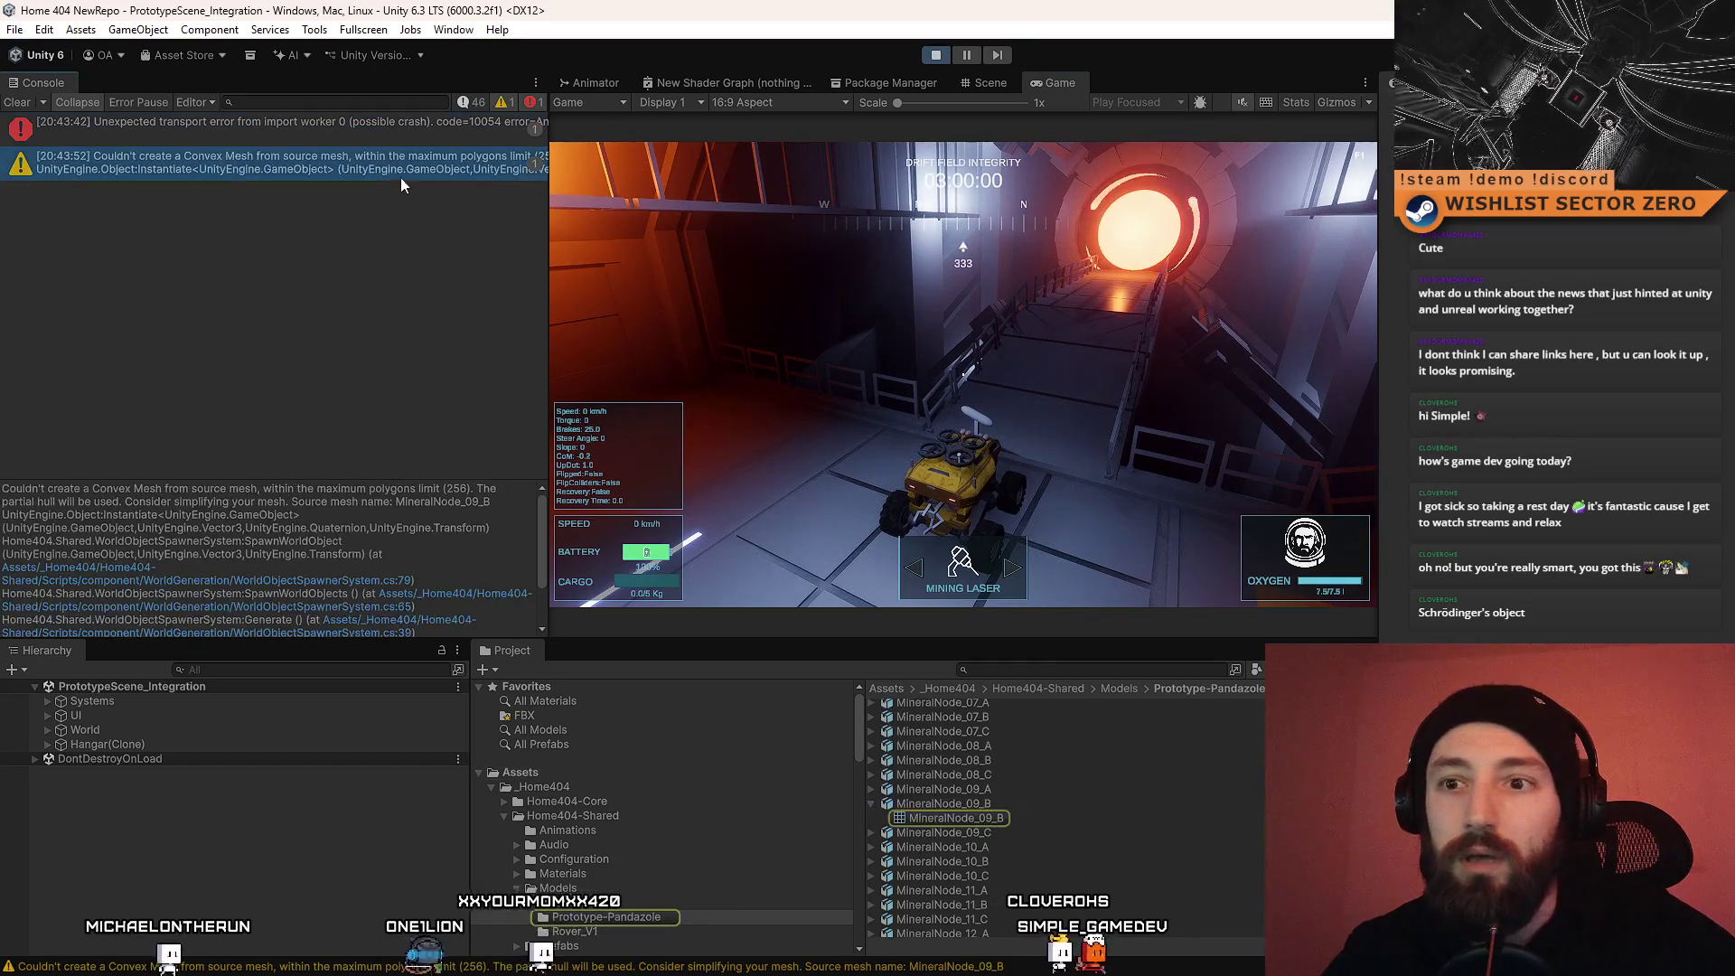
{"action": "left_click", "coordinate": [1000, 806]}
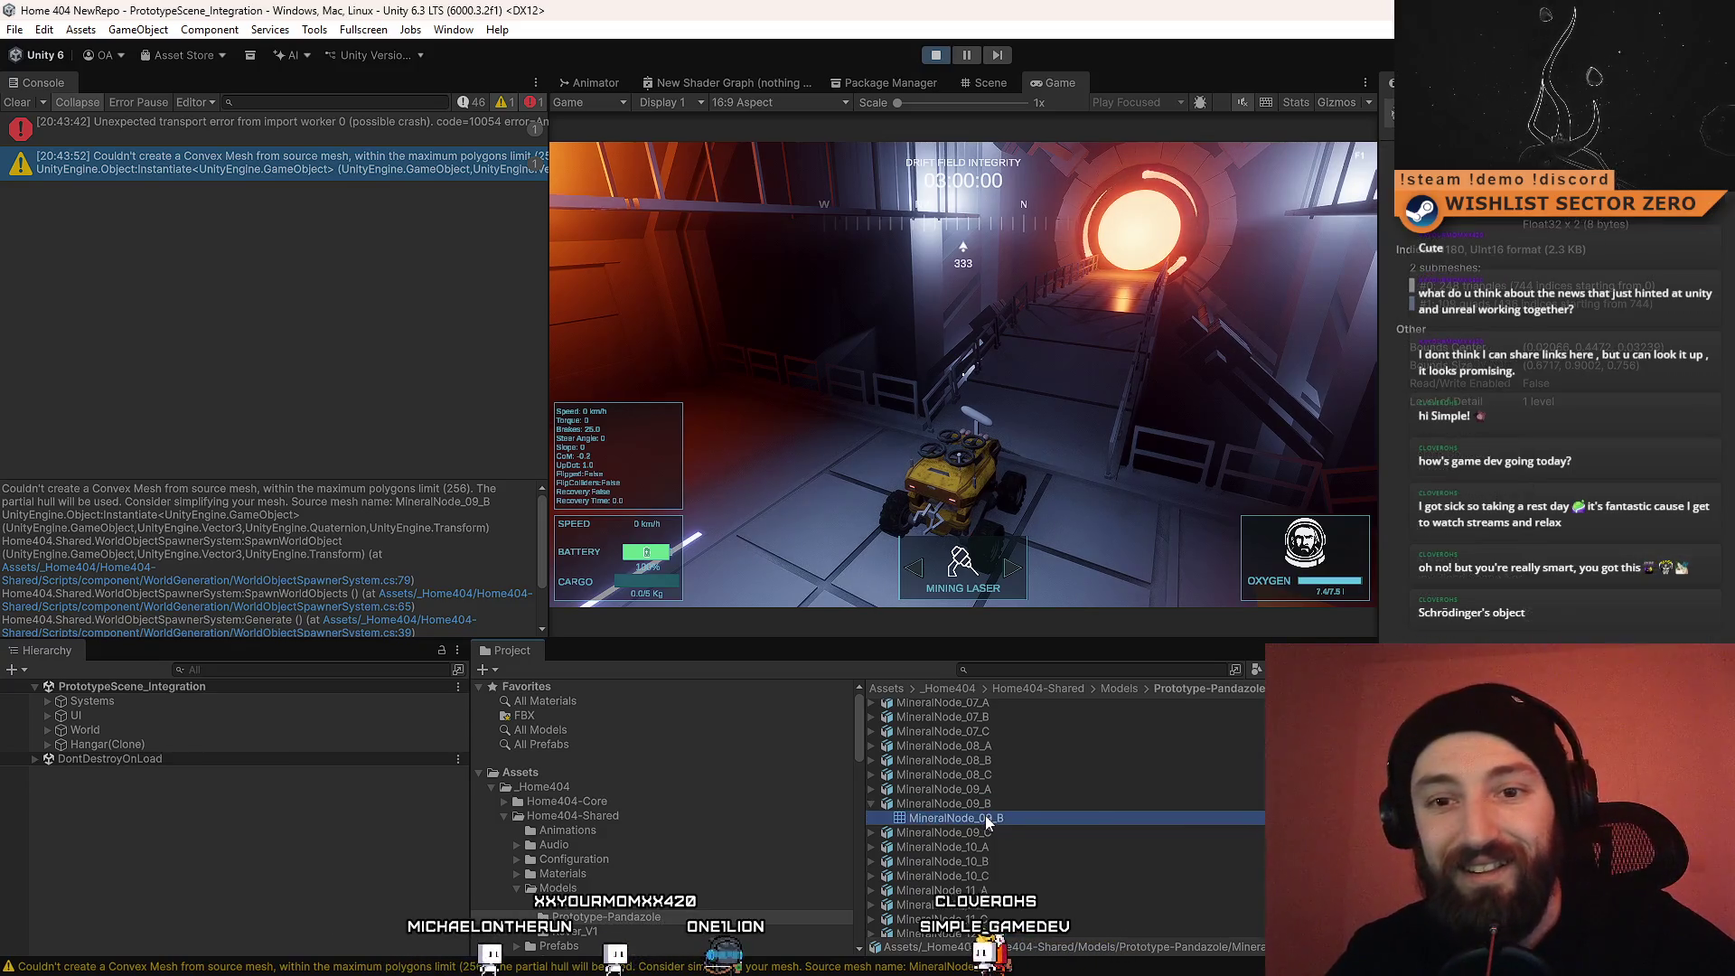
{"action": "left_click", "coordinate": [1017, 671]}
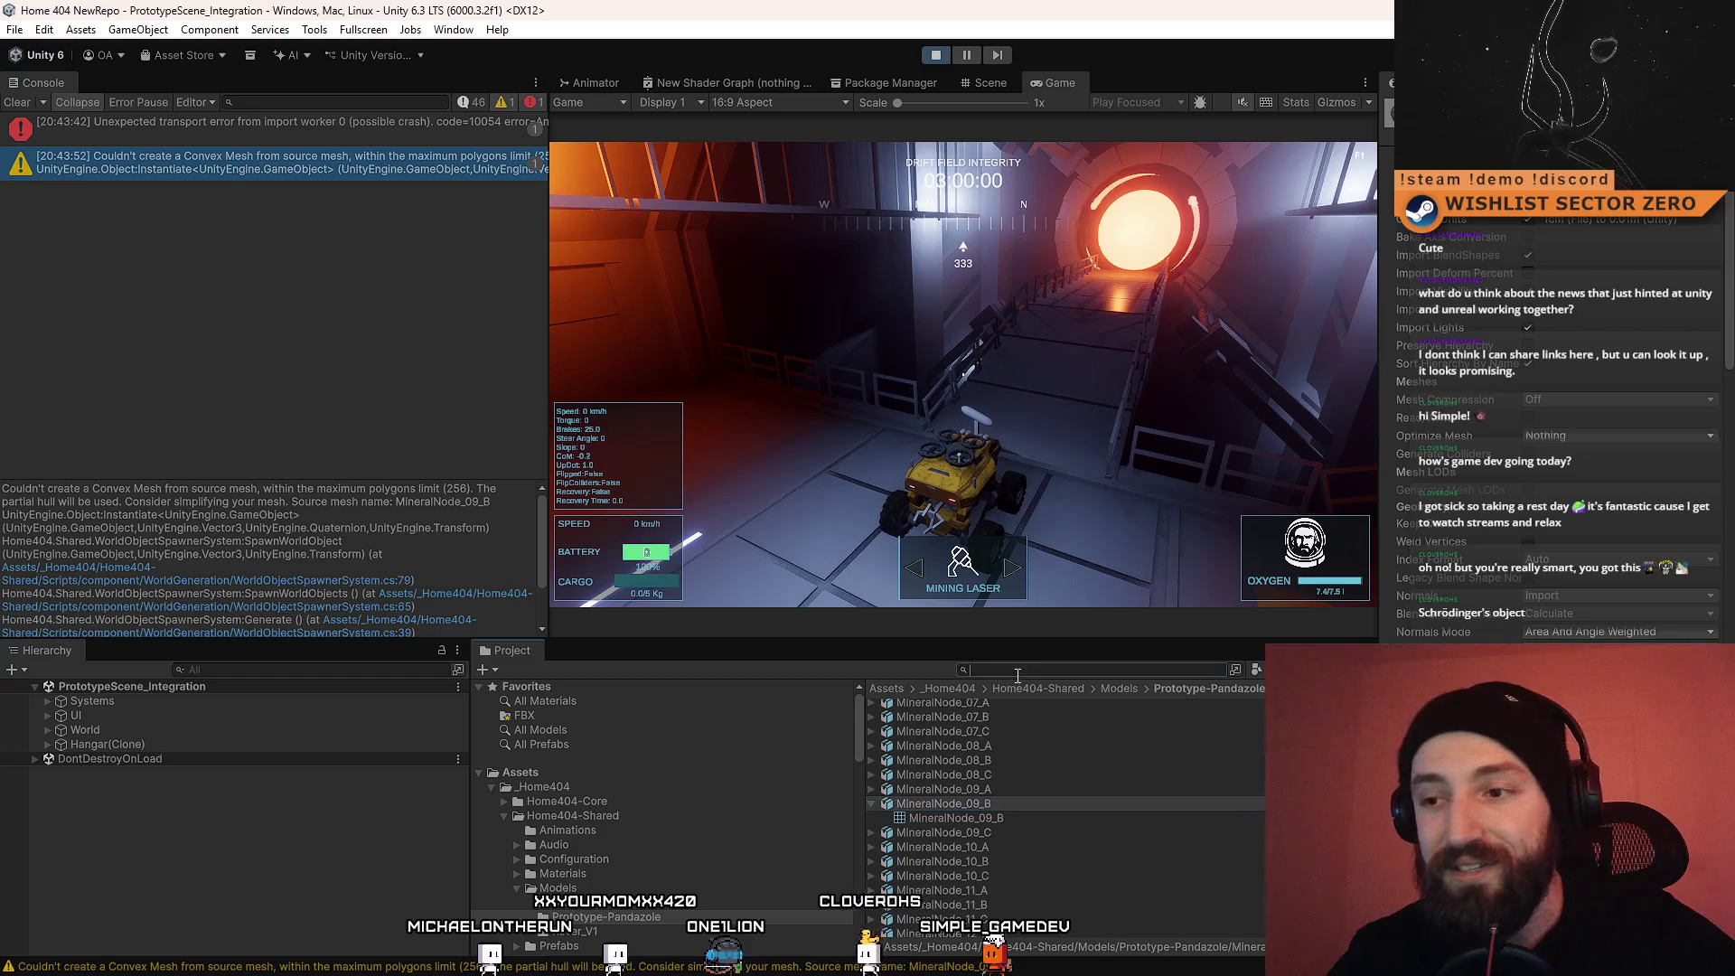
{"action": "type", "text": "resource 0"}
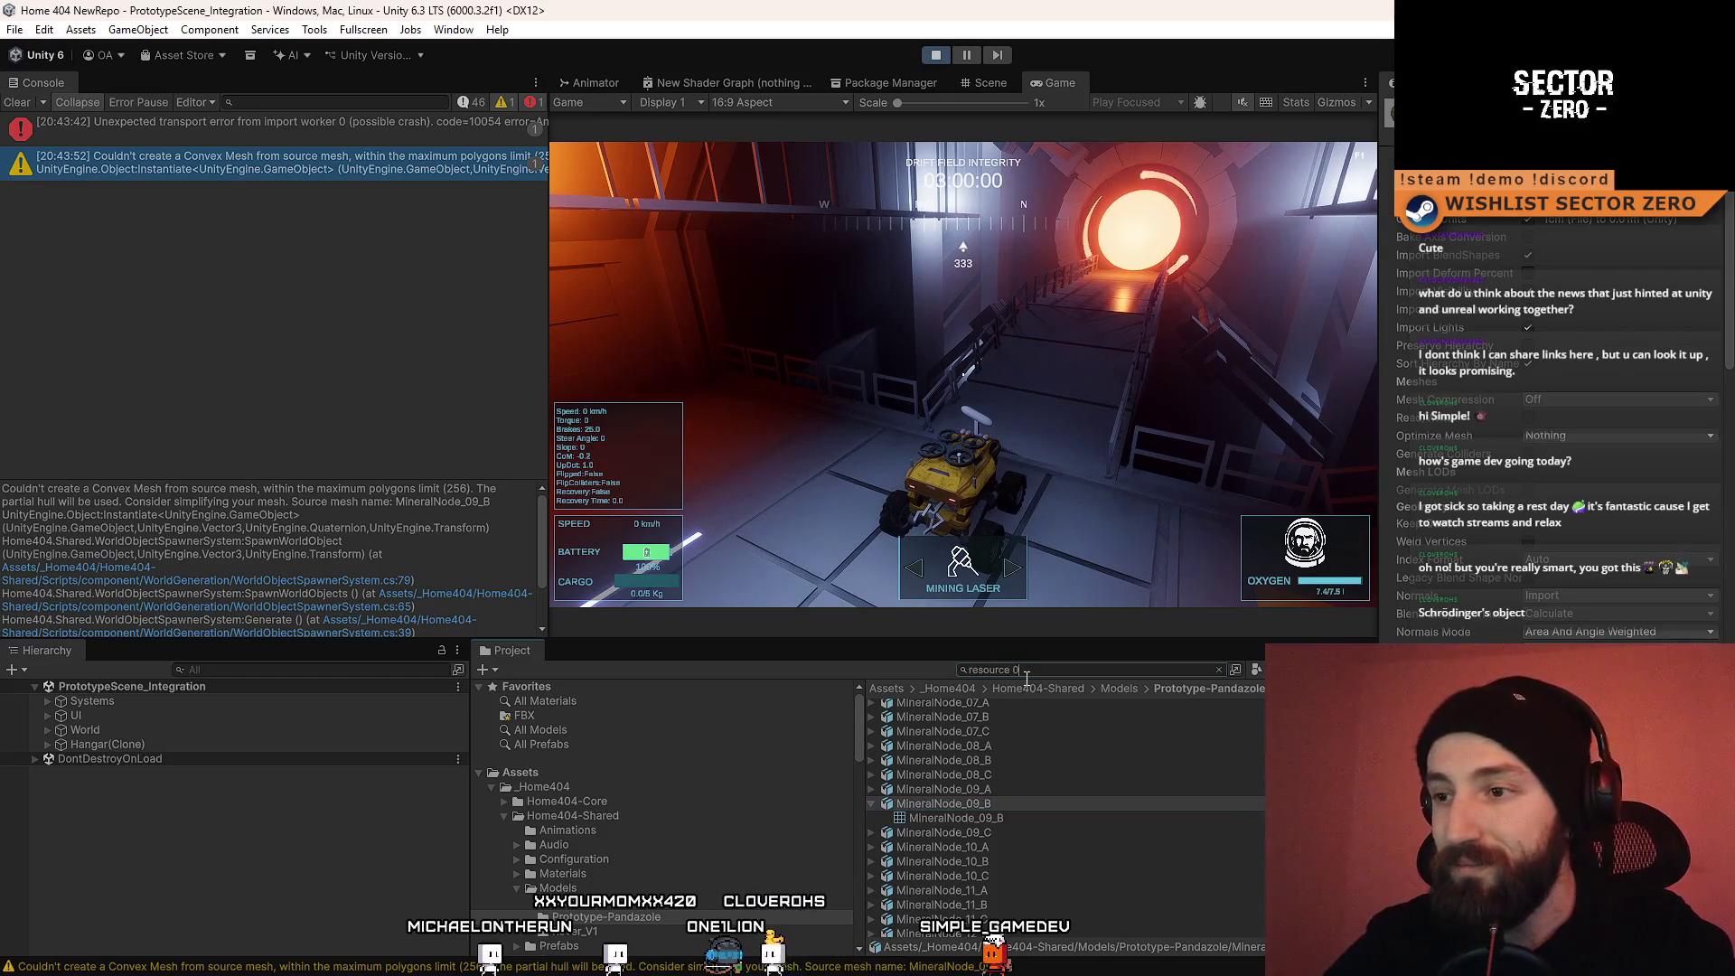
{"action": "type", "text": "9"}
{"action": "key", "text": "BackSpace"}
{"action": "key", "text": "BackSpace"}
{"action": "key", "text": "BackSpace"}
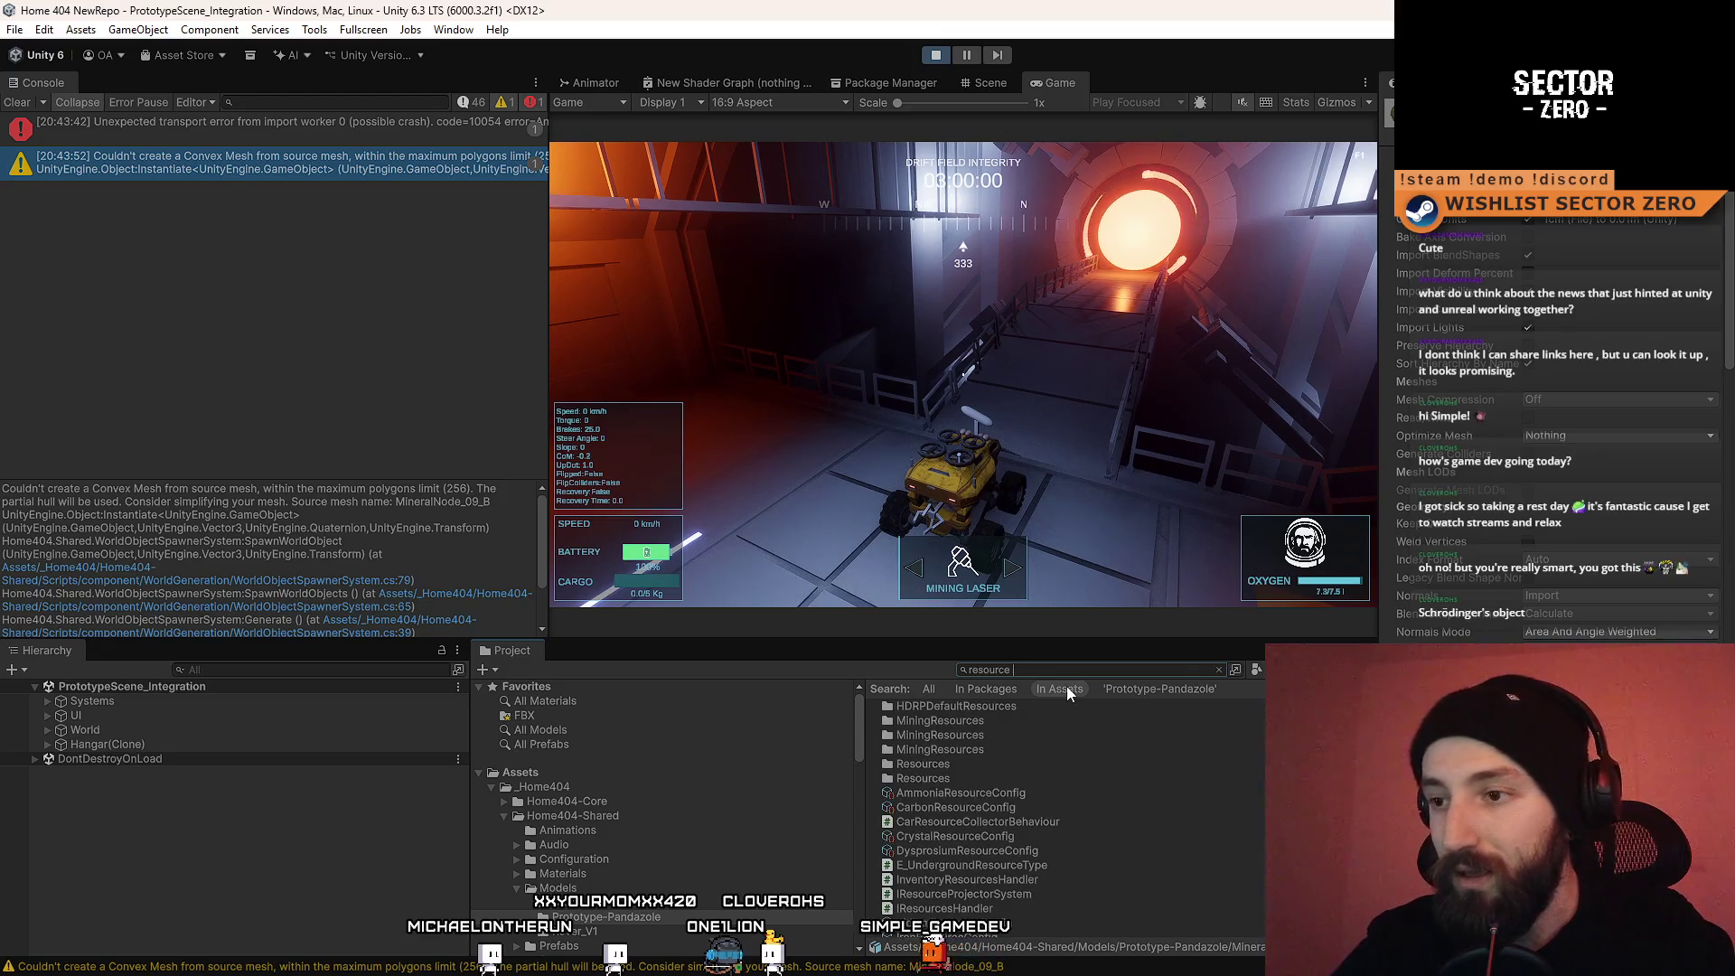
{"action": "type", "text": "09"}
{"action": "key", "text": "ctrl+a"}
{"action": "type", "text": "09"}
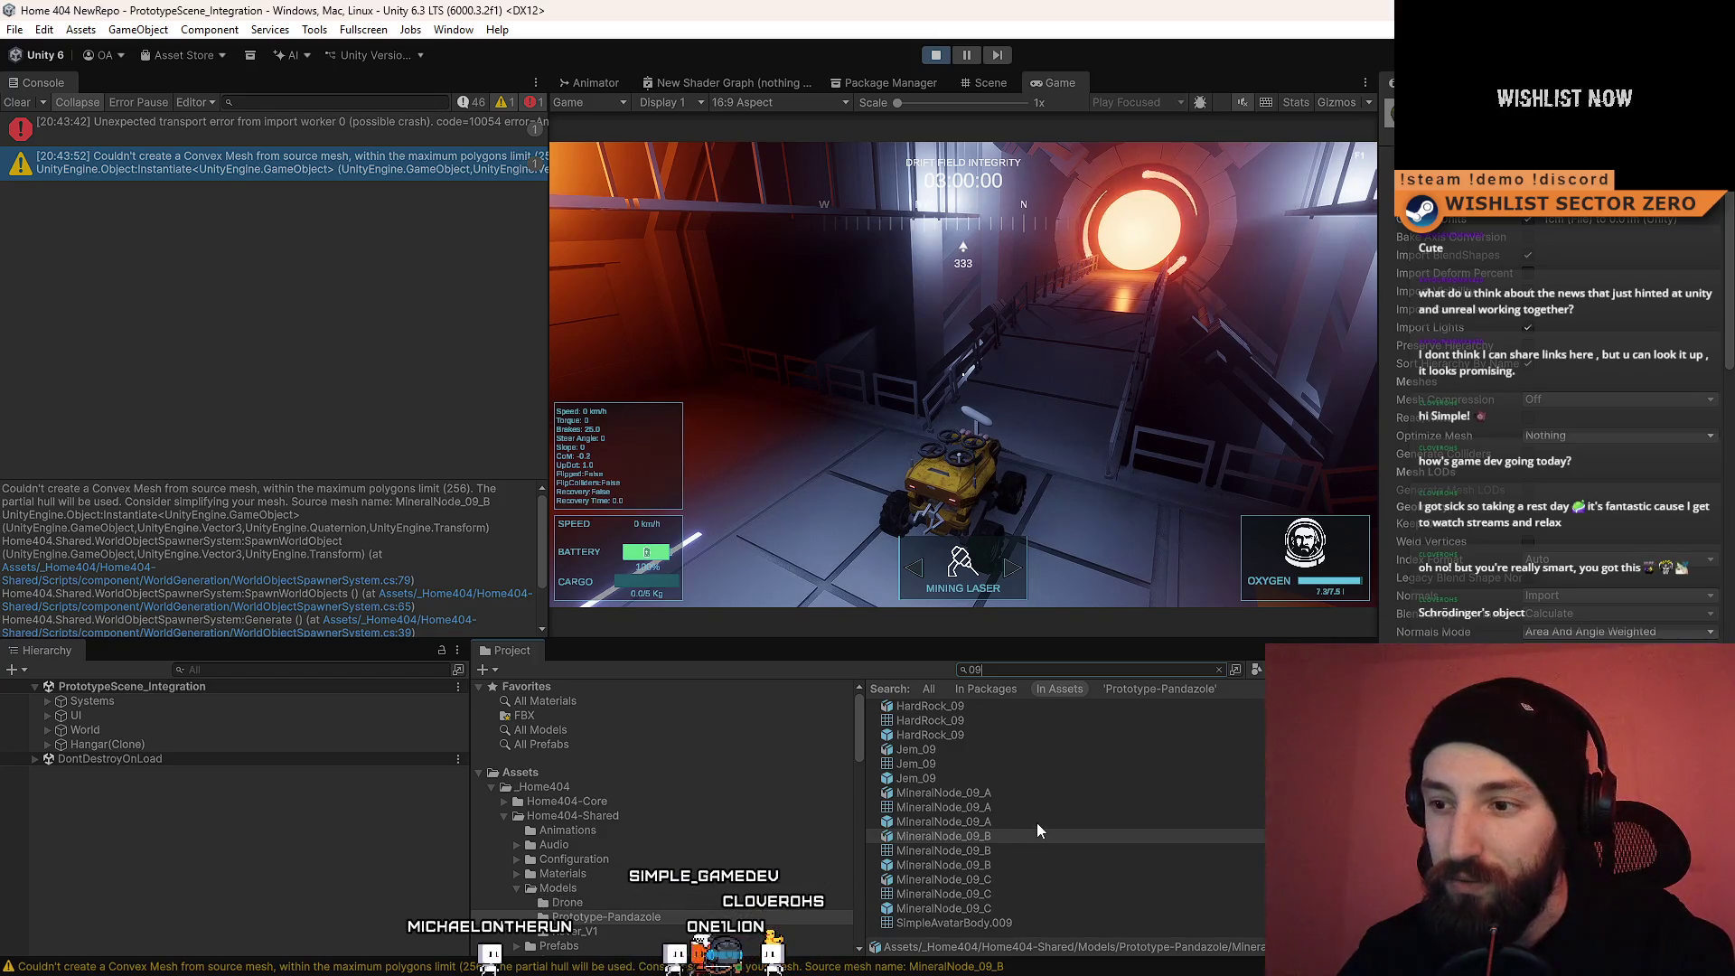
{"action": "left_click", "coordinate": [1039, 865]}
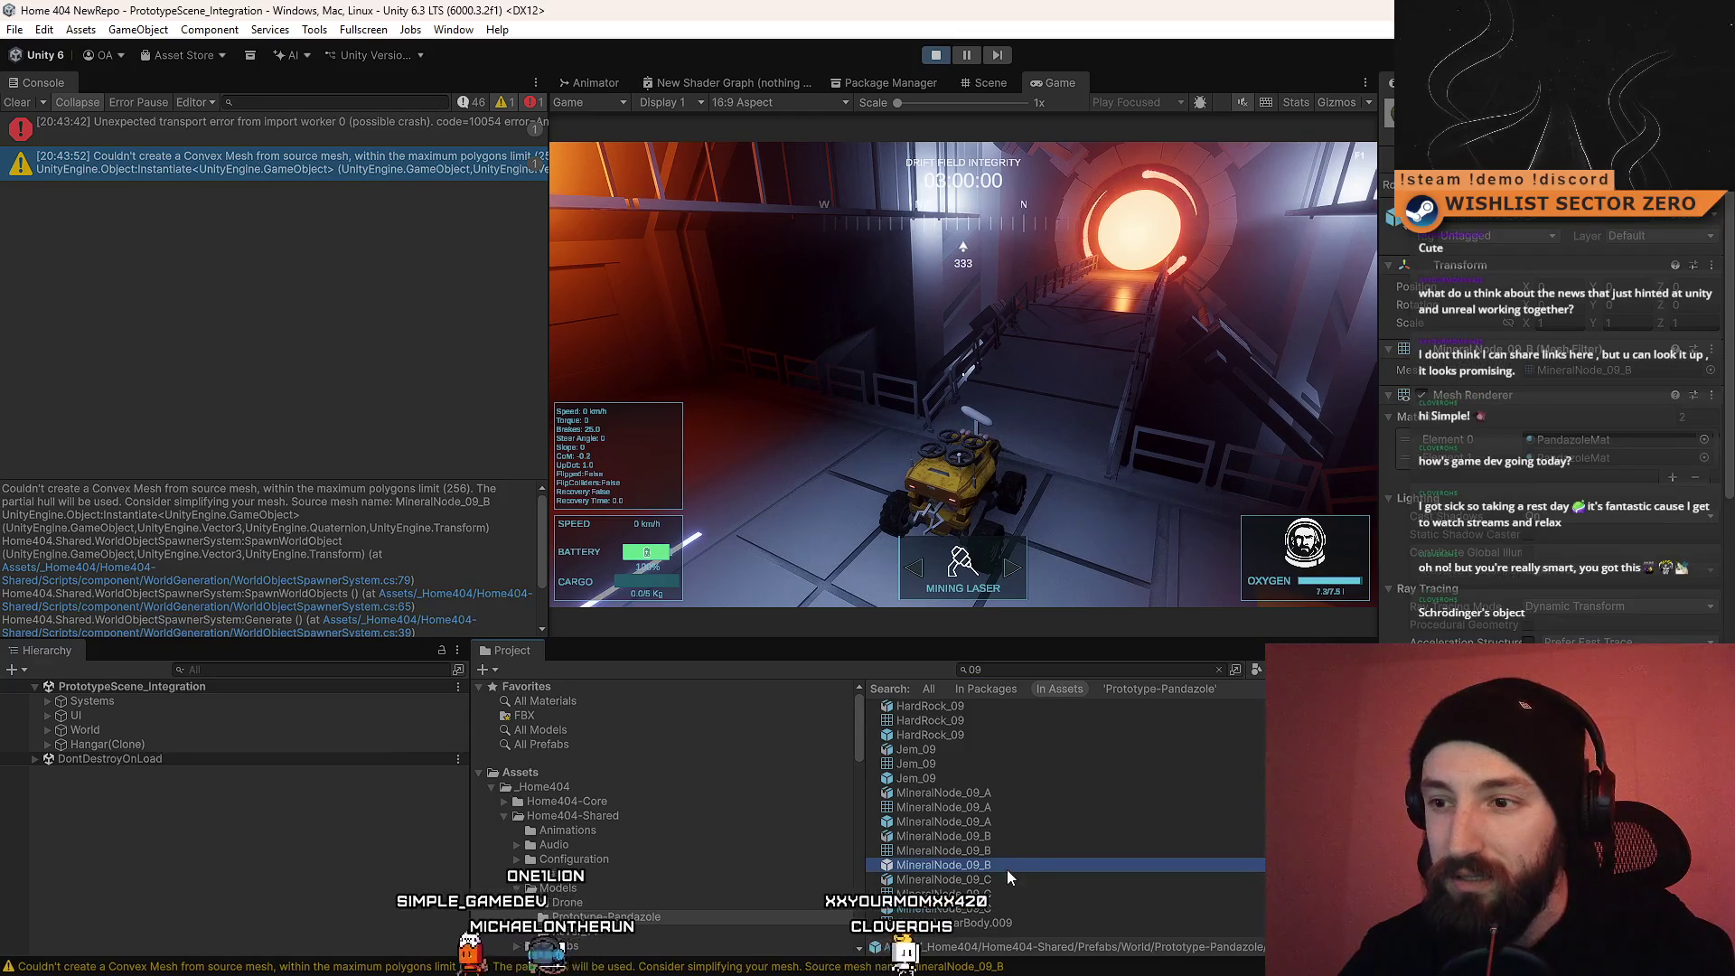
Step: Search 'resource_', clear it, and open MineralNode_09_B from the Prototype-Pandazole folder in Prefab Mode
{"action": "left_click", "coordinate": [1029, 669]}
{"action": "type", "text": "resource_"}
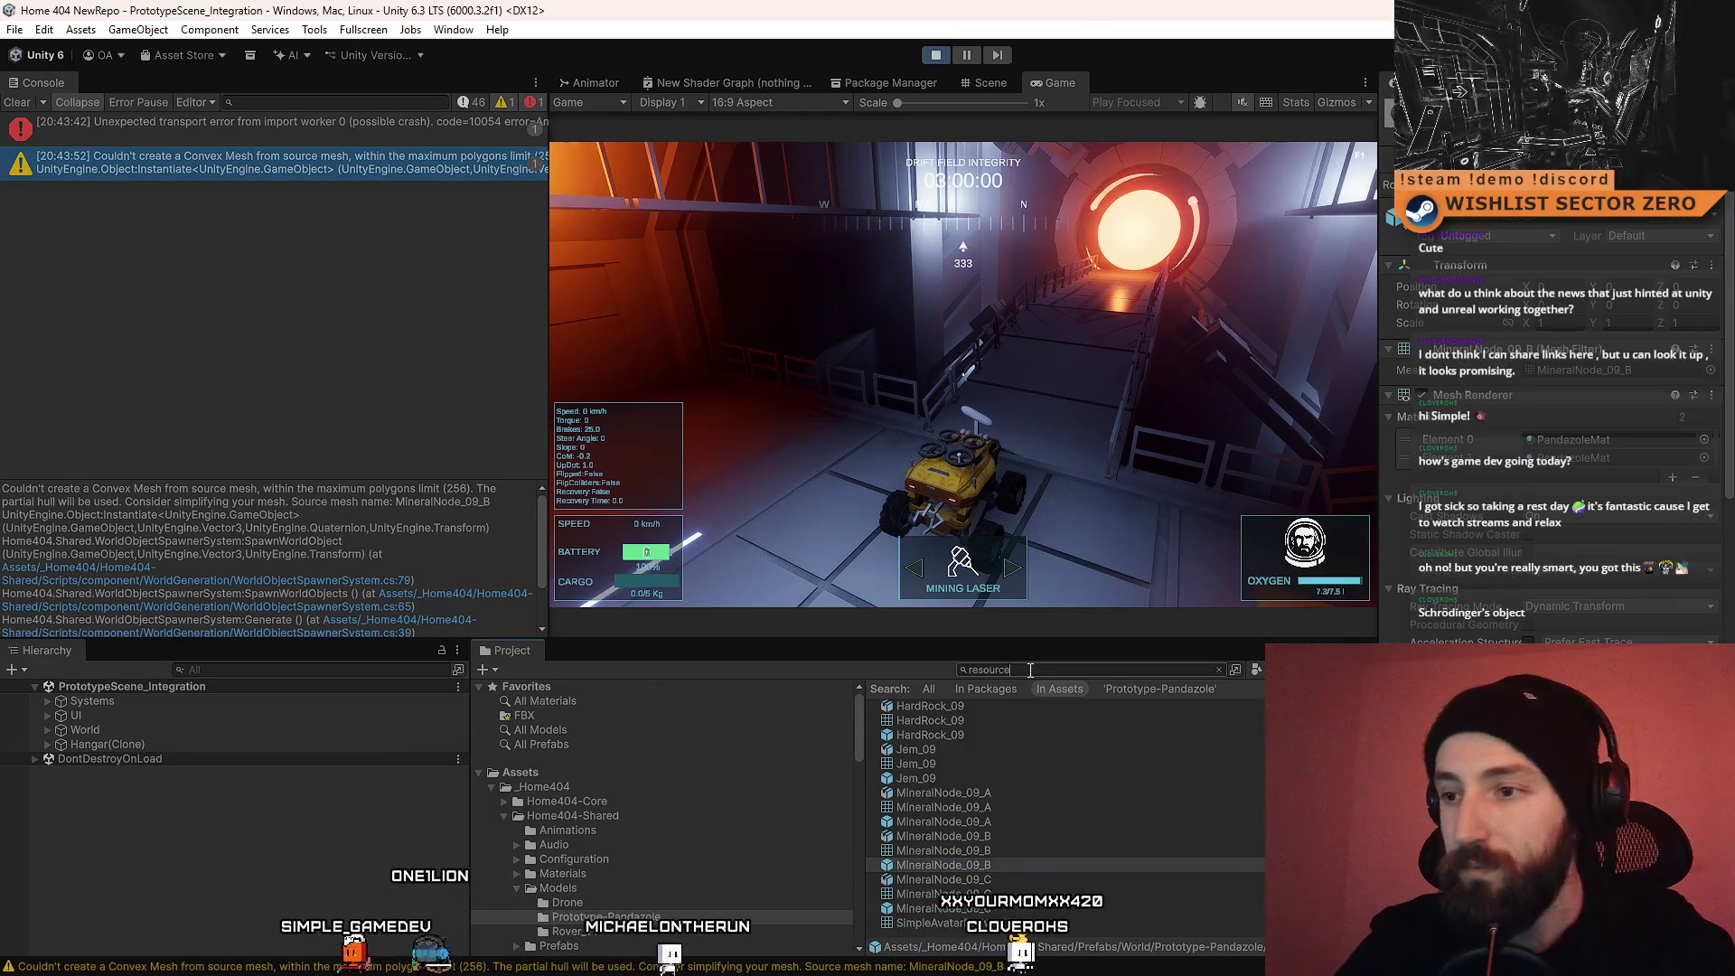
{"action": "scroll", "coordinate": [1071, 806], "scroll_direction": "down", "scroll_amount": 5}
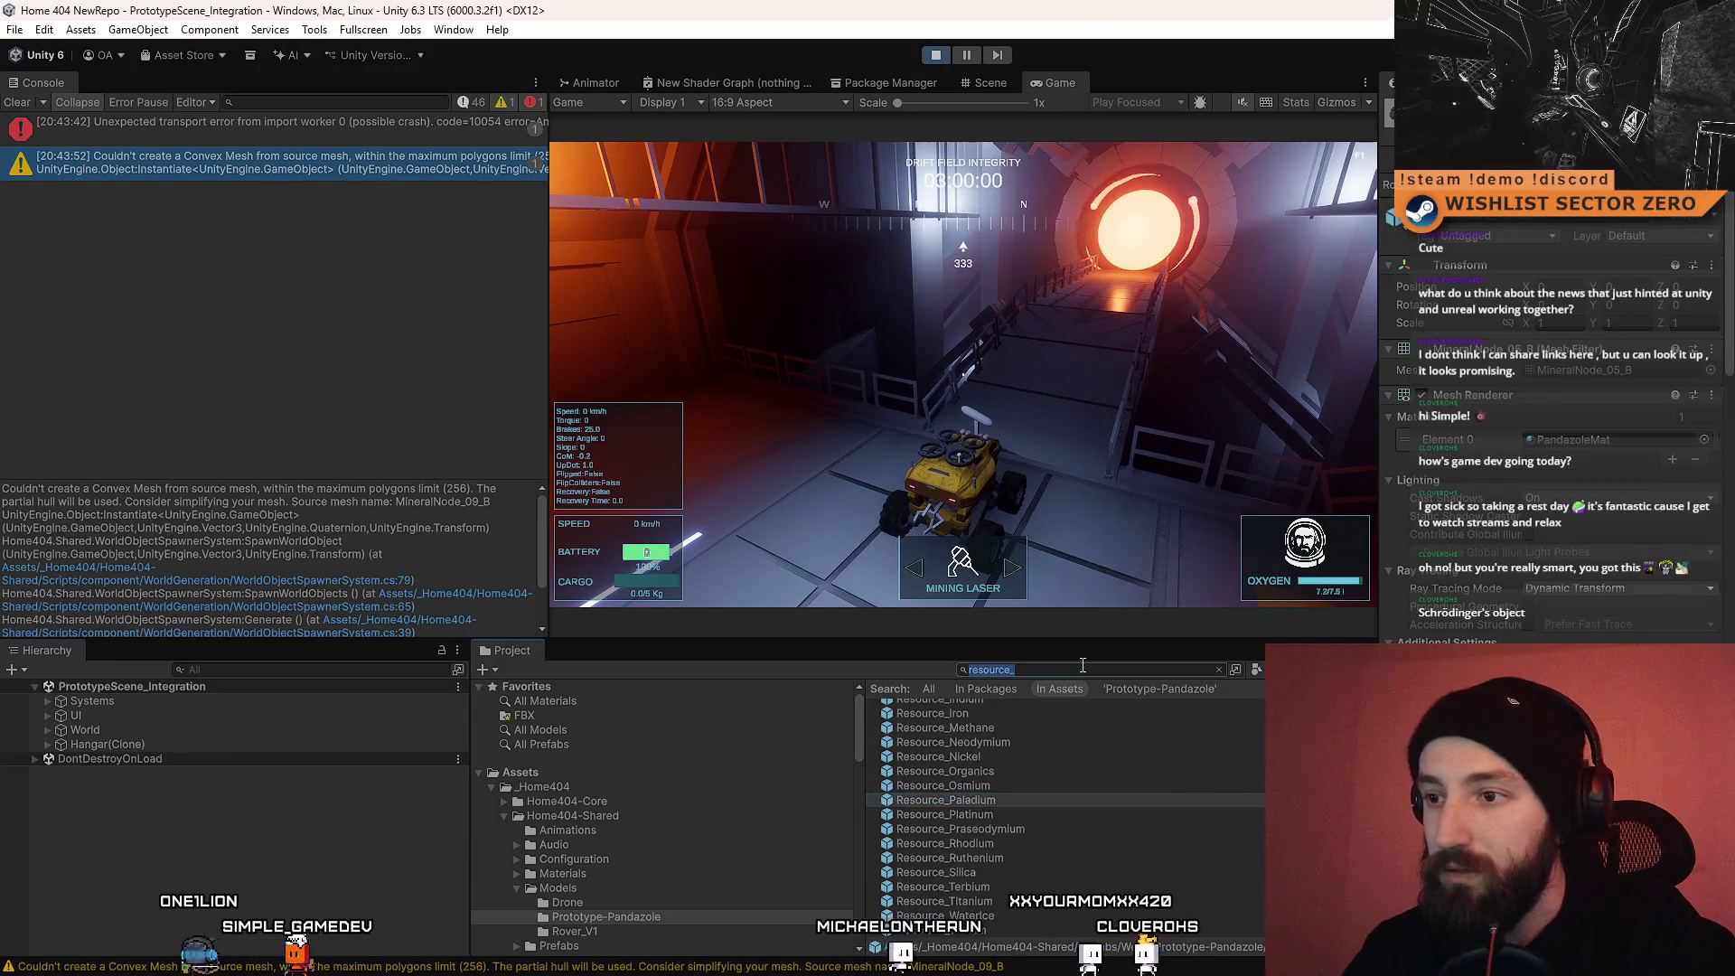
{"action": "left_click", "coordinate": [1218, 670]}
{"action": "scroll", "coordinate": [1090, 800], "scroll_direction": "up", "scroll_amount": 10}
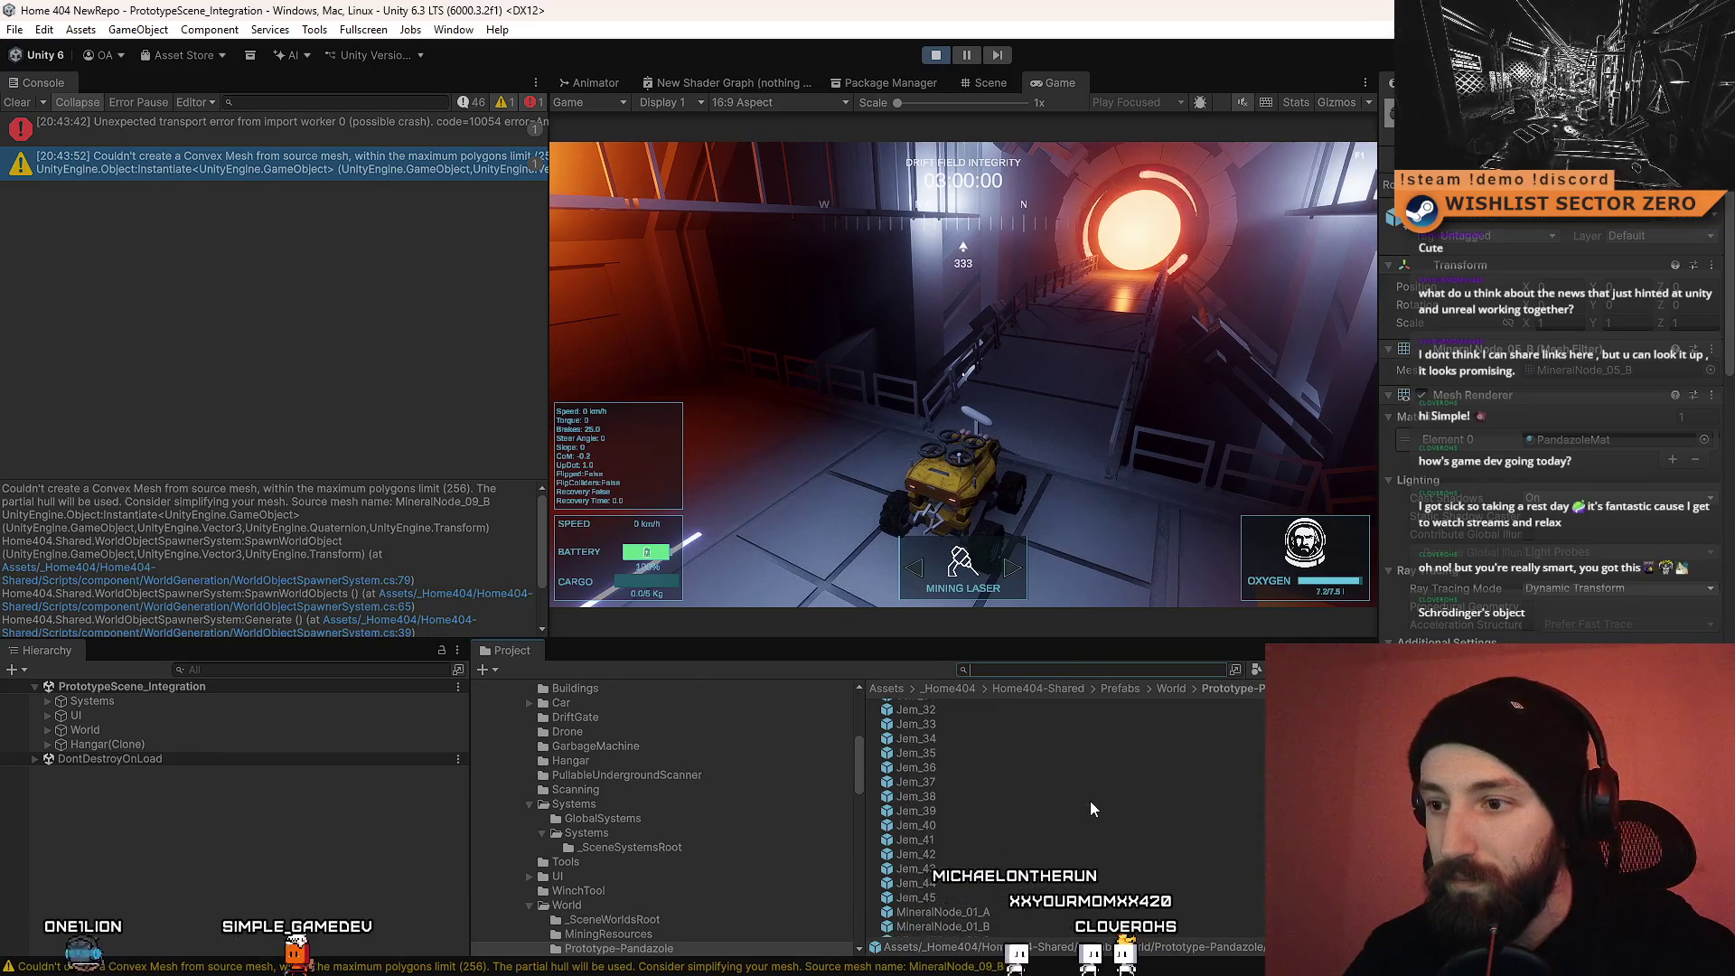
{"action": "scroll", "coordinate": [1023, 790], "scroll_direction": "down", "scroll_amount": 3}
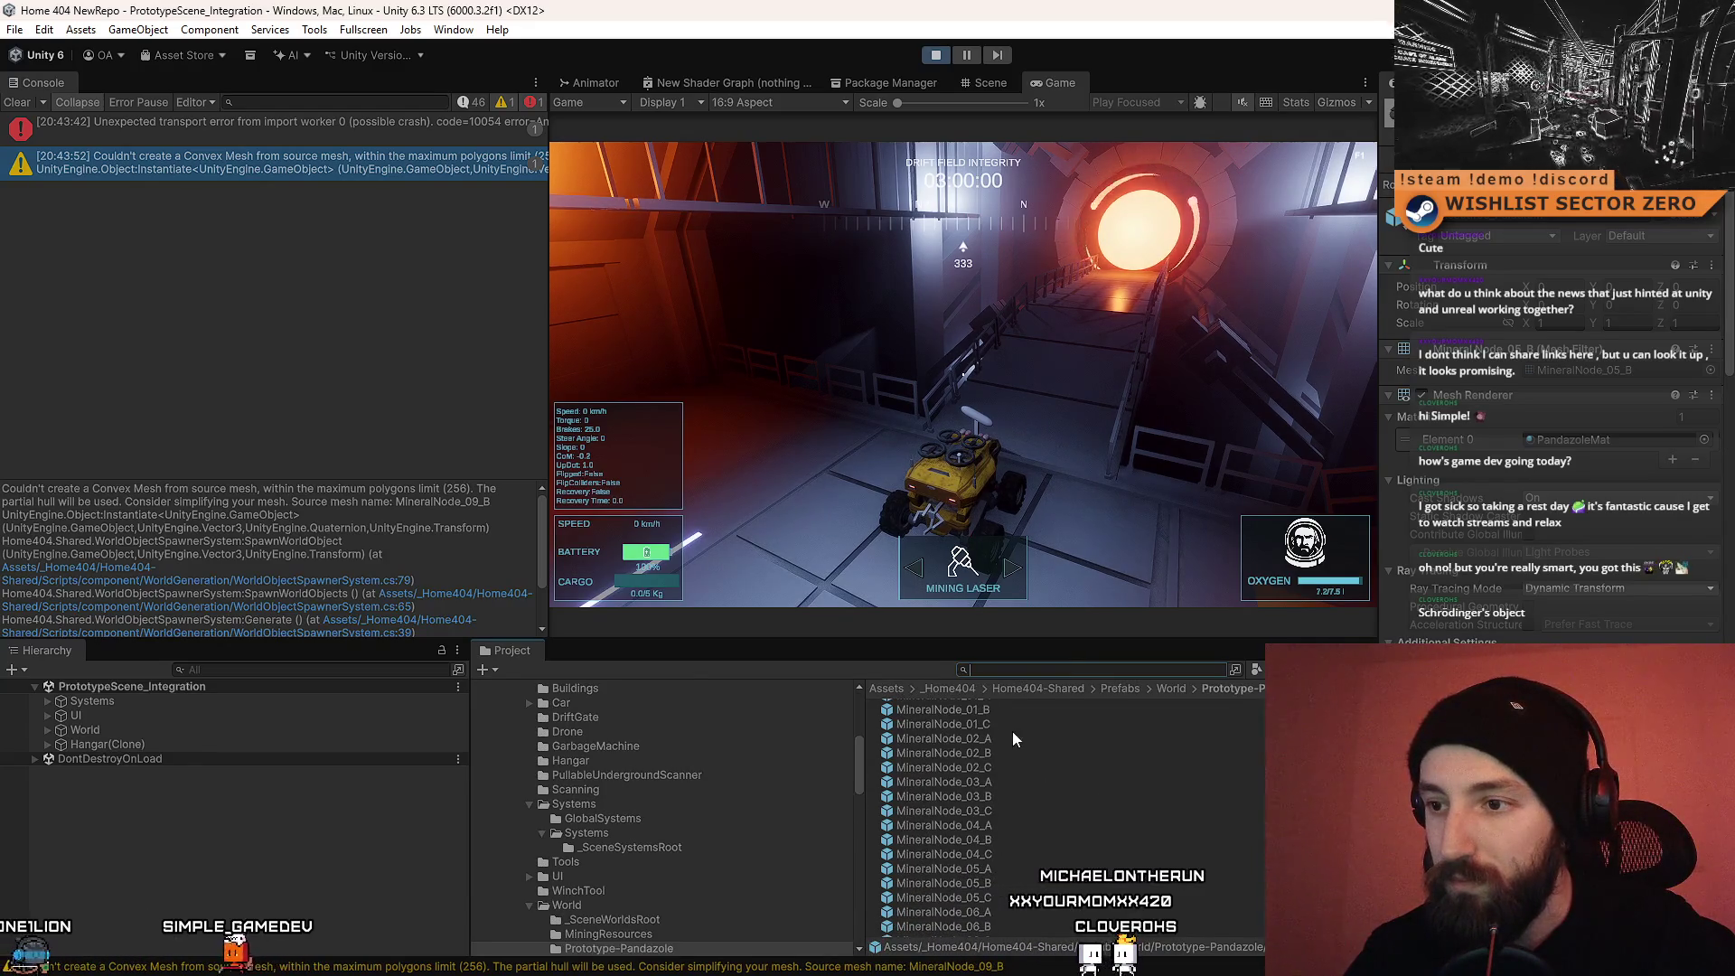
{"action": "scroll", "coordinate": [1001, 796], "scroll_direction": "down", "scroll_amount": 3}
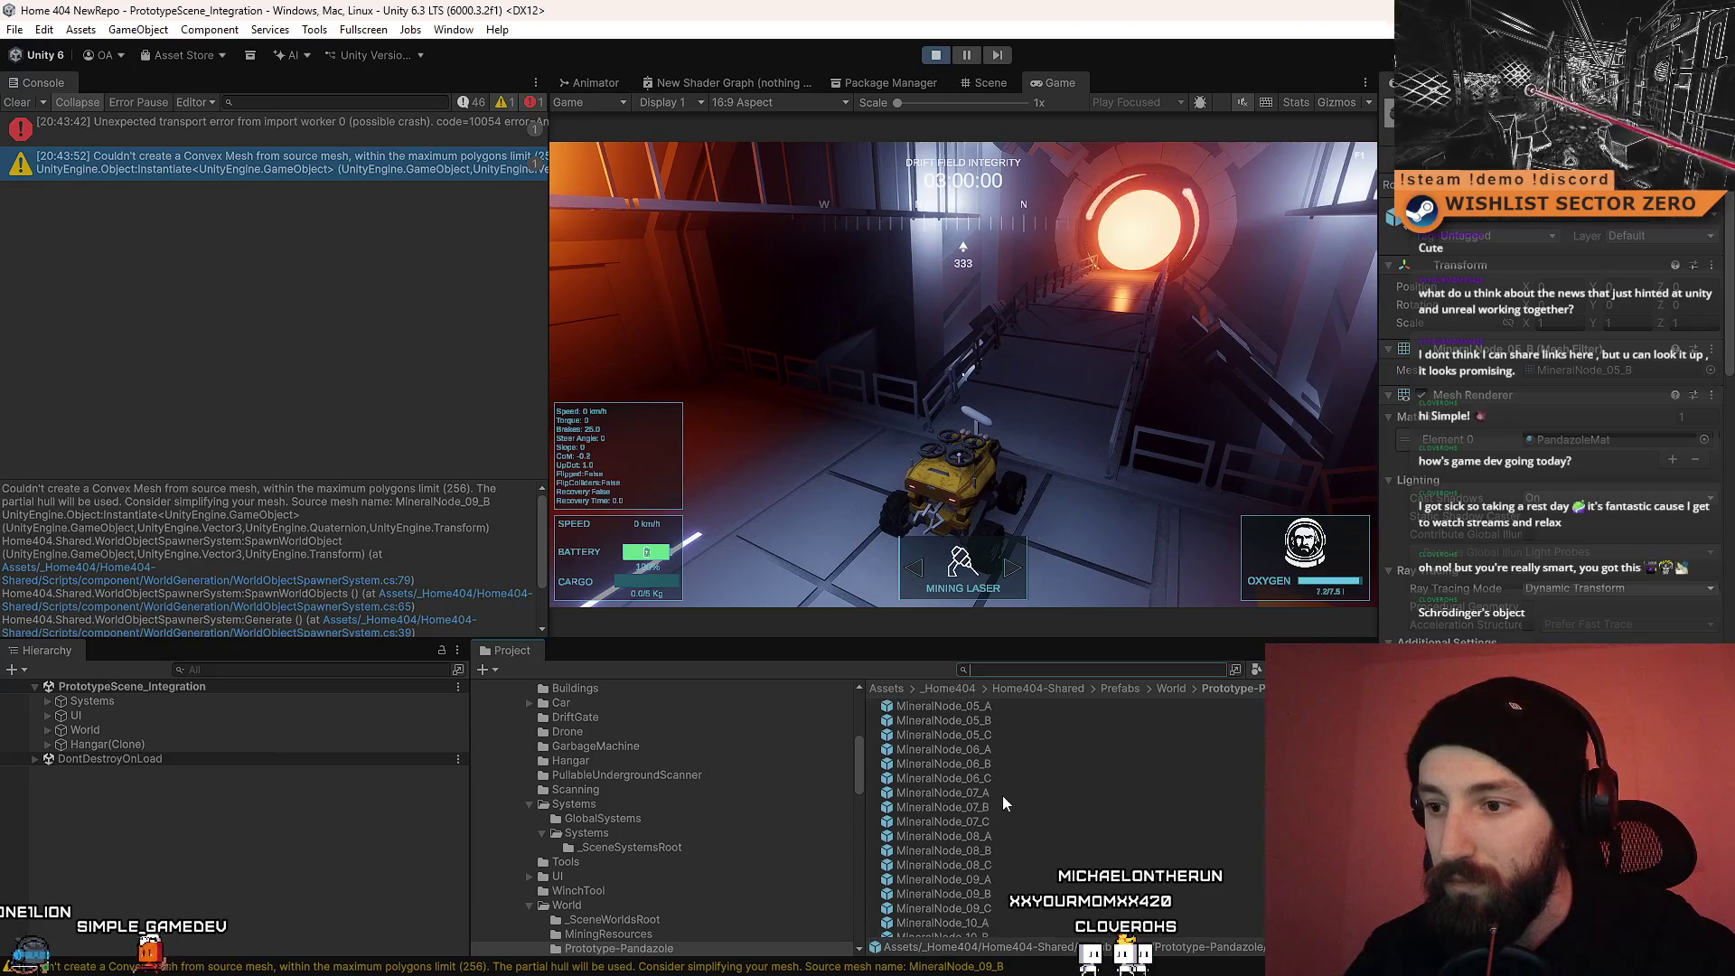
{"action": "left_click", "coordinate": [994, 894]}
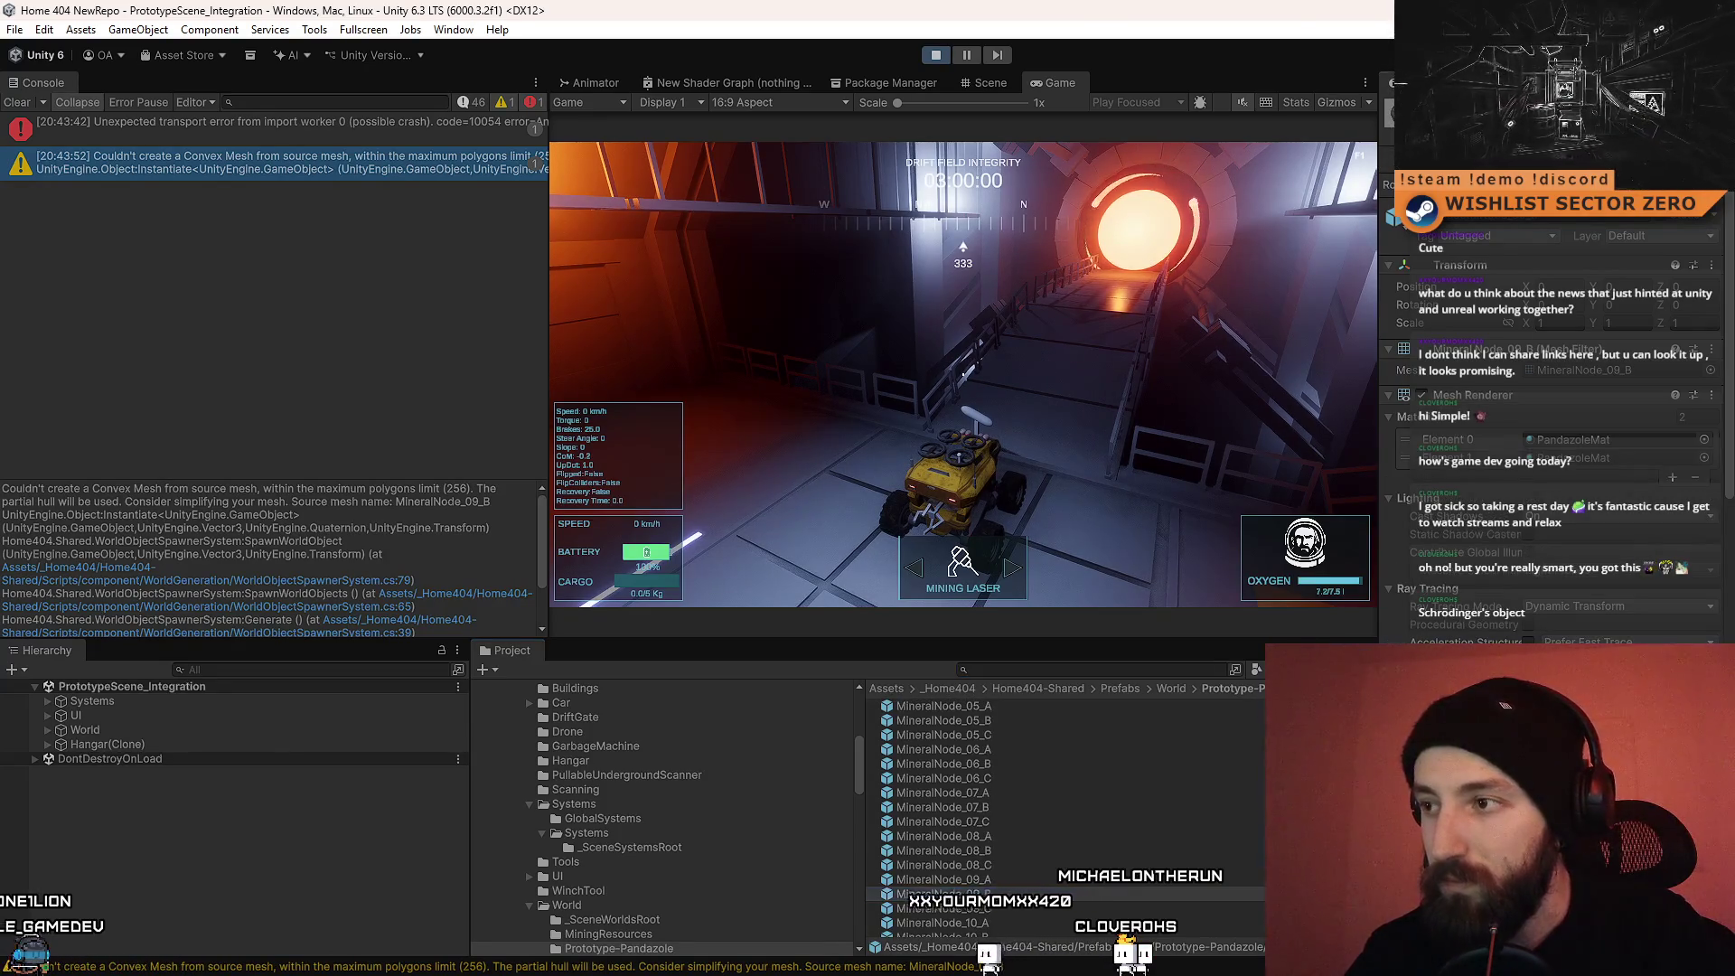
{"action": "scroll", "coordinate": [1608, 575], "scroll_direction": "down", "scroll_amount": 5}
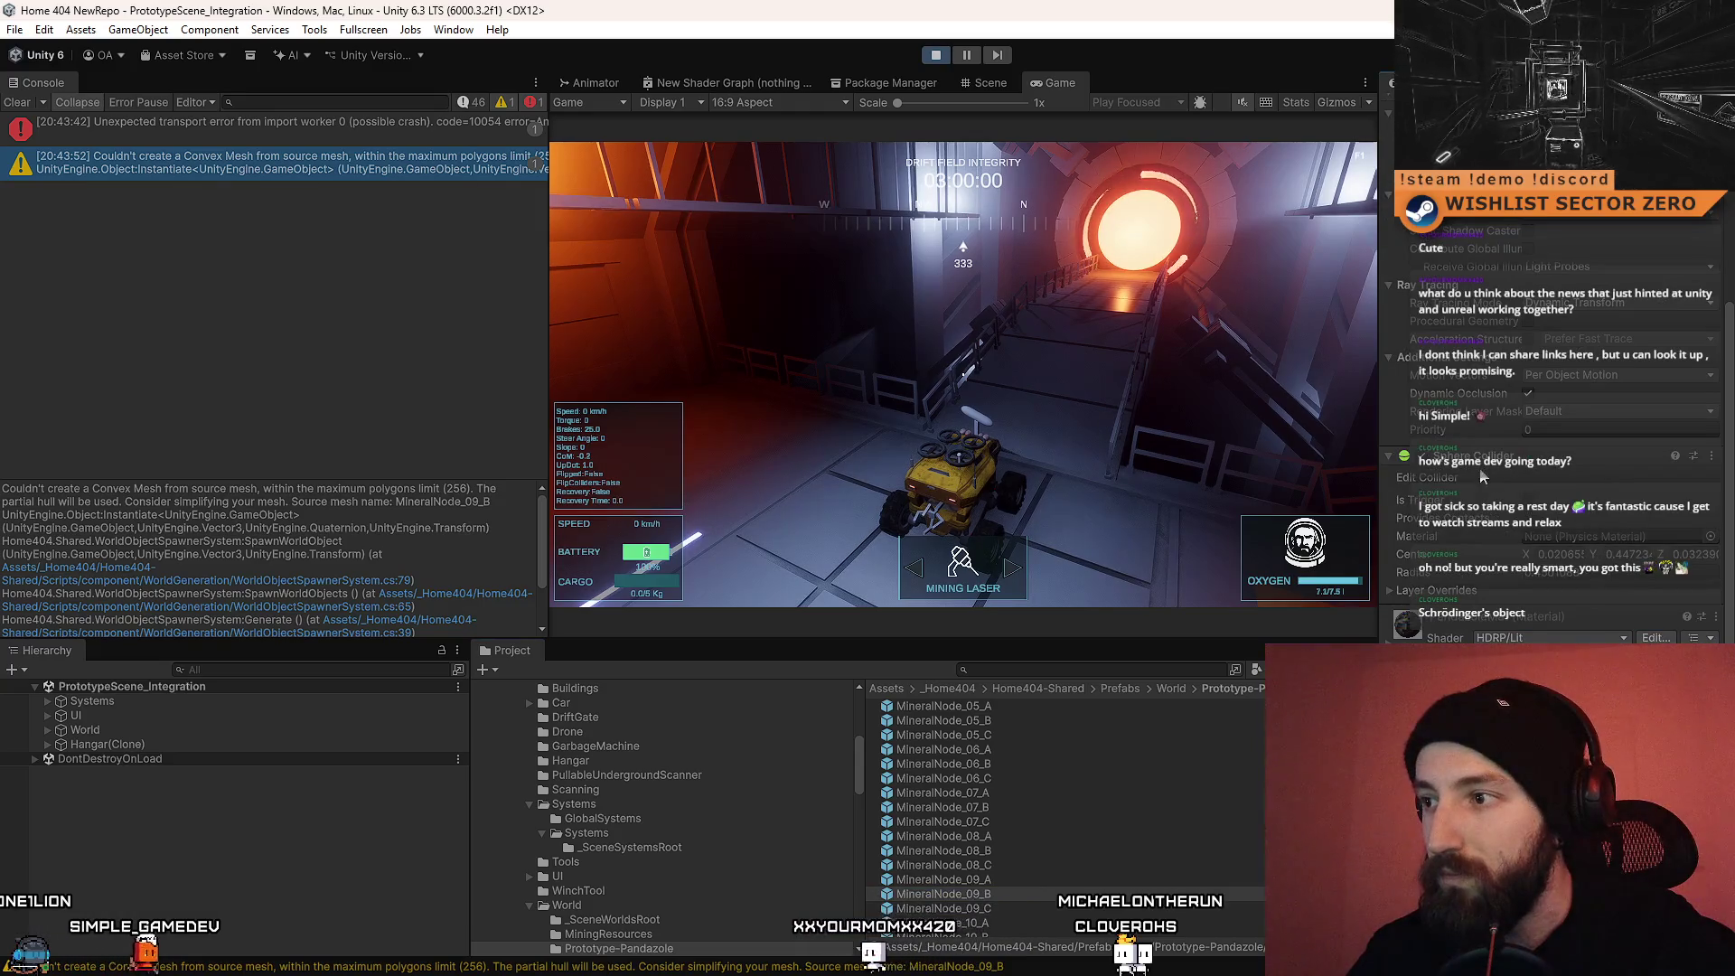
{"action": "scroll", "coordinate": [1618, 533], "scroll_direction": "up", "scroll_amount": 5}
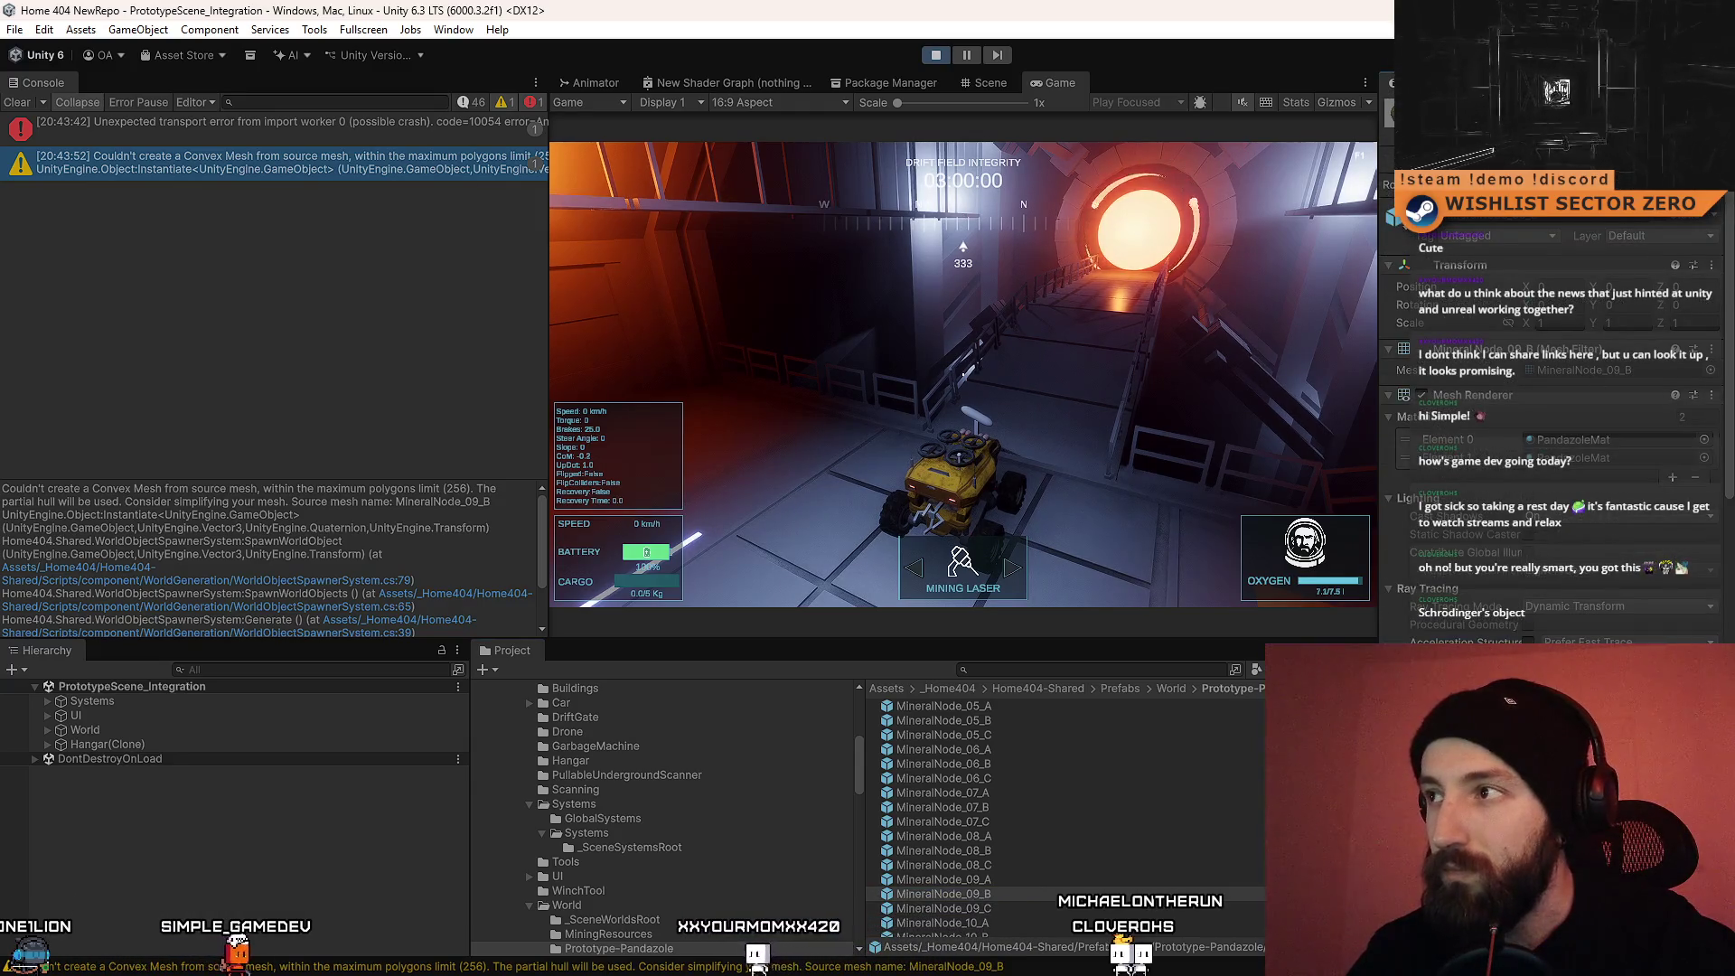
{"action": "double_click", "coordinate": [944, 894]}
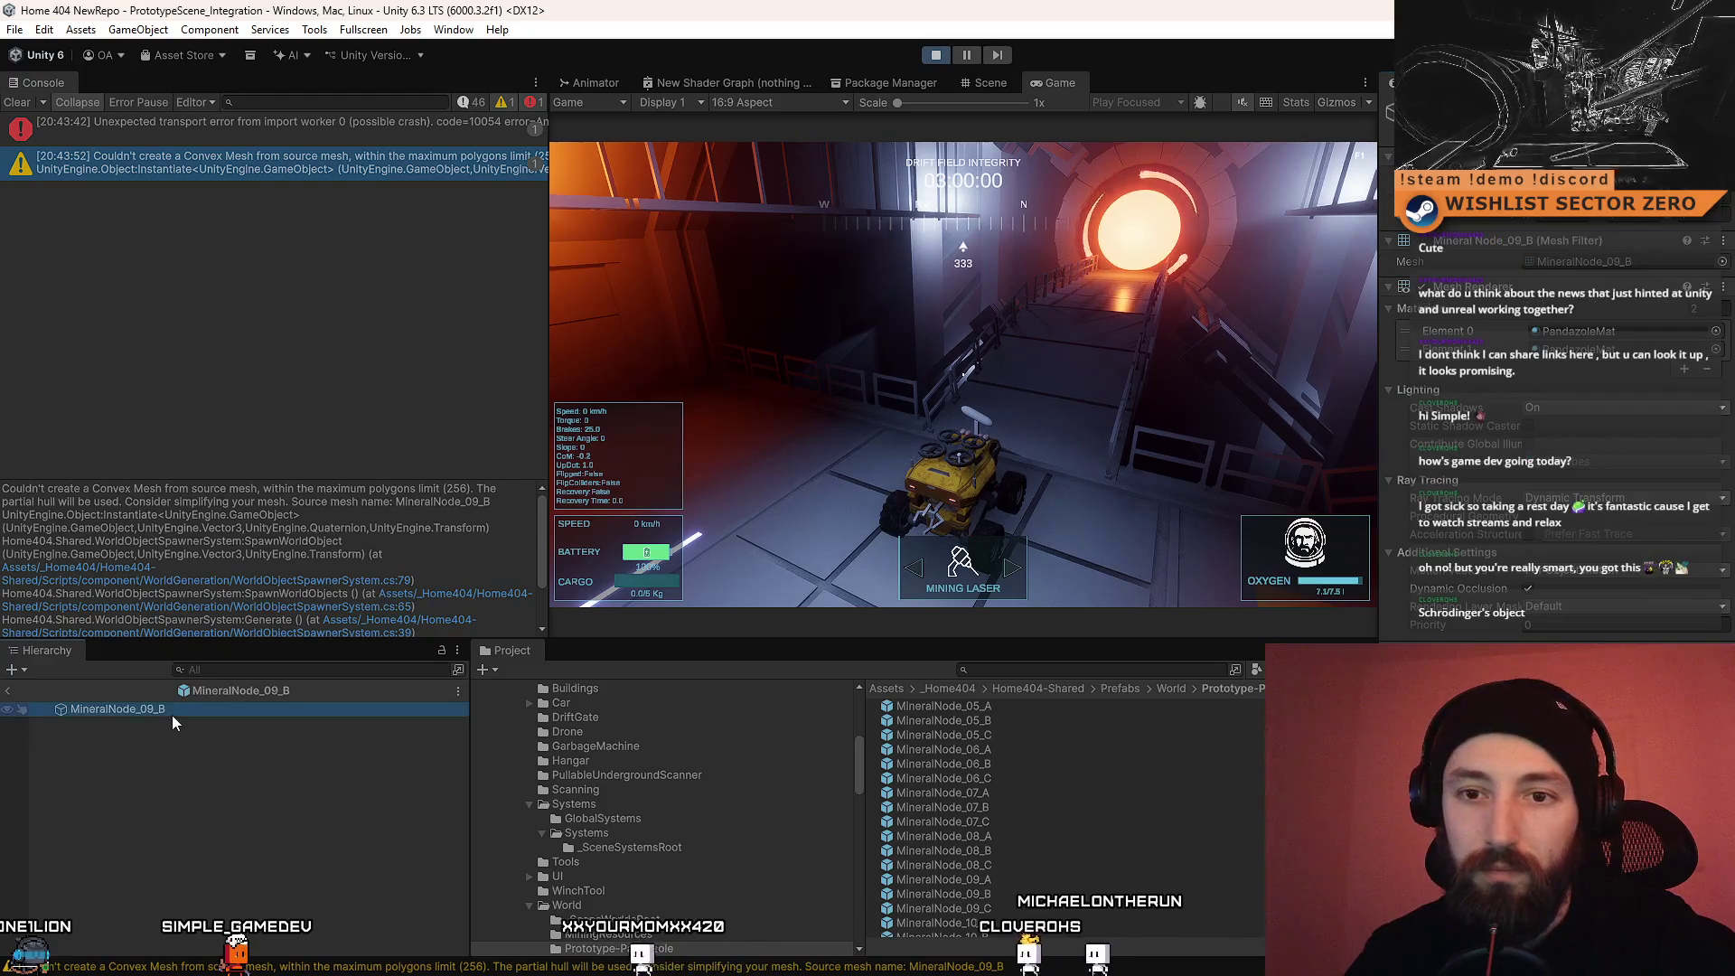
Step: Switch to the Scene view, widen the Console, and clear its logged convex-mesh errors
{"action": "left_click", "coordinate": [967, 79]}
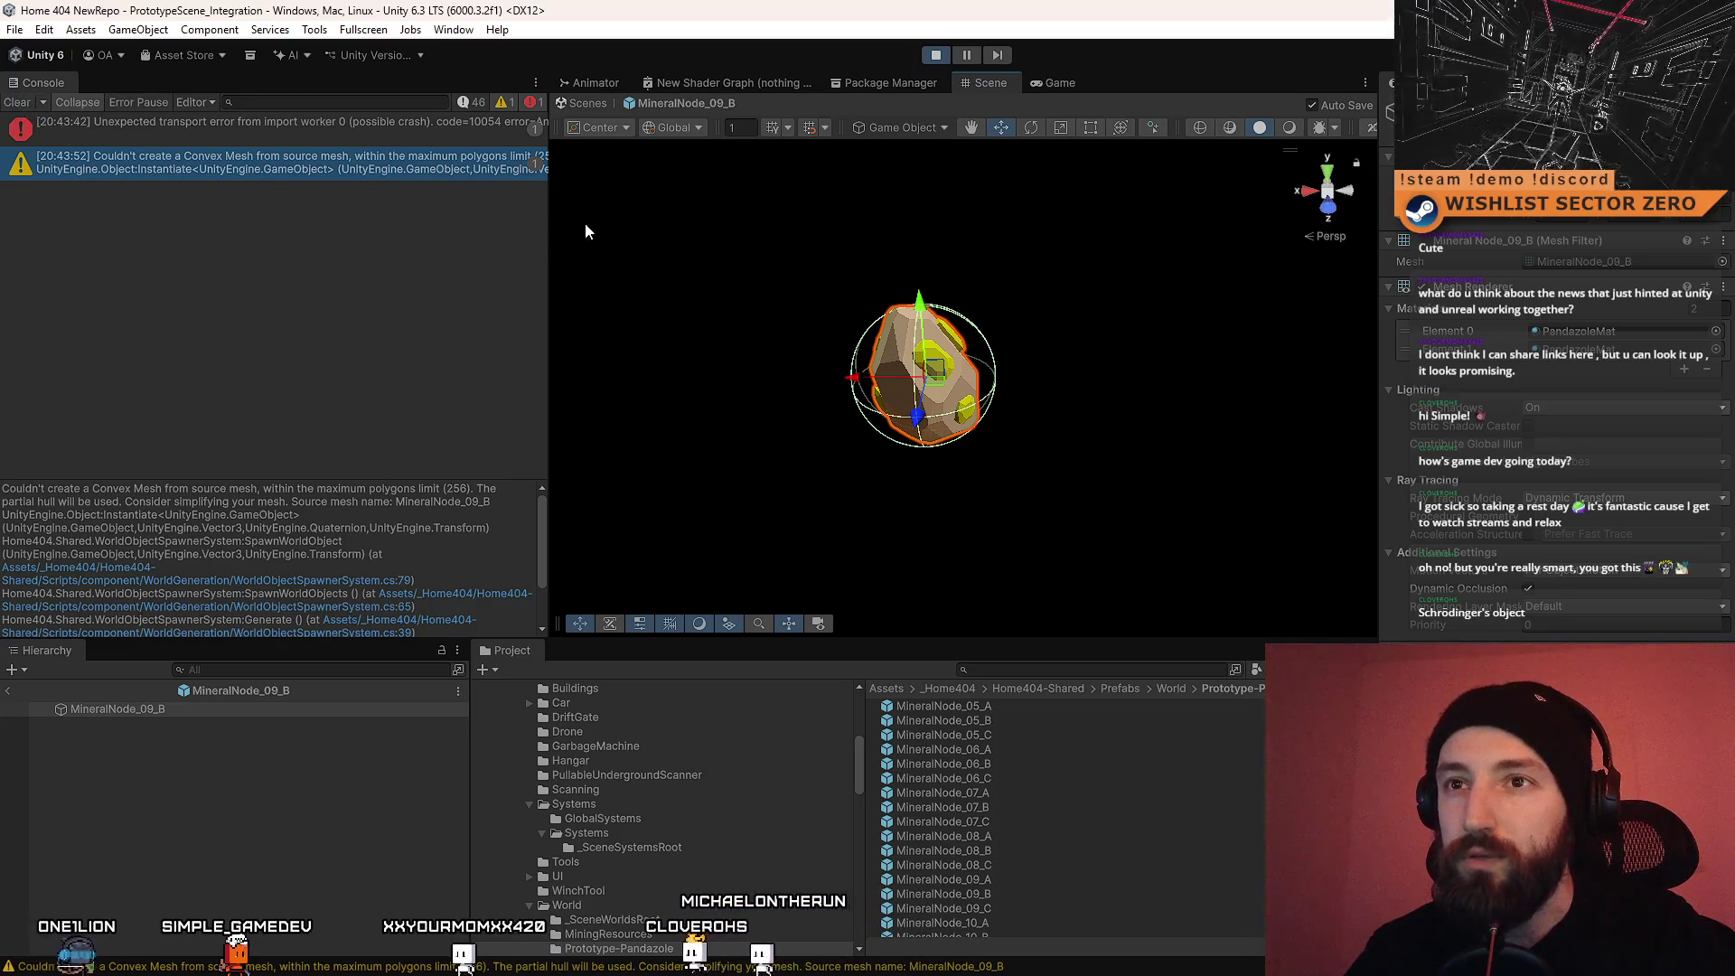
{"action": "mouse_move", "coordinate": [549, 220]}
{"action": "left_mouse_down"}
{"action": "mouse_move", "coordinate": [1167, 300]}
{"action": "mouse_move", "coordinate": [457, 303]}
{"action": "mouse_move", "coordinate": [634, 322]}
{"action": "left_mouse_up"}
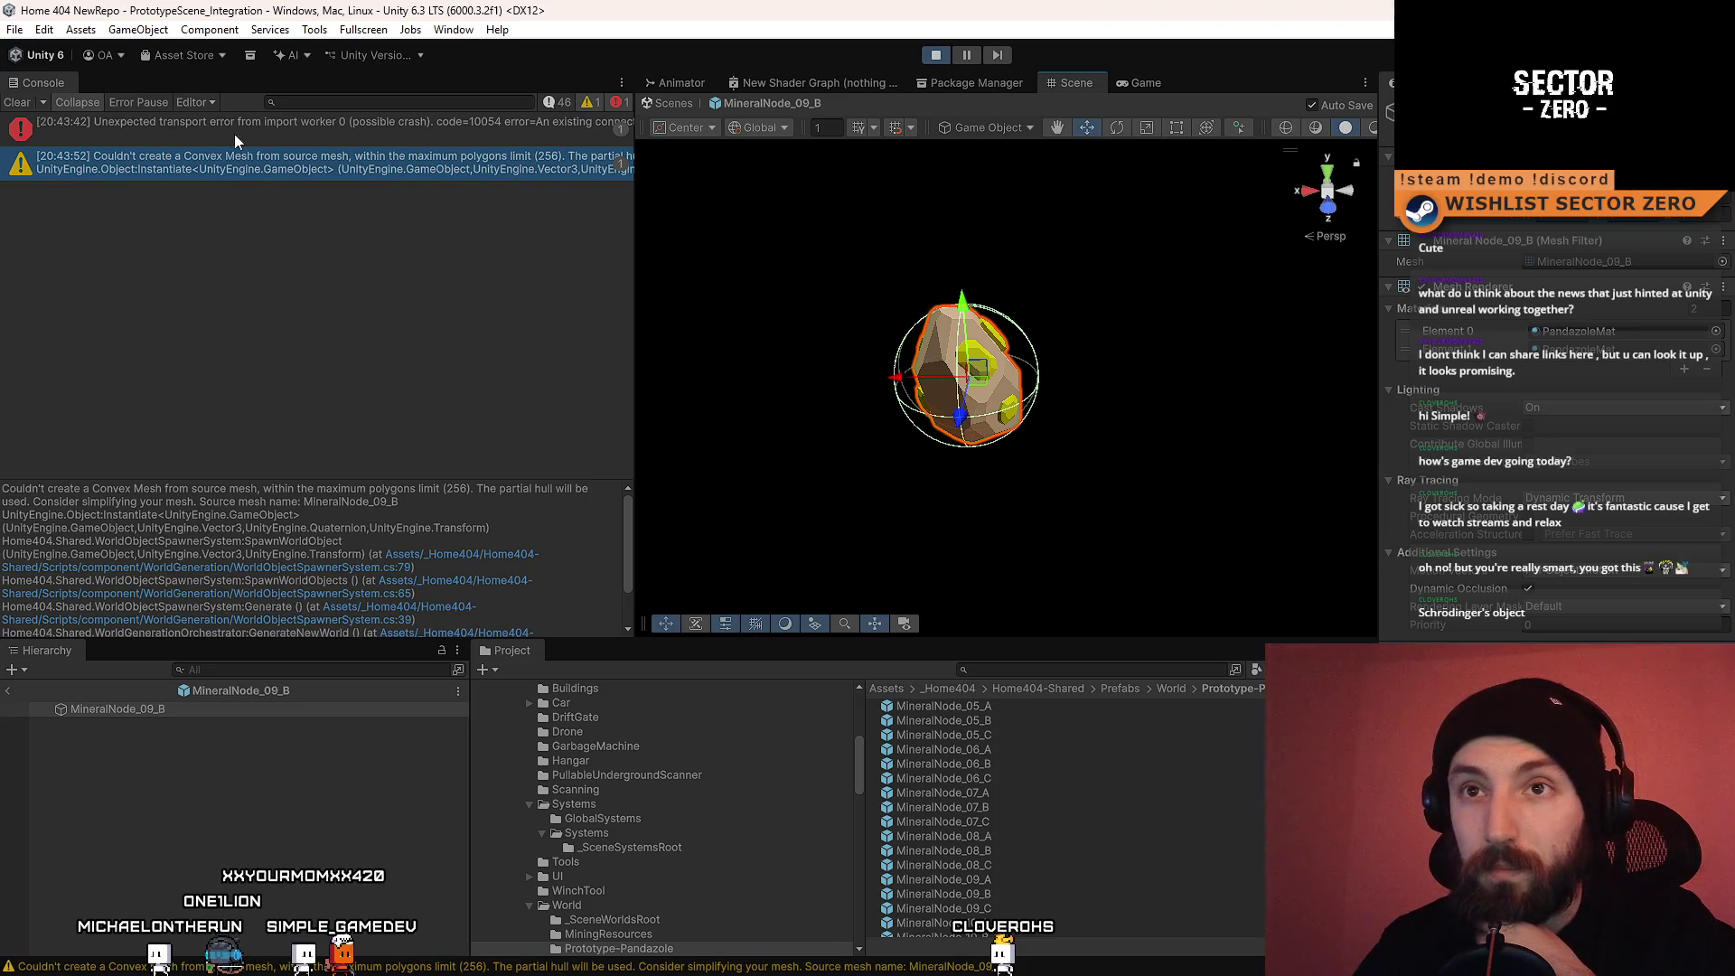
{"action": "left_click", "coordinate": [18, 103]}
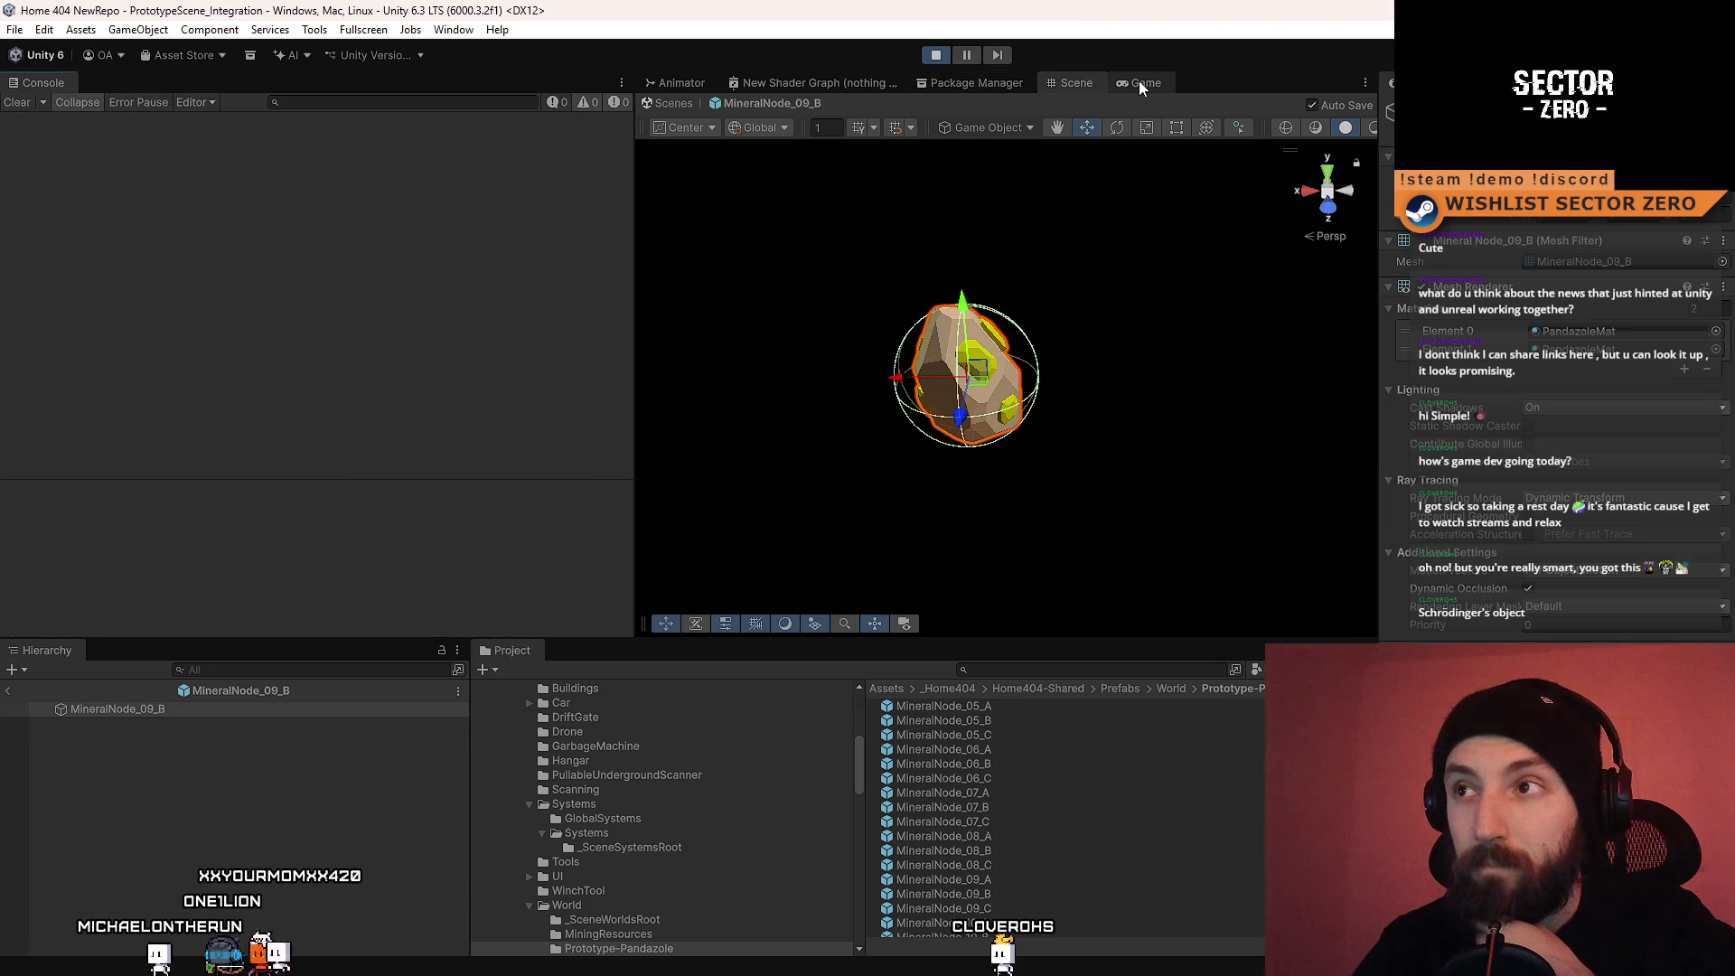
Step: Start the game, pause it, and orbit around the rock mesh
{"action": "left_click", "coordinate": [1139, 79]}
{"action": "key", "text": "ctrl+shift+p"}
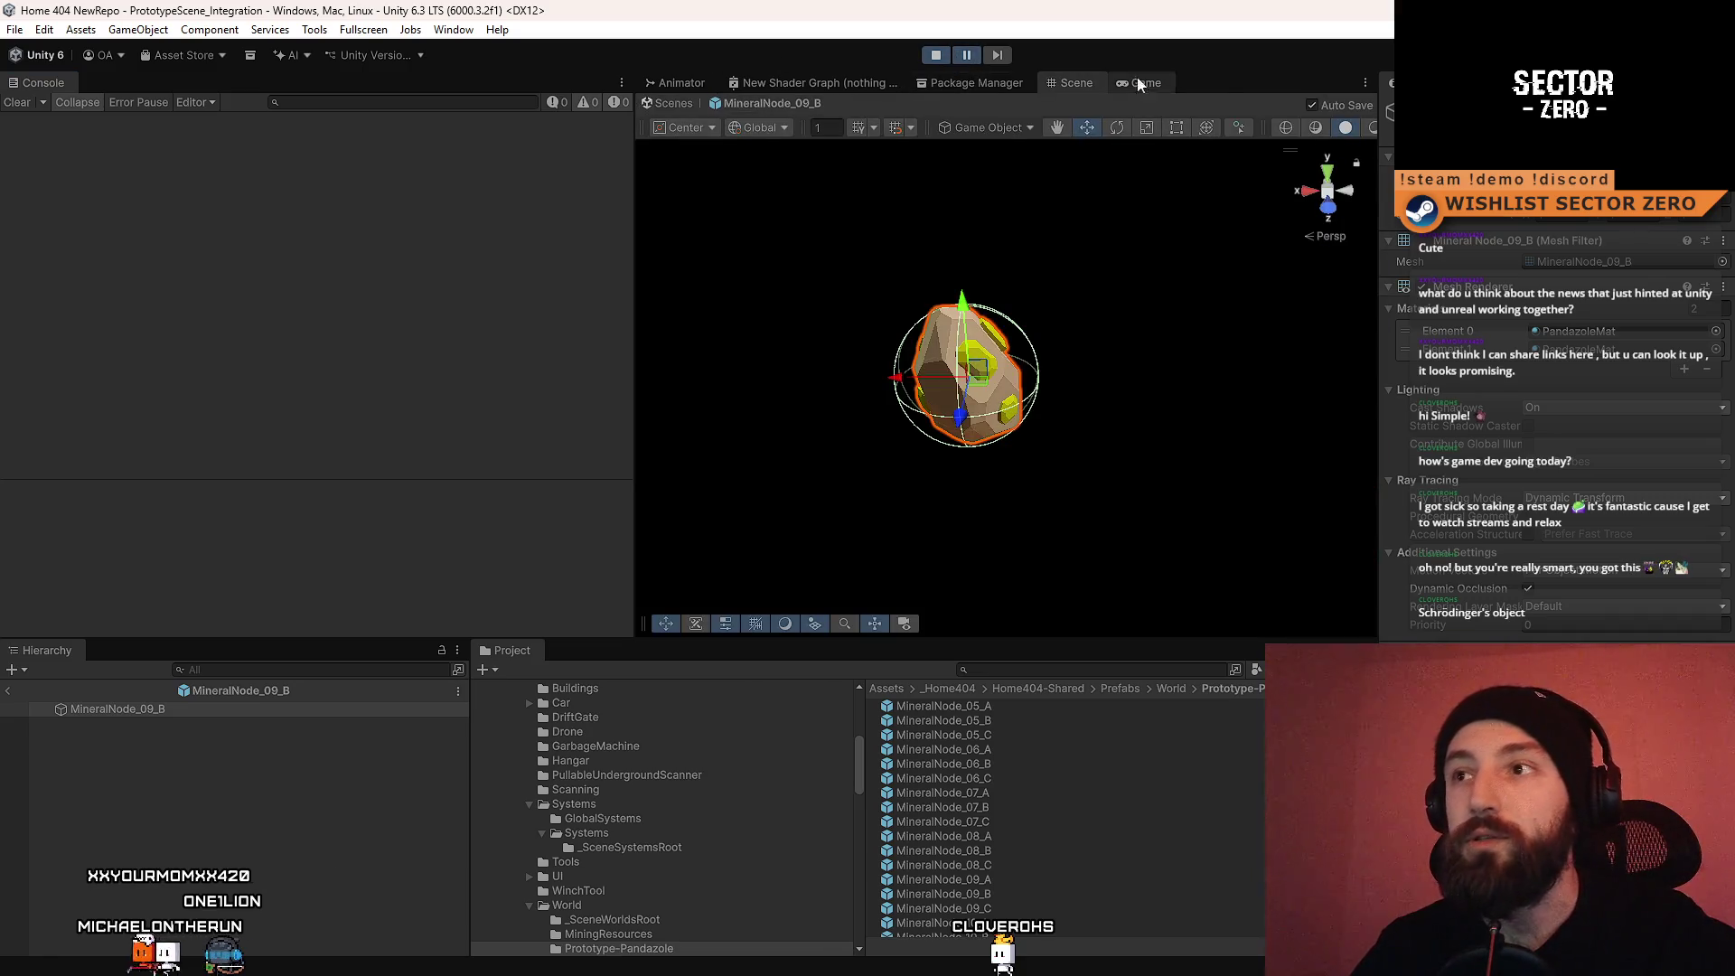
{"action": "left_click", "coordinate": [1150, 81]}
{"action": "mouse_move", "coordinate": [1010, 227]}
{"action": "left_mouse_down"}
{"action": "mouse_move", "coordinate": [1030, 395]}
{"action": "mouse_move", "coordinate": [1048, 316]}
{"action": "left_mouse_up"}
Step: Exit prefab mode, place a test MineralNode_09_B on the terrain, then delete it
{"action": "left_click", "coordinate": [676, 103]}
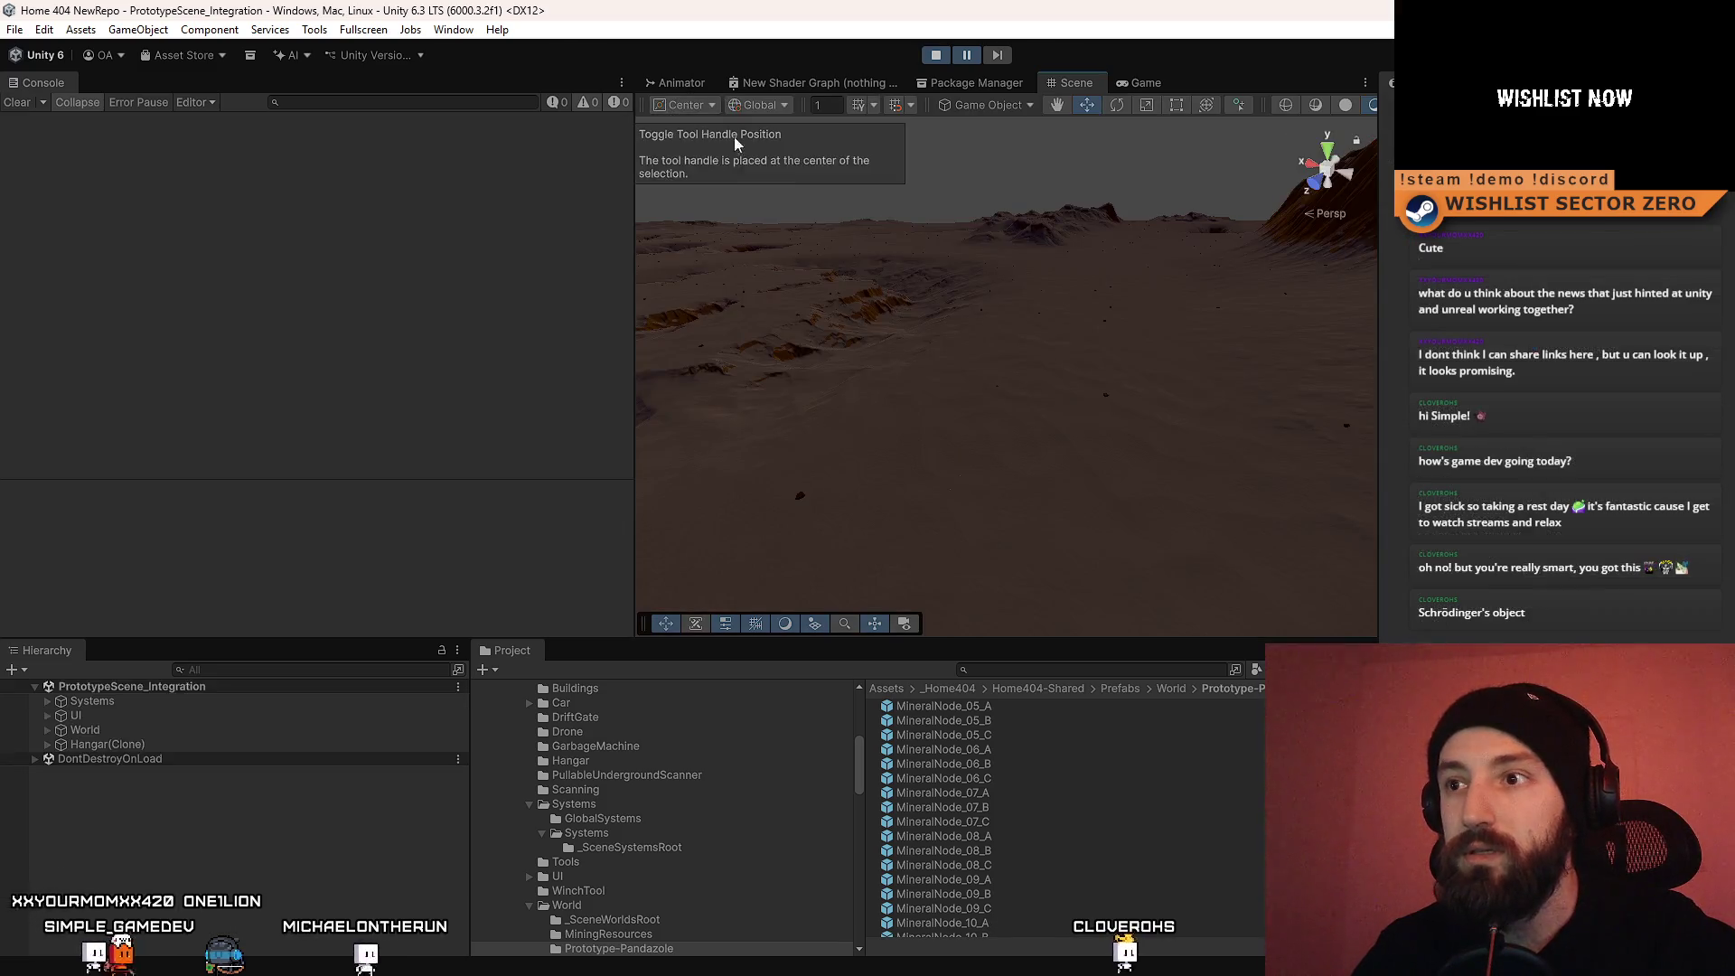
{"action": "mouse_move", "coordinate": [1012, 407]}
{"action": "left_mouse_down"}
{"action": "mouse_move", "coordinate": [1054, 473]}
{"action": "mouse_move", "coordinate": [1037, 468]}
{"action": "mouse_move", "coordinate": [1034, 525]}
{"action": "left_mouse_up"}
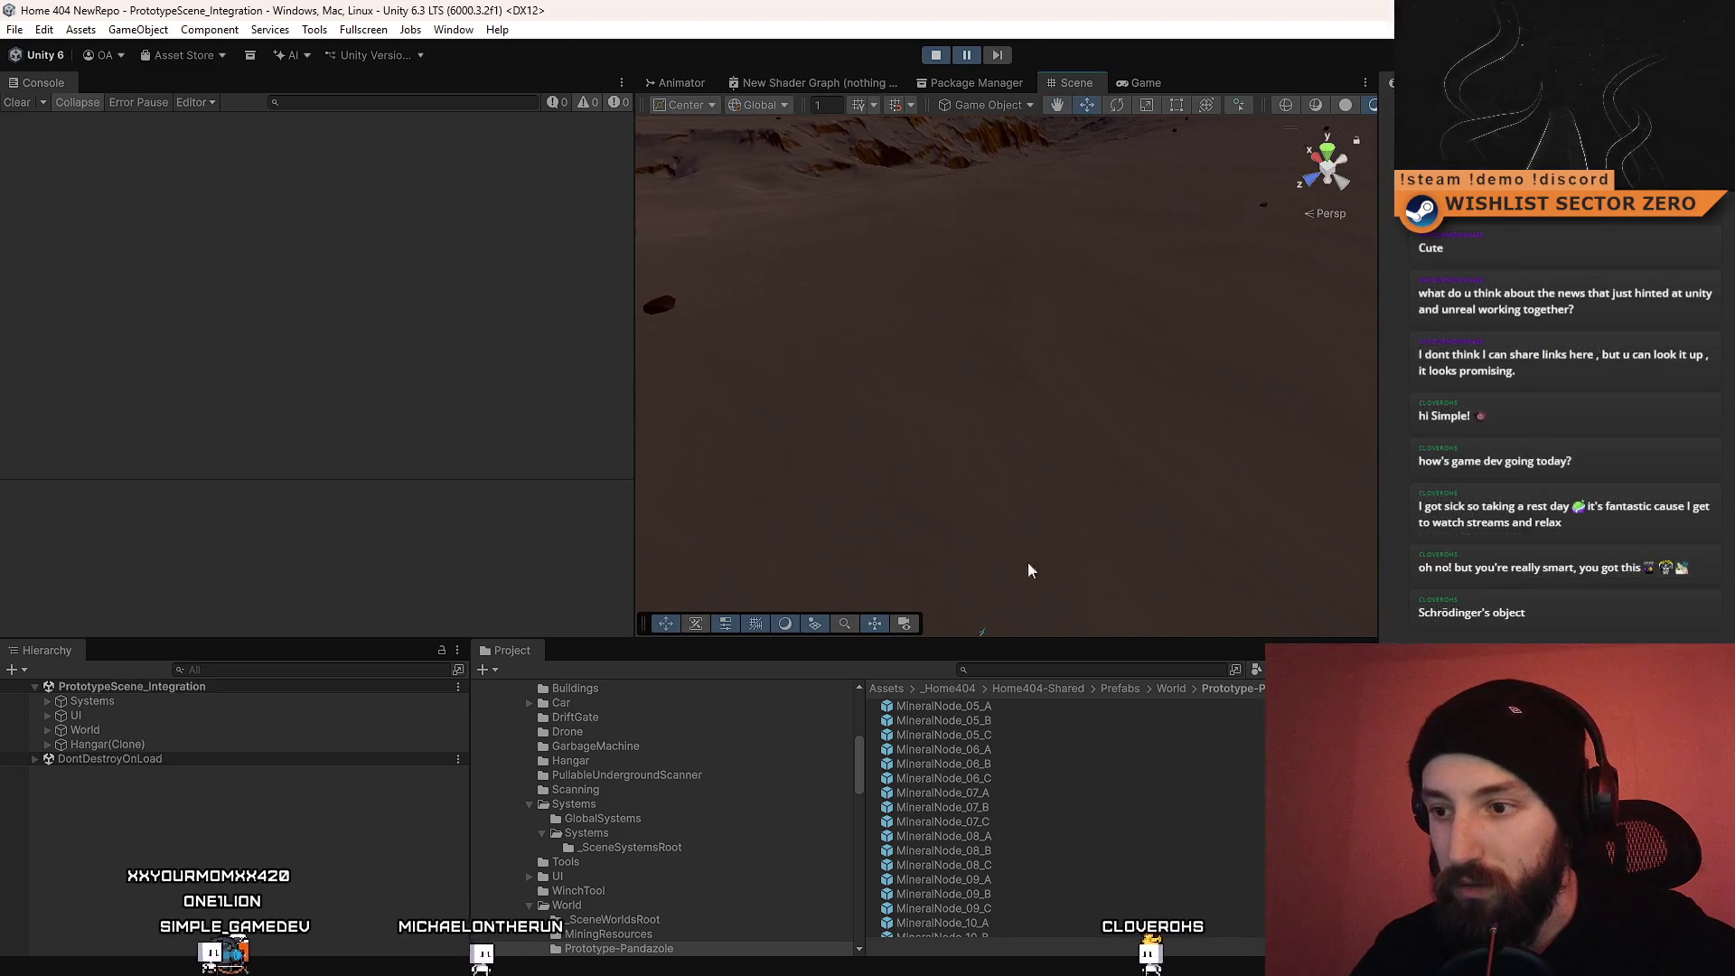
{"action": "mouse_move", "coordinate": [1005, 896]}
{"action": "left_mouse_down"}
{"action": "mouse_move", "coordinate": [937, 388]}
{"action": "mouse_move", "coordinate": [899, 376]}
{"action": "left_mouse_up"}
{"action": "mouse_move", "coordinate": [1026, 387]}
{"action": "left_mouse_down"}
{"action": "mouse_move", "coordinate": [958, 373]}
{"action": "mouse_move", "coordinate": [788, 240]}
{"action": "mouse_move", "coordinate": [1067, 357]}
{"action": "mouse_move", "coordinate": [1020, 366]}
{"action": "mouse_move", "coordinate": [960, 307]}
{"action": "mouse_move", "coordinate": [972, 413]}
{"action": "mouse_move", "coordinate": [967, 226]}
{"action": "left_mouse_up"}
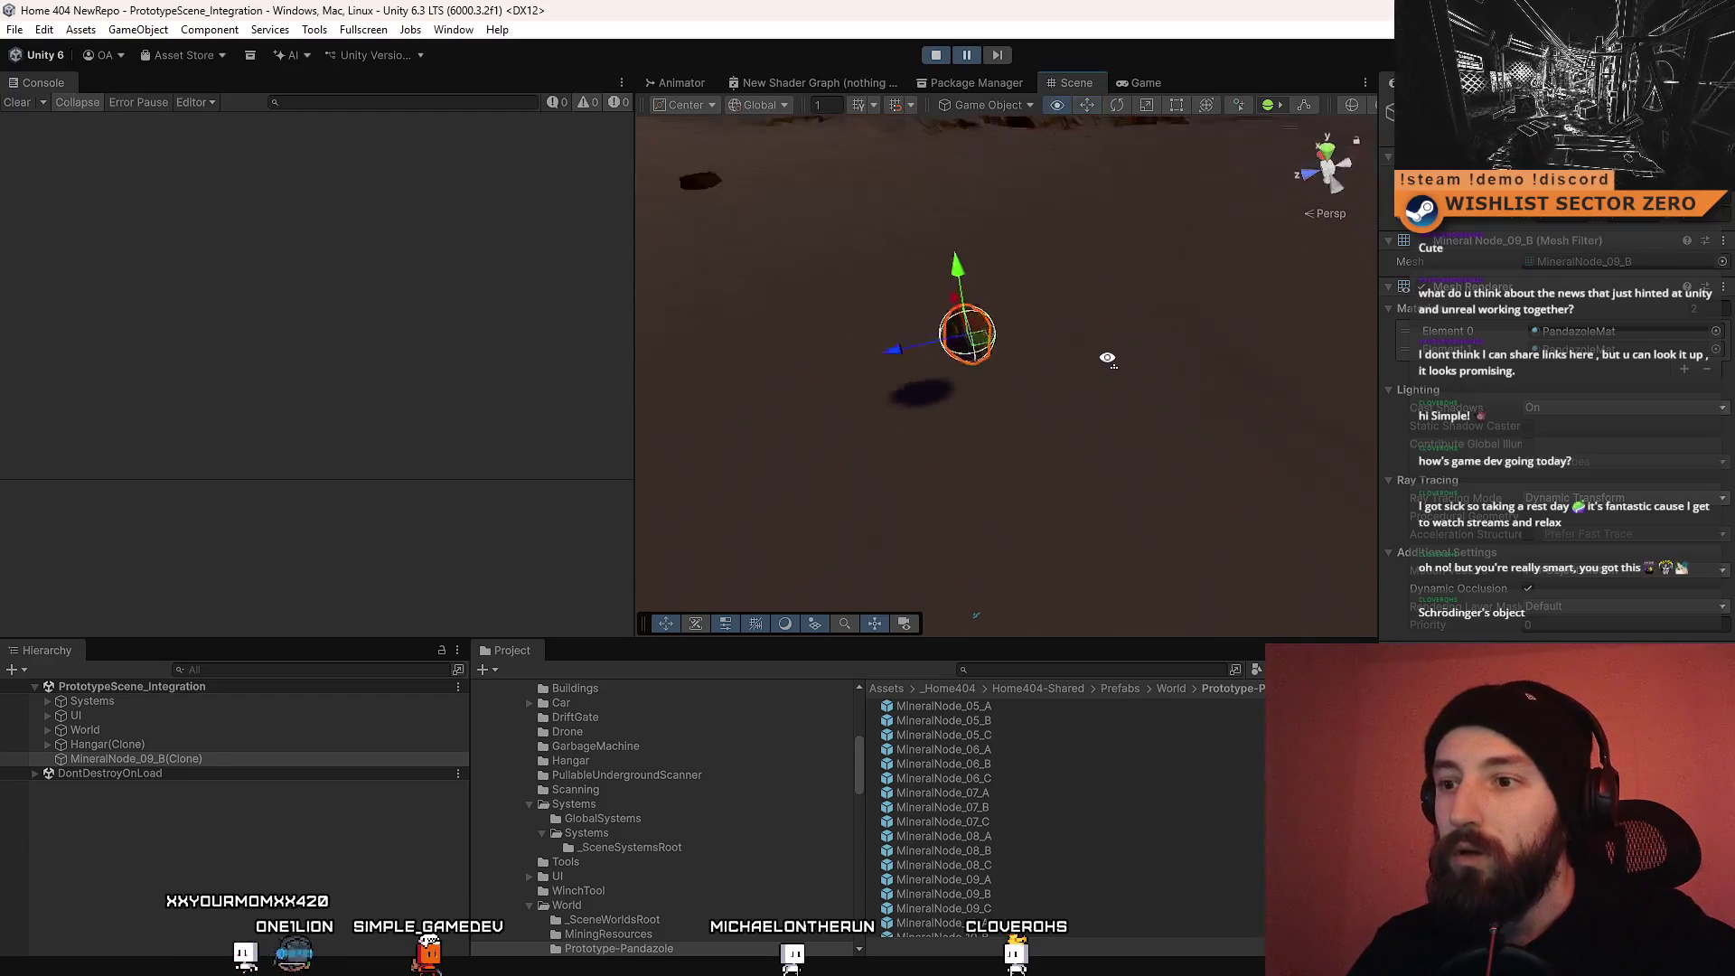
{"action": "key", "text": "Delete"}
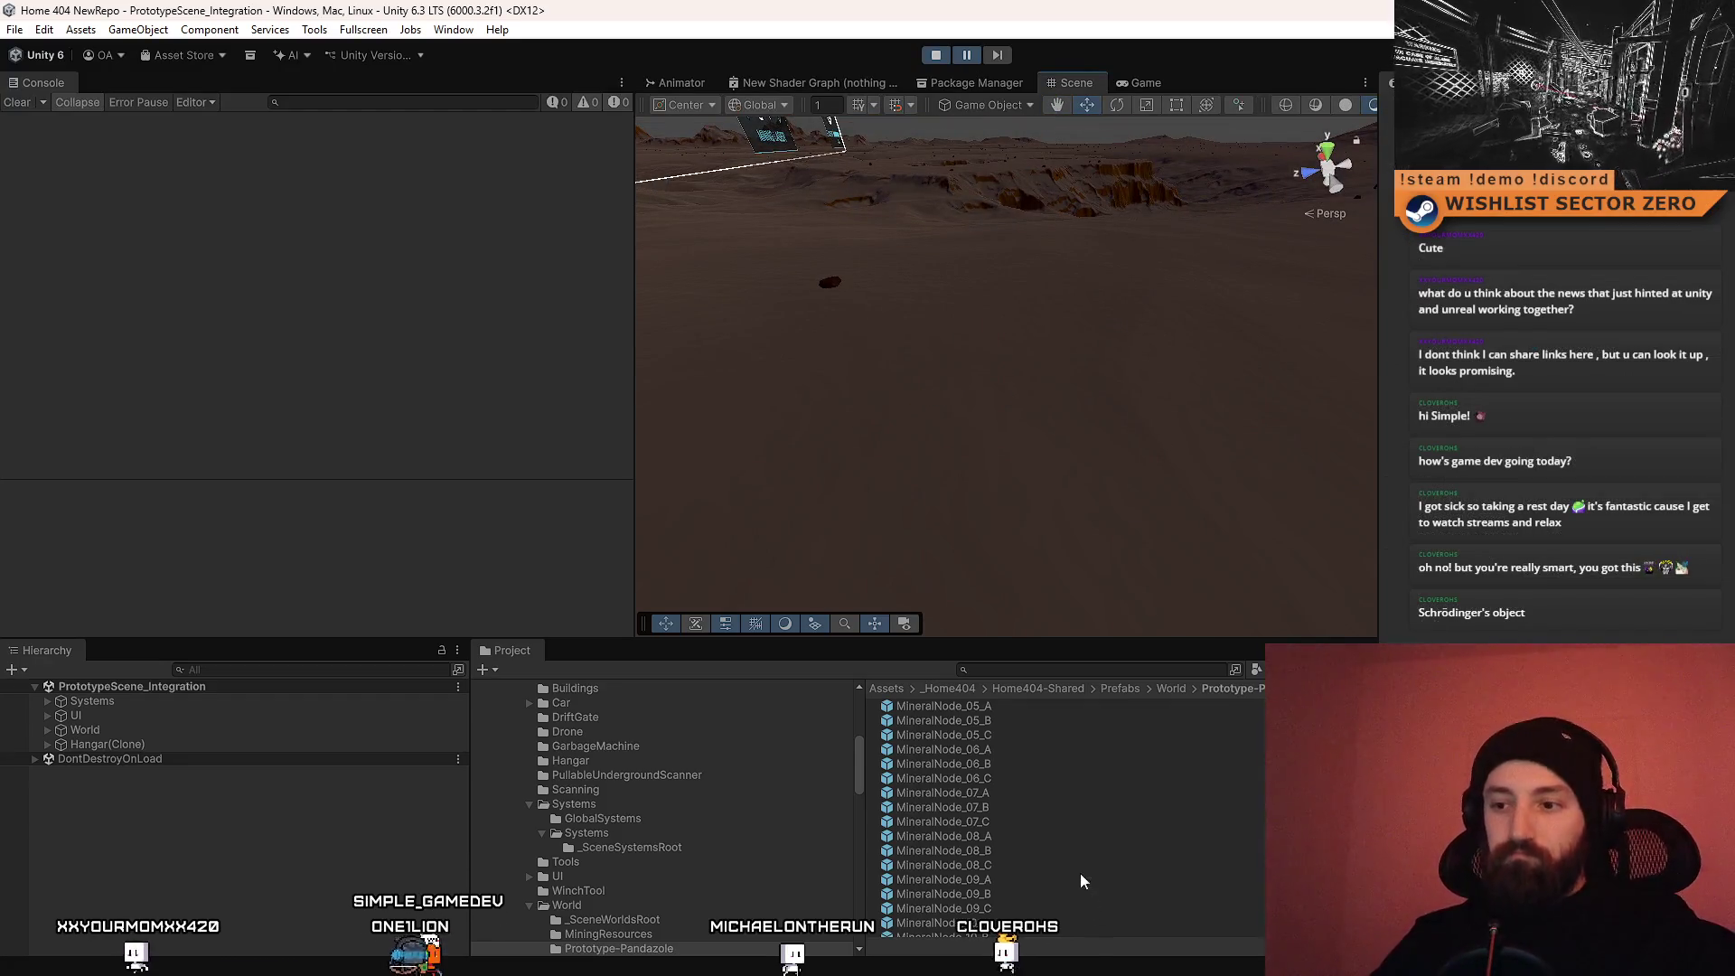
Step: Inspect the MineralNode_09_A, 09_B and 09_C variants in the Project window
{"action": "left_click", "coordinate": [1025, 880]}
{"action": "left_click", "coordinate": [1016, 893]}
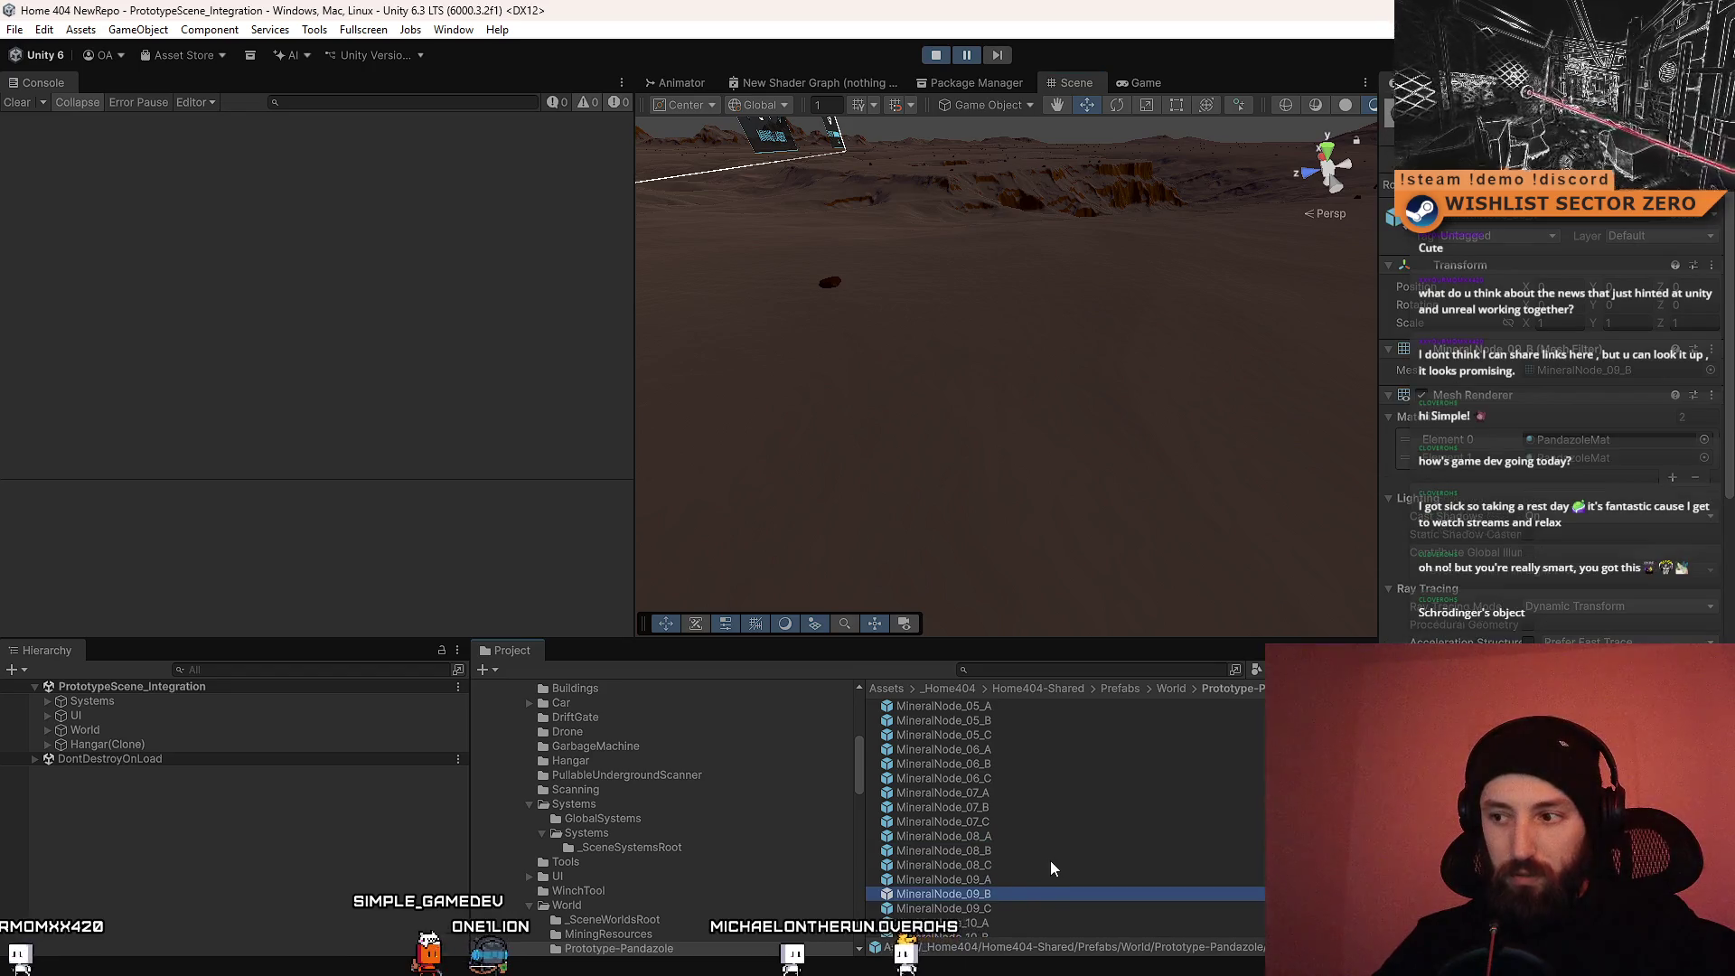
{"action": "left_click", "coordinate": [1000, 883]}
{"action": "left_click", "coordinate": [993, 894]}
{"action": "left_click", "coordinate": [1006, 883]}
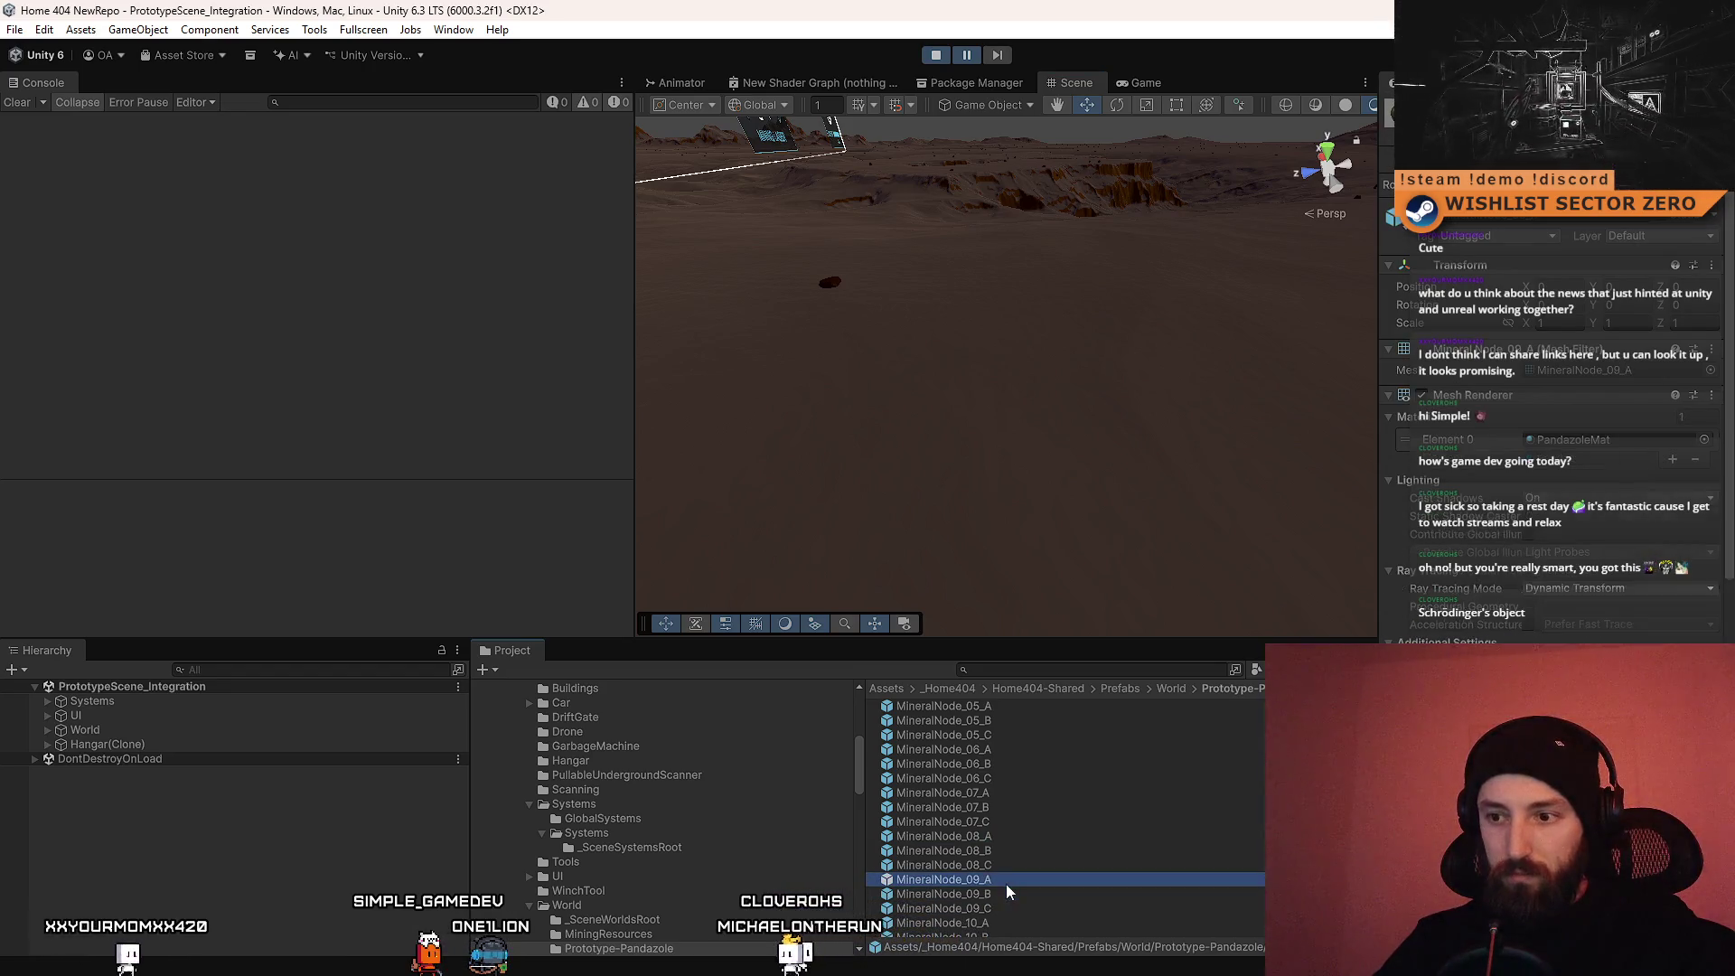
{"action": "left_click", "coordinate": [1000, 895]}
{"action": "left_click", "coordinate": [992, 909]}
{"action": "left_click", "coordinate": [1005, 898]}
Step: Scroll the assets and inspect Resource_Platinum and Resource_Ruthenium
{"action": "scroll", "coordinate": [1005, 899], "scroll_direction": "down", "scroll_amount": 2}
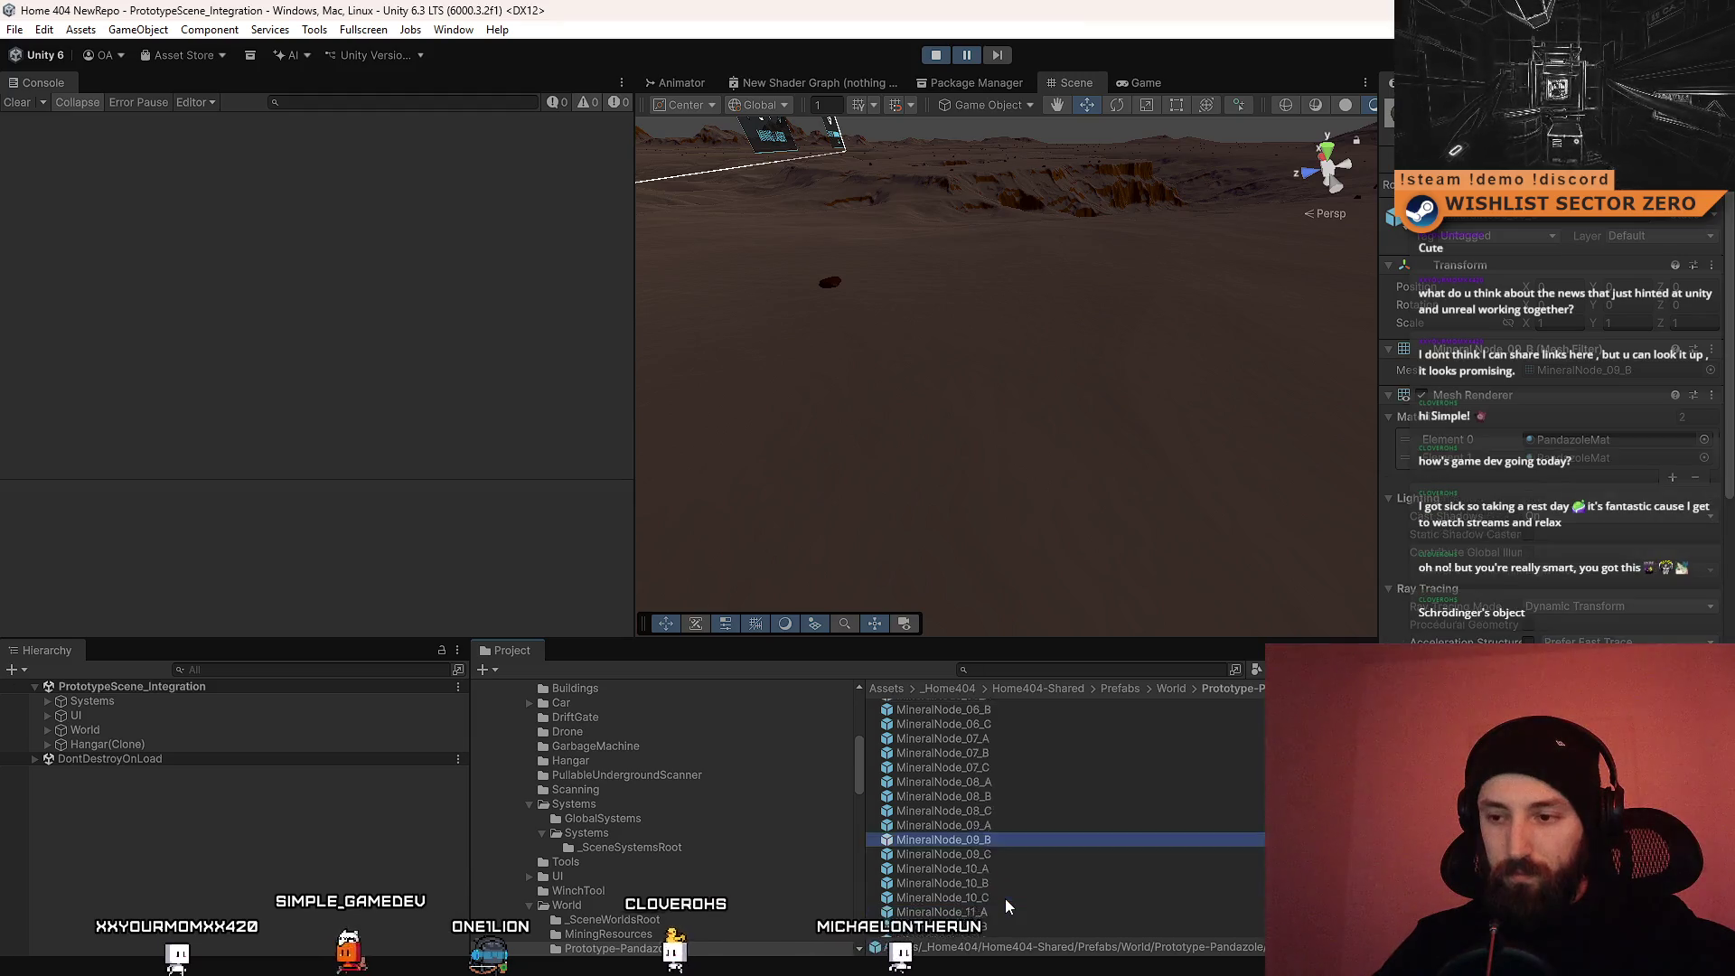
{"action": "scroll", "coordinate": [1004, 898], "scroll_direction": "down", "scroll_amount": 2}
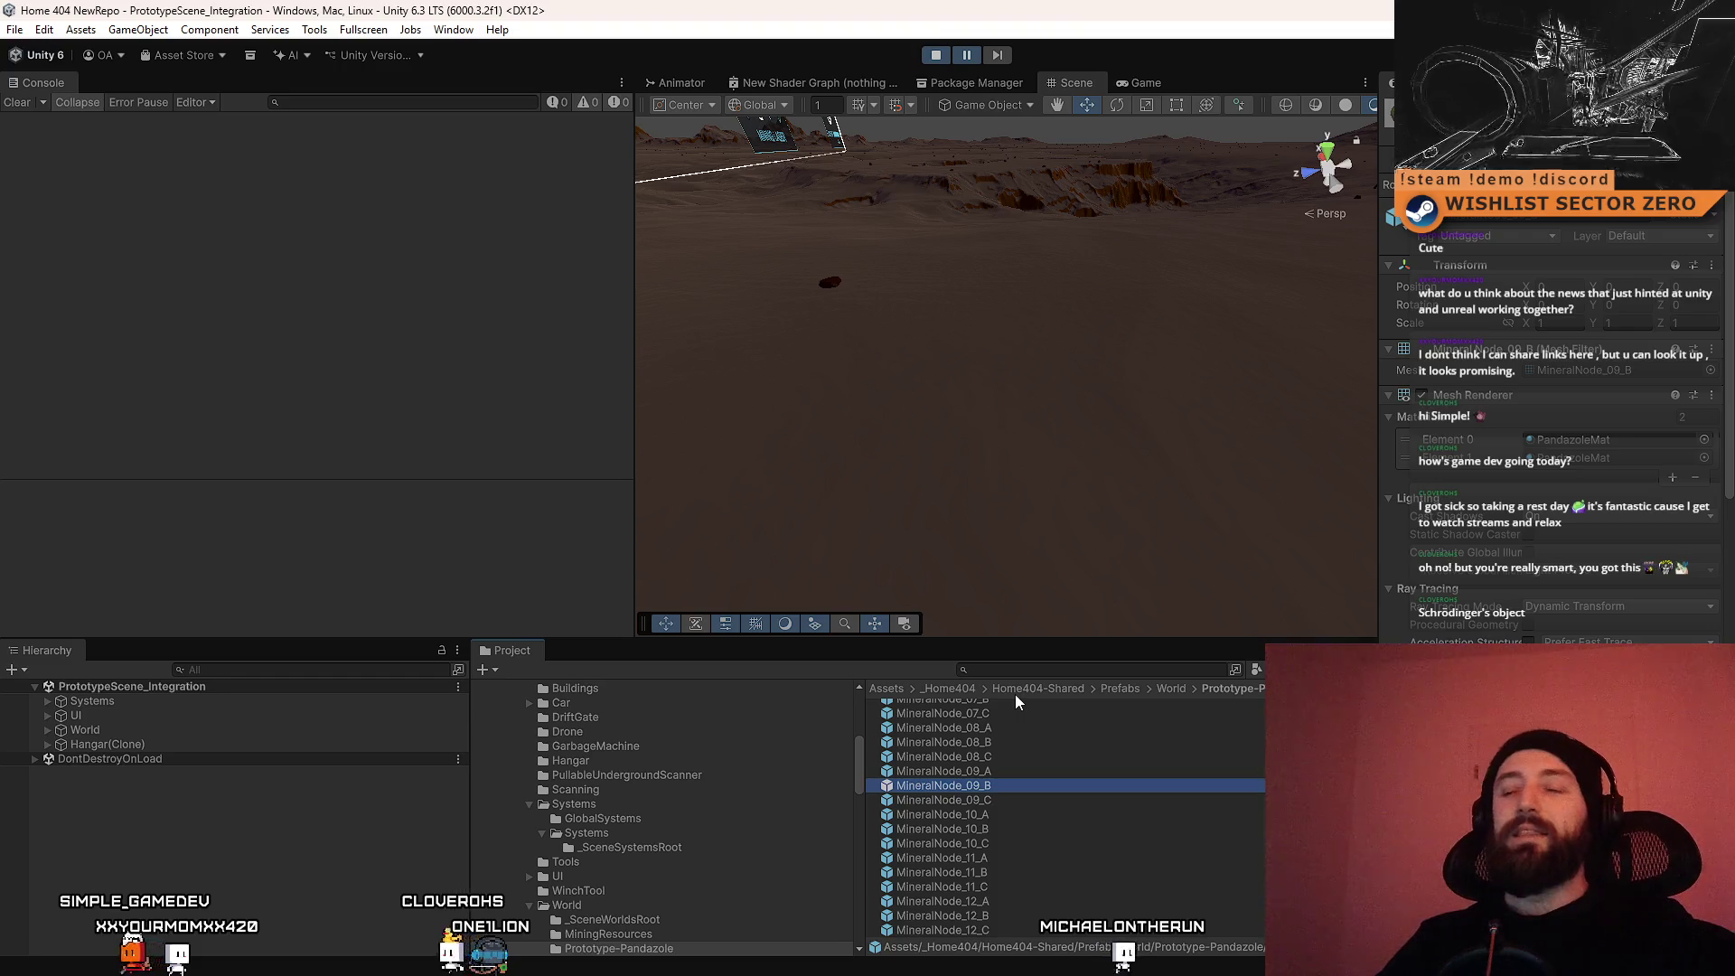
{"action": "scroll", "coordinate": [1052, 809], "scroll_direction": "down", "scroll_amount": 5}
{"action": "left_click", "coordinate": [1030, 813]}
{"action": "left_click", "coordinate": [1006, 858]}
{"action": "scroll", "coordinate": [991, 853], "scroll_direction": "up", "scroll_amount": 10}
{"action": "scroll", "coordinate": [1000, 842], "scroll_direction": "up", "scroll_amount": 5}
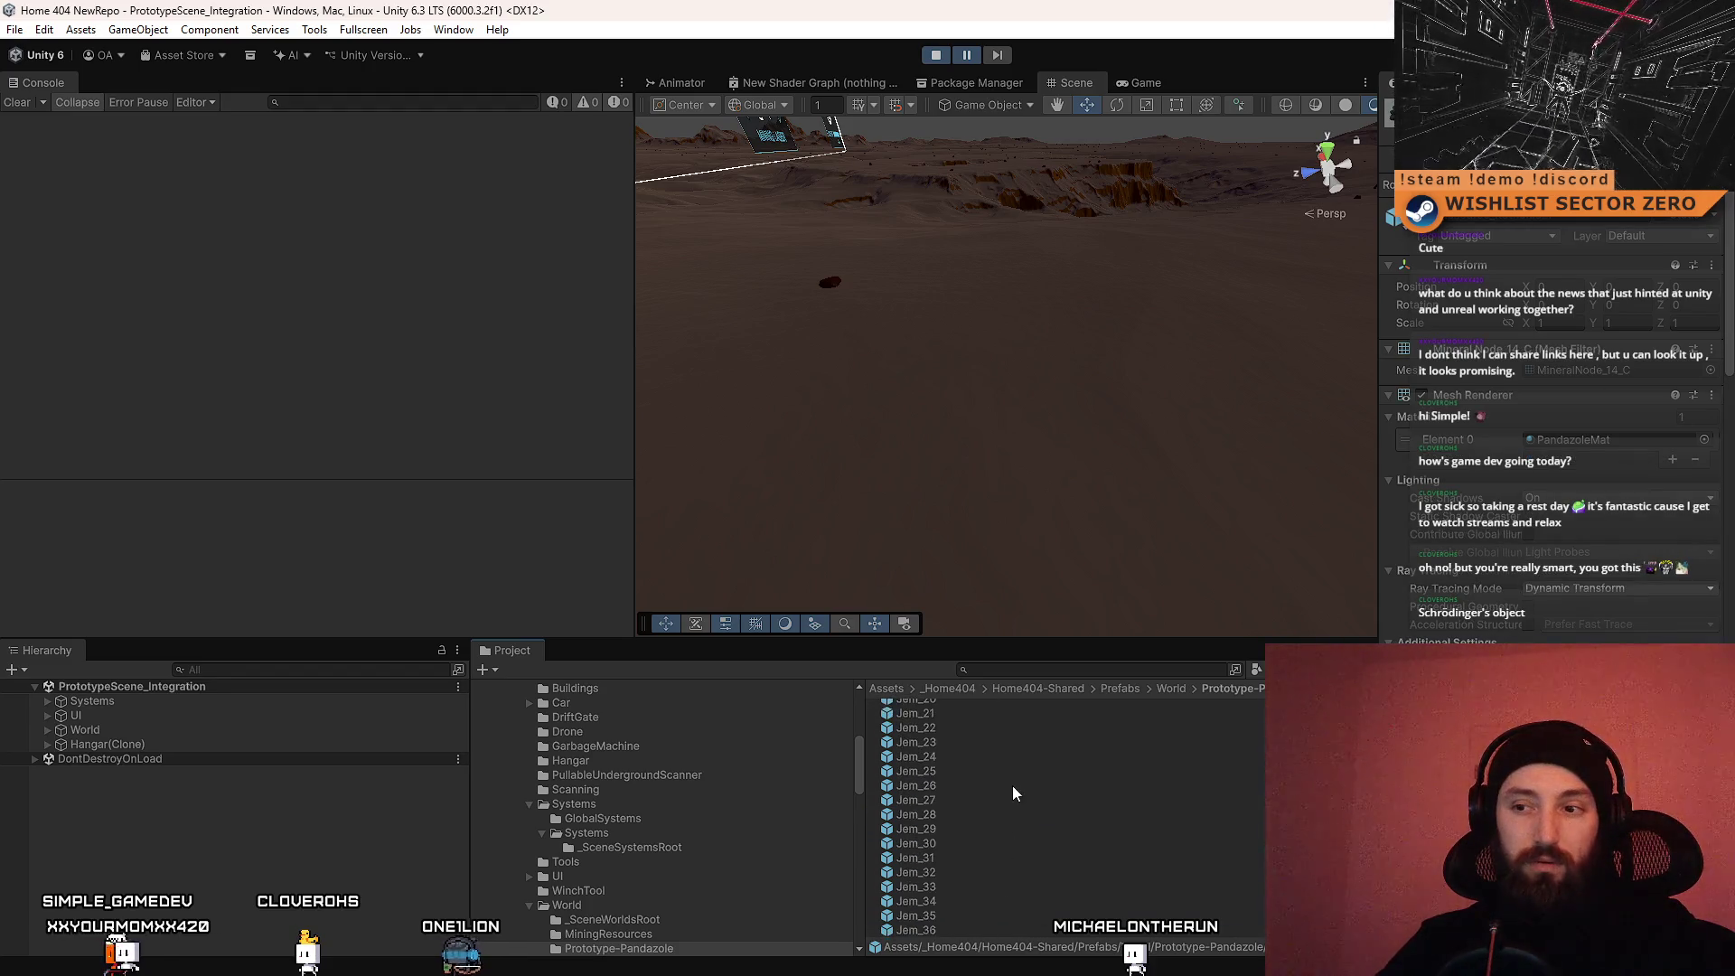
Step: Expand the scene's Systems group, recheck MineralNode_09_B, and select BootStrapper
{"action": "left_click", "coordinate": [49, 701]}
{"action": "scroll", "coordinate": [1067, 833], "scroll_direction": "down", "scroll_amount": 5}
{"action": "scroll", "coordinate": [1072, 832], "scroll_direction": "down", "scroll_amount": 7}
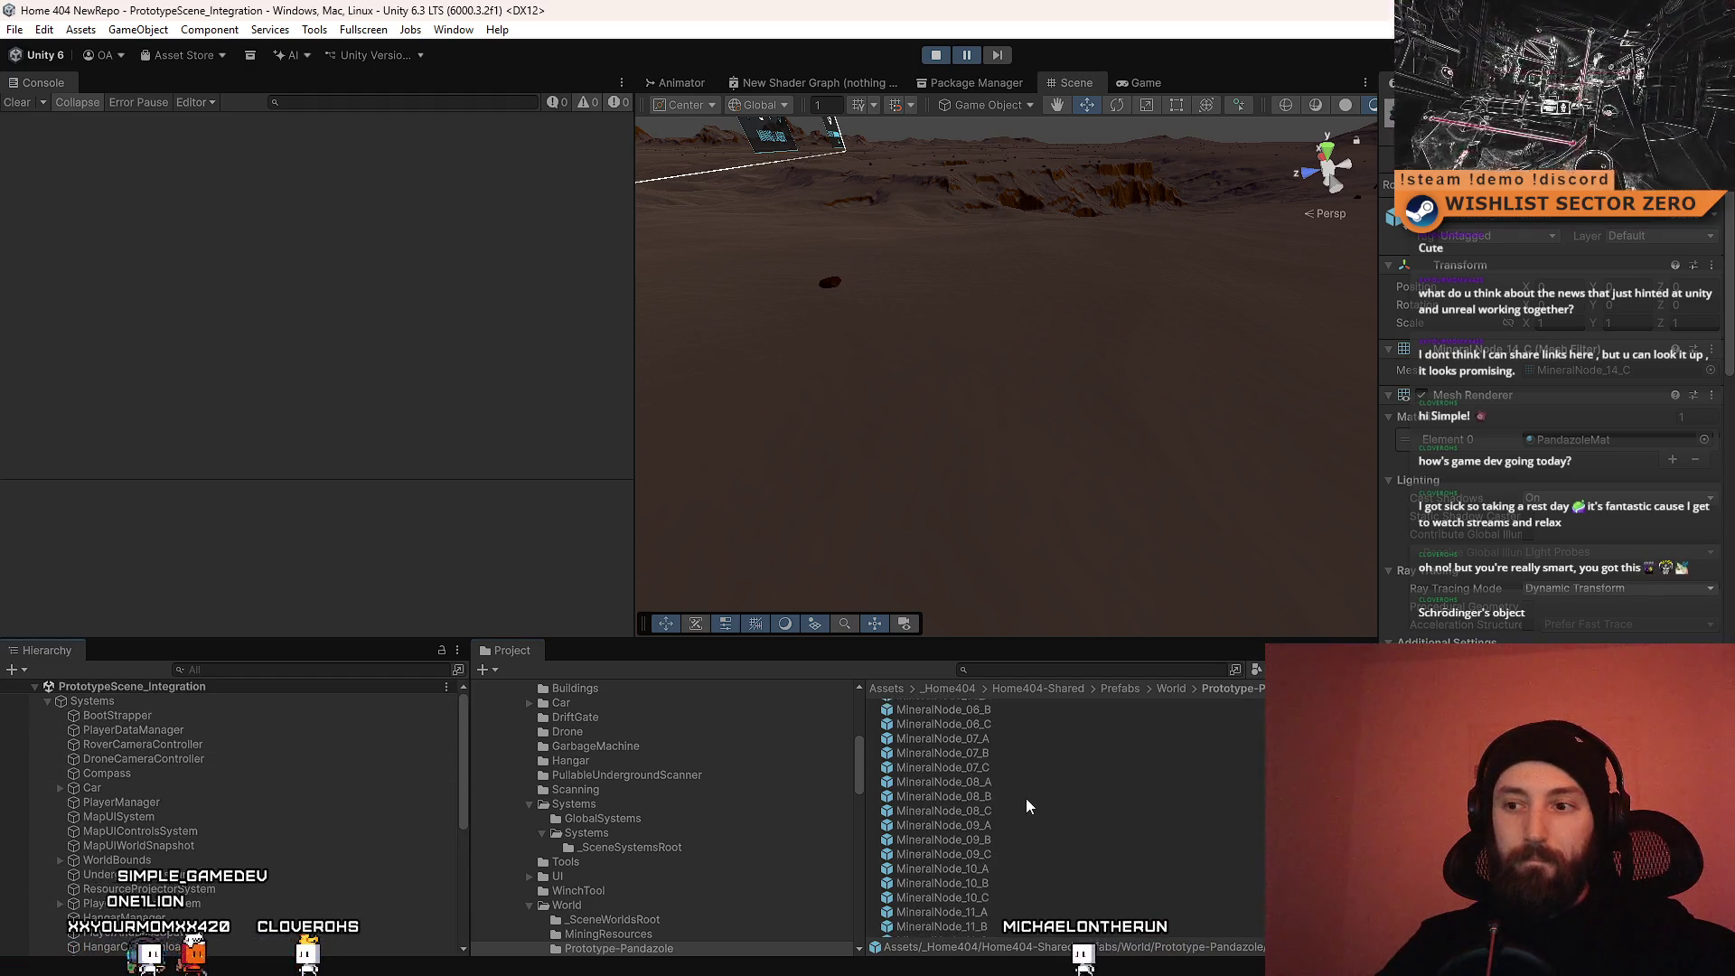
{"action": "left_click", "coordinate": [1003, 837]}
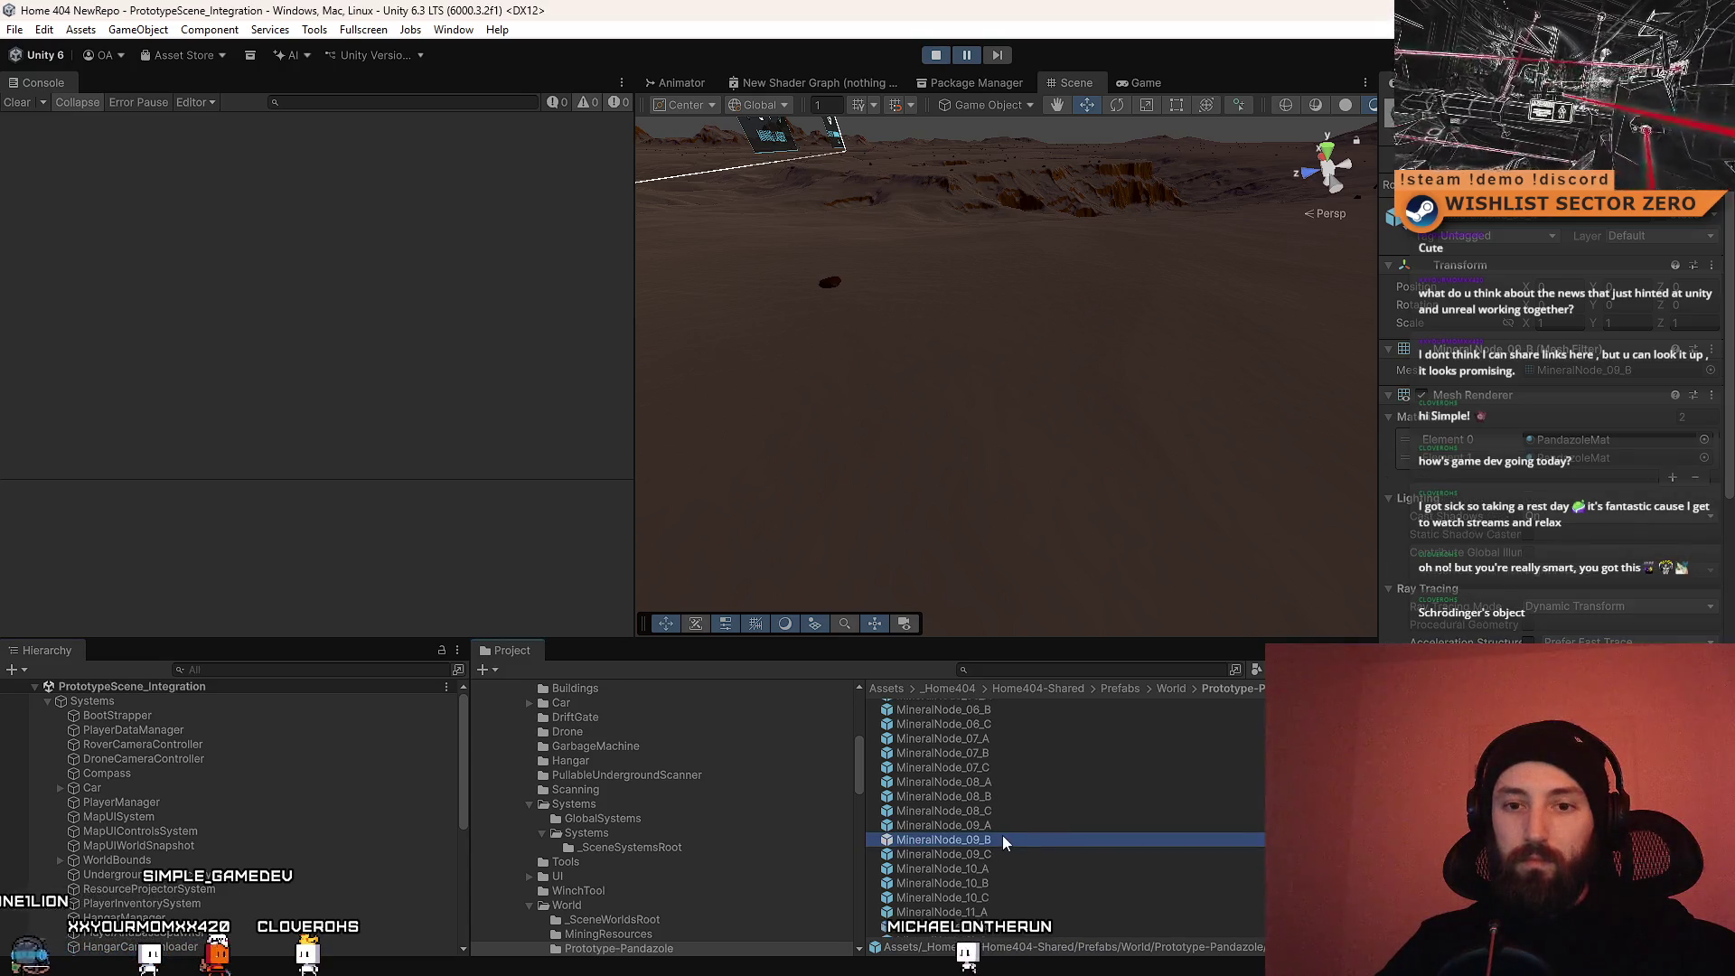
{"action": "left_click", "coordinate": [190, 714]}
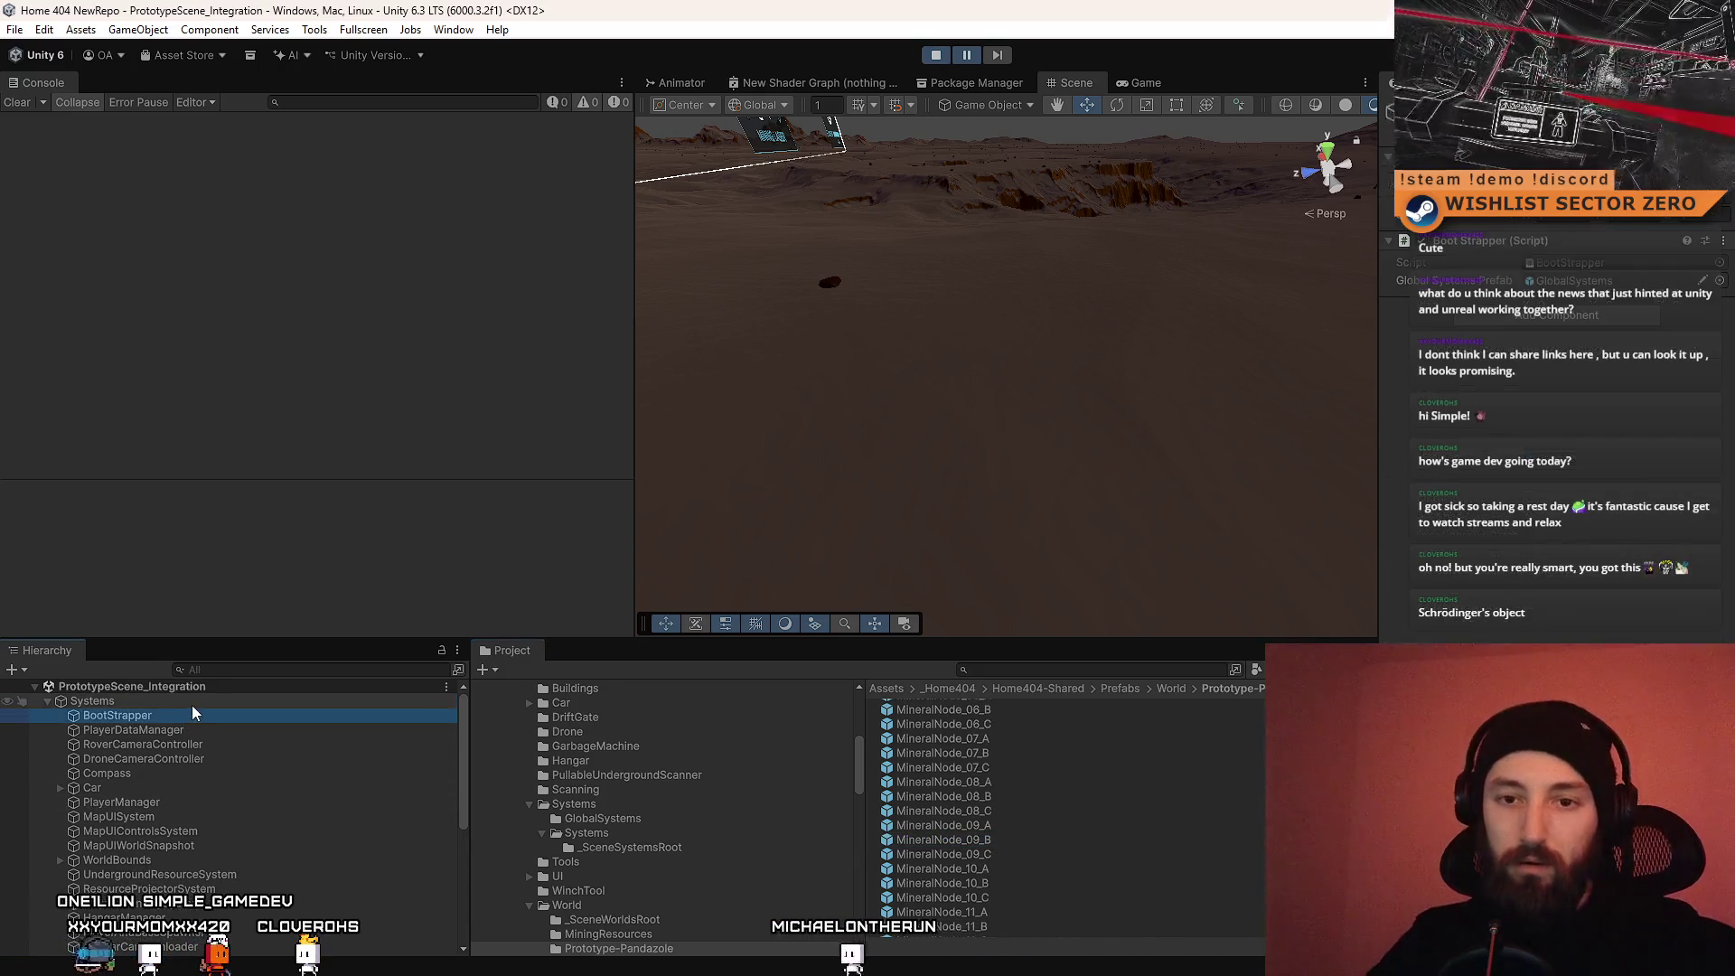
Step: Search the Hierarchy for 'resource npawn', pick WorldObjectsSpawner, then clear the search
{"action": "left_click", "coordinate": [191, 703]}
{"action": "left_click", "coordinate": [286, 670]}
{"action": "type", "text": "resource "}
{"action": "type", "text": "n"}
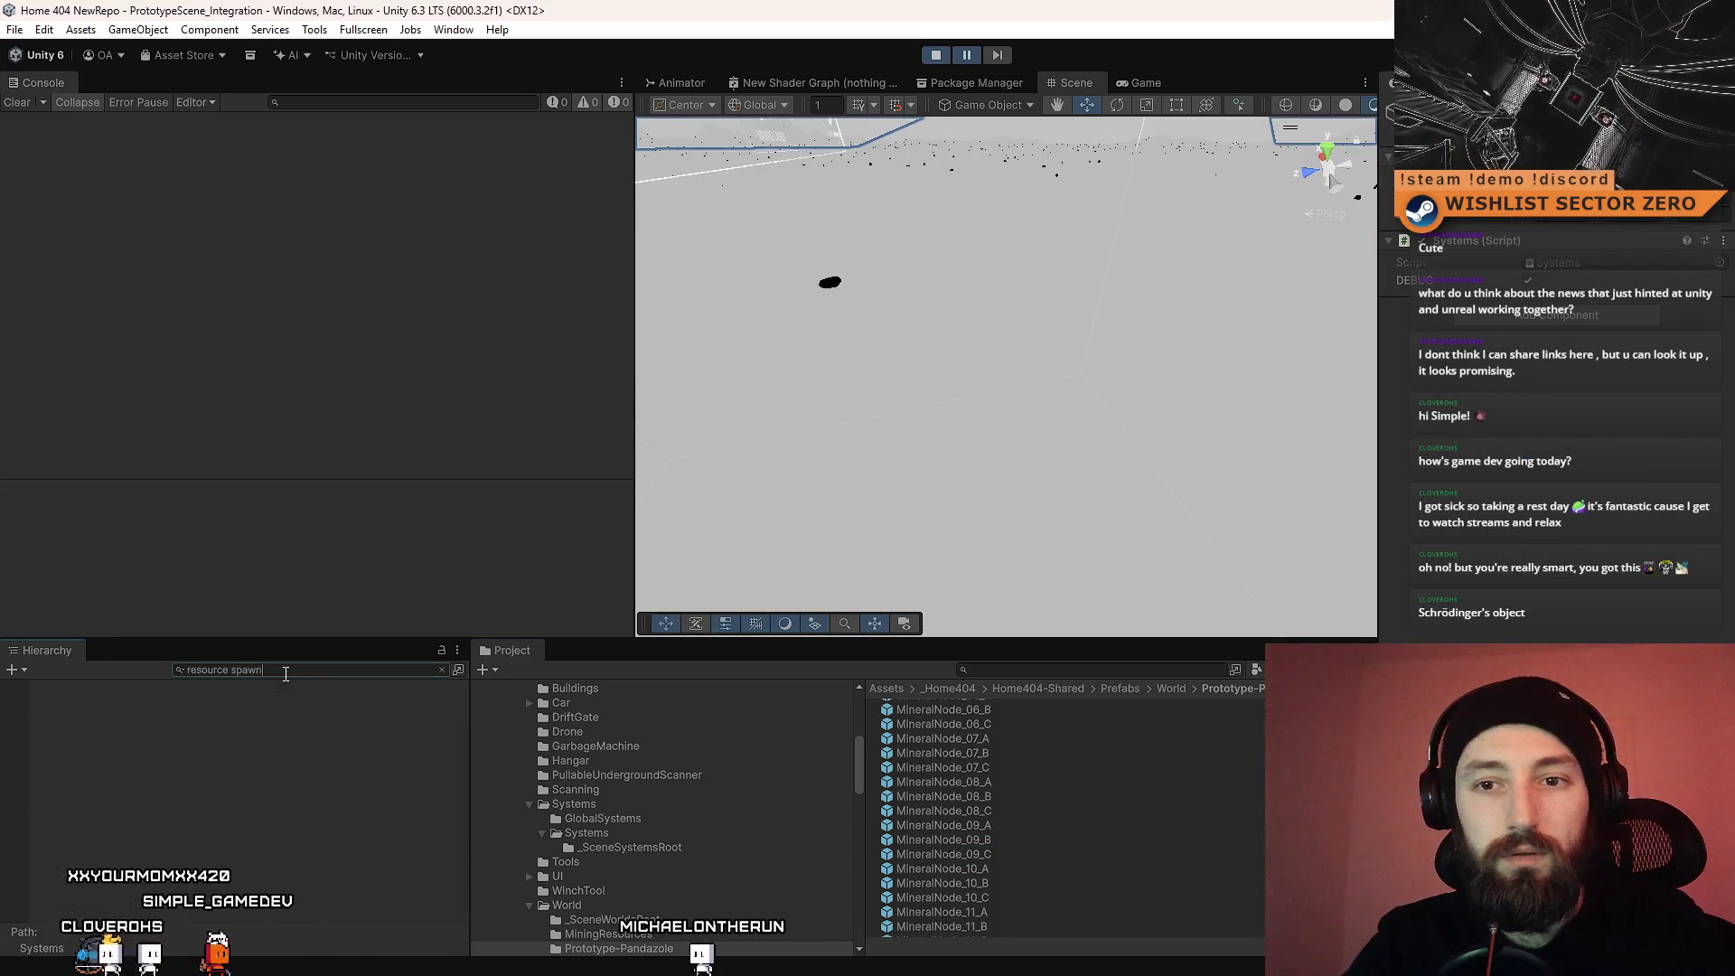
{"action": "type", "text": "pawner"}
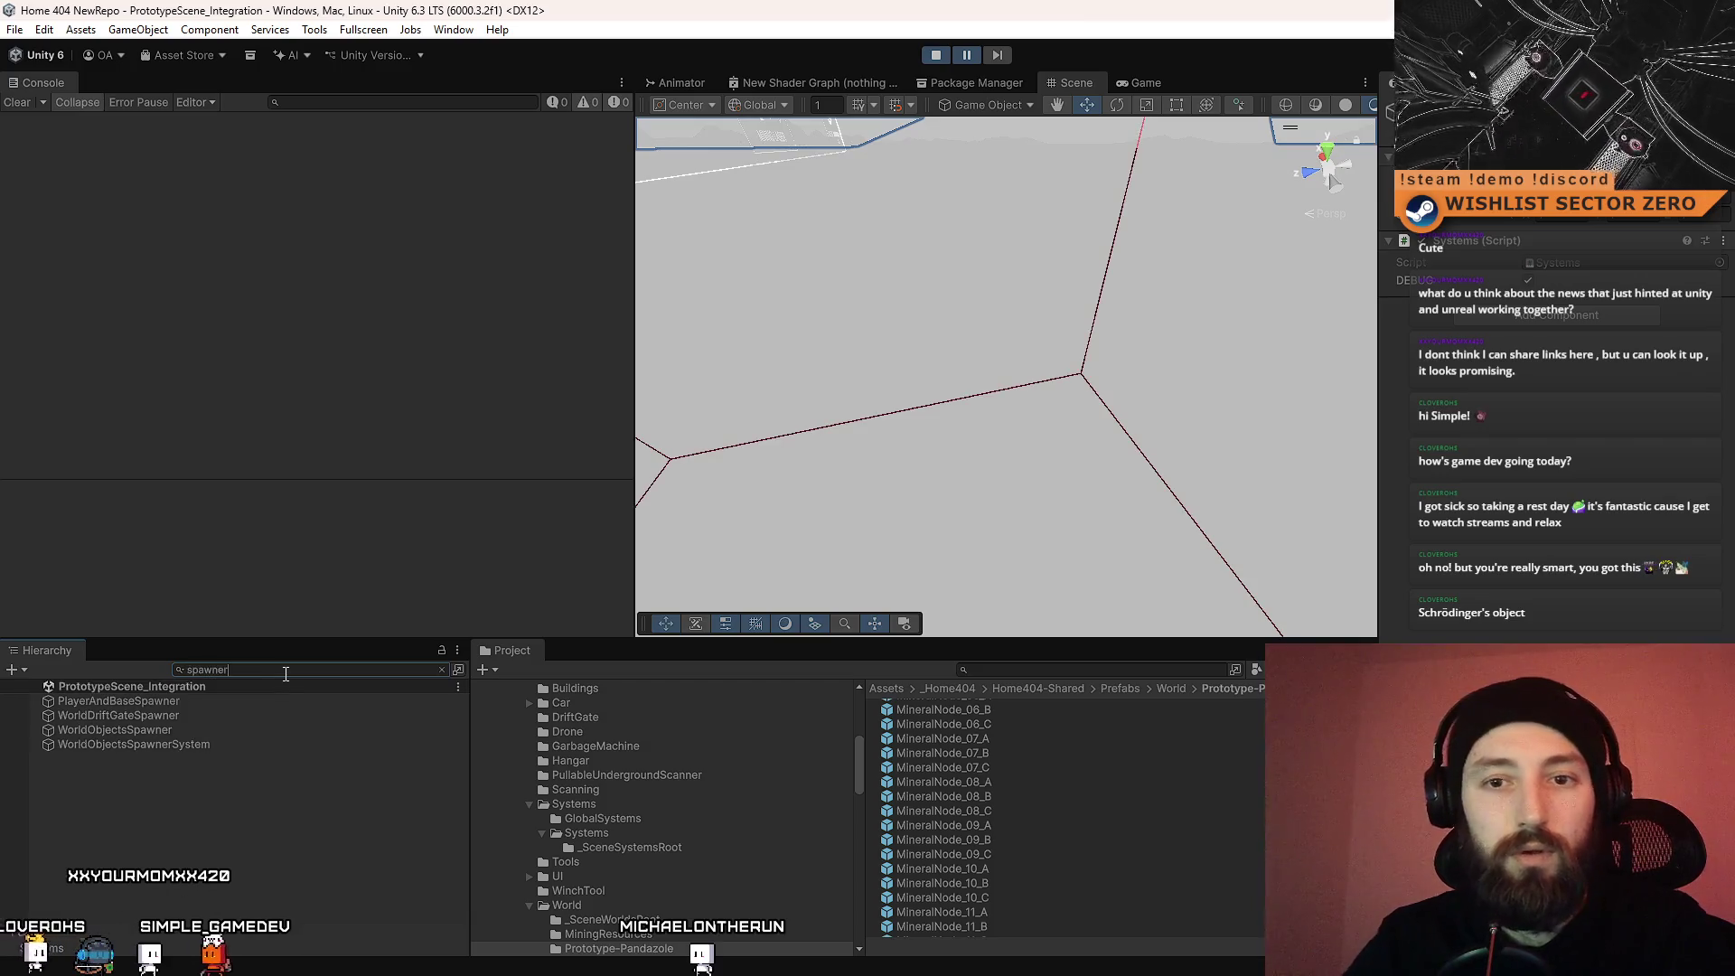
{"action": "left_click", "coordinate": [248, 730]}
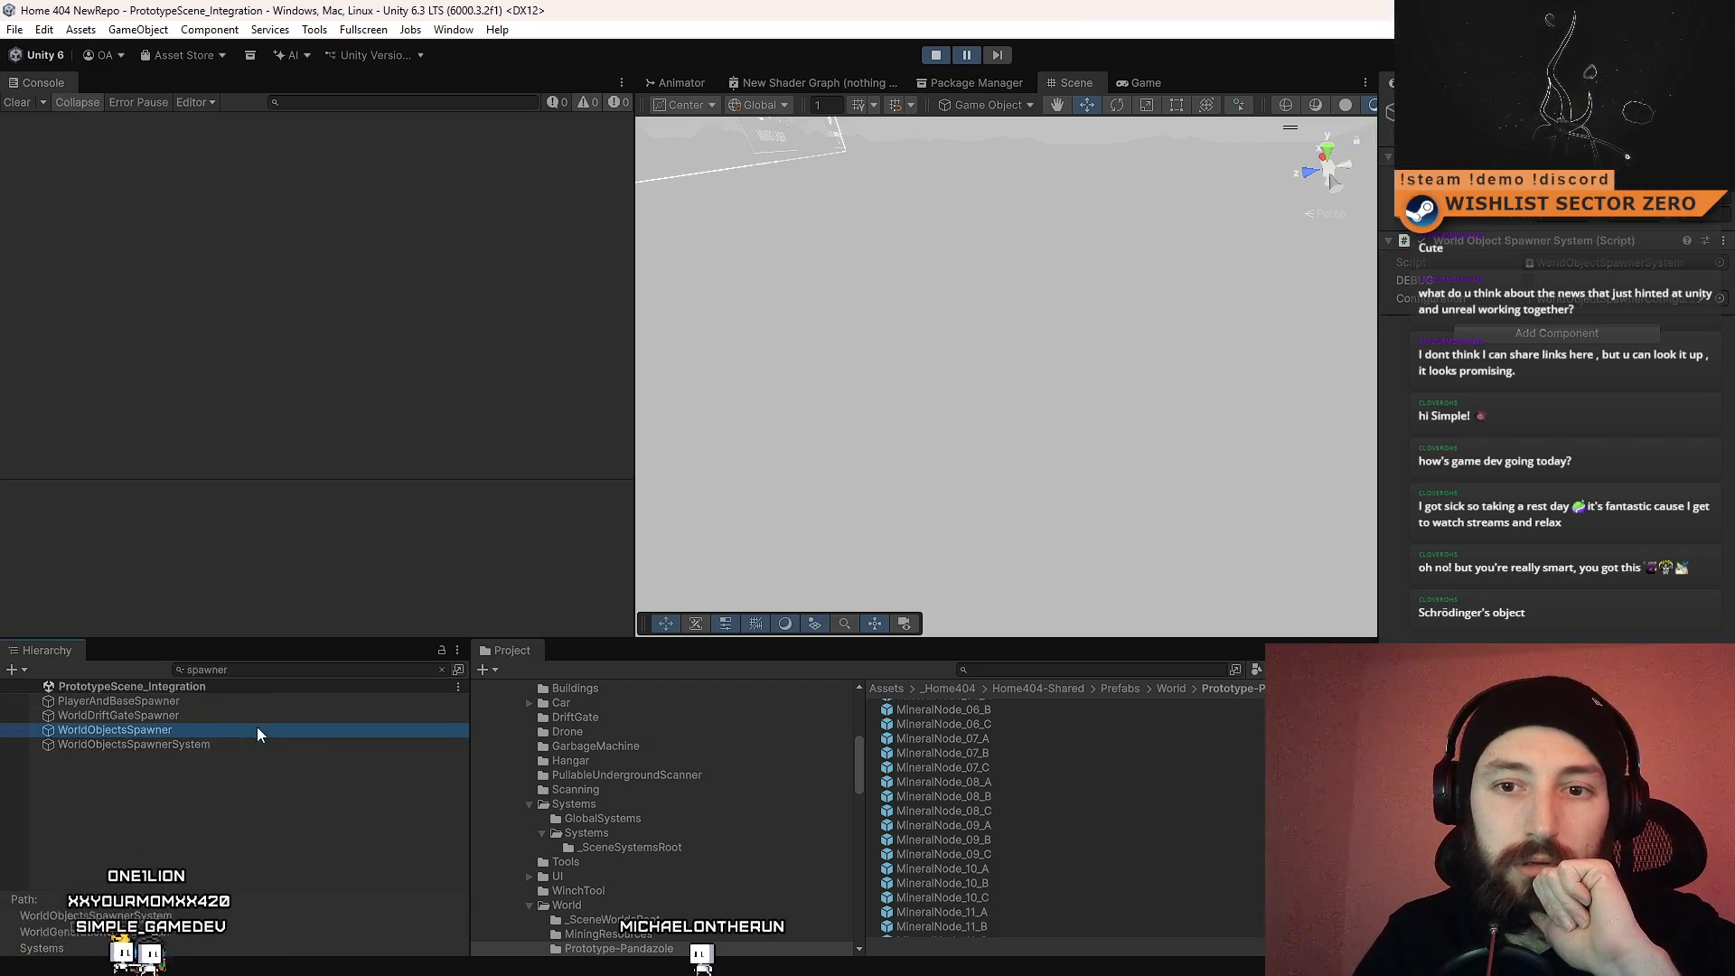
{"action": "left_click", "coordinate": [300, 673]}
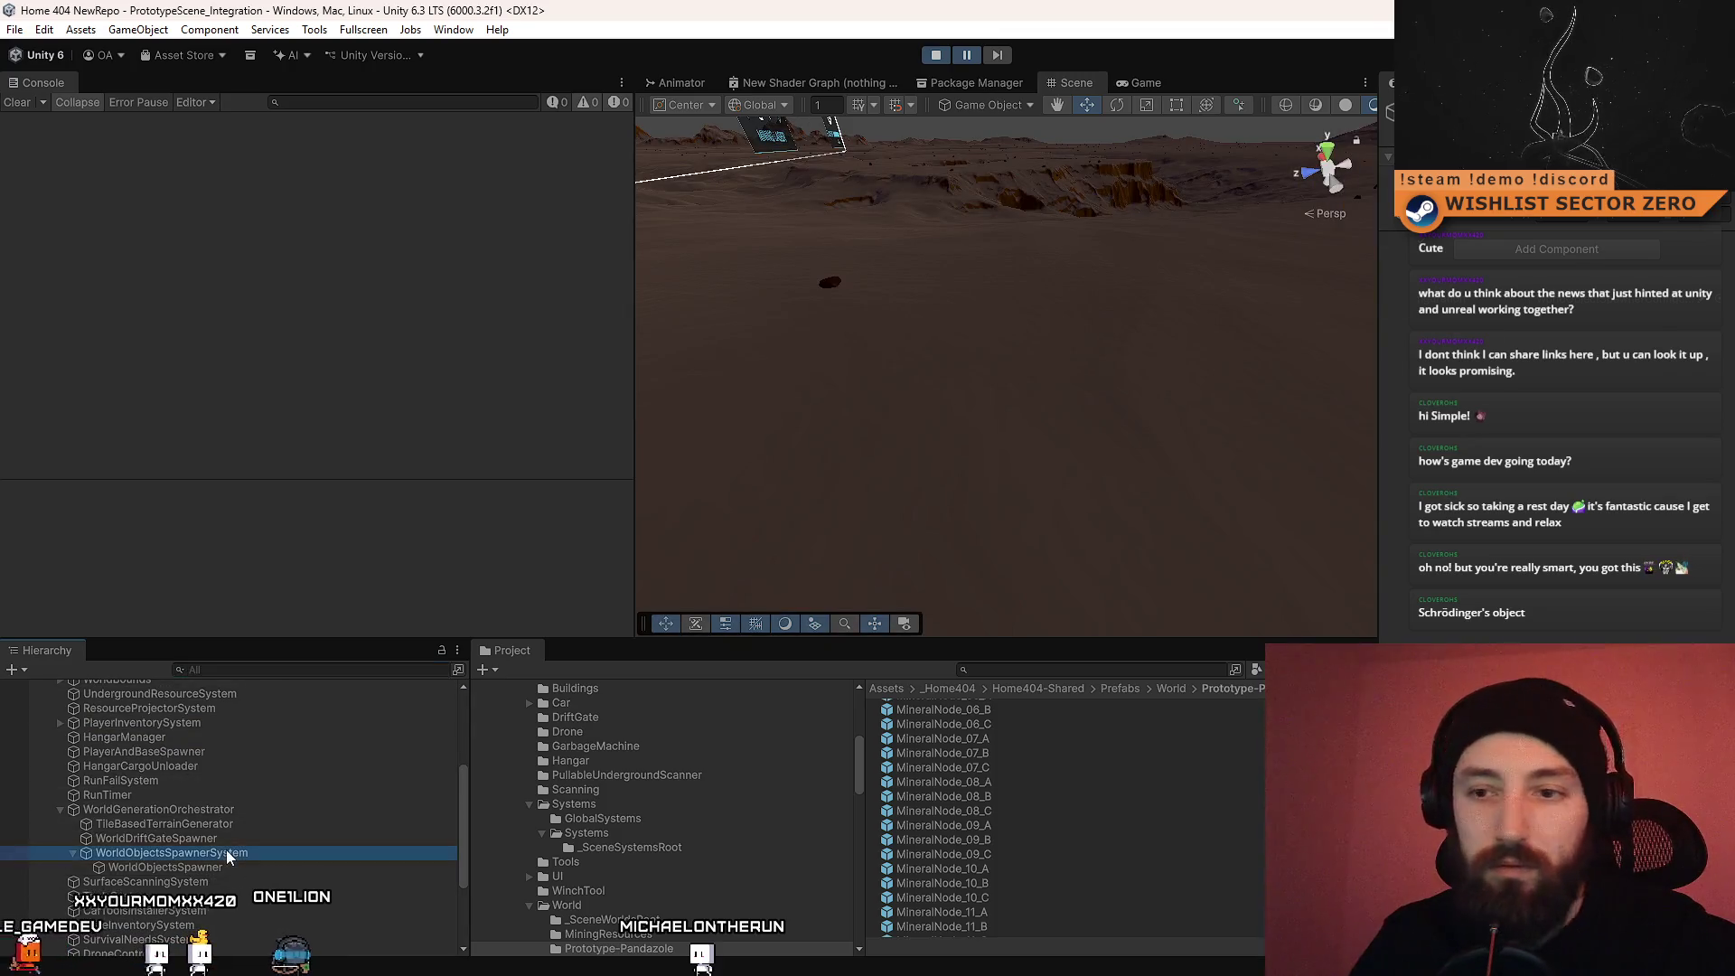
{"action": "left_click", "coordinate": [267, 839]}
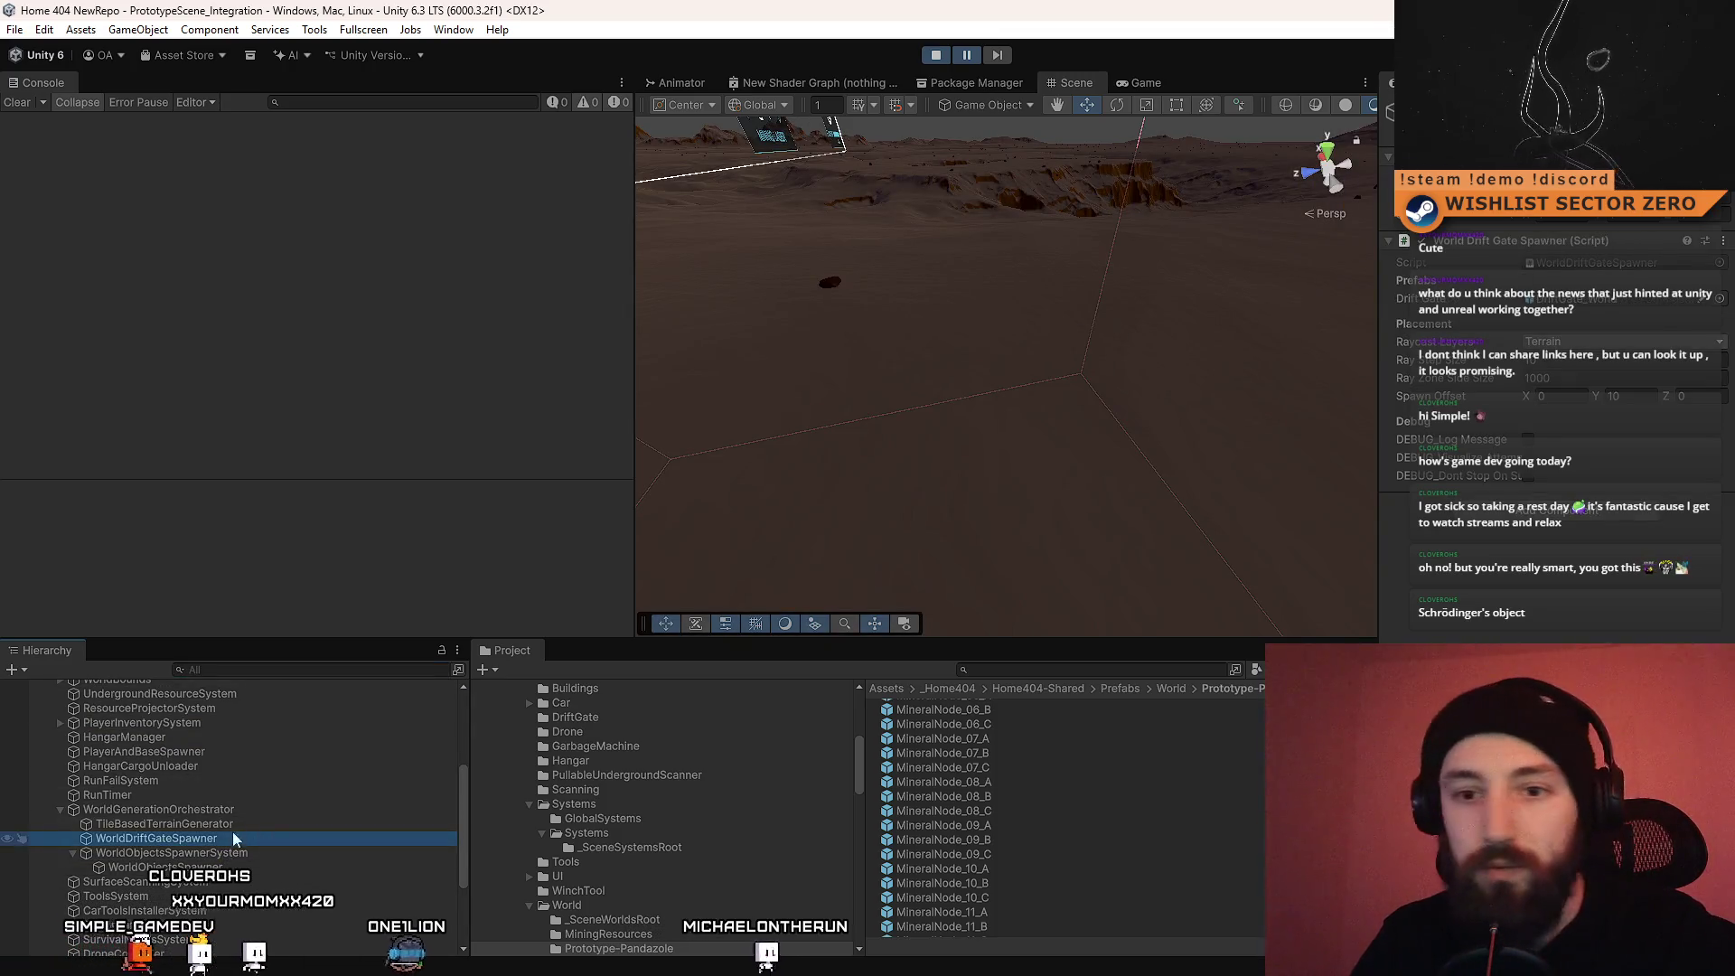
Step: Select WorldObjectsSpawnerSystem and ping its WorldObjectSpawnerConfiguration asset
{"action": "left_click", "coordinate": [254, 813]}
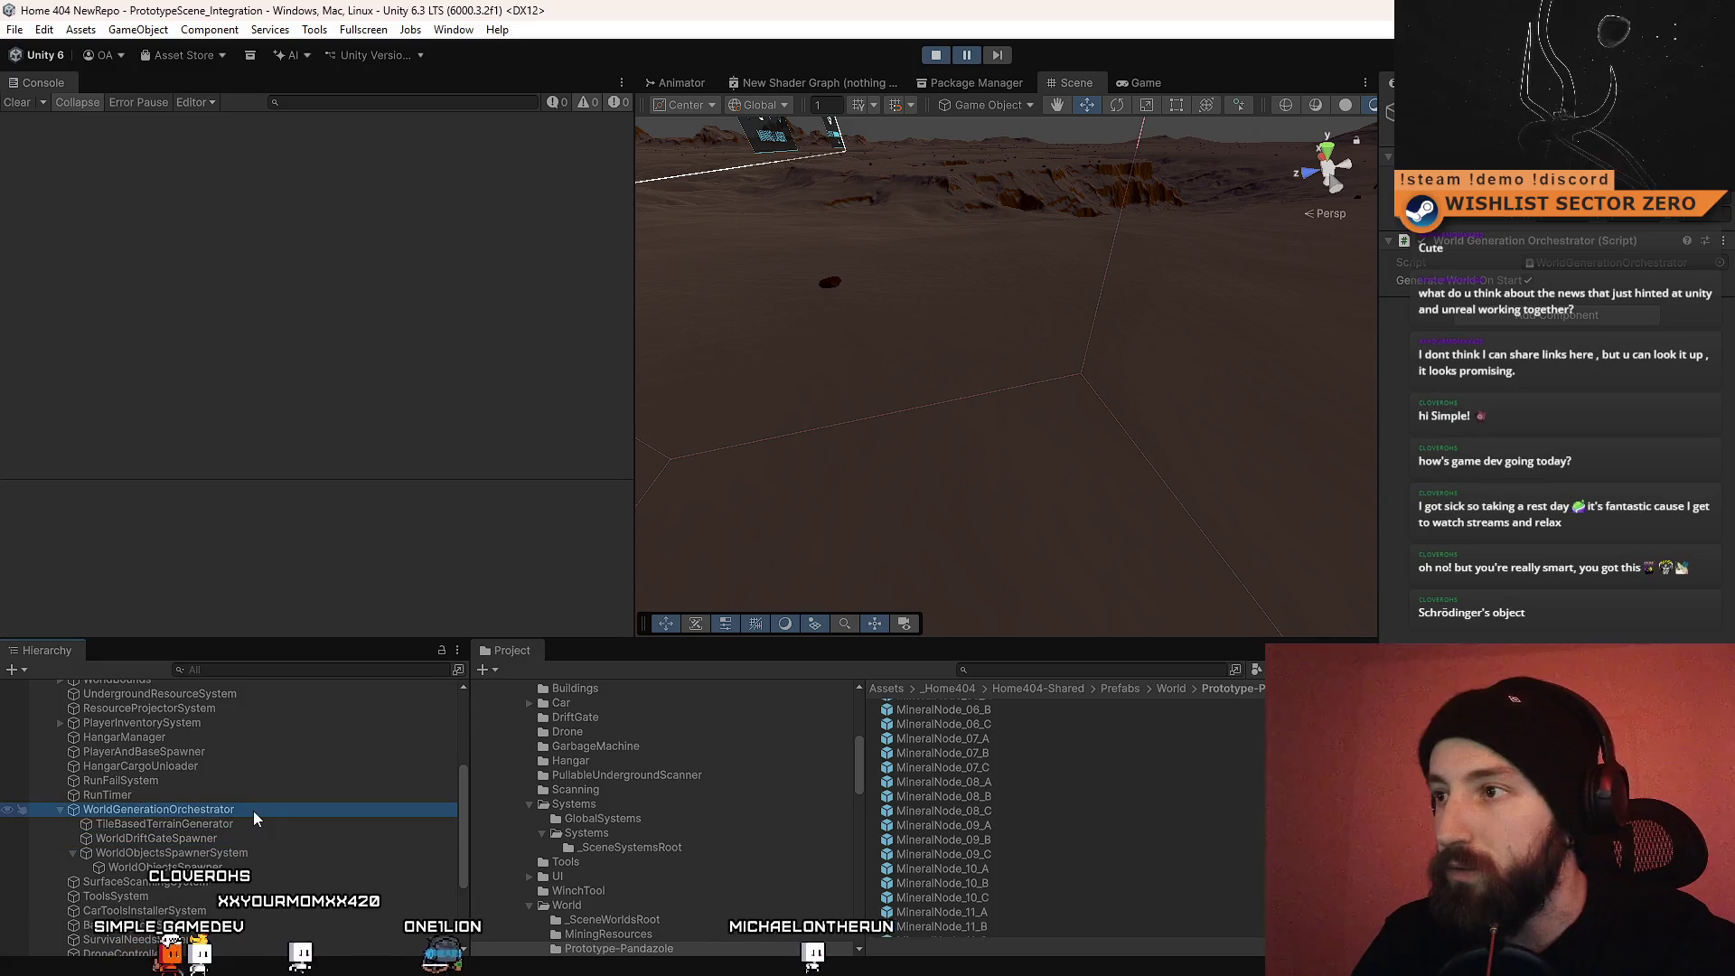
{"action": "left_click", "coordinate": [194, 866]}
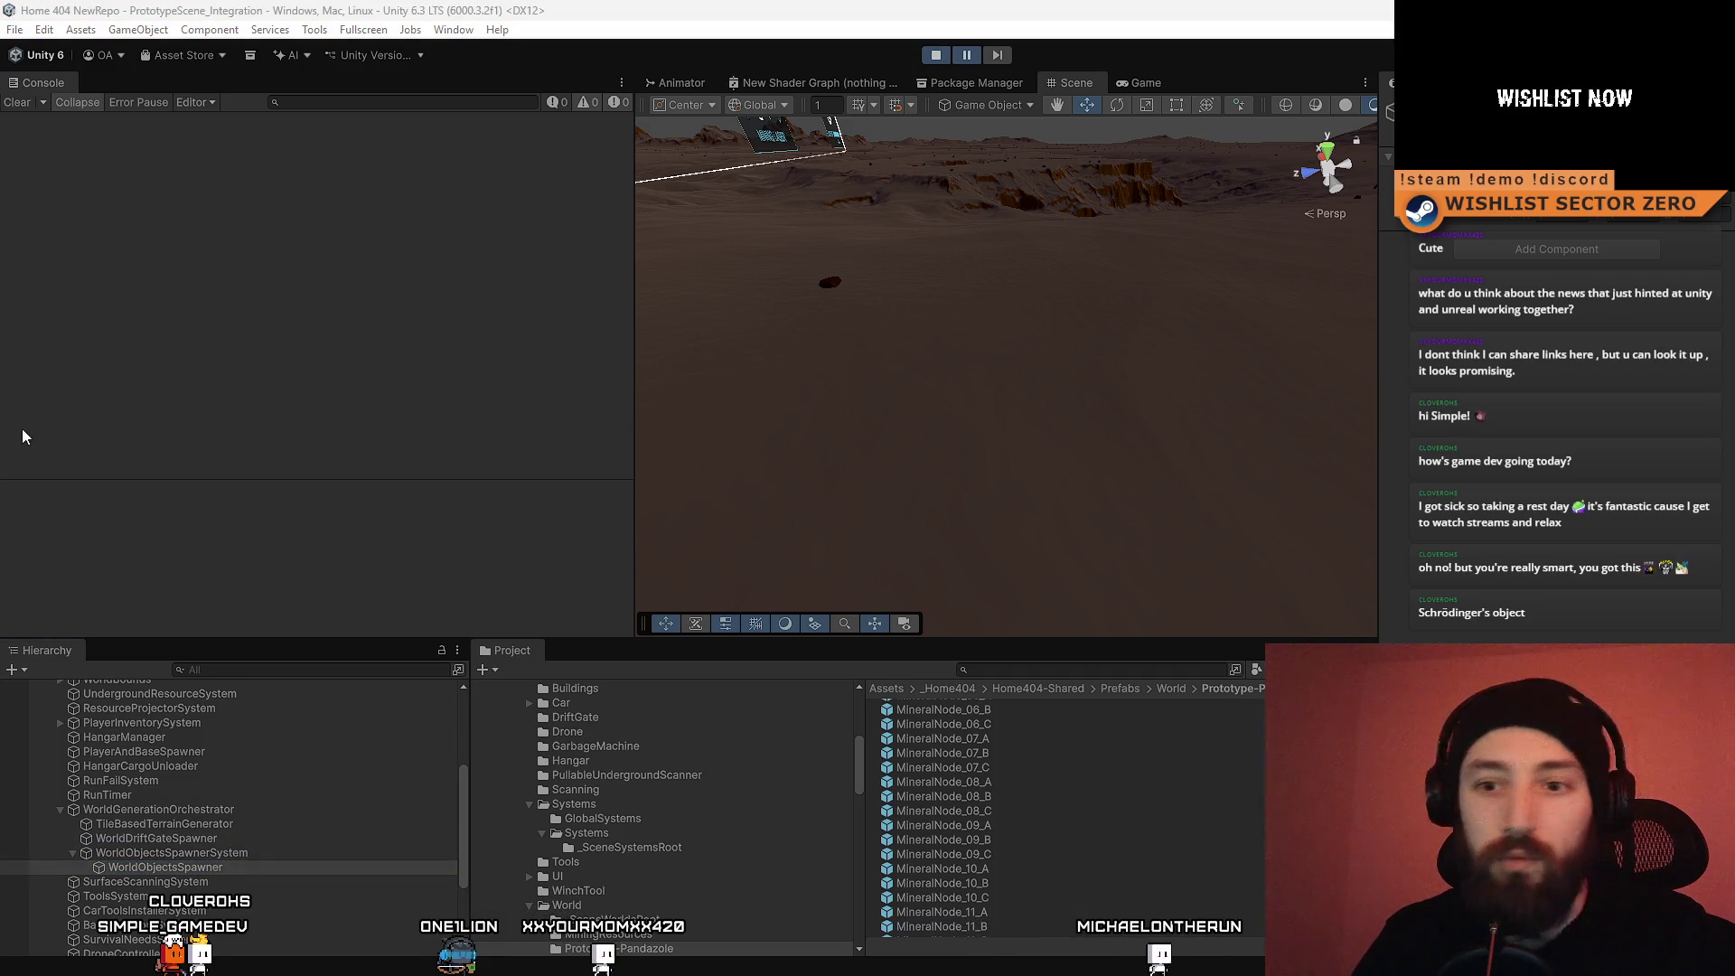
{"action": "left_click", "coordinate": [228, 850]}
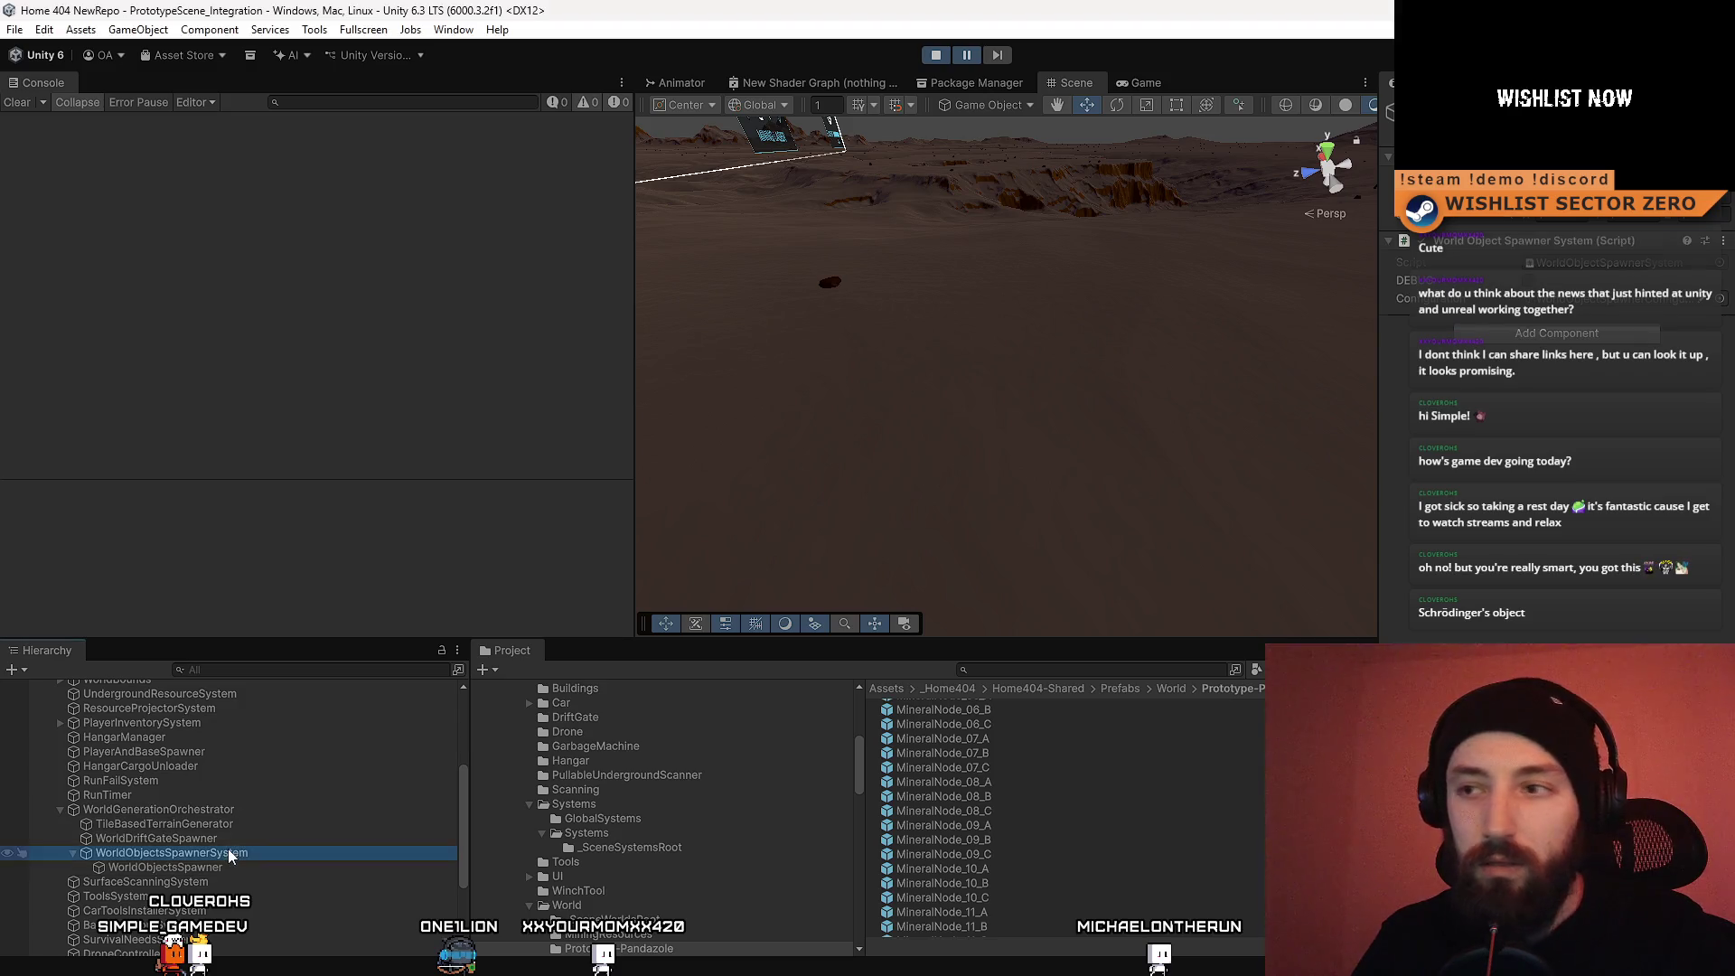
{"action": "left_click", "coordinate": [1572, 298]}
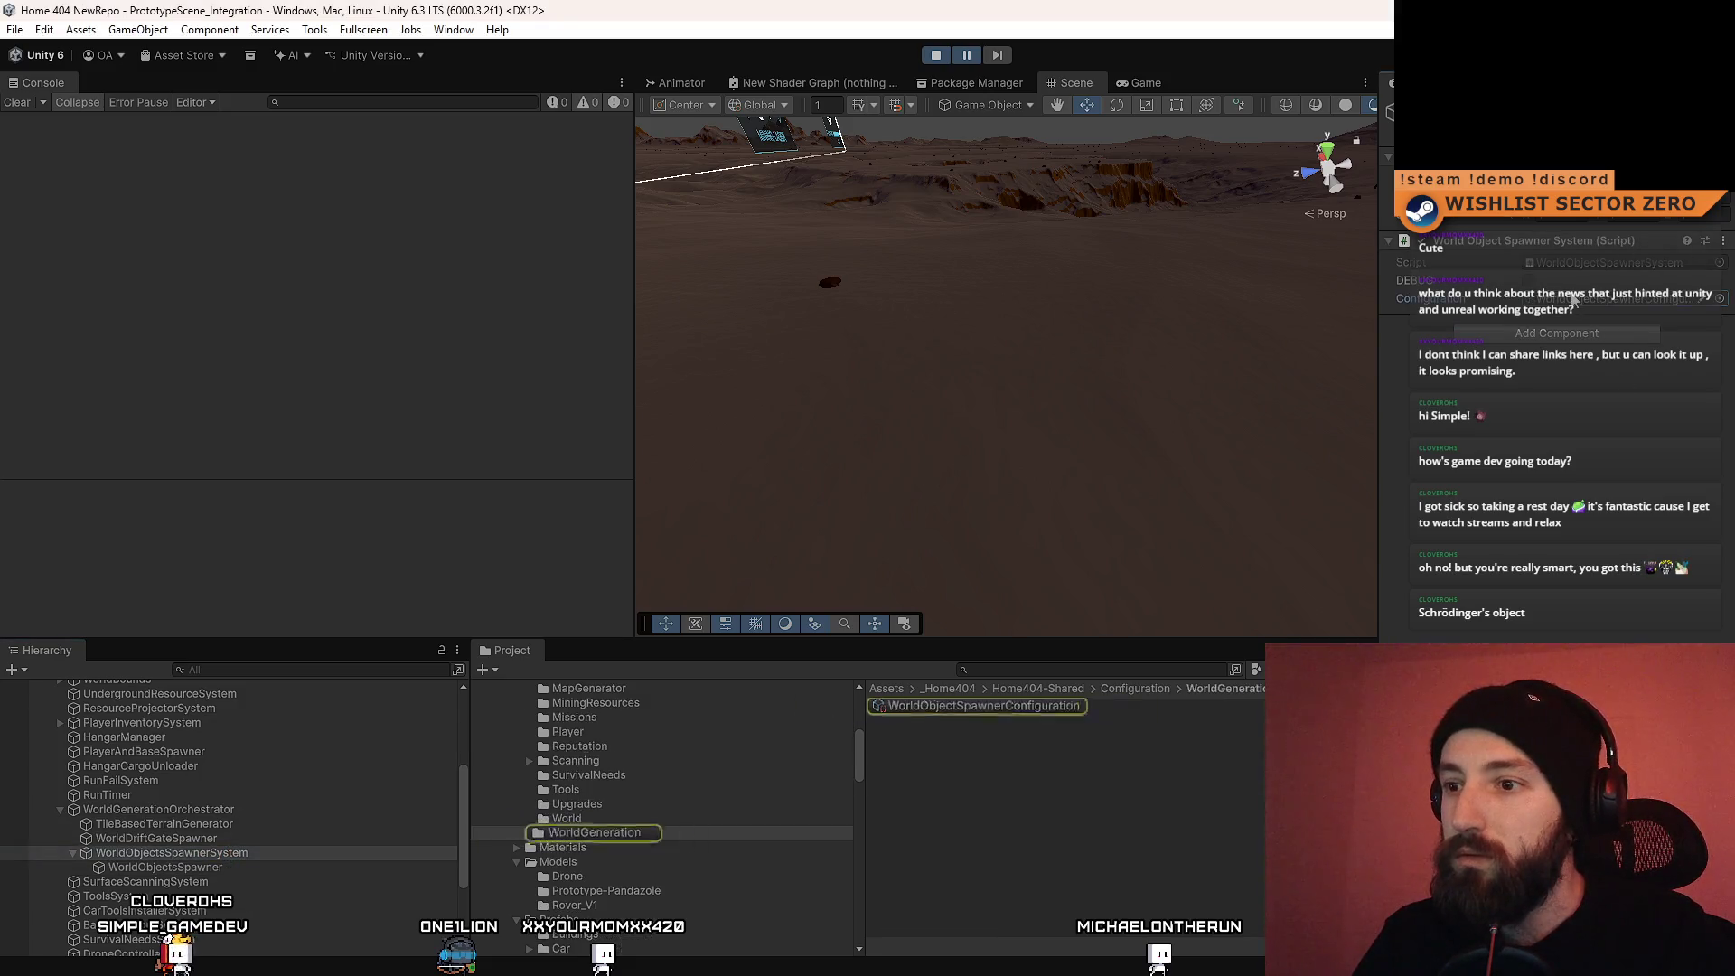
Step: Open WorldObjectSpawnerConfiguration and expand its rock spawn entries from rock22 down to rock0
{"action": "left_click", "coordinate": [1005, 706]}
{"action": "scroll", "coordinate": [1562, 468], "scroll_direction": "down", "scroll_amount": 5}
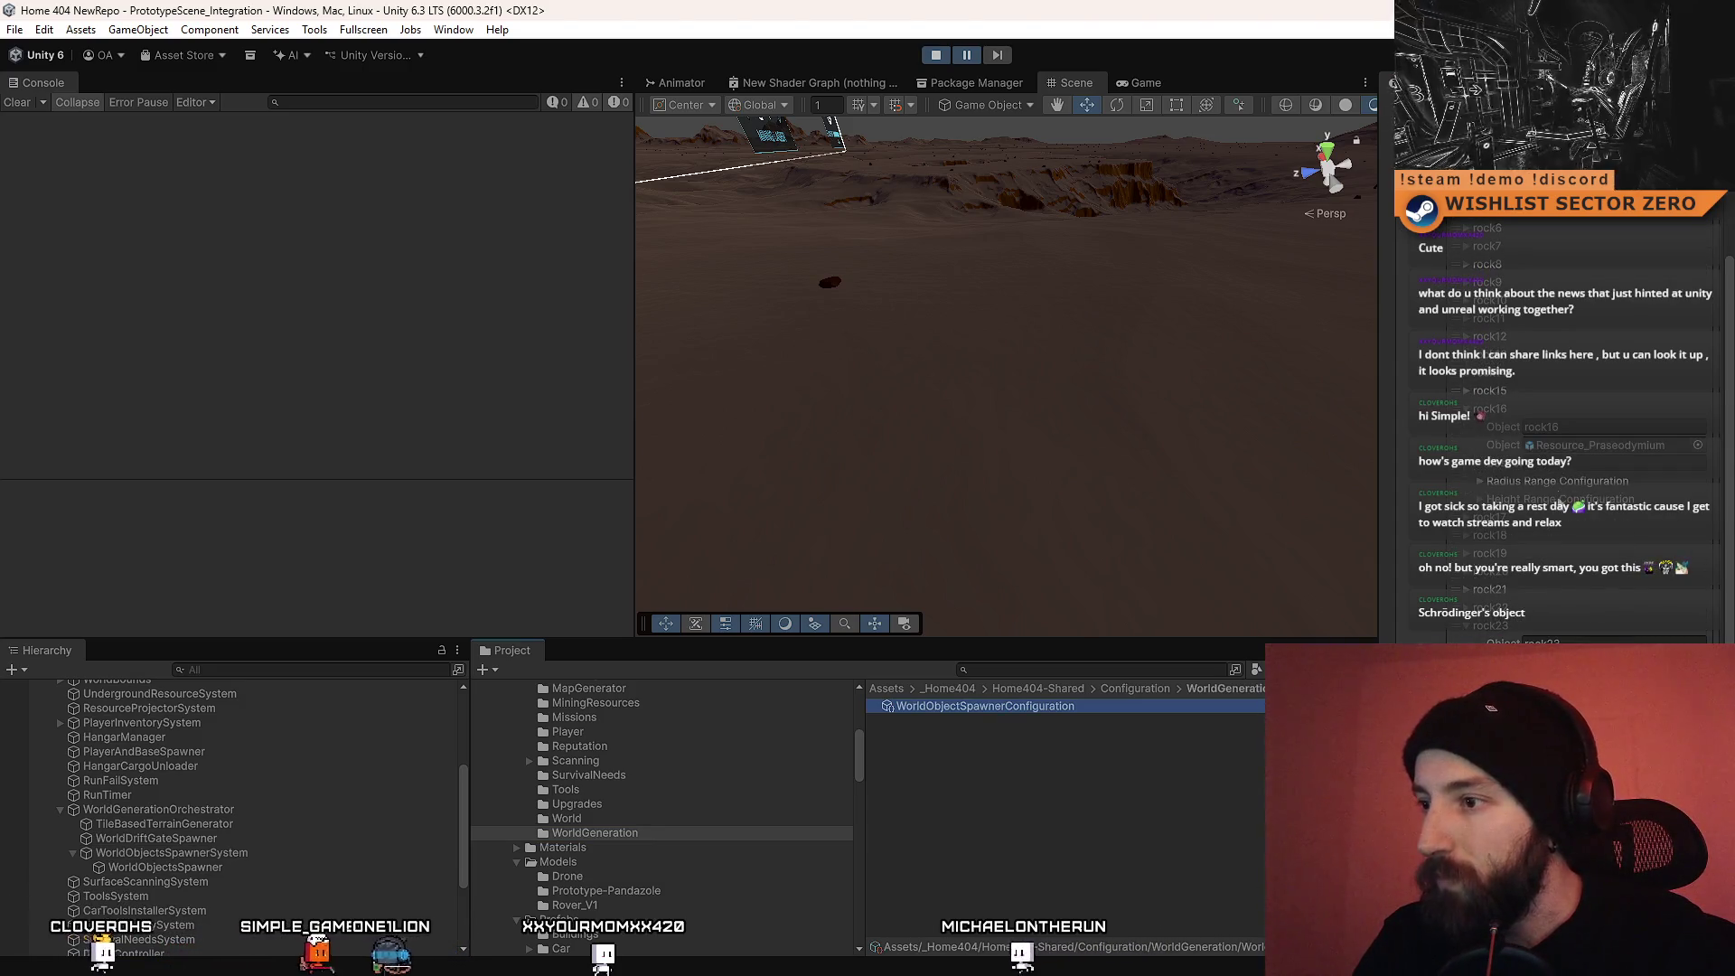
{"action": "left_click", "coordinate": [1466, 609]}
{"action": "left_click", "coordinate": [1466, 575]}
{"action": "left_click", "coordinate": [1466, 536]}
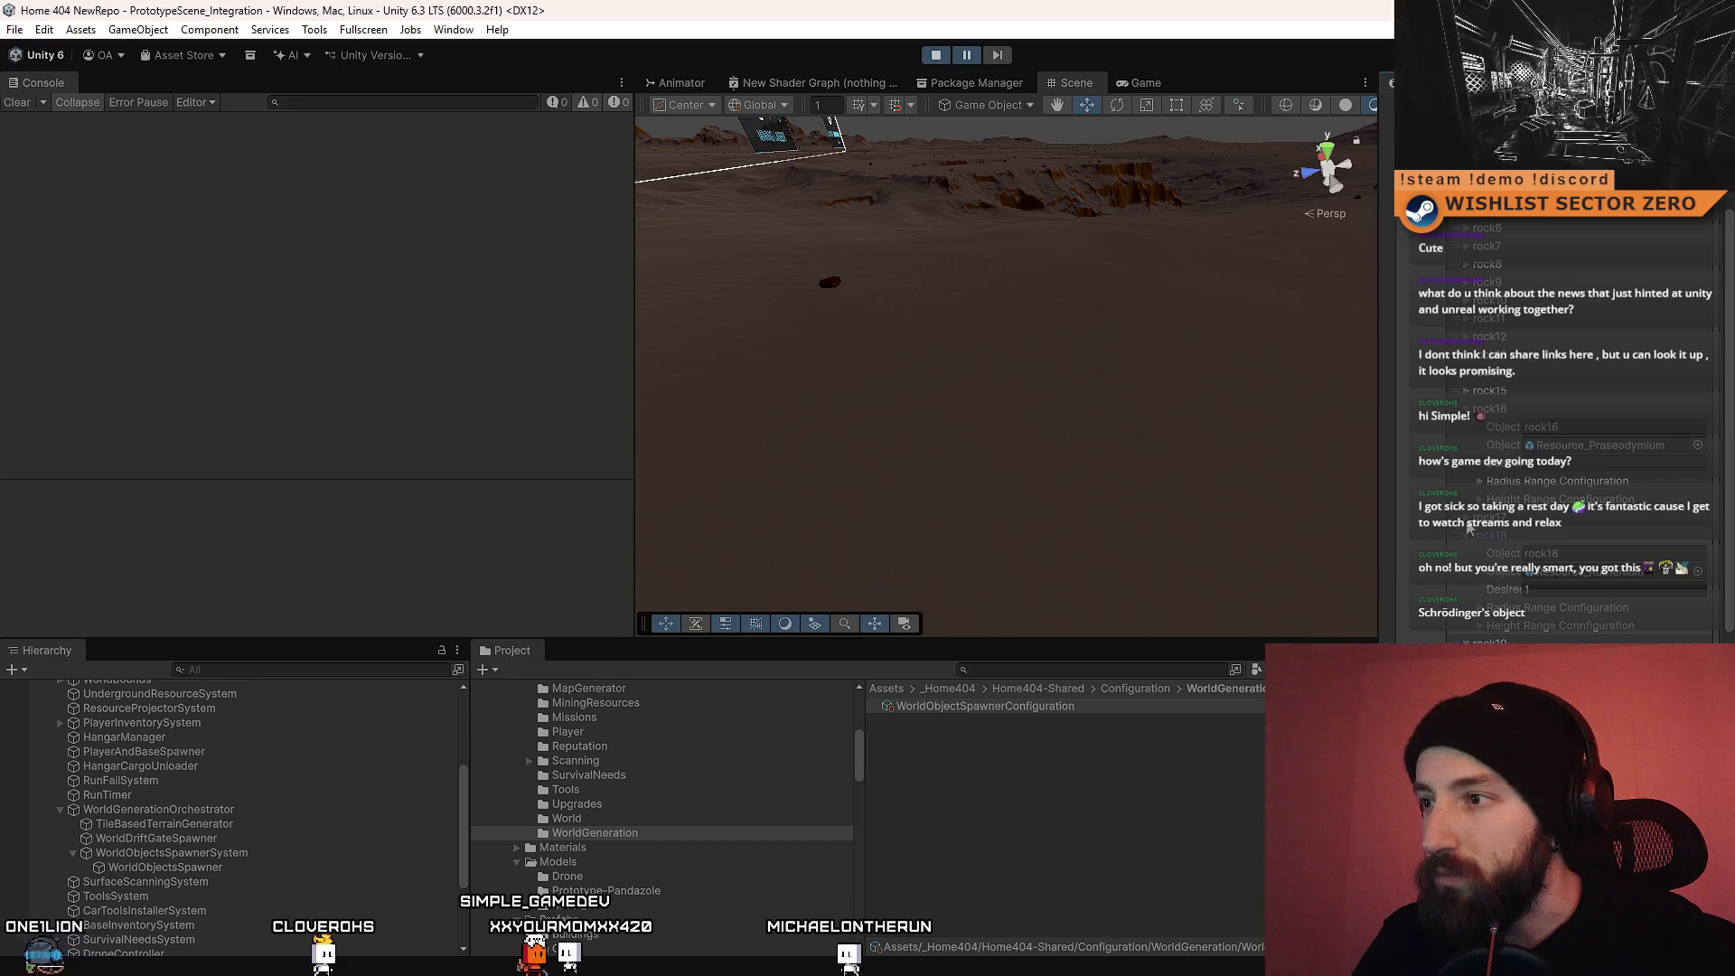
{"action": "scroll", "coordinate": [1482, 543], "scroll_direction": "up", "scroll_amount": 3}
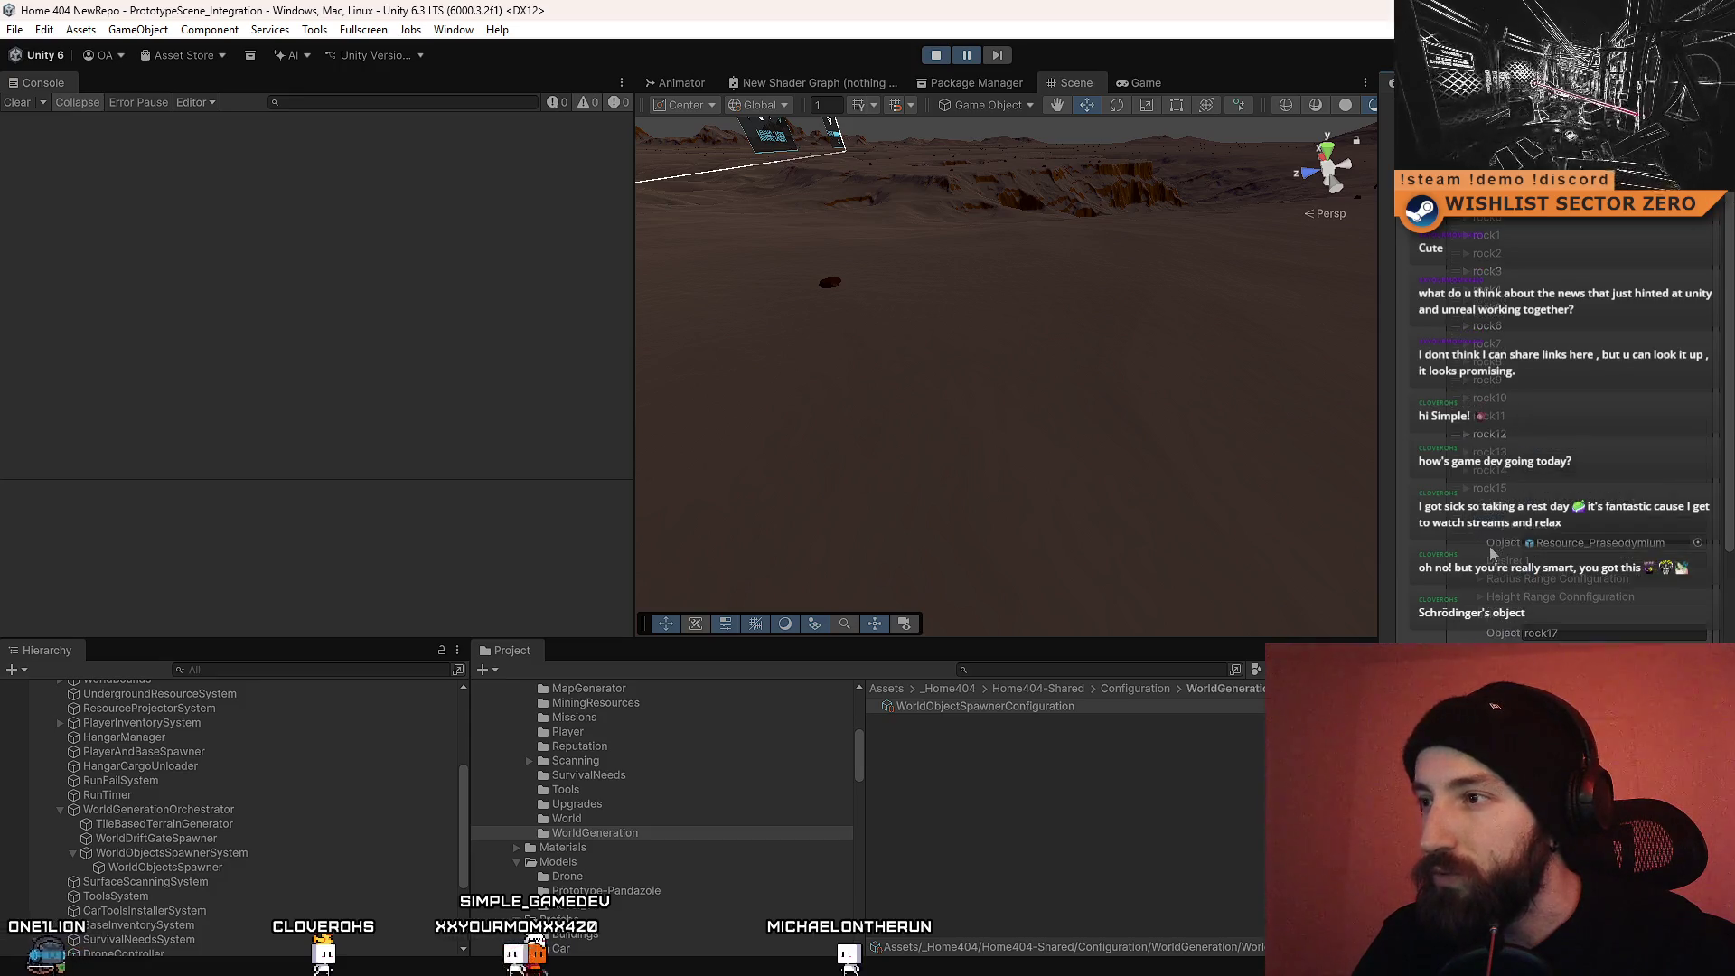
{"action": "left_click", "coordinate": [1469, 472]}
{"action": "left_click", "coordinate": [1470, 455]}
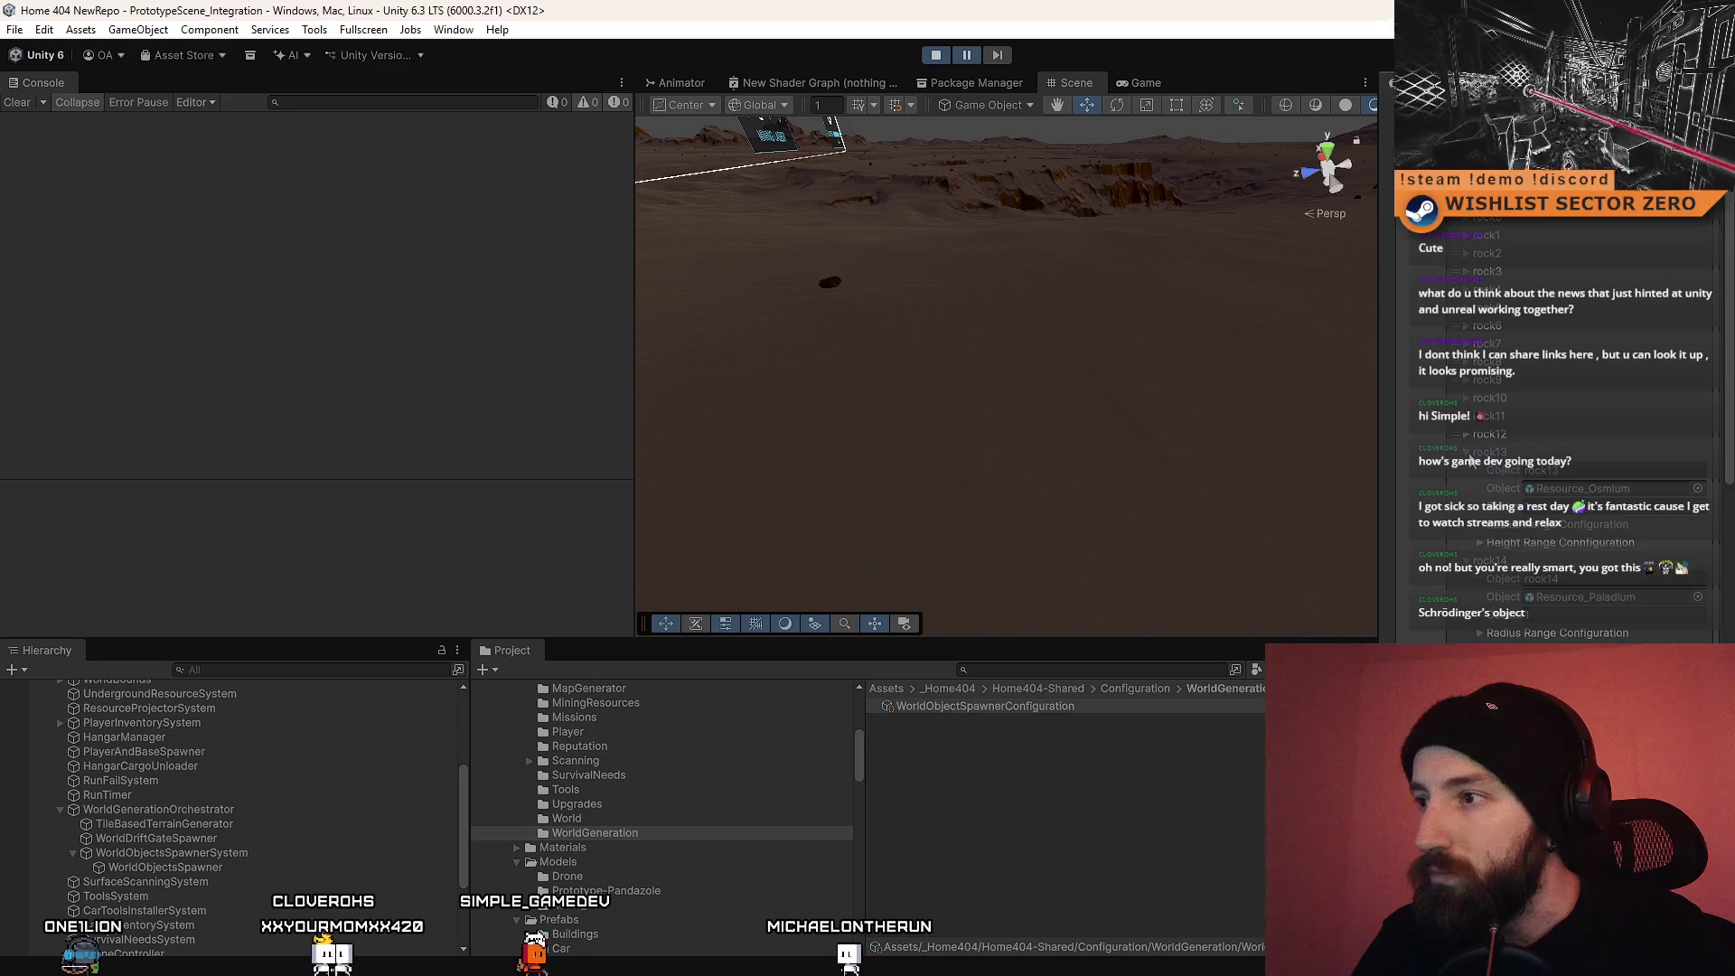
{"action": "left_click", "coordinate": [1469, 418]}
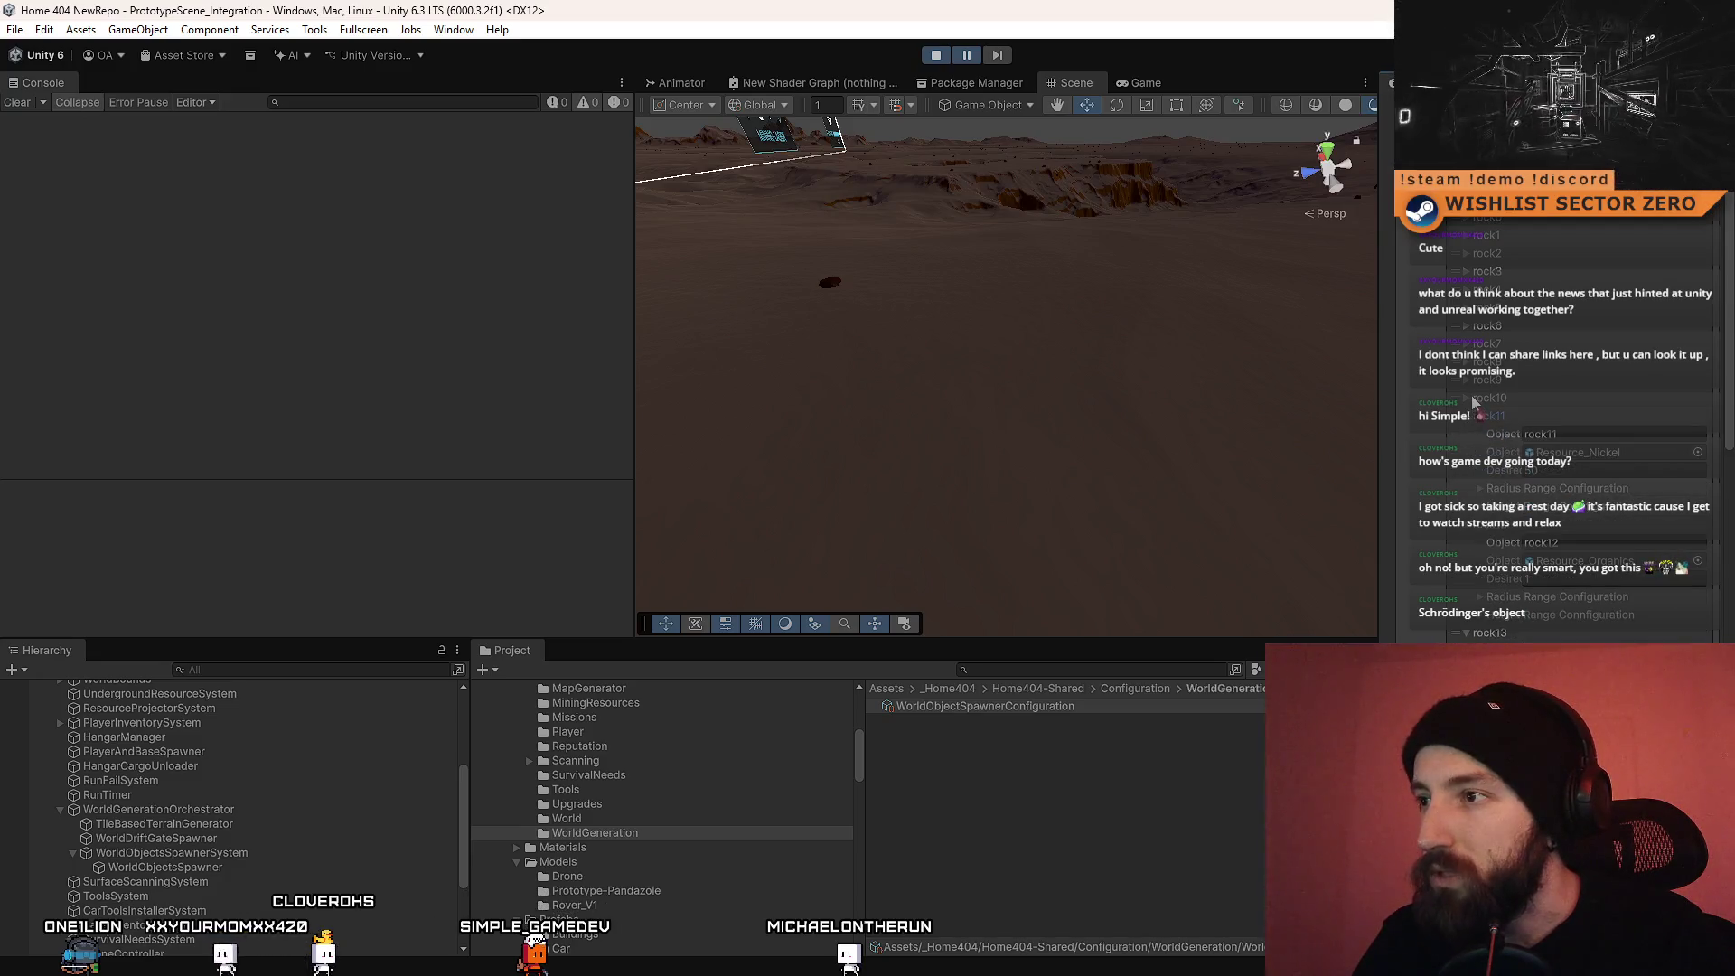
{"action": "left_click", "coordinate": [1467, 397]}
{"action": "left_click", "coordinate": [1467, 379]}
{"action": "left_click", "coordinate": [1467, 362]}
{"action": "left_click", "coordinate": [1466, 343]}
{"action": "left_click", "coordinate": [1467, 325]}
{"action": "left_click", "coordinate": [1468, 307]}
{"action": "left_click", "coordinate": [1468, 291]}
{"action": "left_click", "coordinate": [1466, 272]}
{"action": "left_click", "coordinate": [1466, 254]}
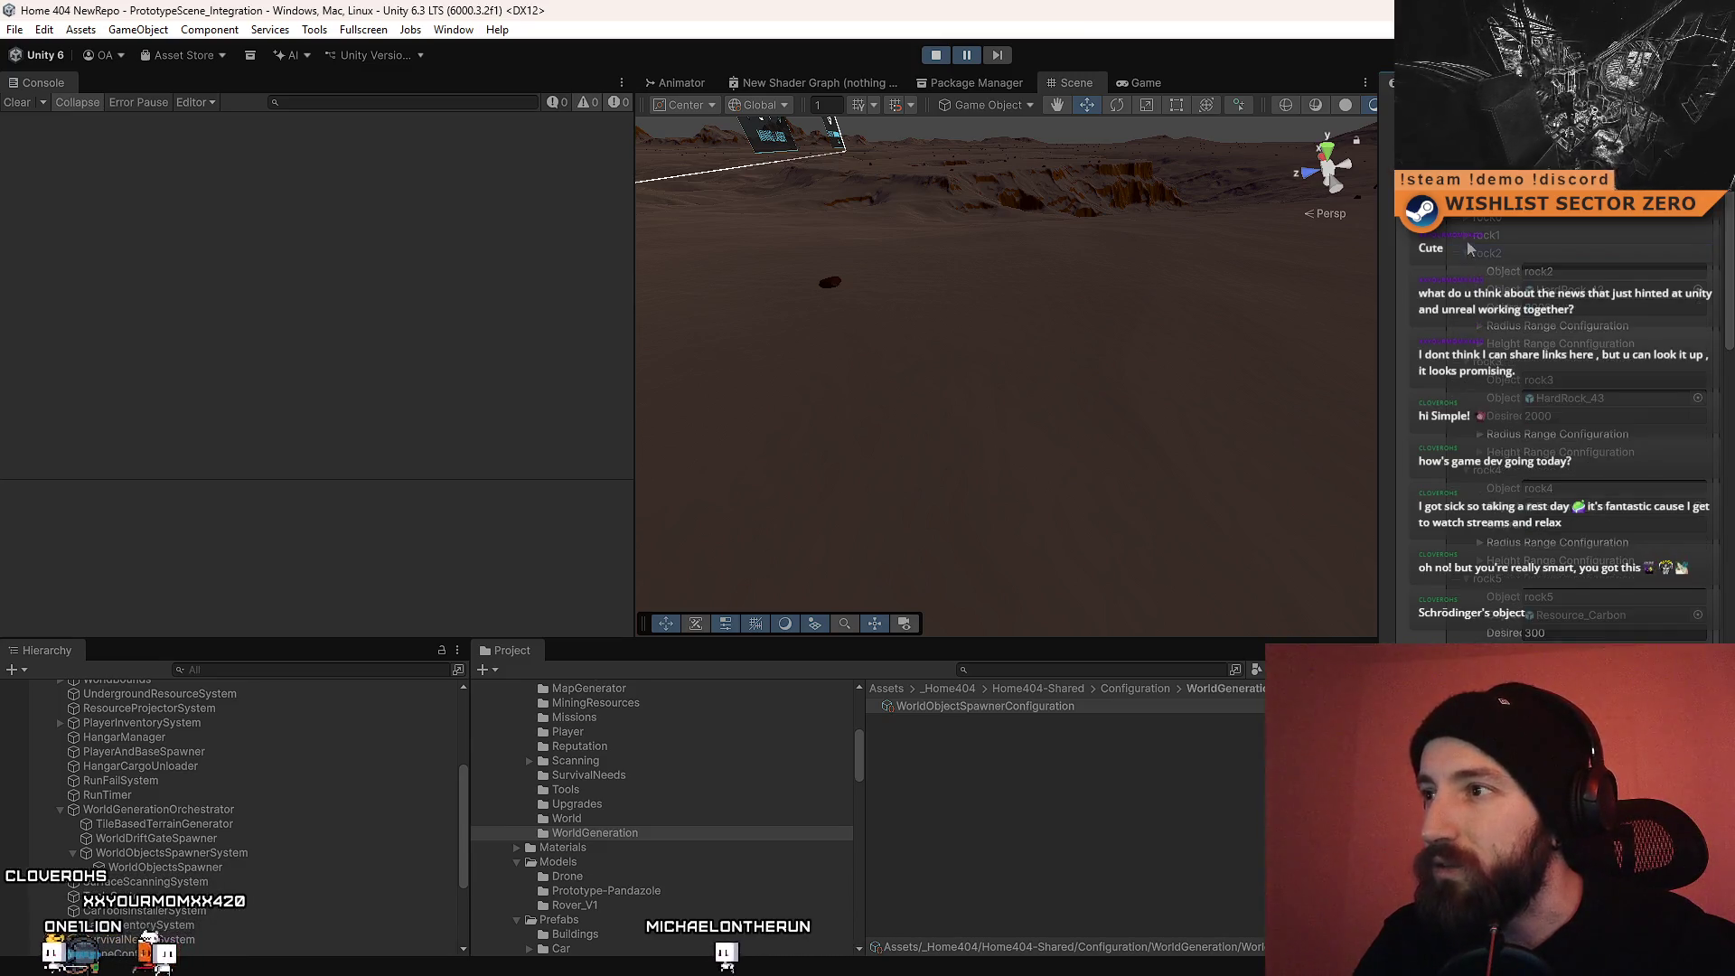
{"action": "left_click", "coordinate": [1468, 236]}
{"action": "left_click", "coordinate": [1468, 219]}
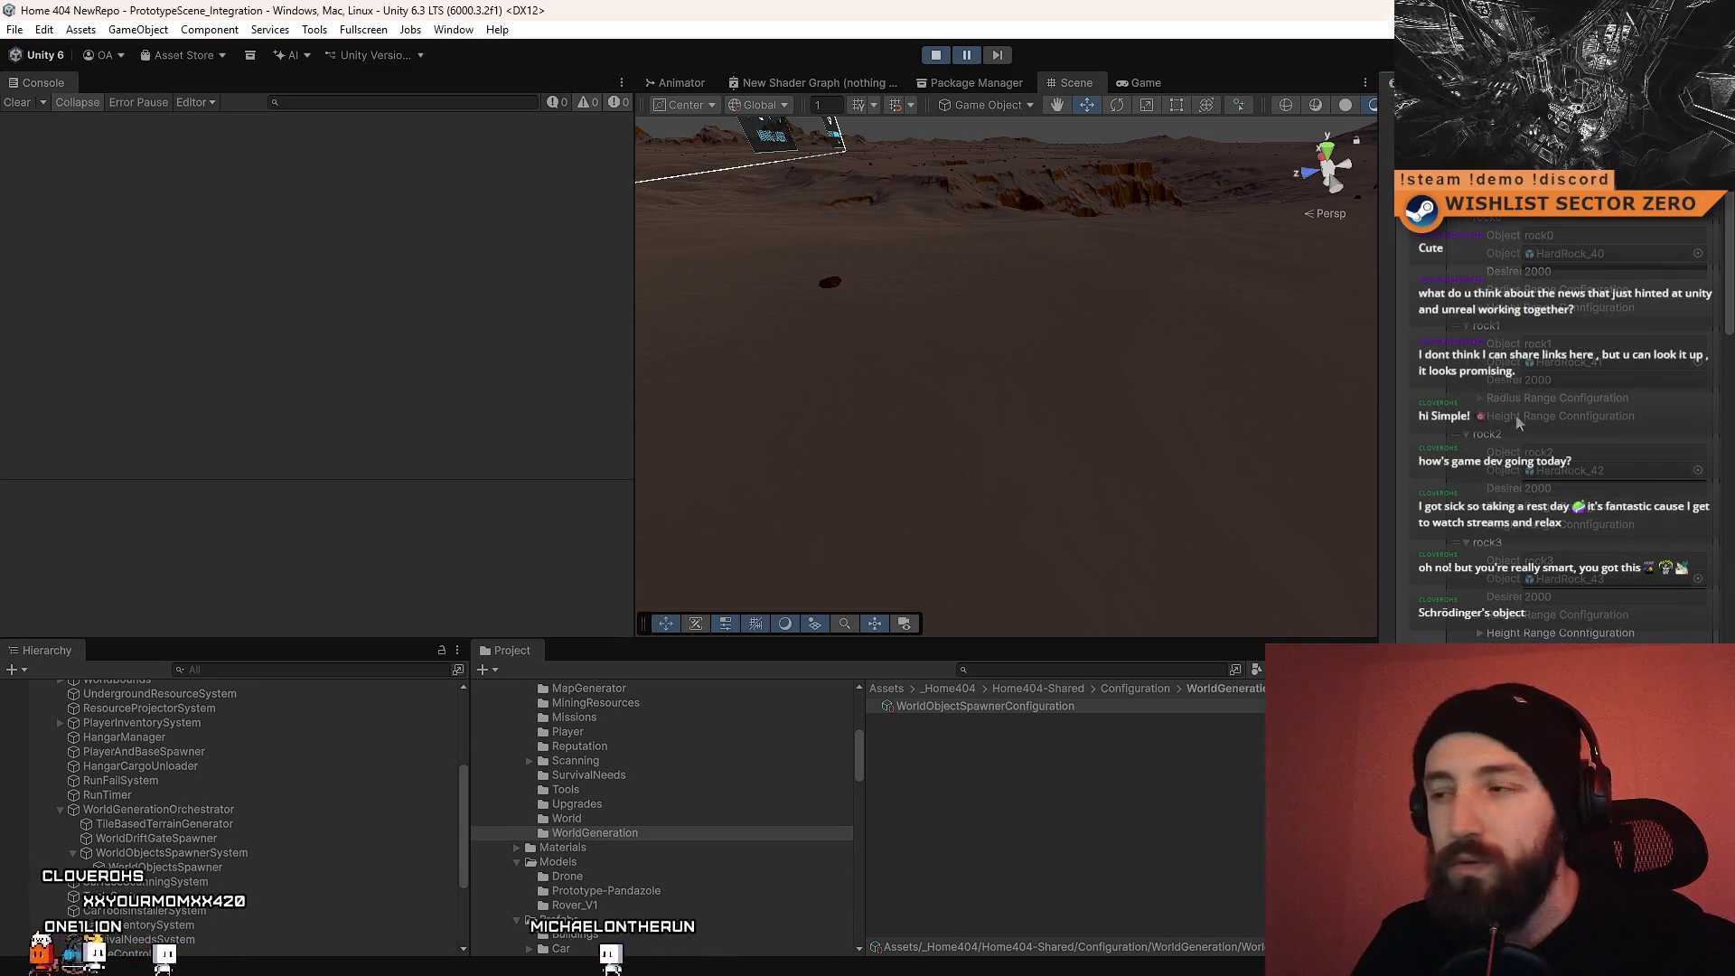
Step: Search the Project for resource_, select Resource_Praseodymium, and clear the search to show its folder
{"action": "scroll", "coordinate": [1692, 378], "scroll_direction": "down", "scroll_amount": 3}
{"action": "left_click_drag", "start_coordinate": [1726, 336], "coordinate": [1729, 237]}
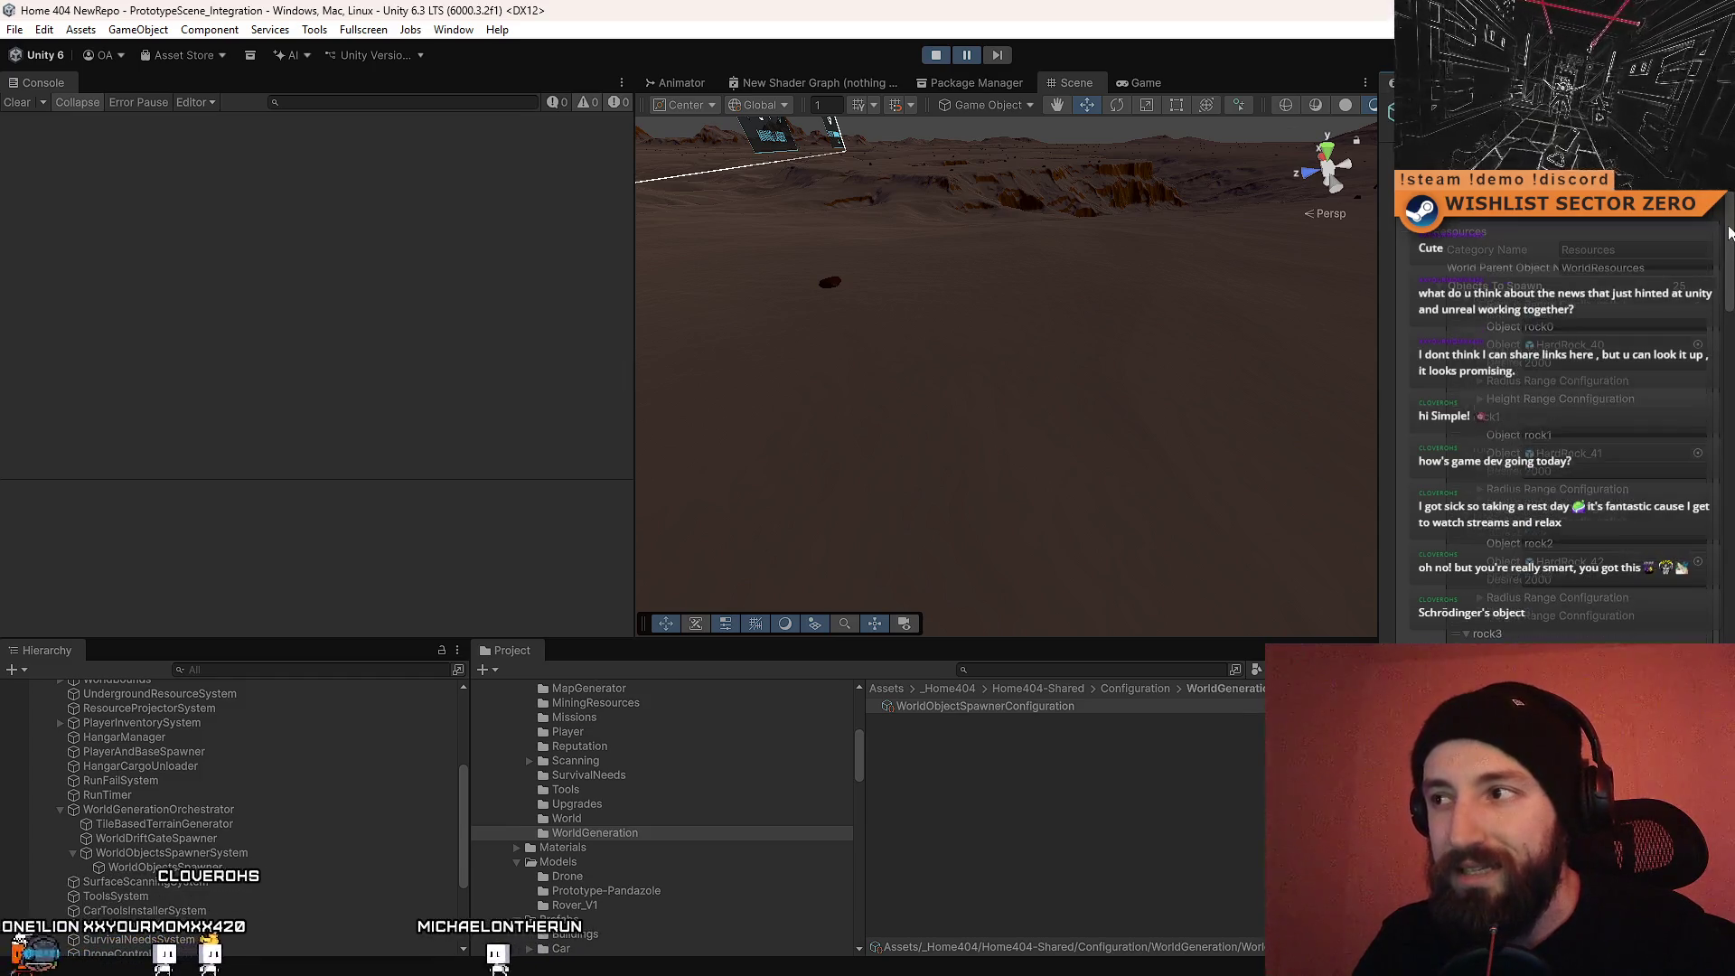
{"action": "scroll", "coordinate": [1732, 227], "scroll_direction": "down", "scroll_amount": 15}
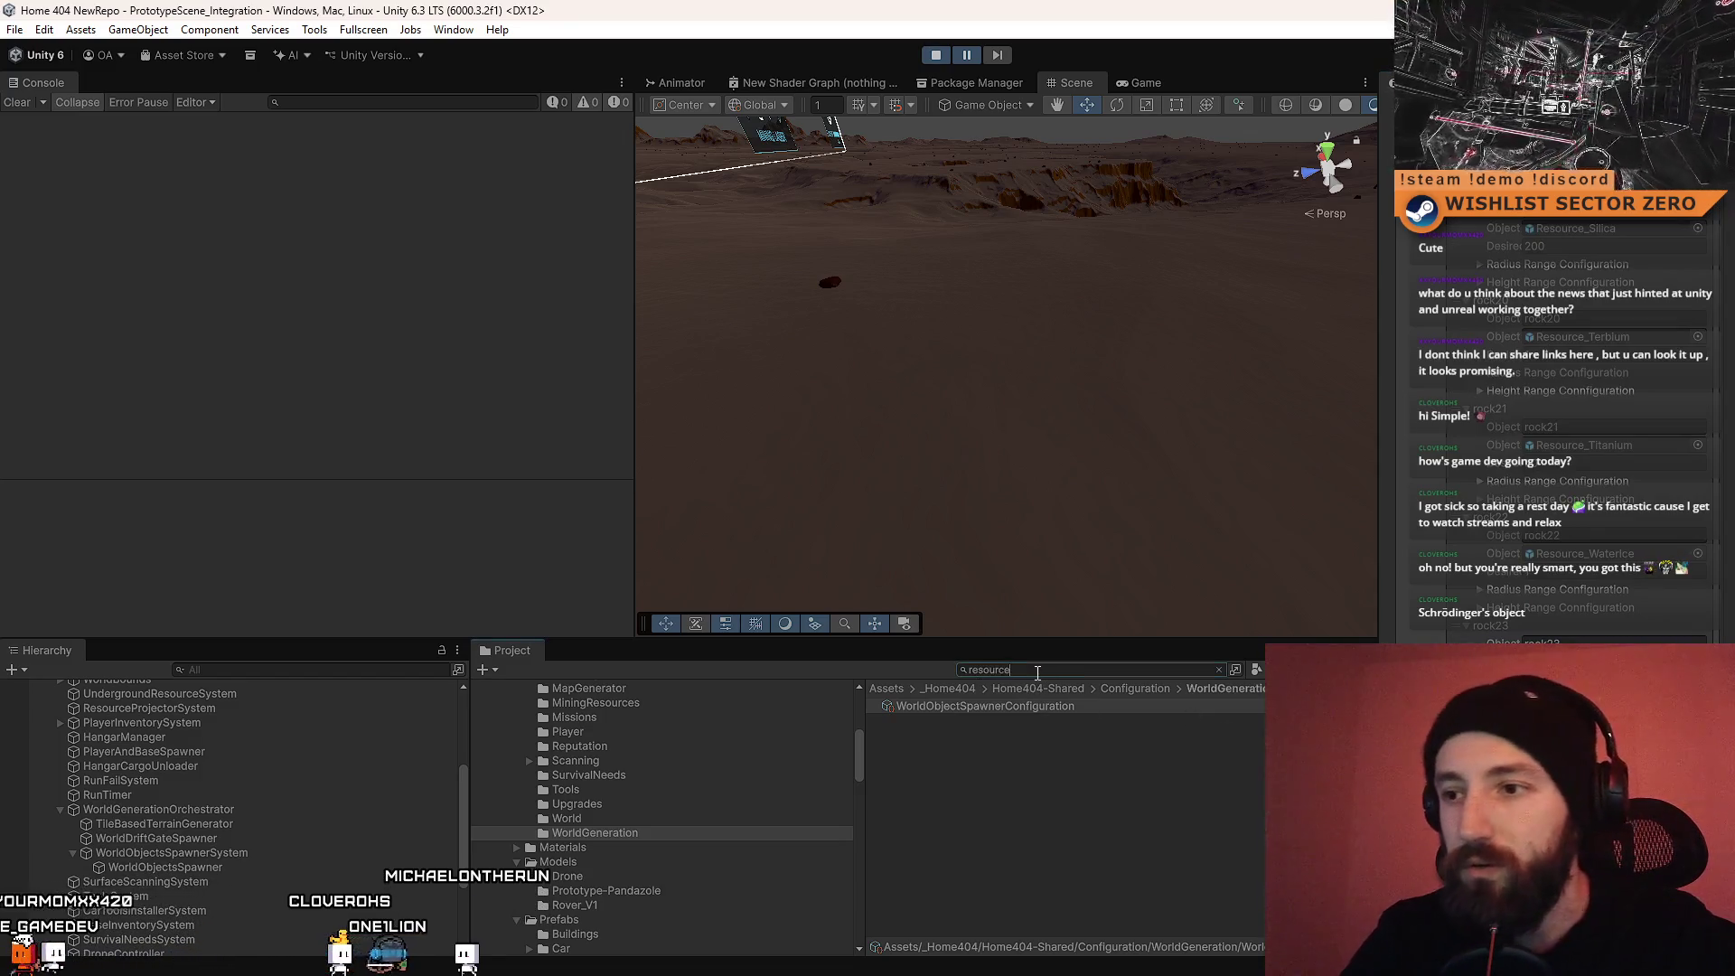
{"action": "type", "text": "_"}
{"action": "scroll", "coordinate": [1040, 795], "scroll_direction": "down", "scroll_amount": 5}
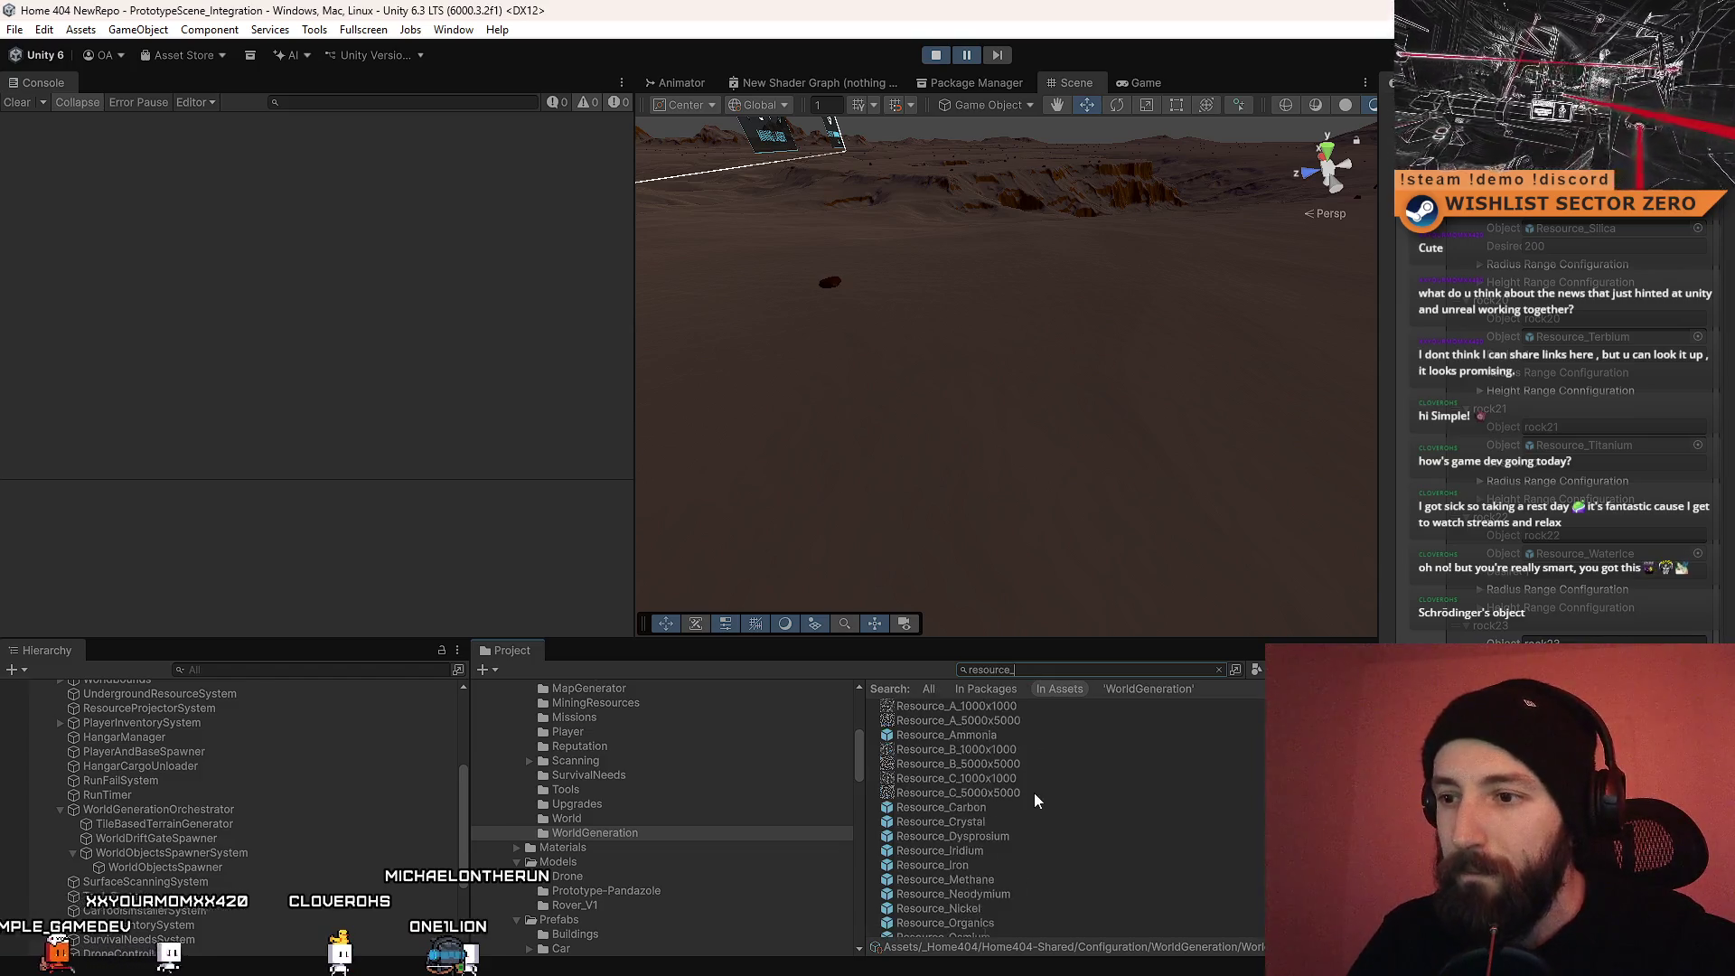
{"action": "left_click", "coordinate": [1032, 827]}
{"action": "left_click", "coordinate": [1219, 670]}
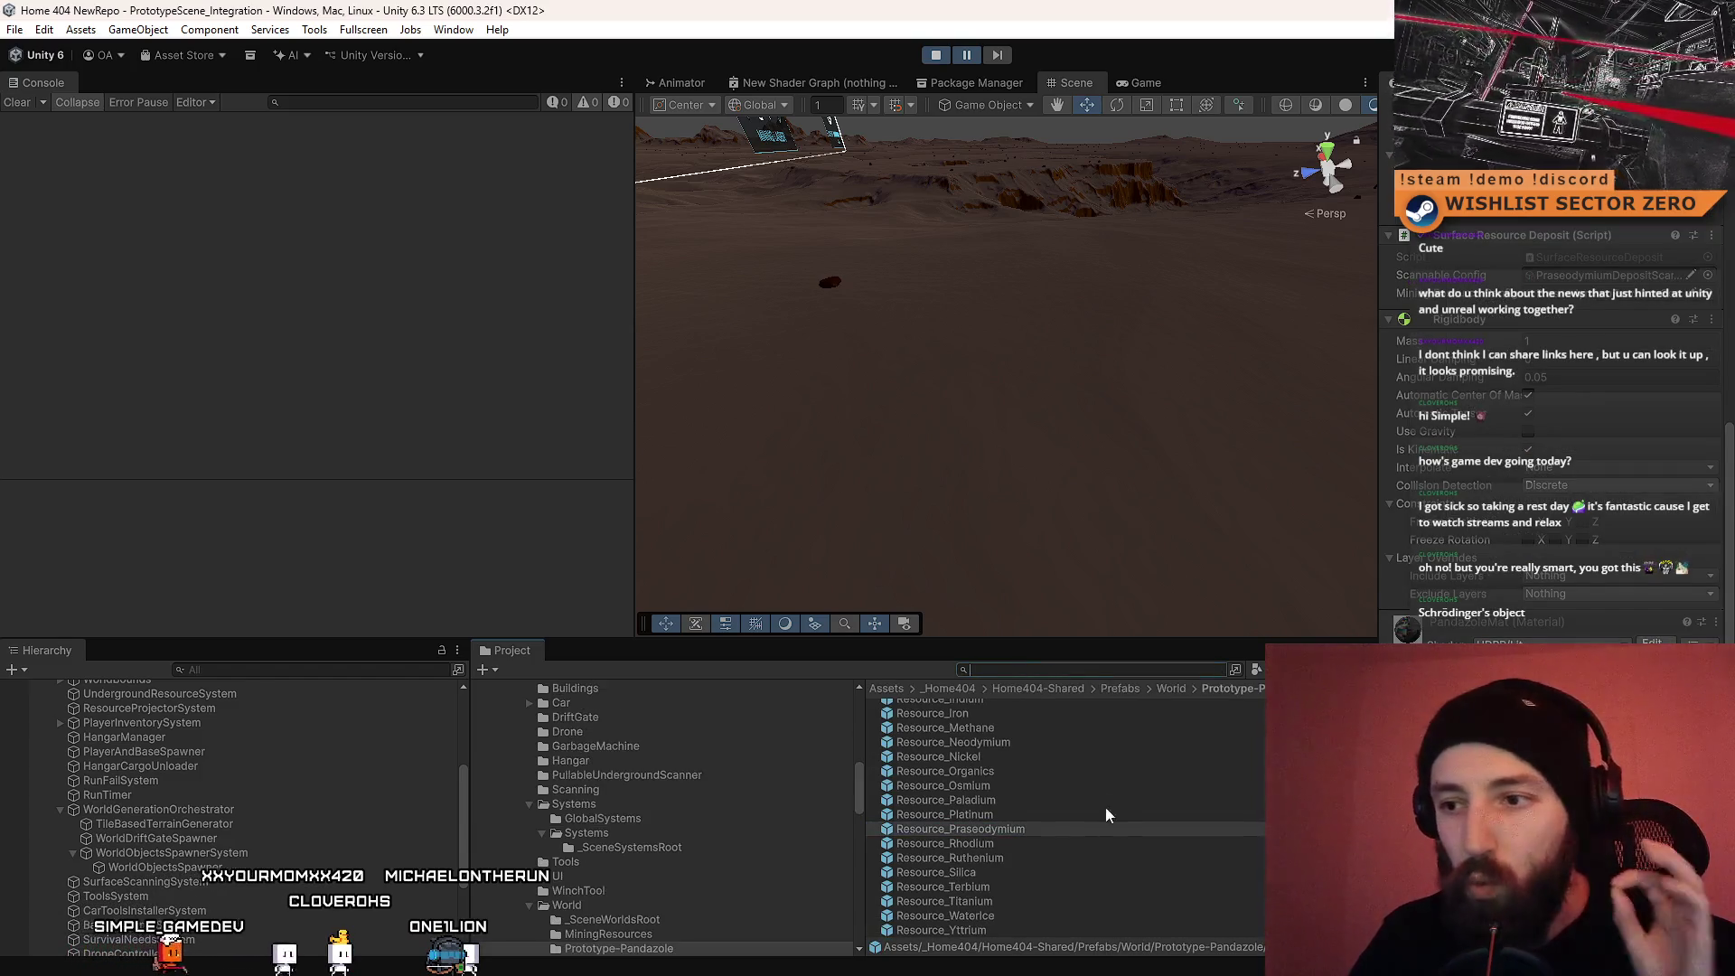
{"action": "scroll", "coordinate": [1113, 837], "scroll_direction": "up", "scroll_amount": 10}
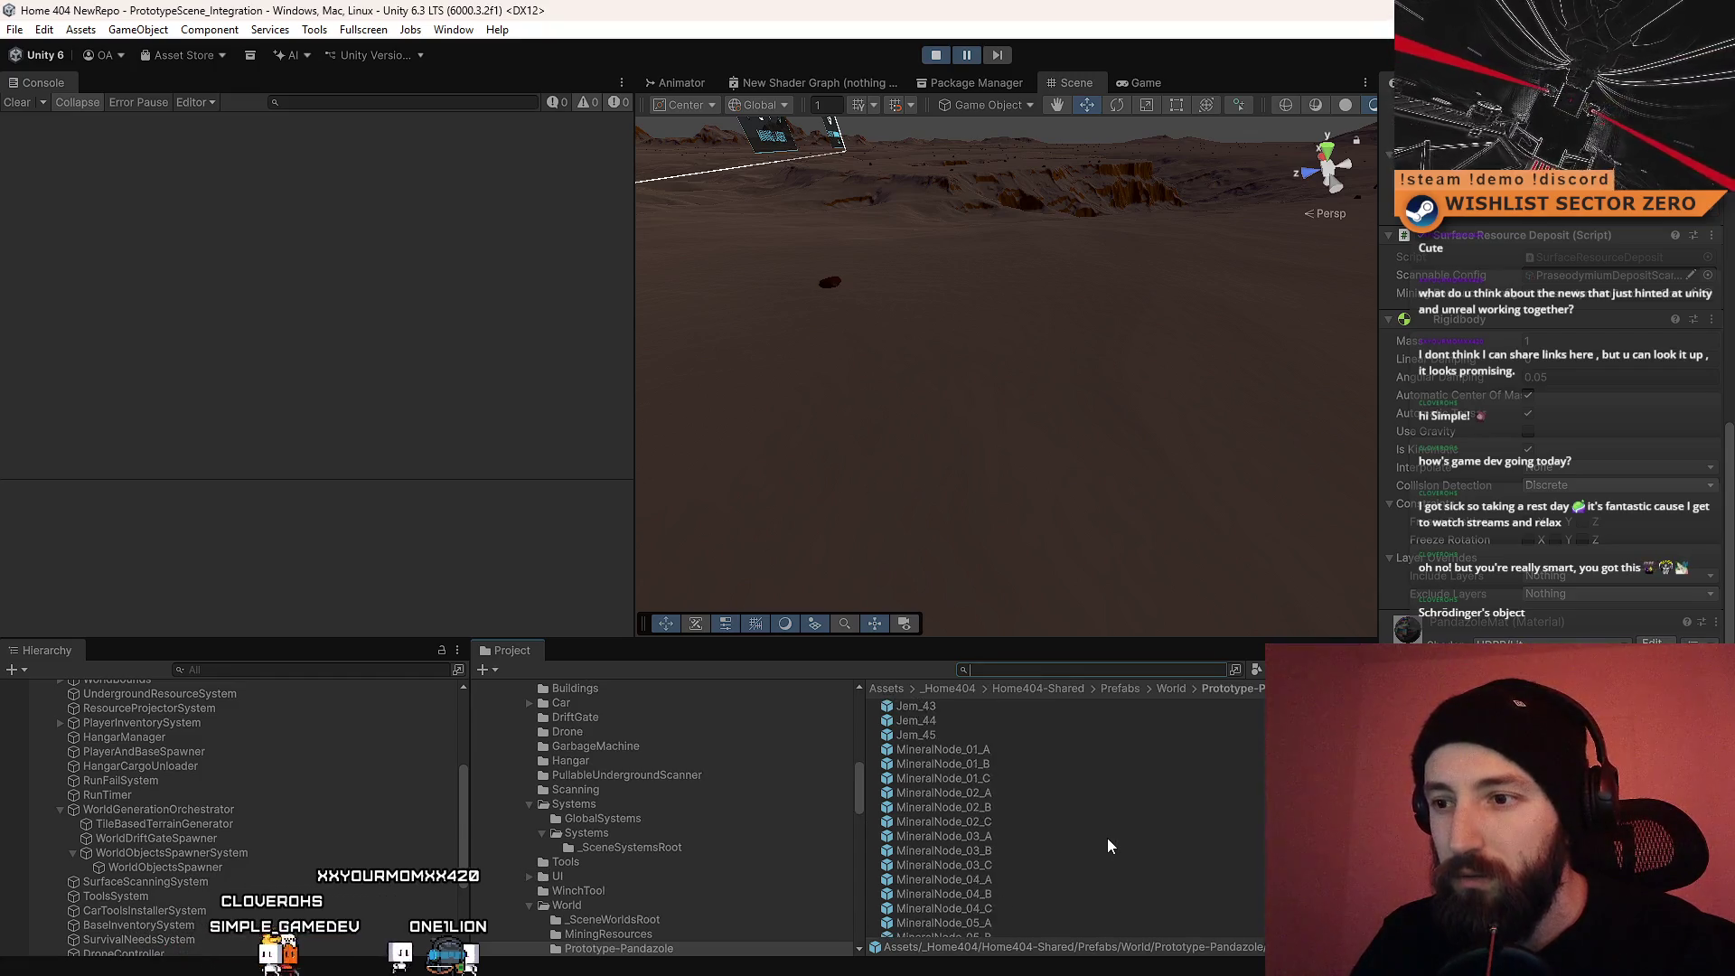
{"action": "scroll", "coordinate": [1085, 825], "scroll_direction": "down", "scroll_amount": 5}
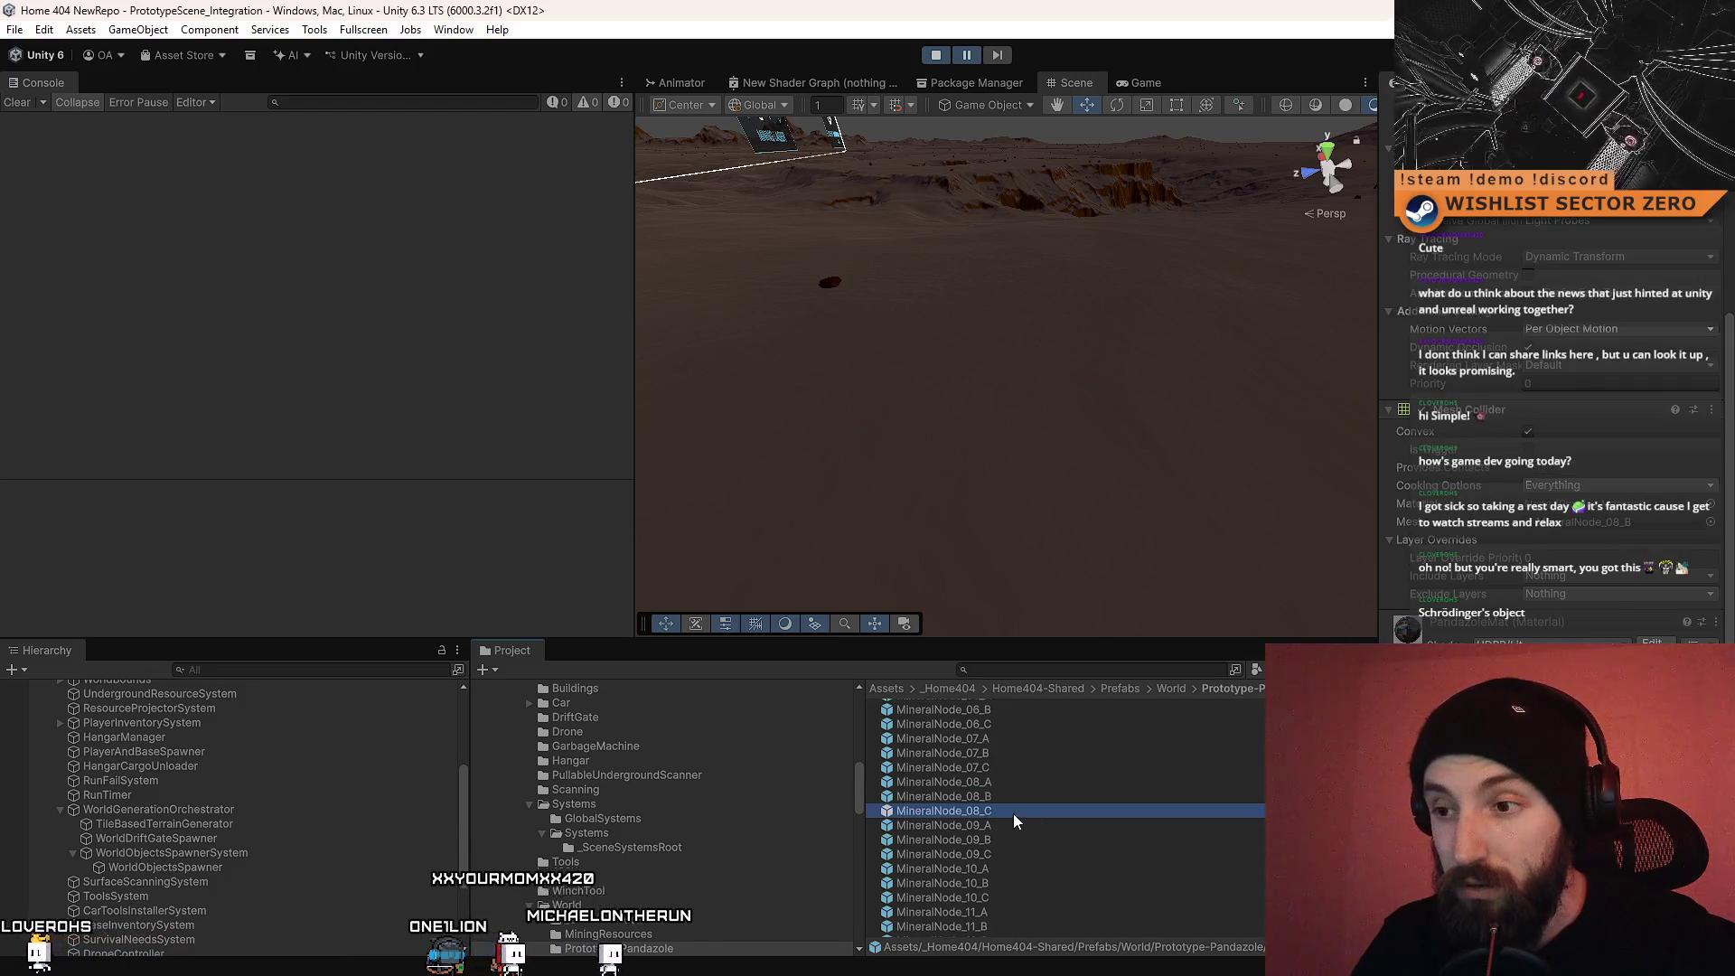
{"action": "left_click", "coordinate": [1006, 835]}
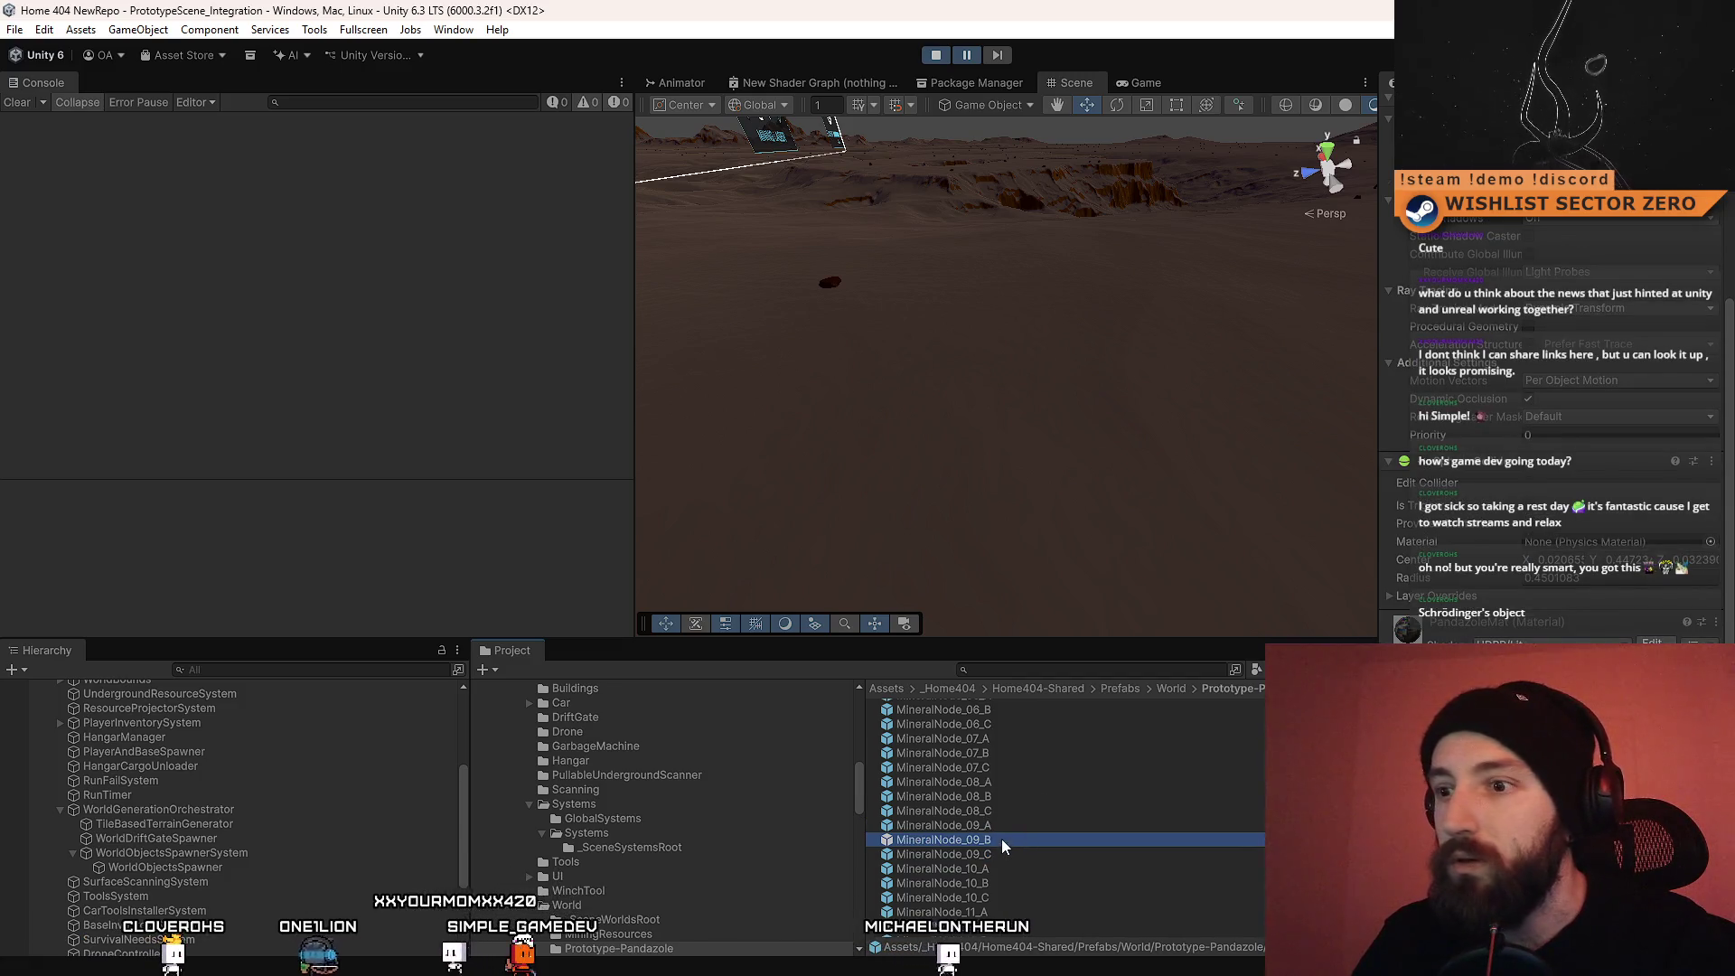
{"action": "double_click", "coordinate": [1031, 838]}
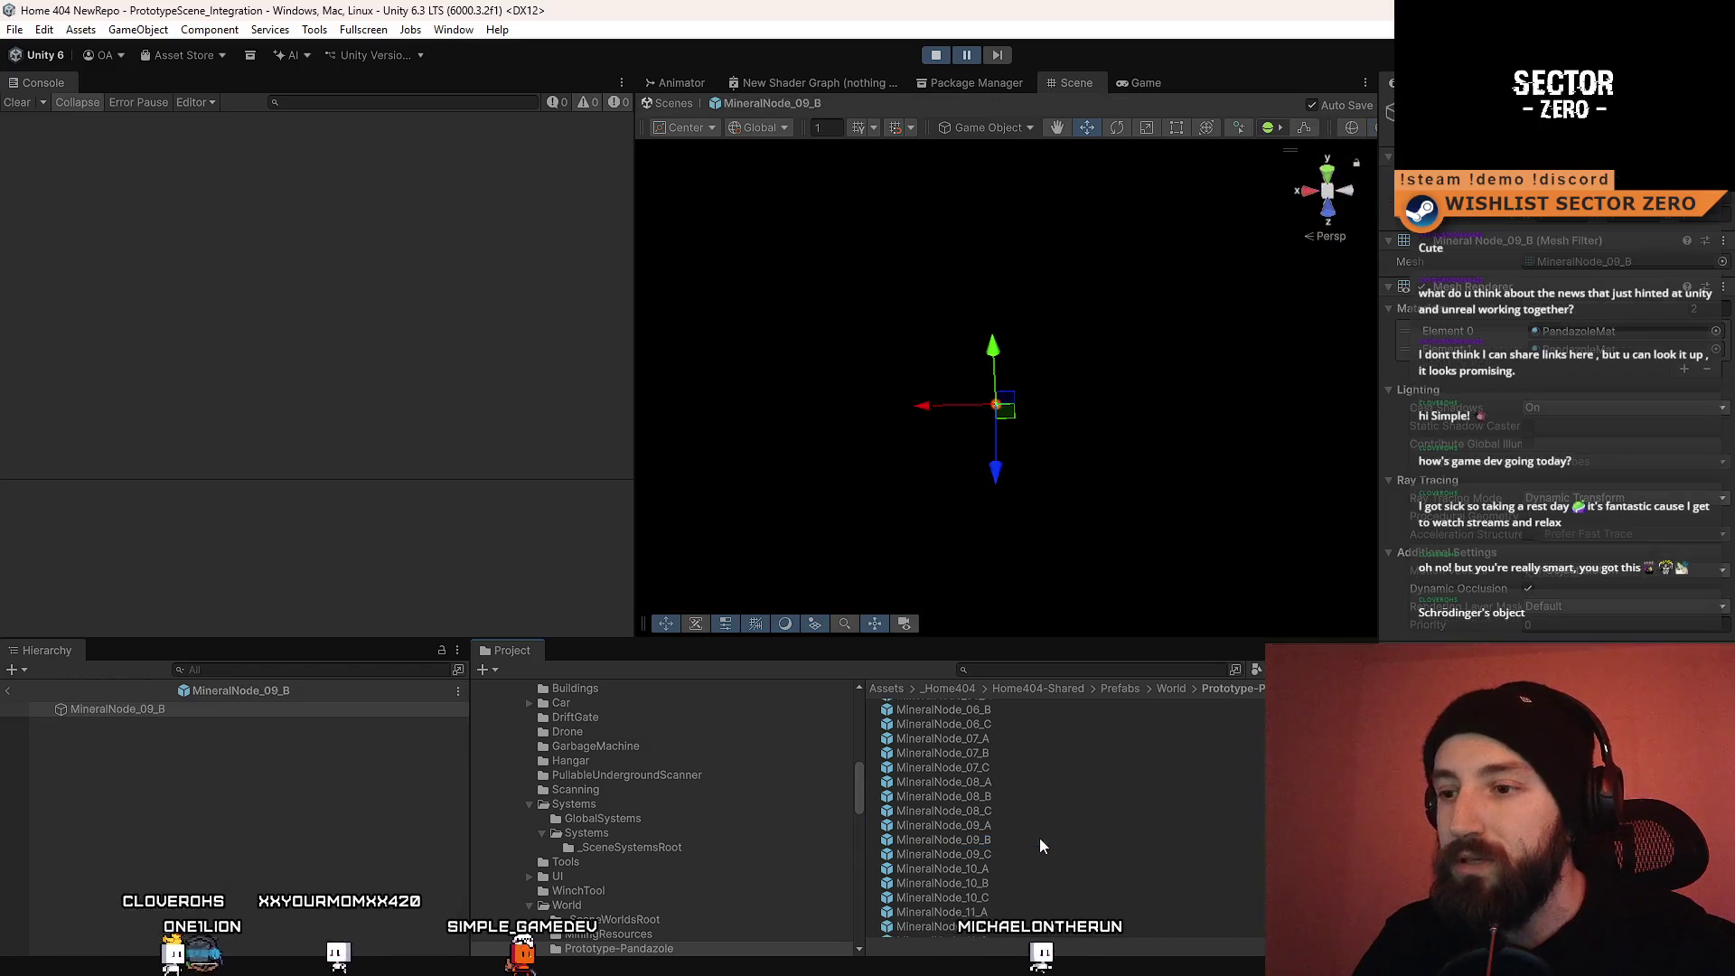
{"action": "left_click", "coordinate": [307, 712]}
{"action": "key", "text": "f"}
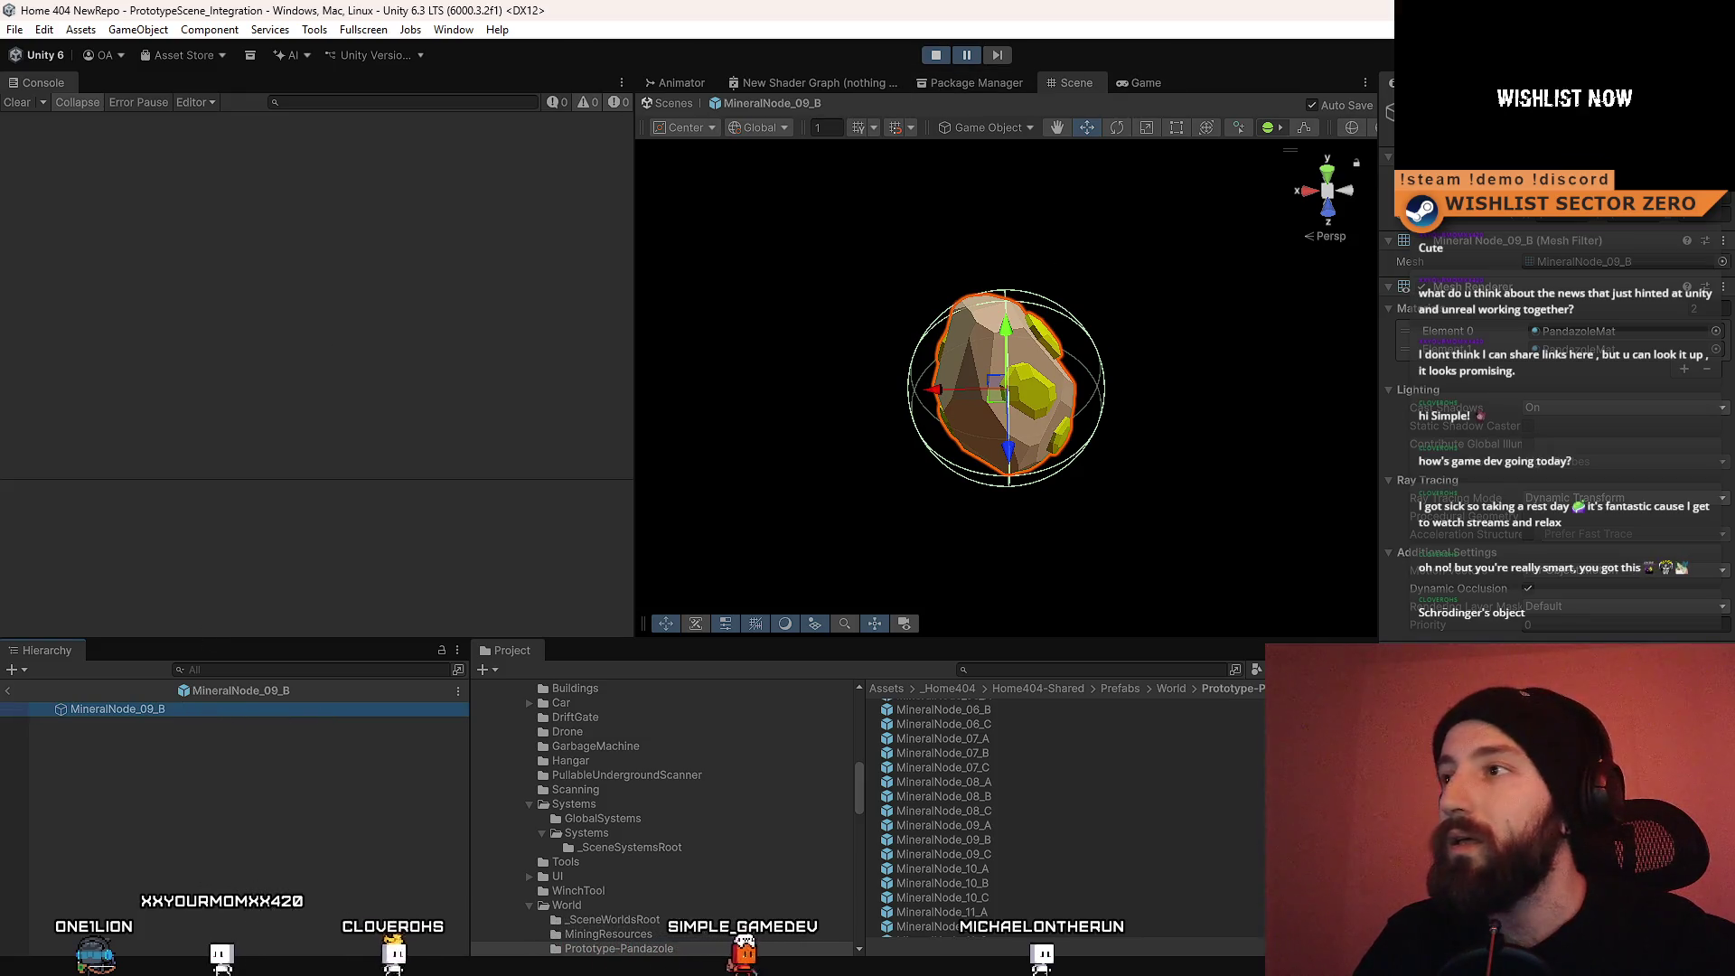
{"action": "left_click", "coordinate": [1140, 83]}
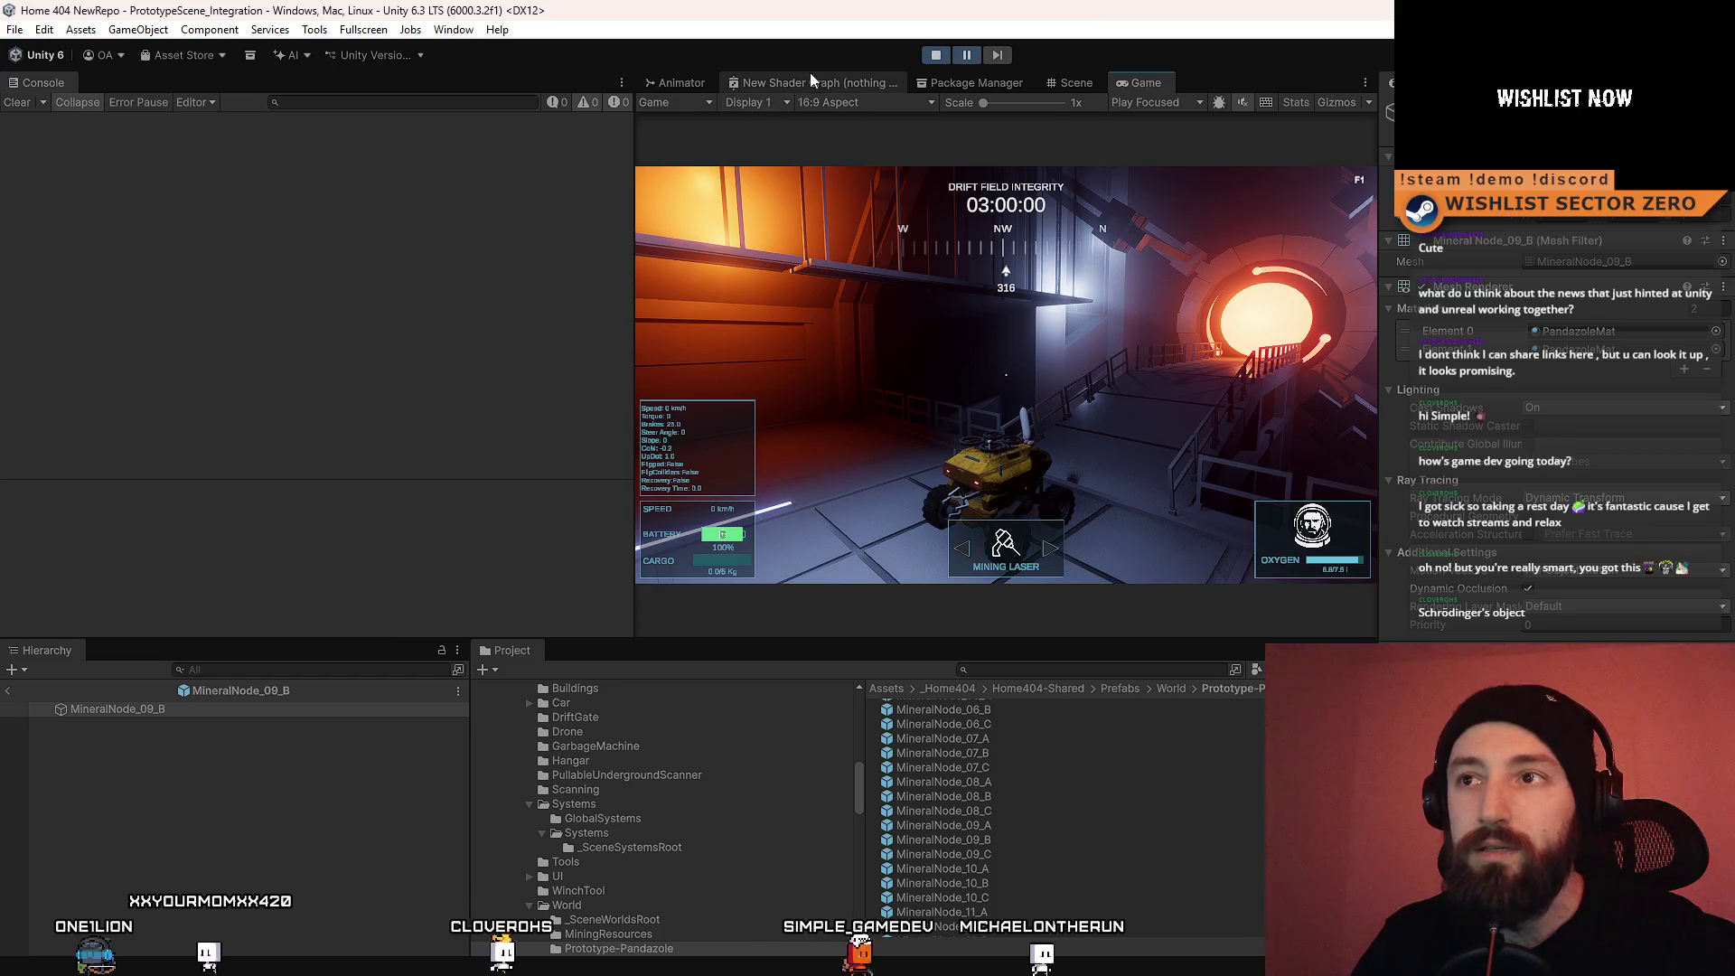
{"action": "left_click", "coordinate": [1075, 82]}
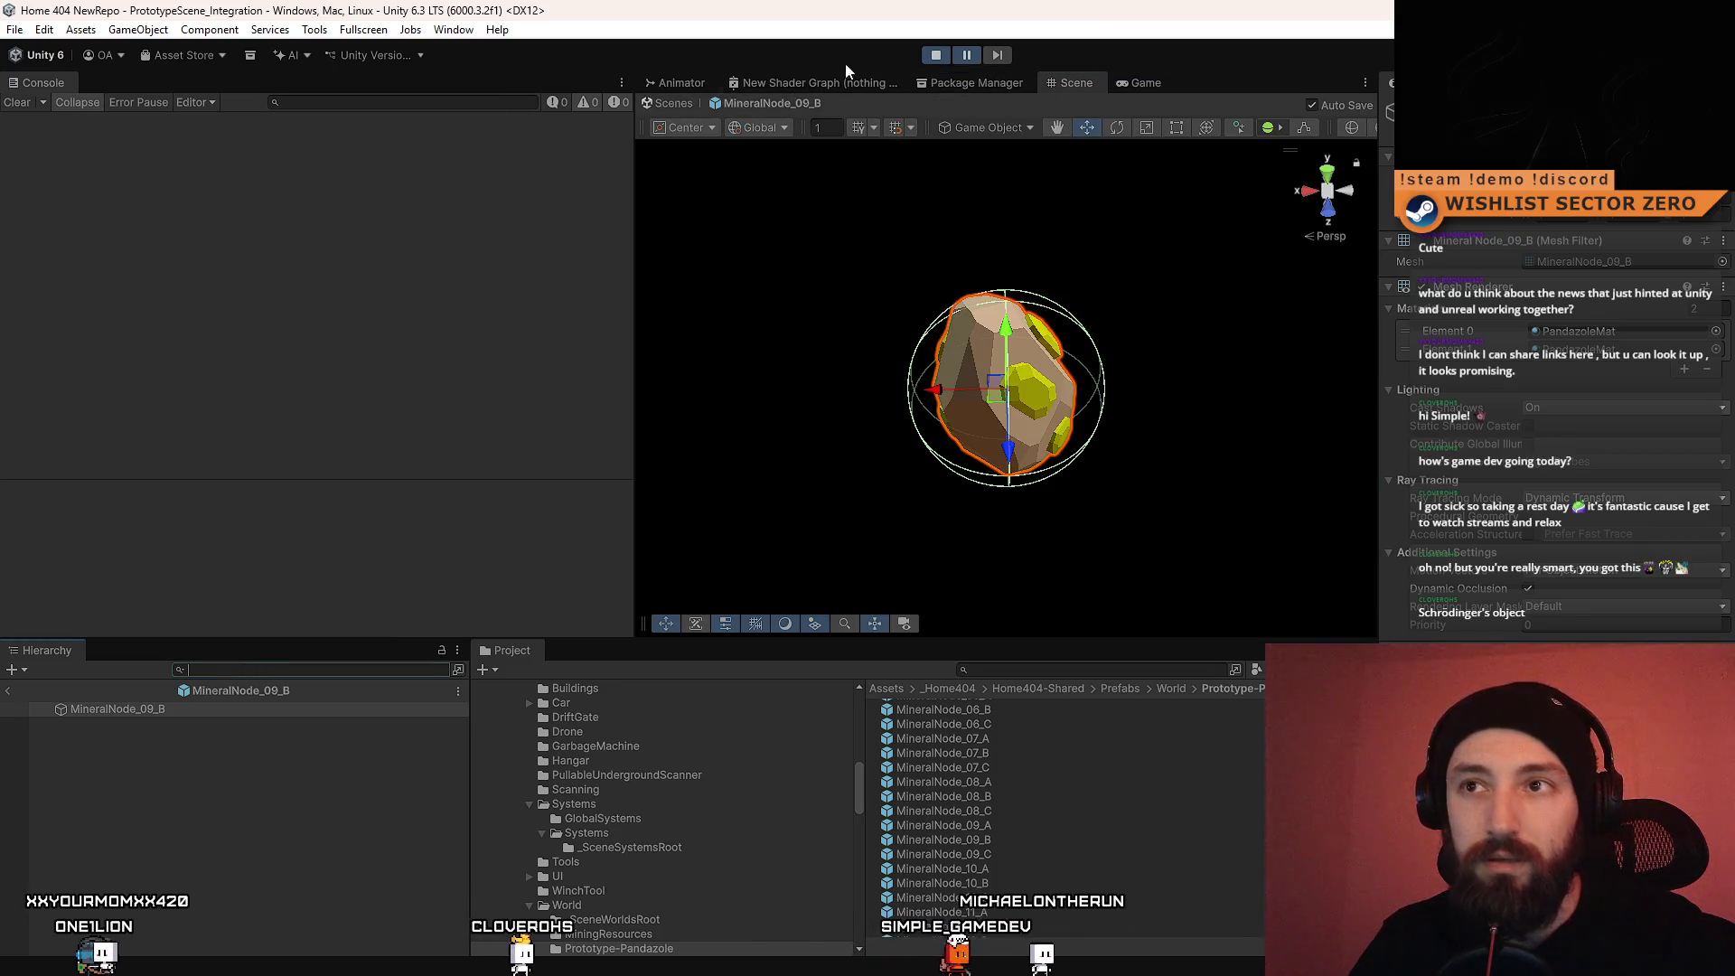
{"action": "left_click", "coordinate": [679, 103]}
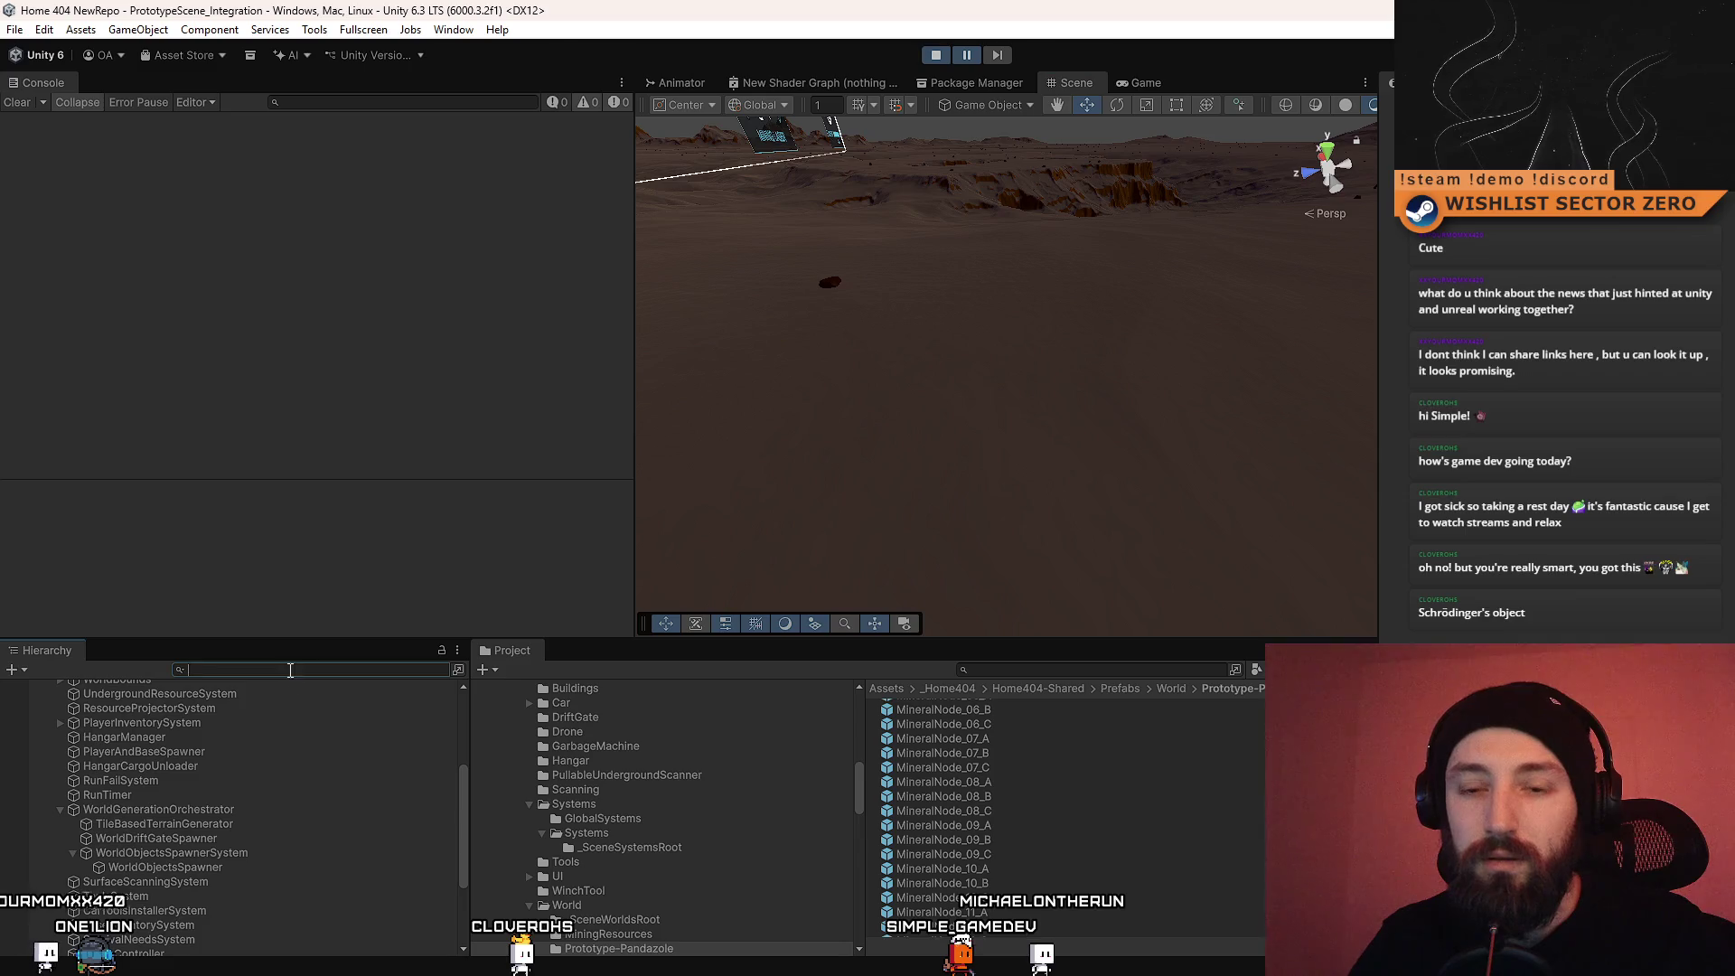
Step: Clear the MineralNode_09_B Hierarchy search filter and stop the running game
{"action": "type", "text": "MineralNode_09_B"}
{"action": "key", "text": "BackSpace"}
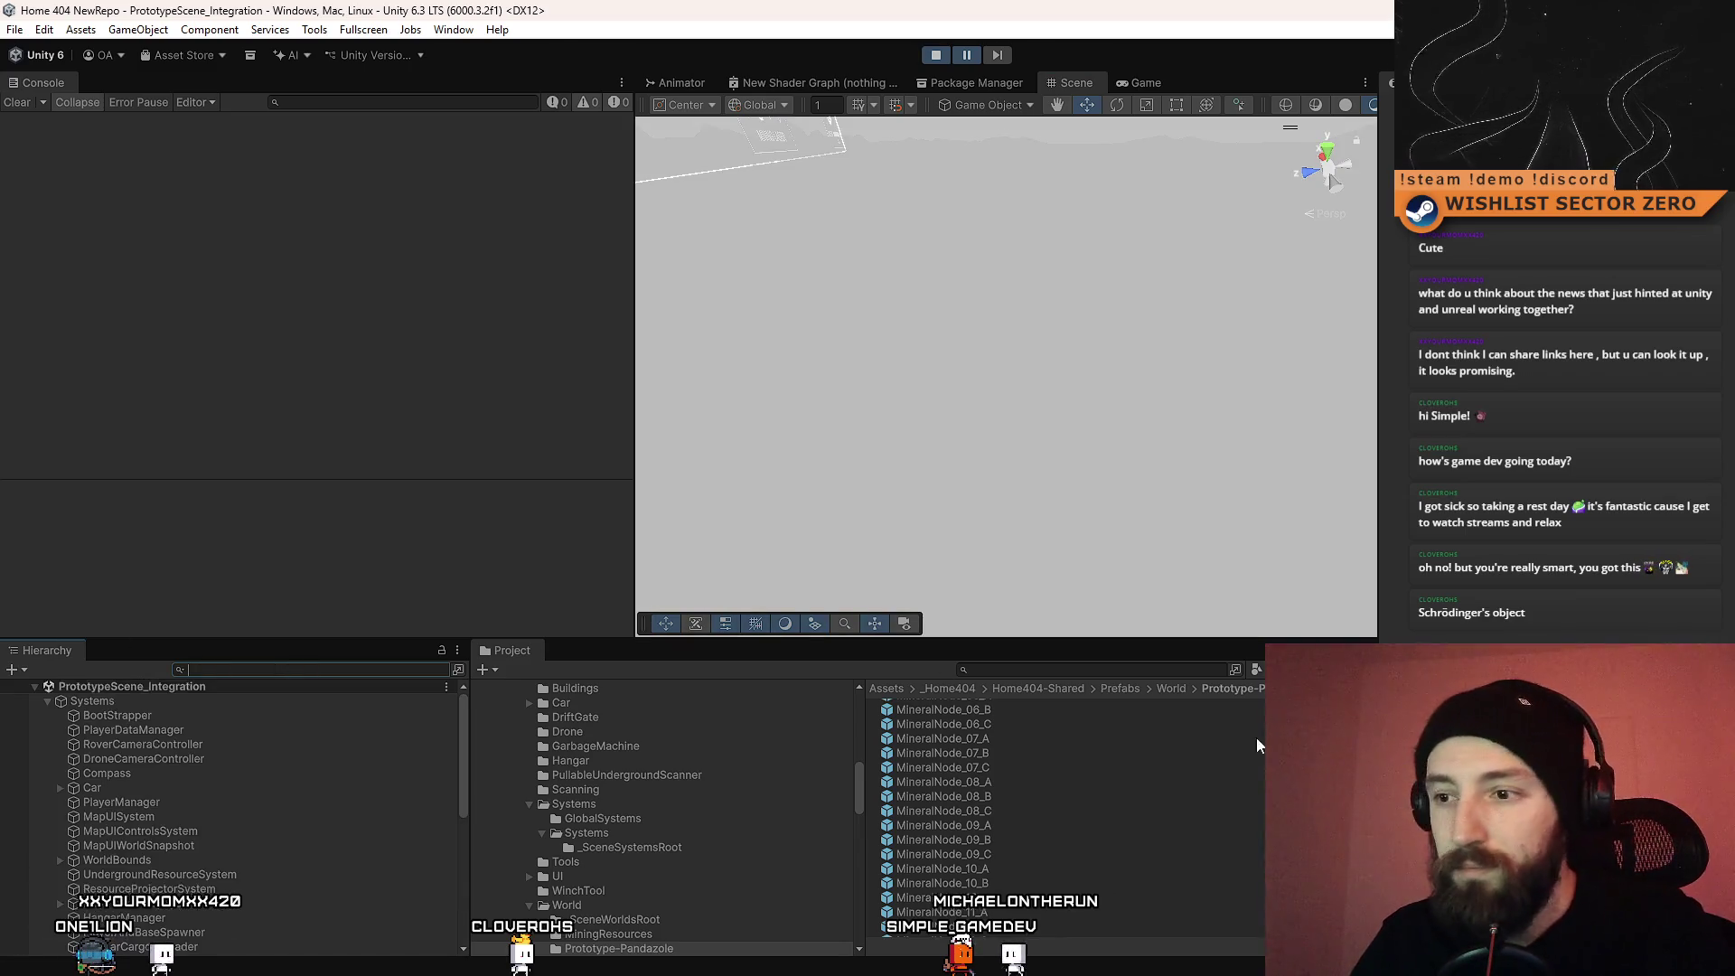
{"action": "left_click", "coordinate": [1048, 826]}
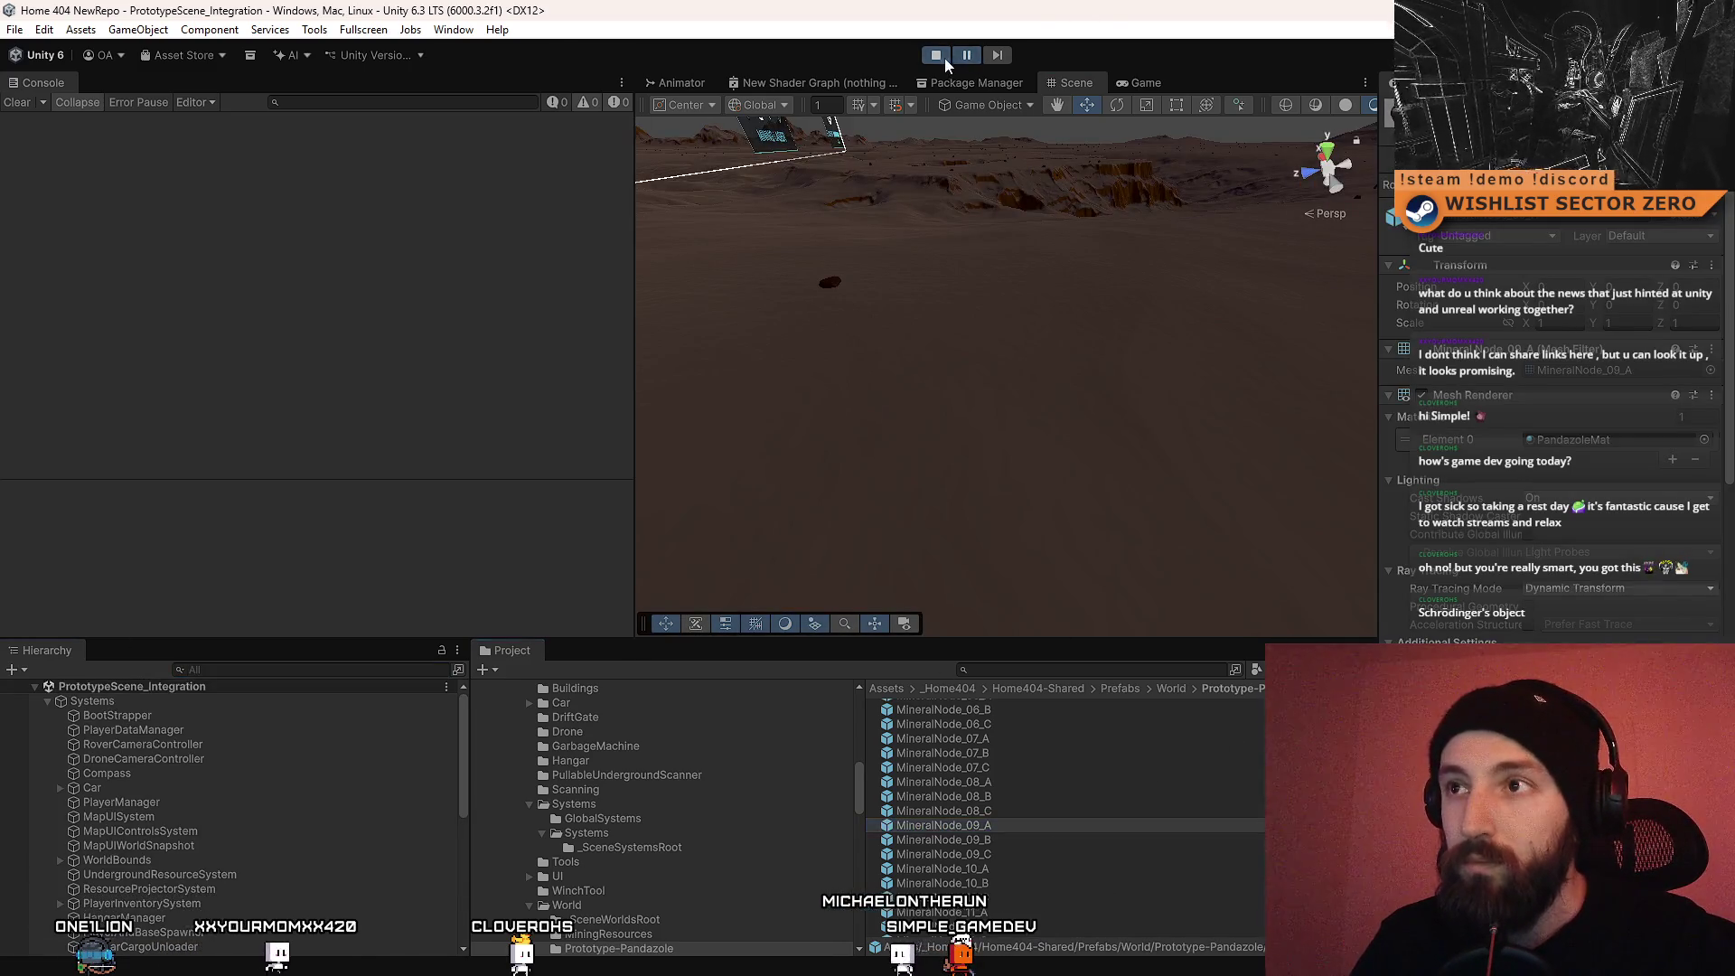
{"action": "left_click", "coordinate": [936, 55]}
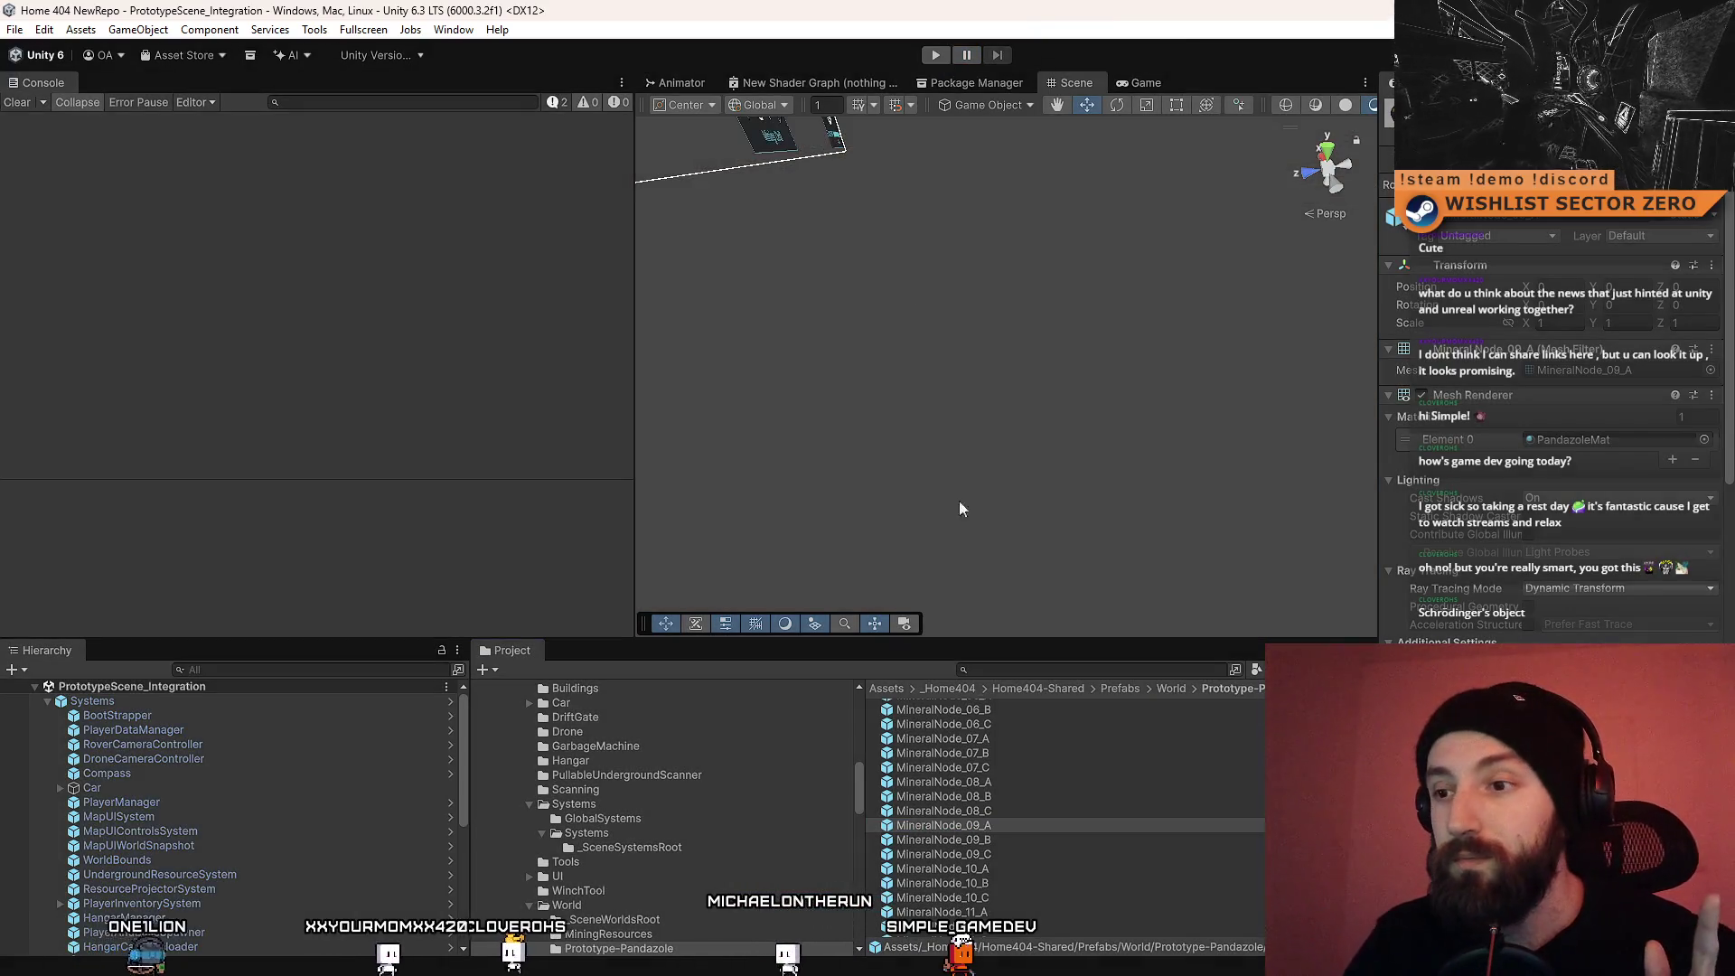
Step: Delete the MineralNode_09_B prefab from the project, confirming the dialog
{"action": "left_click", "coordinate": [1023, 839]}
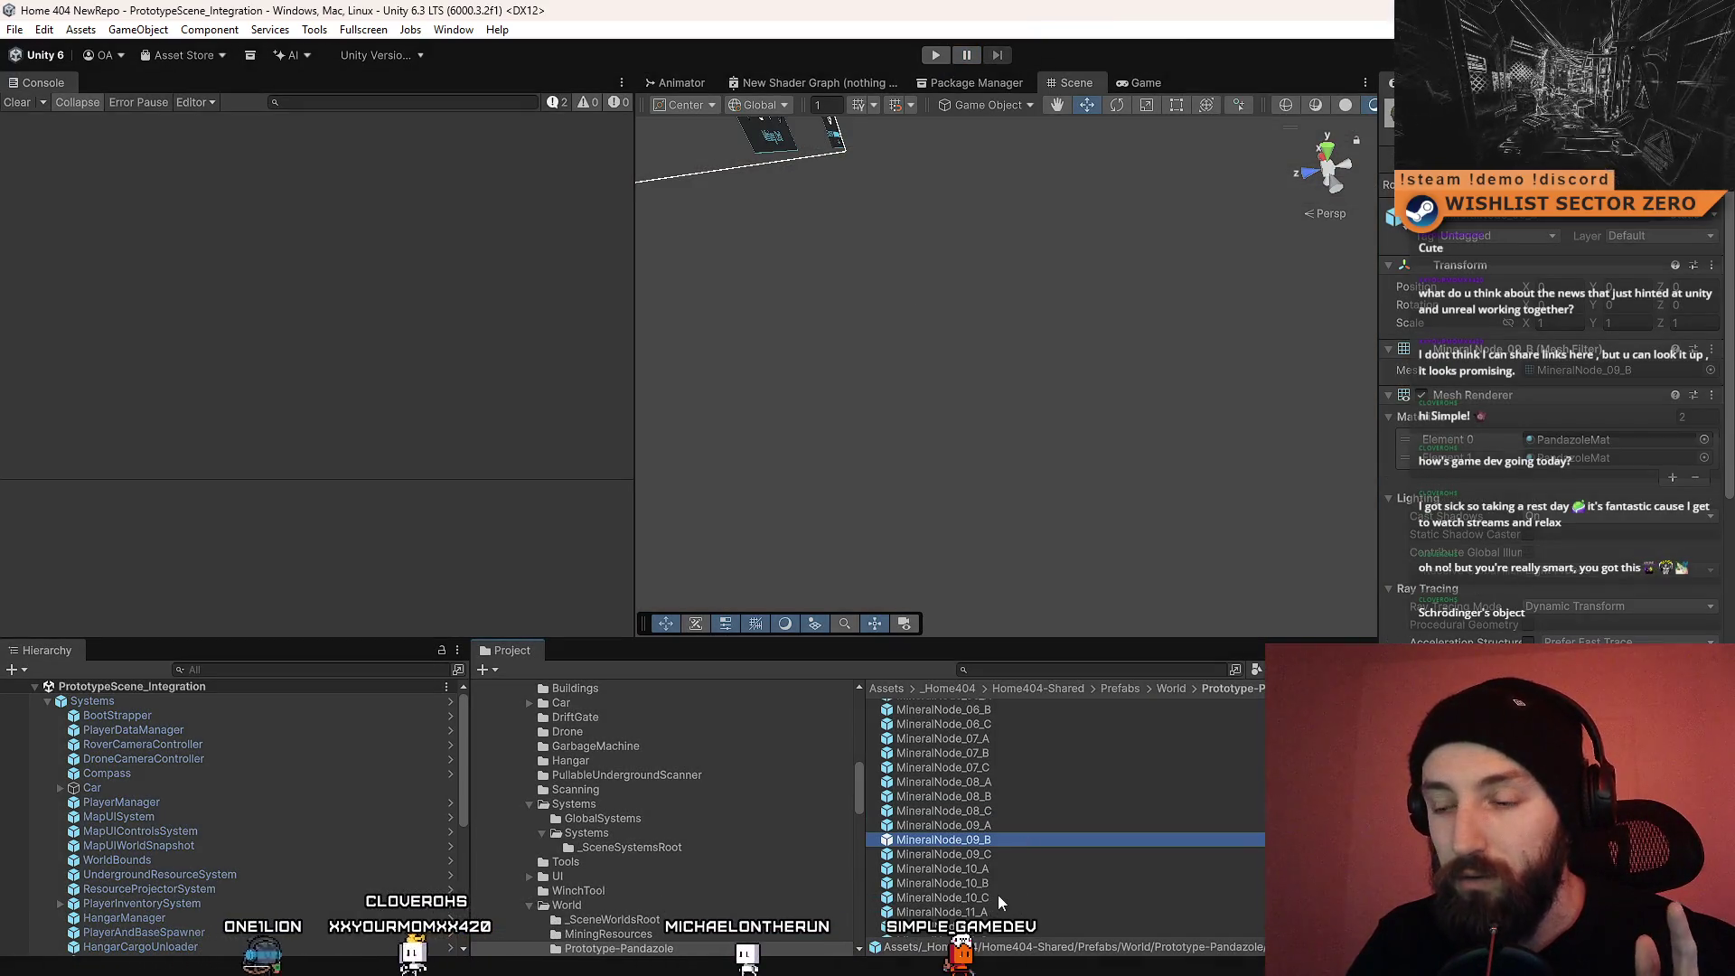
{"action": "key", "text": "Delete"}
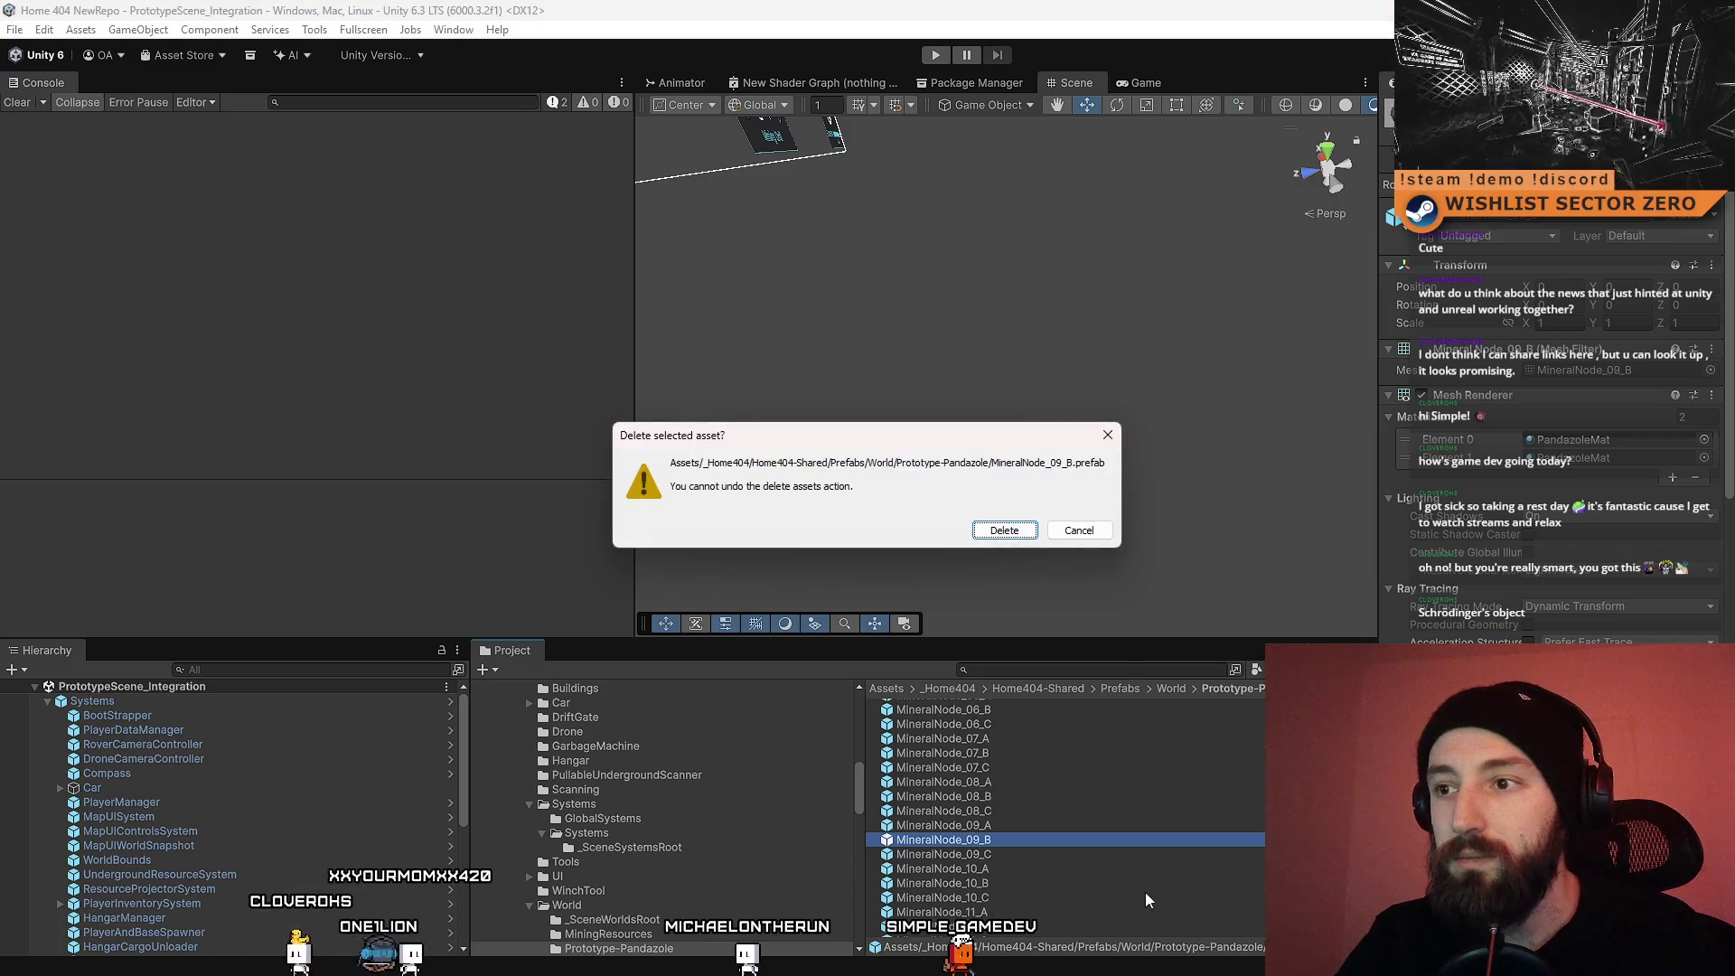
{"action": "left_click", "coordinate": [1012, 530]}
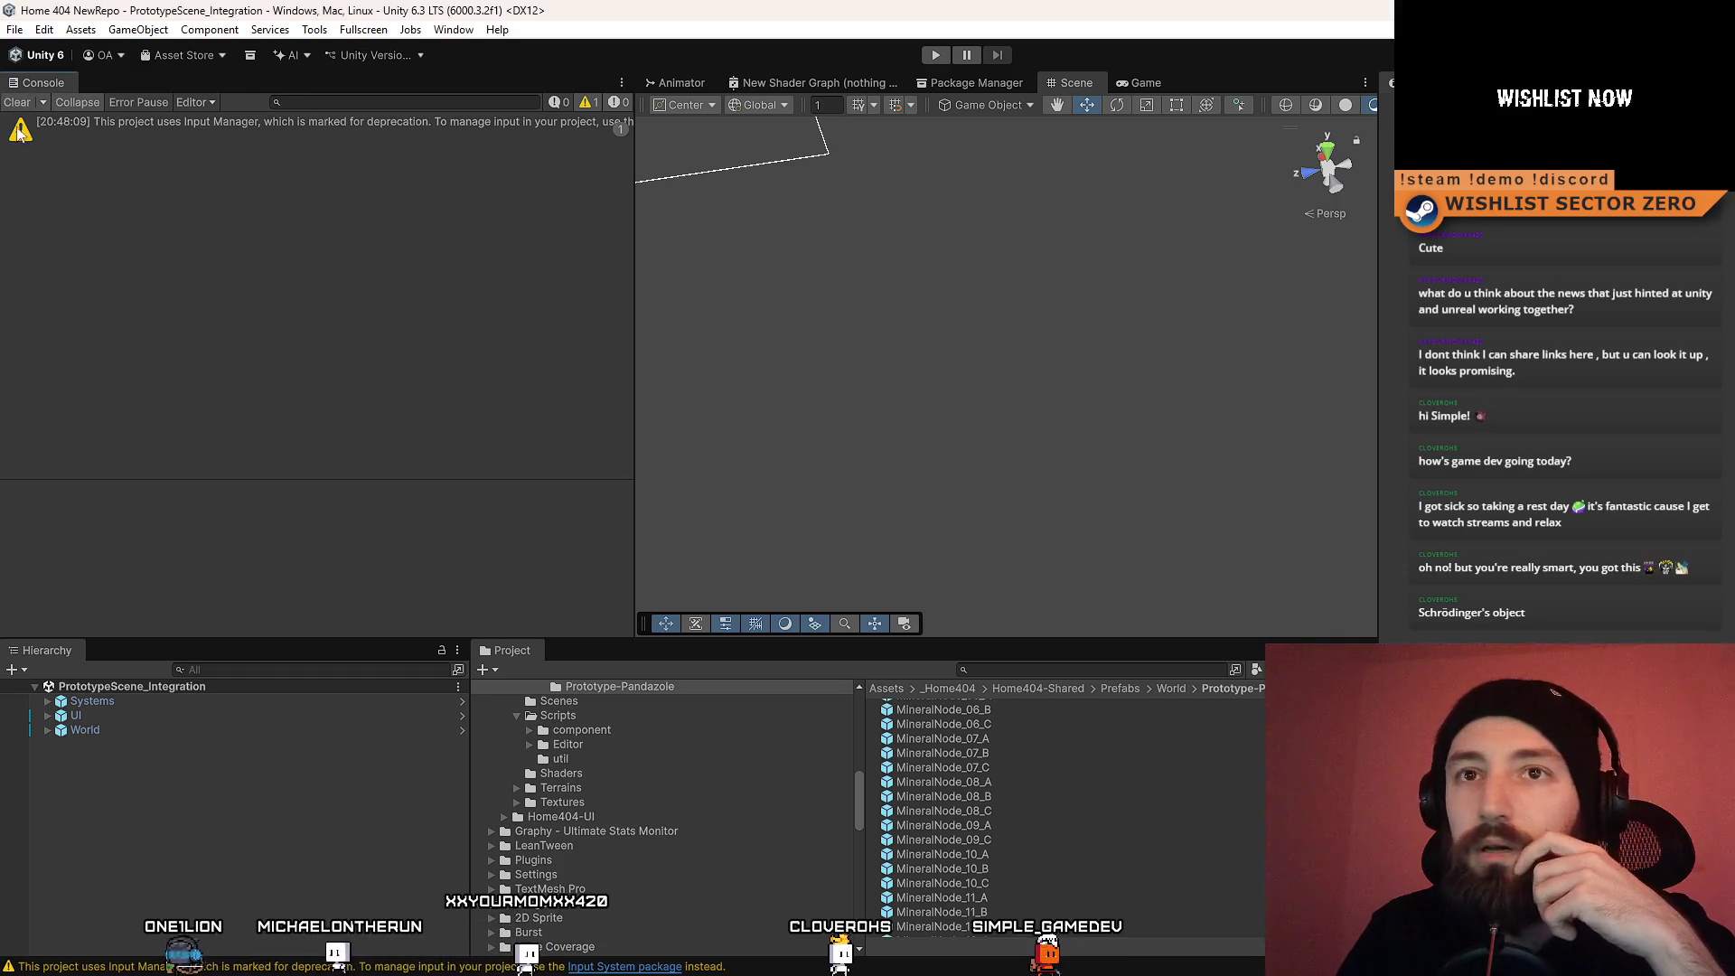
Step: Widen the Scene view, run the game, and trace the convex-mesh warning to the MineralNode_09_B model
{"action": "left_click_drag", "start_coordinate": [632, 300], "coordinate": [457, 300]}
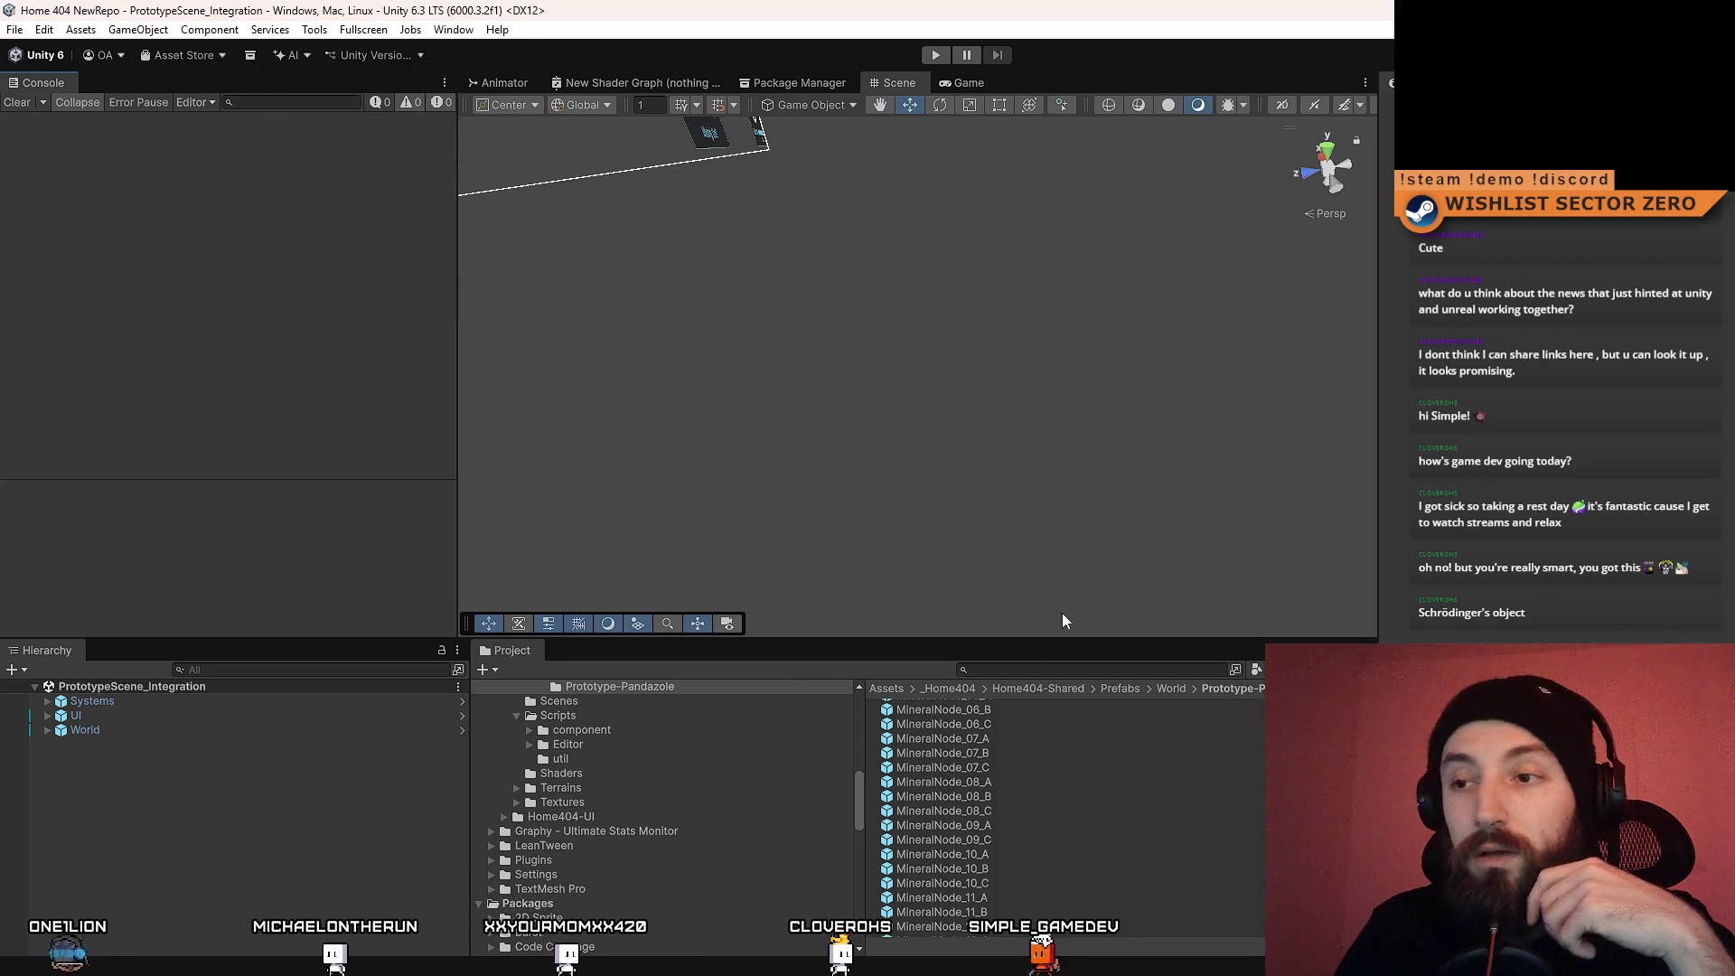
{"action": "left_click", "coordinate": [936, 56]}
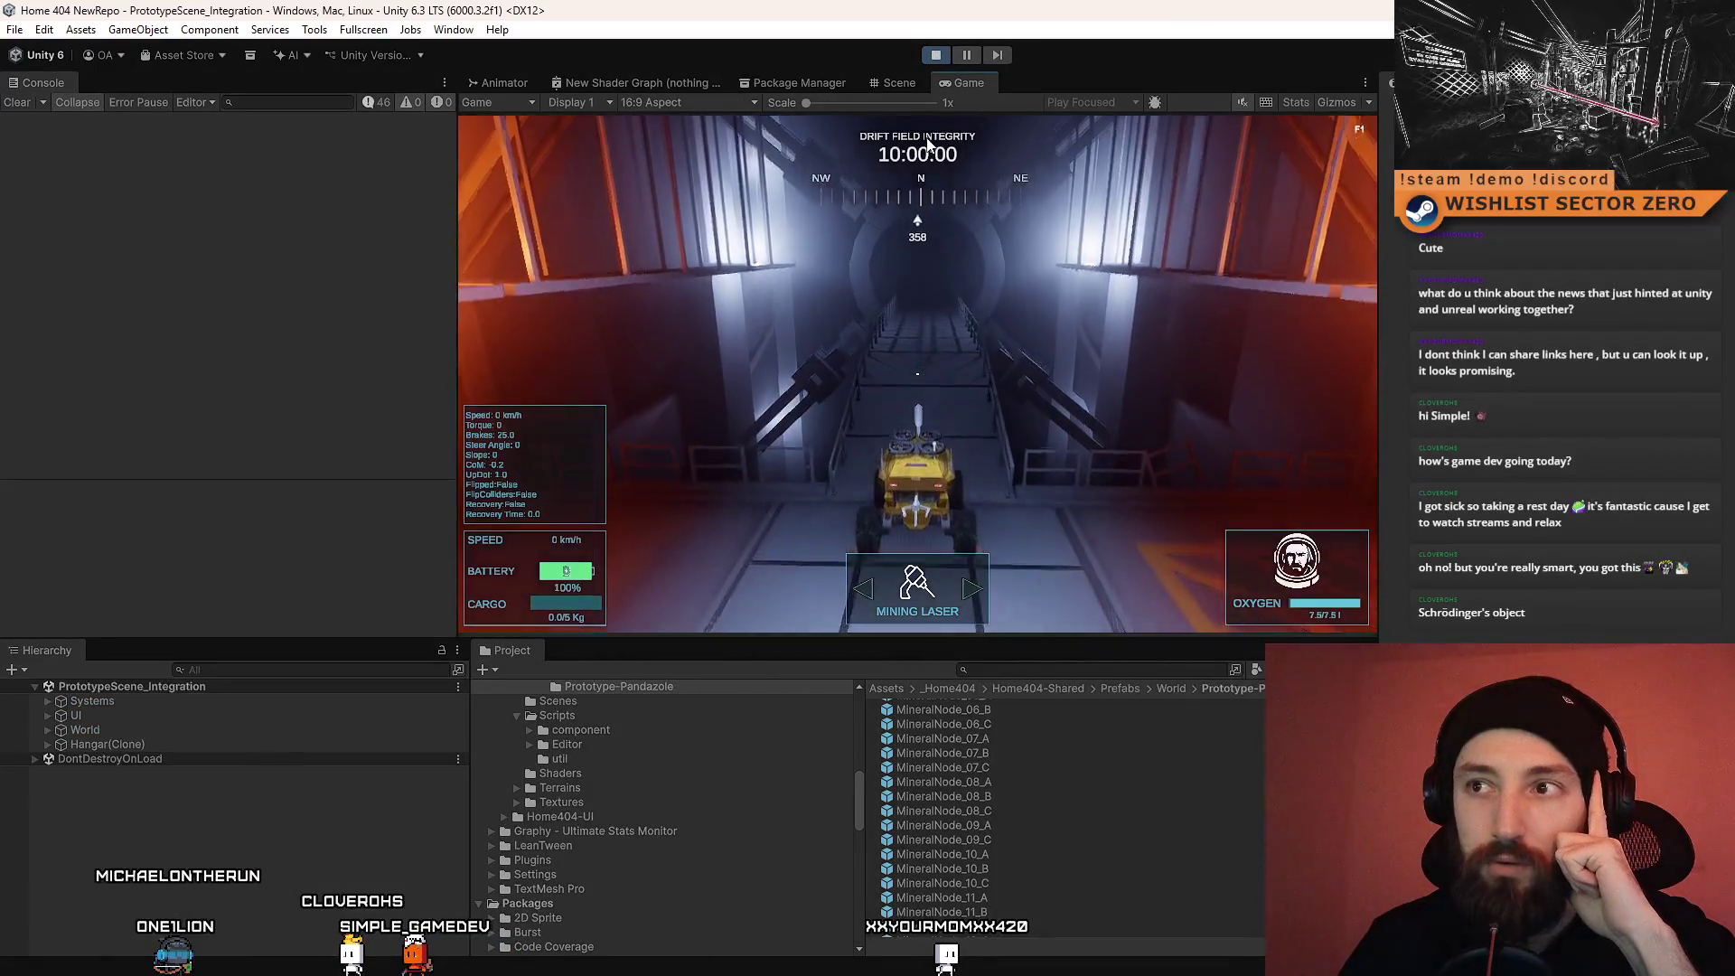
{"action": "left_click", "coordinate": [928, 144]}
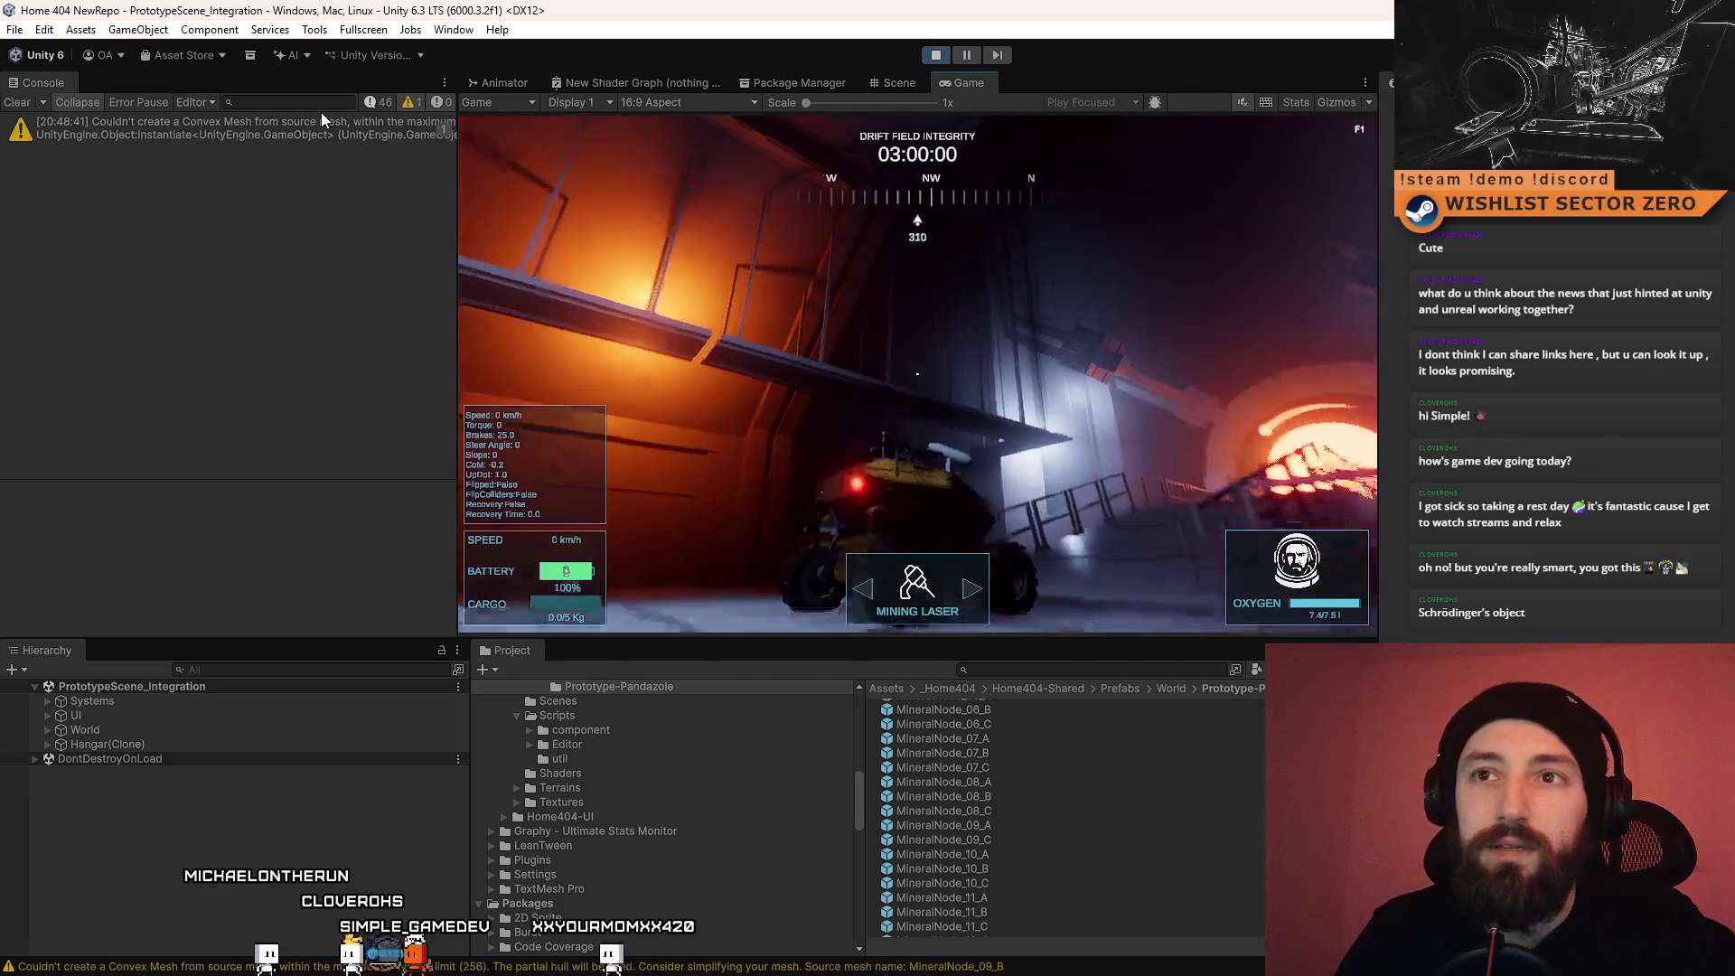
{"action": "left_click", "coordinate": [321, 122]}
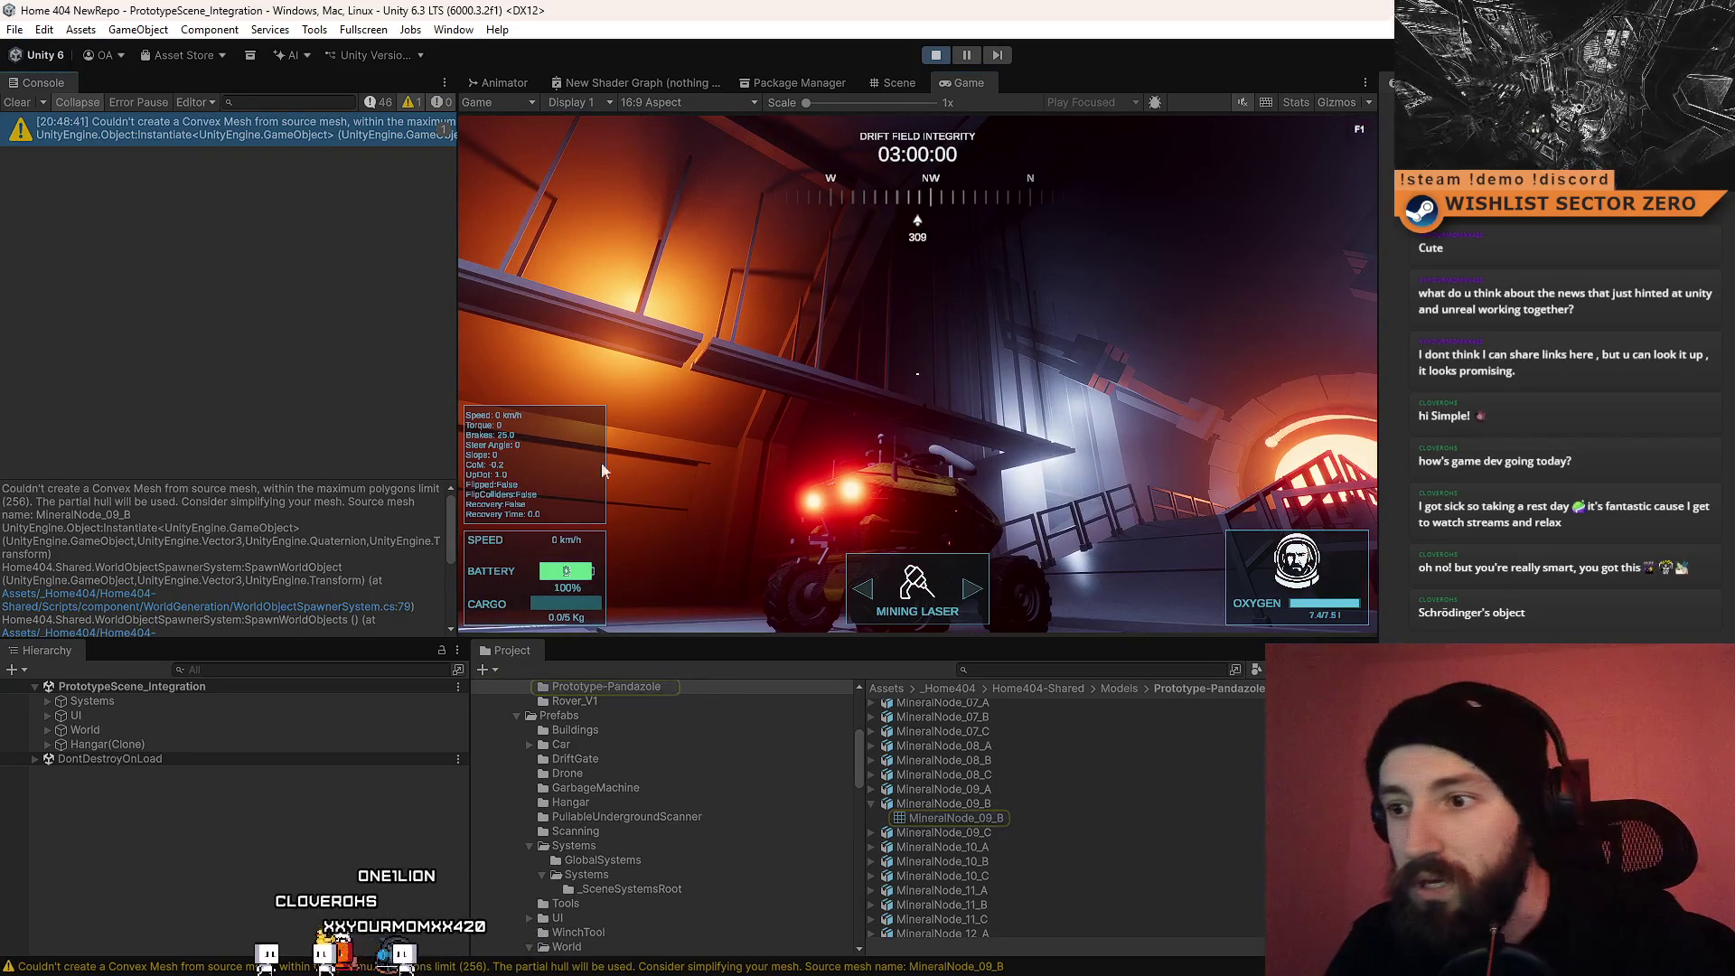
{"action": "left_click", "coordinate": [984, 817]}
Step: Stop the game, delete the MineralNode_09_B model file, and clear the Console
{"action": "left_click", "coordinate": [1001, 806]}
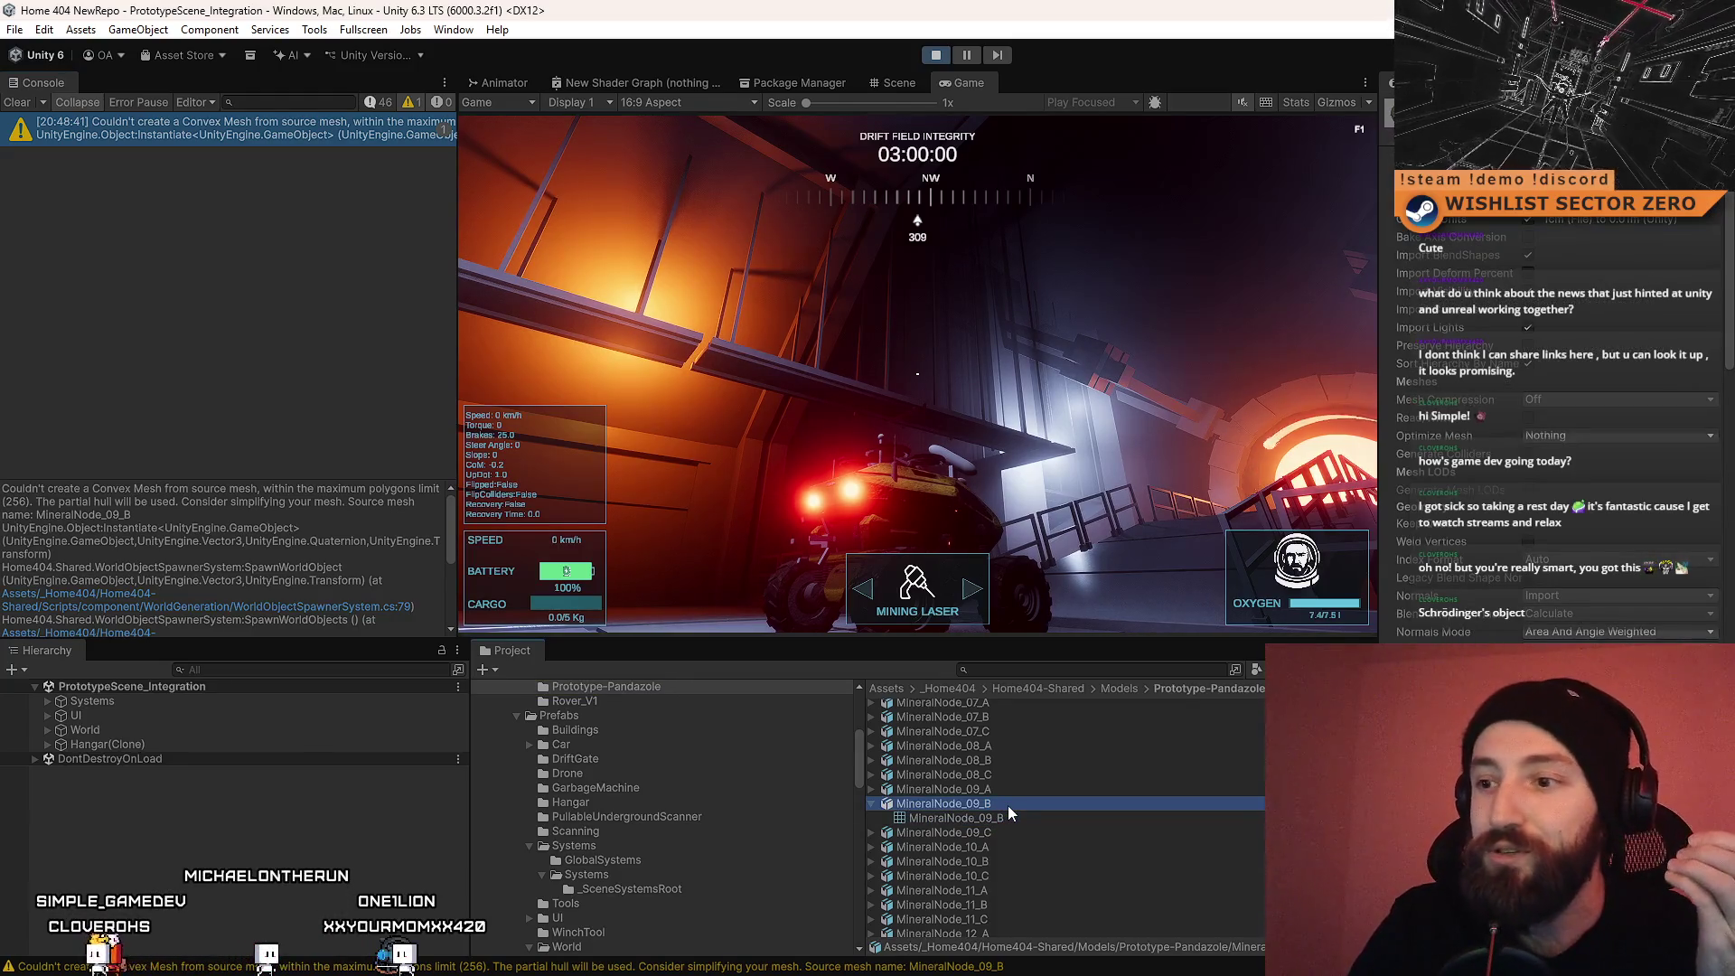
{"action": "left_click", "coordinate": [936, 55]}
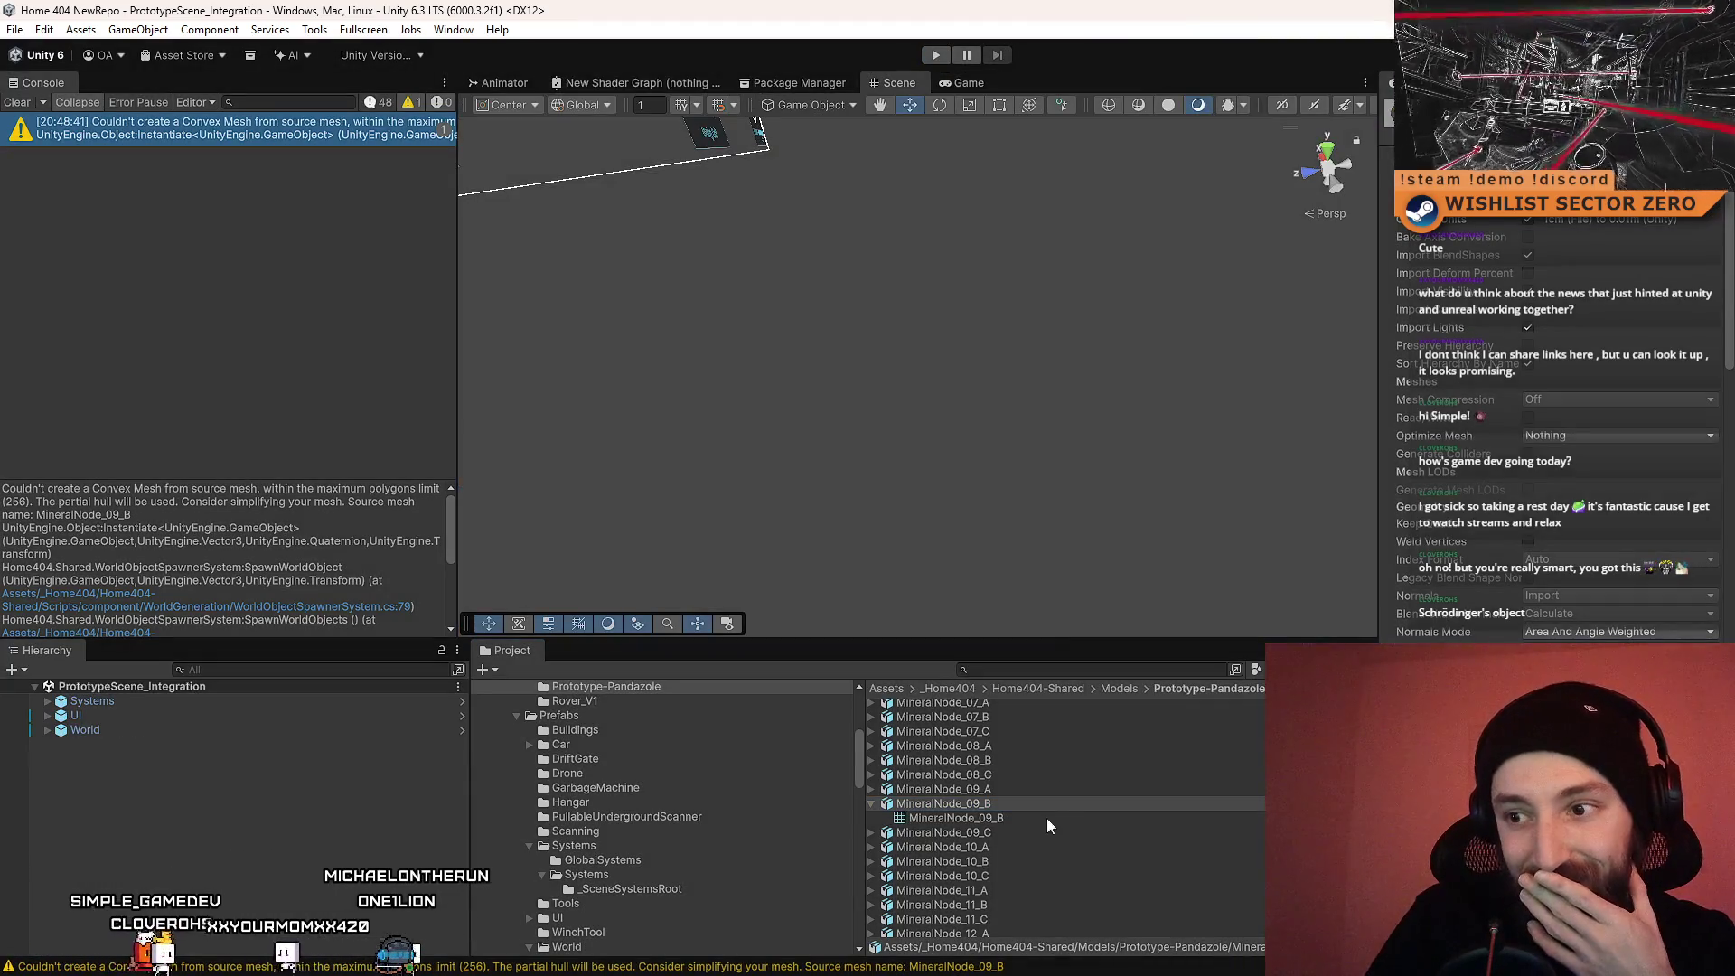
{"action": "left_click", "coordinate": [1045, 799]}
{"action": "key", "text": "Delete"}
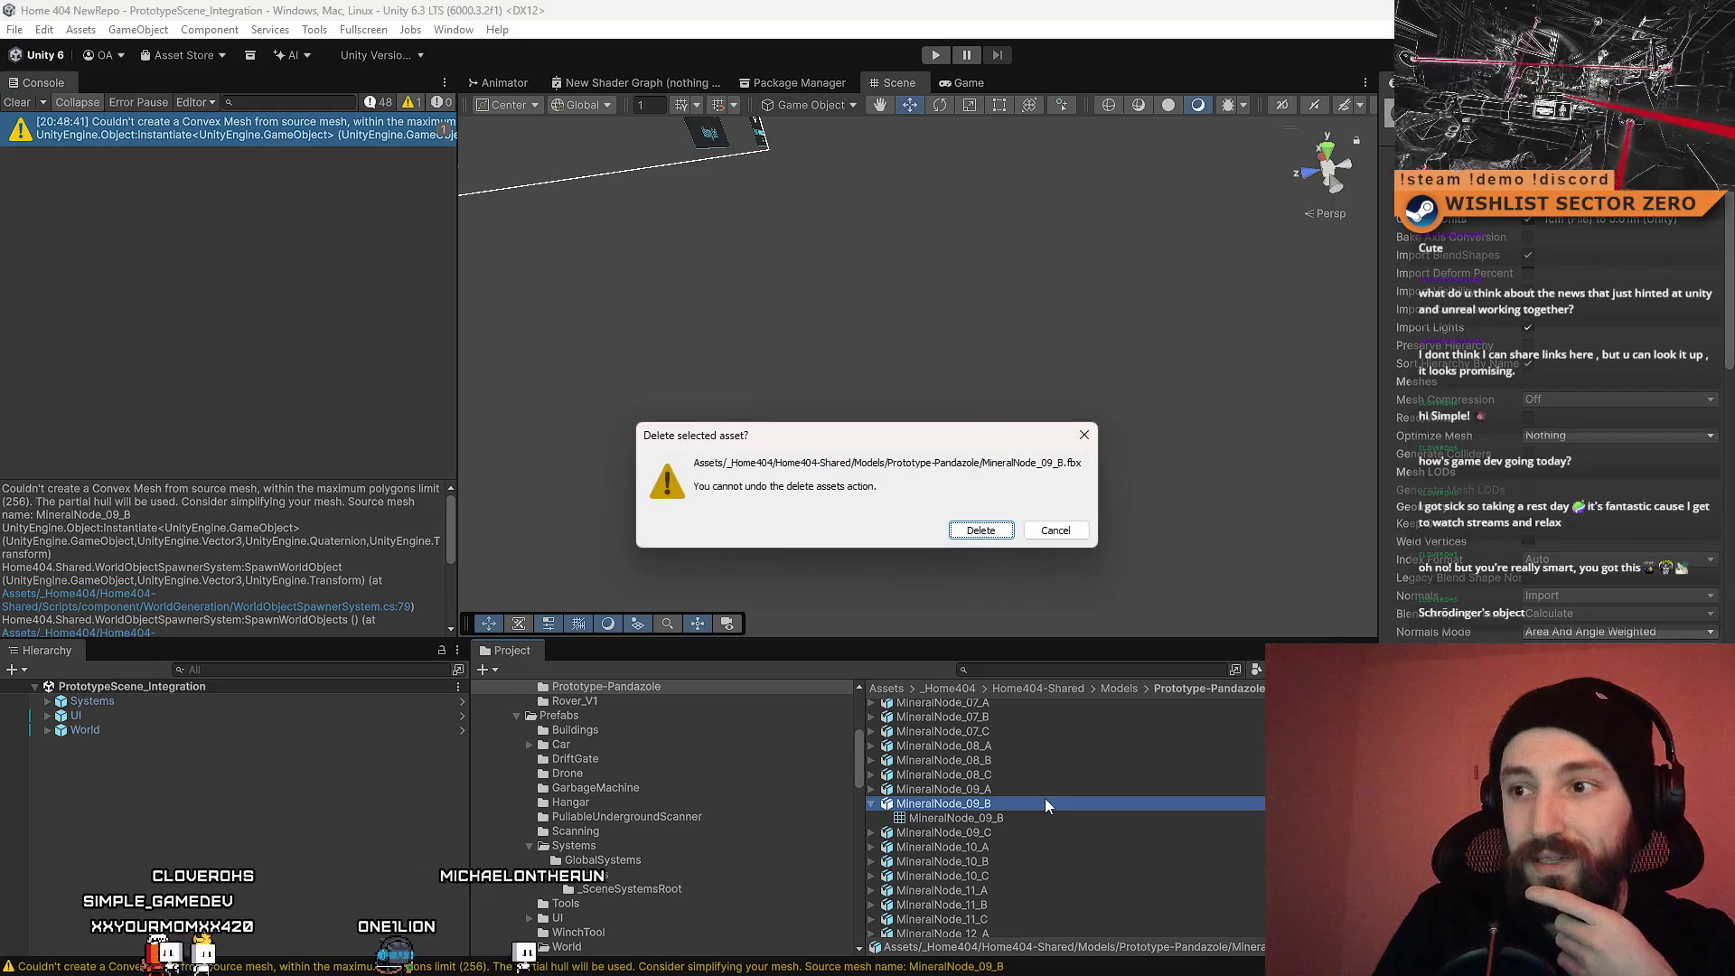
{"action": "left_click", "coordinate": [983, 533]}
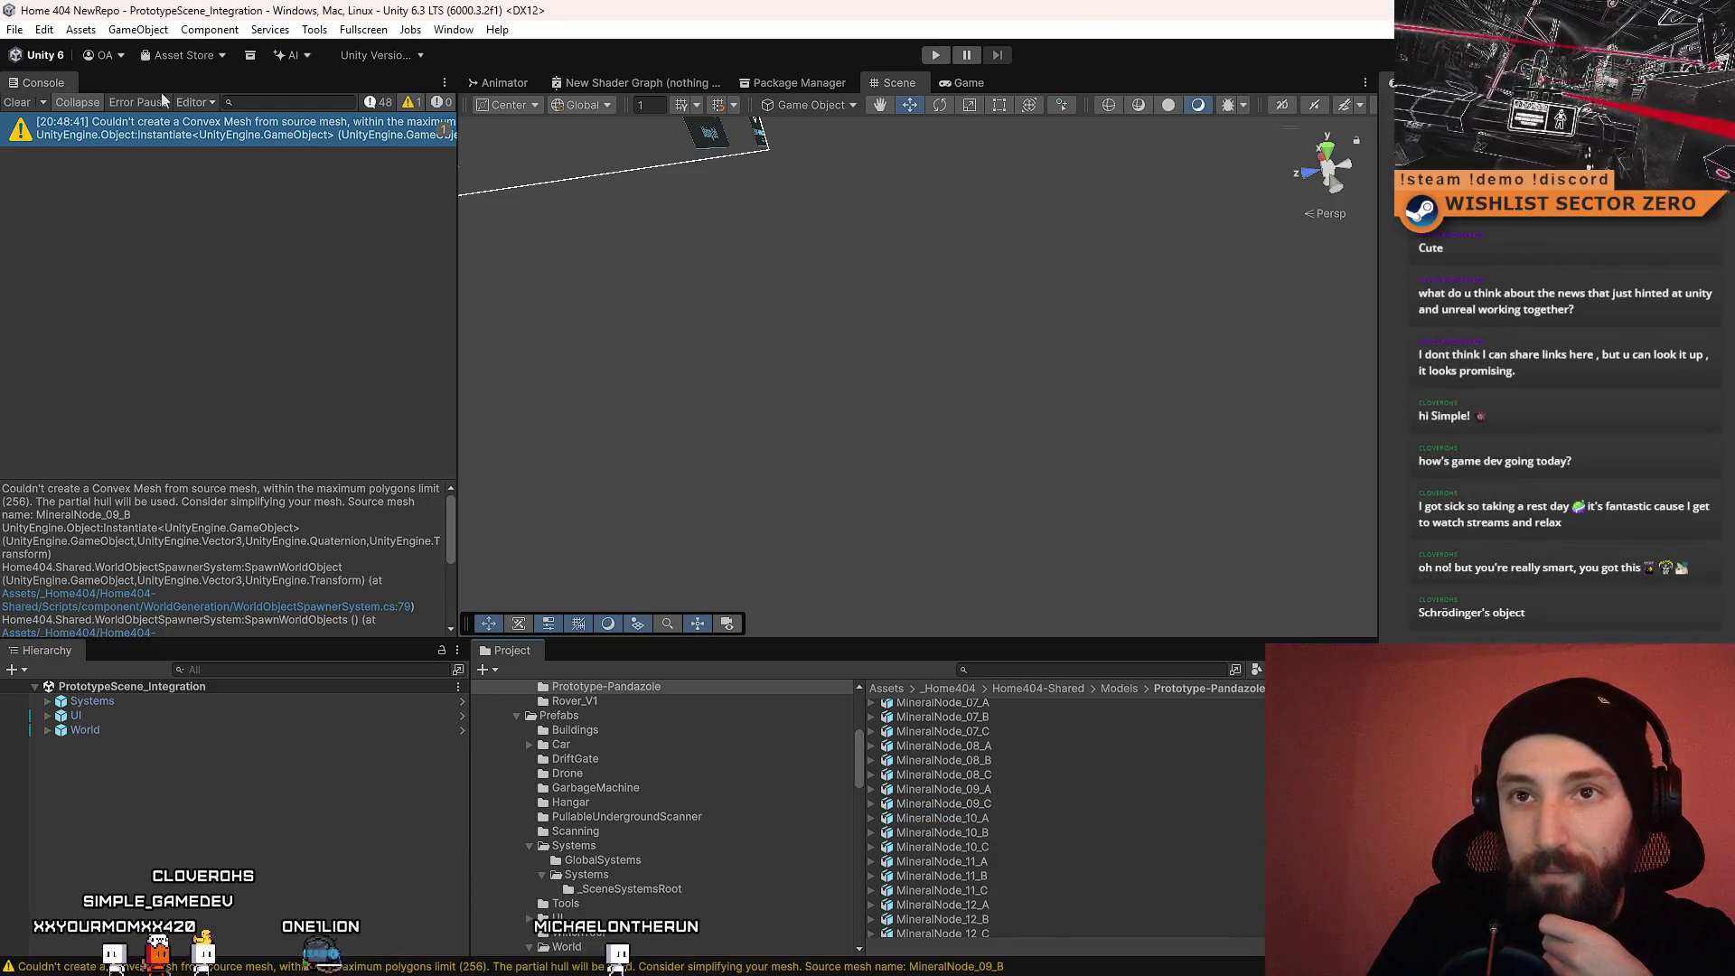
{"action": "left_click", "coordinate": [18, 107]}
{"action": "key", "text": "super+d"}
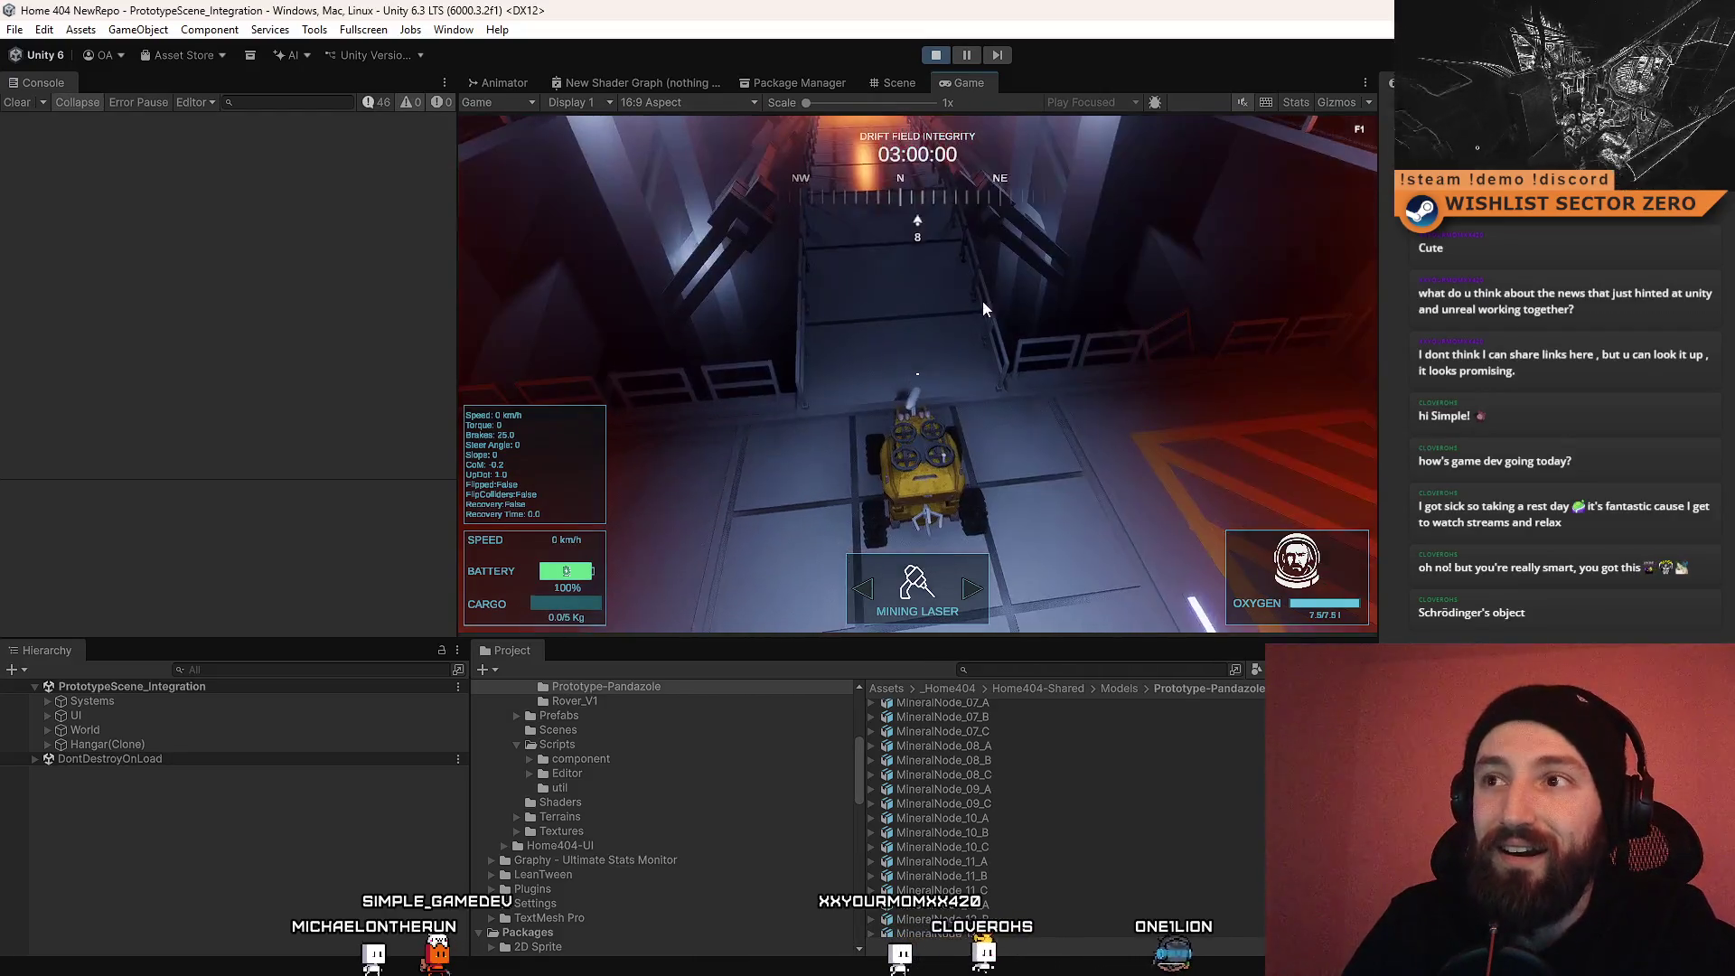
Step: Drive the rover forward and left through the tunnel, then stop and restart Play mode
{"action": "key", "text": "w"}
{"action": "key", "text": "a"}
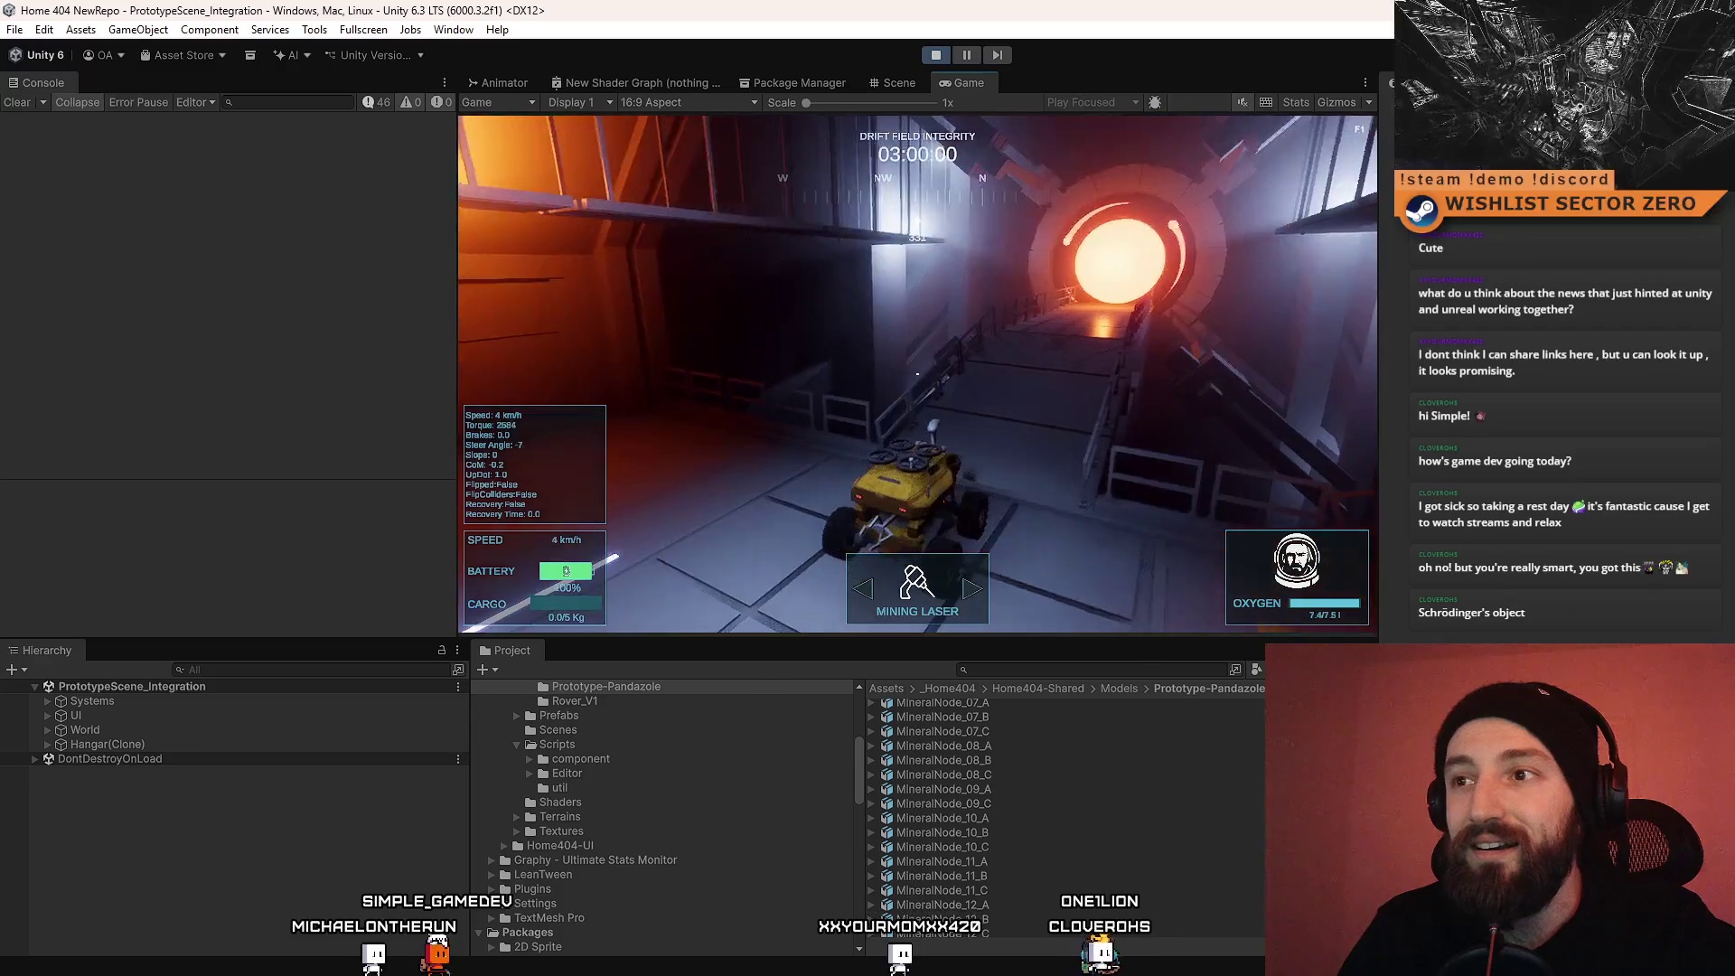
{"action": "key", "text": "Escape"}
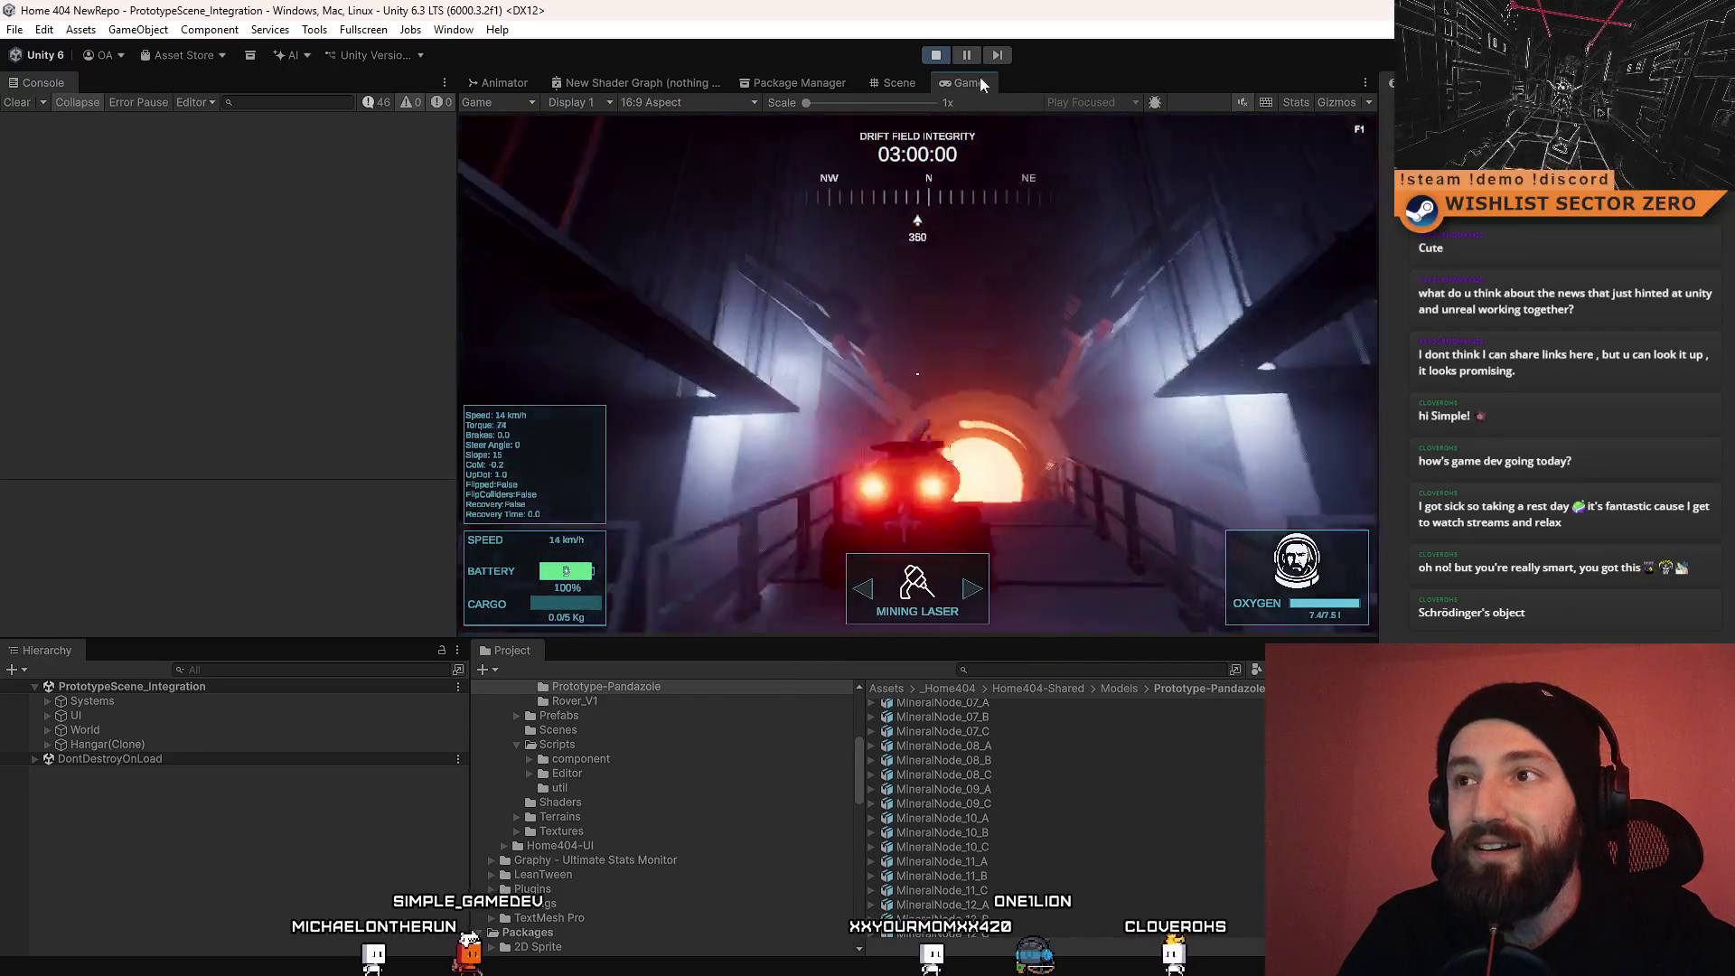
{"action": "left_click", "coordinate": [937, 58]}
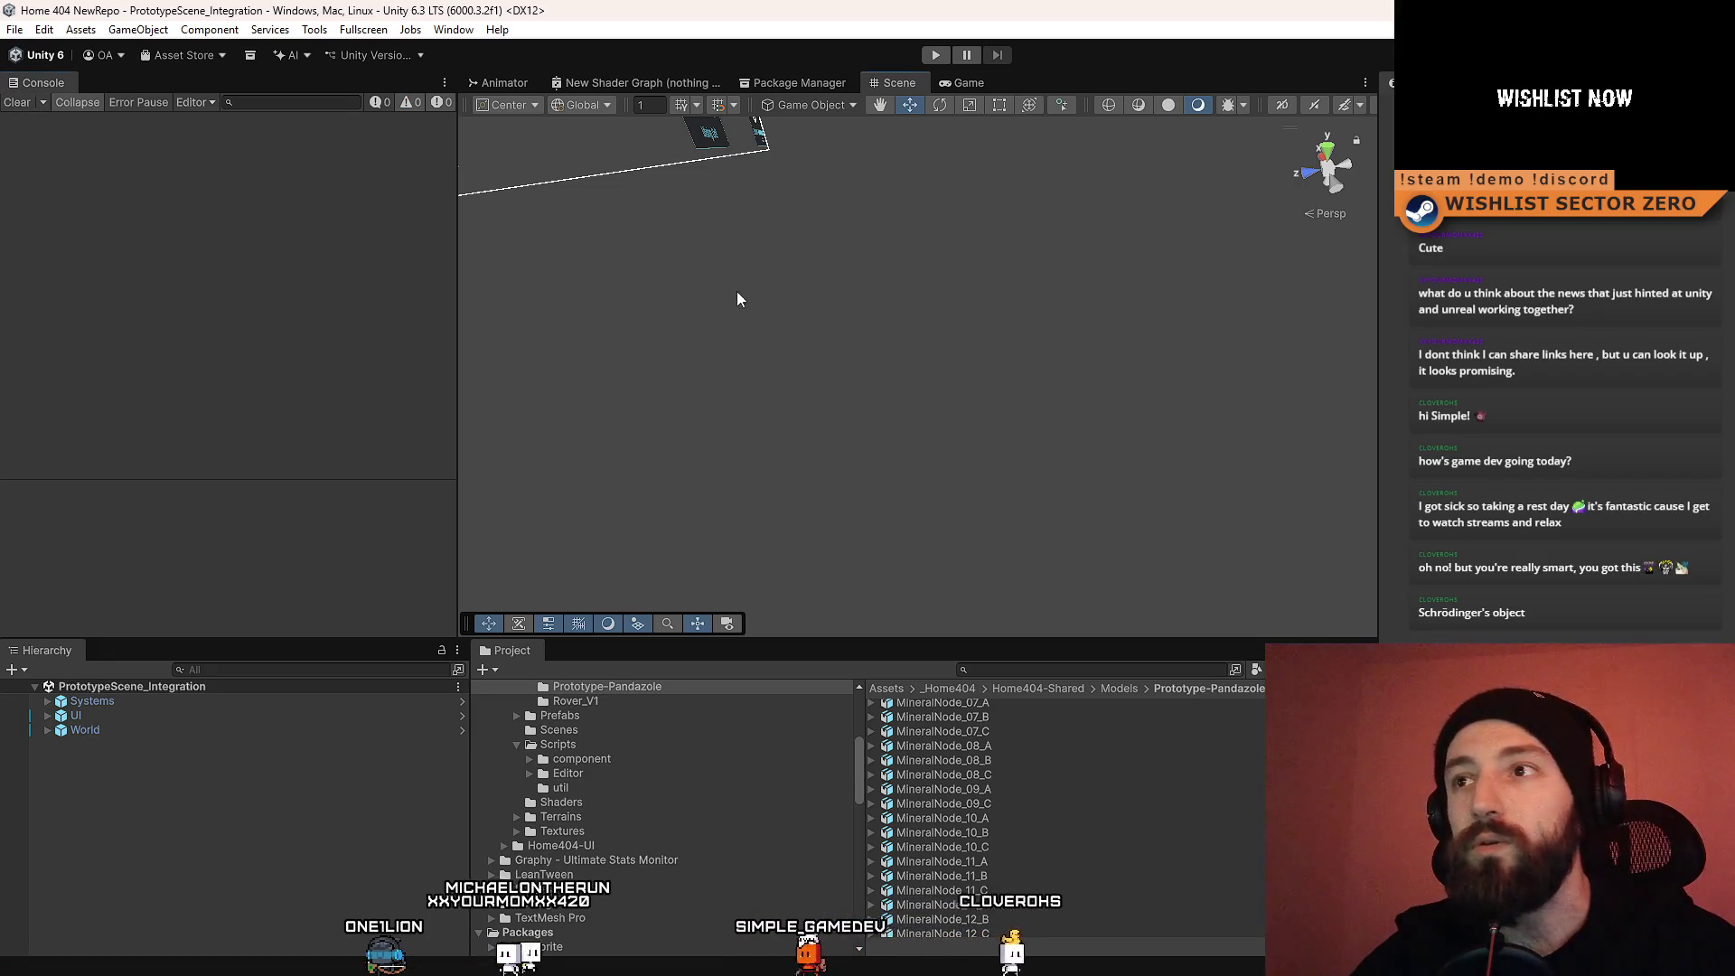
{"action": "left_click", "coordinate": [937, 54]}
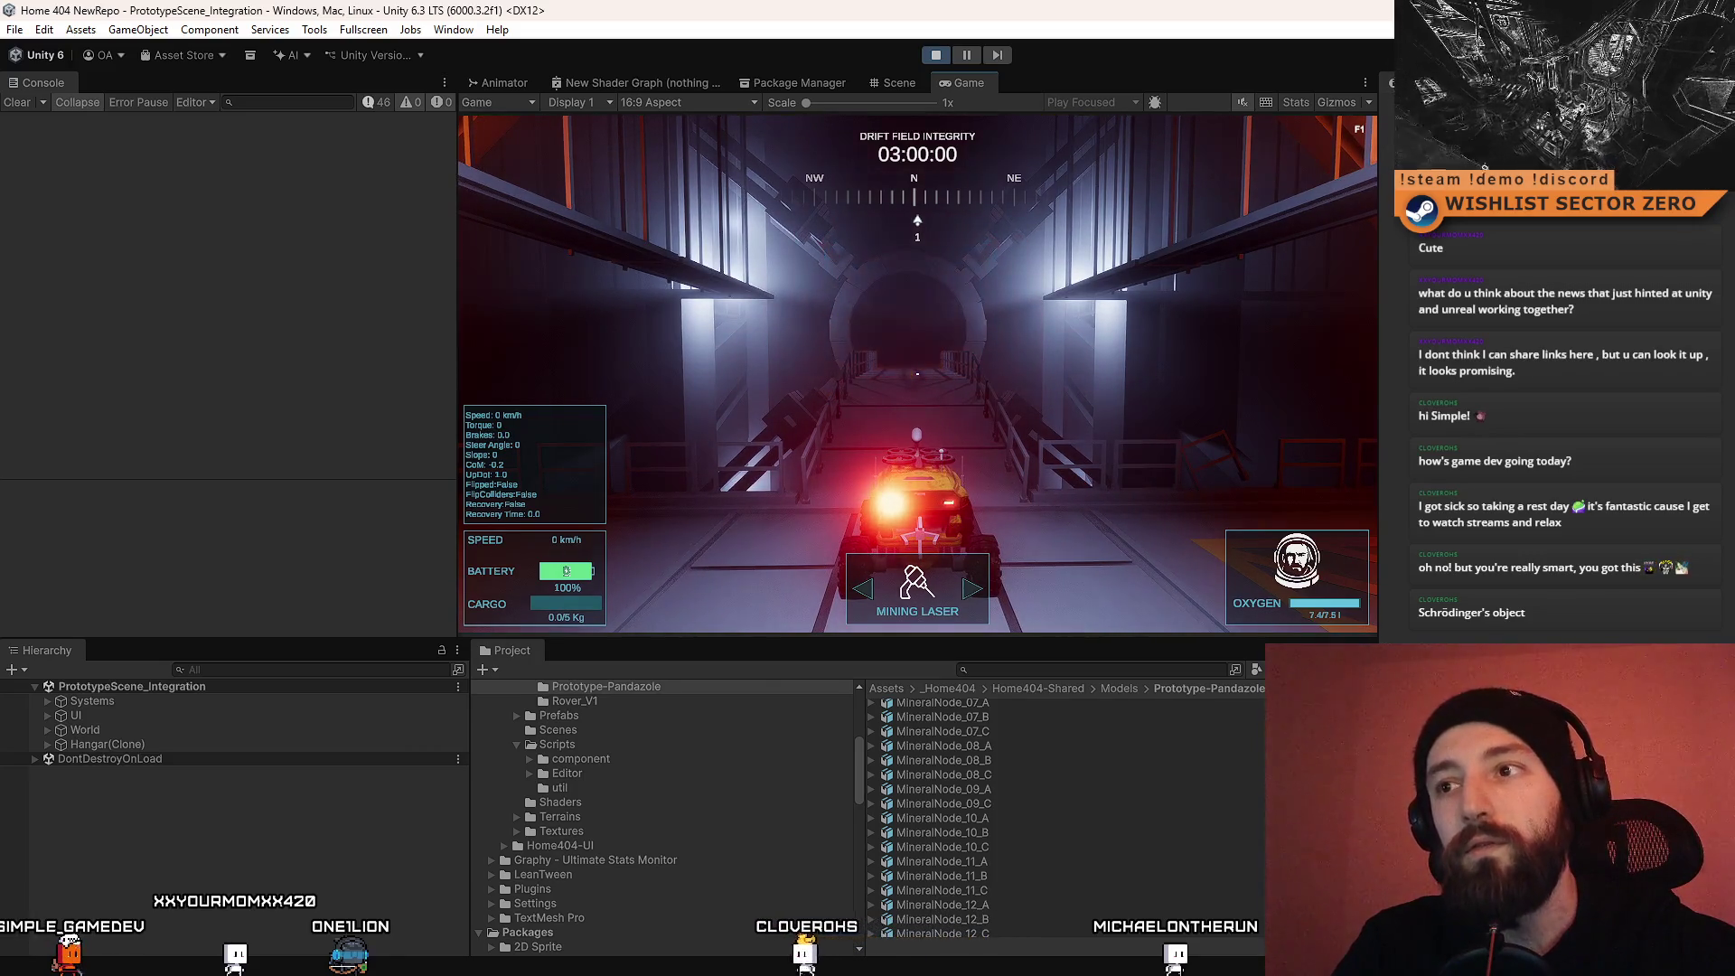
Step: Drive the rover through the glowing portal and around the pink desert, then stop playing
{"action": "key", "text": "w"}
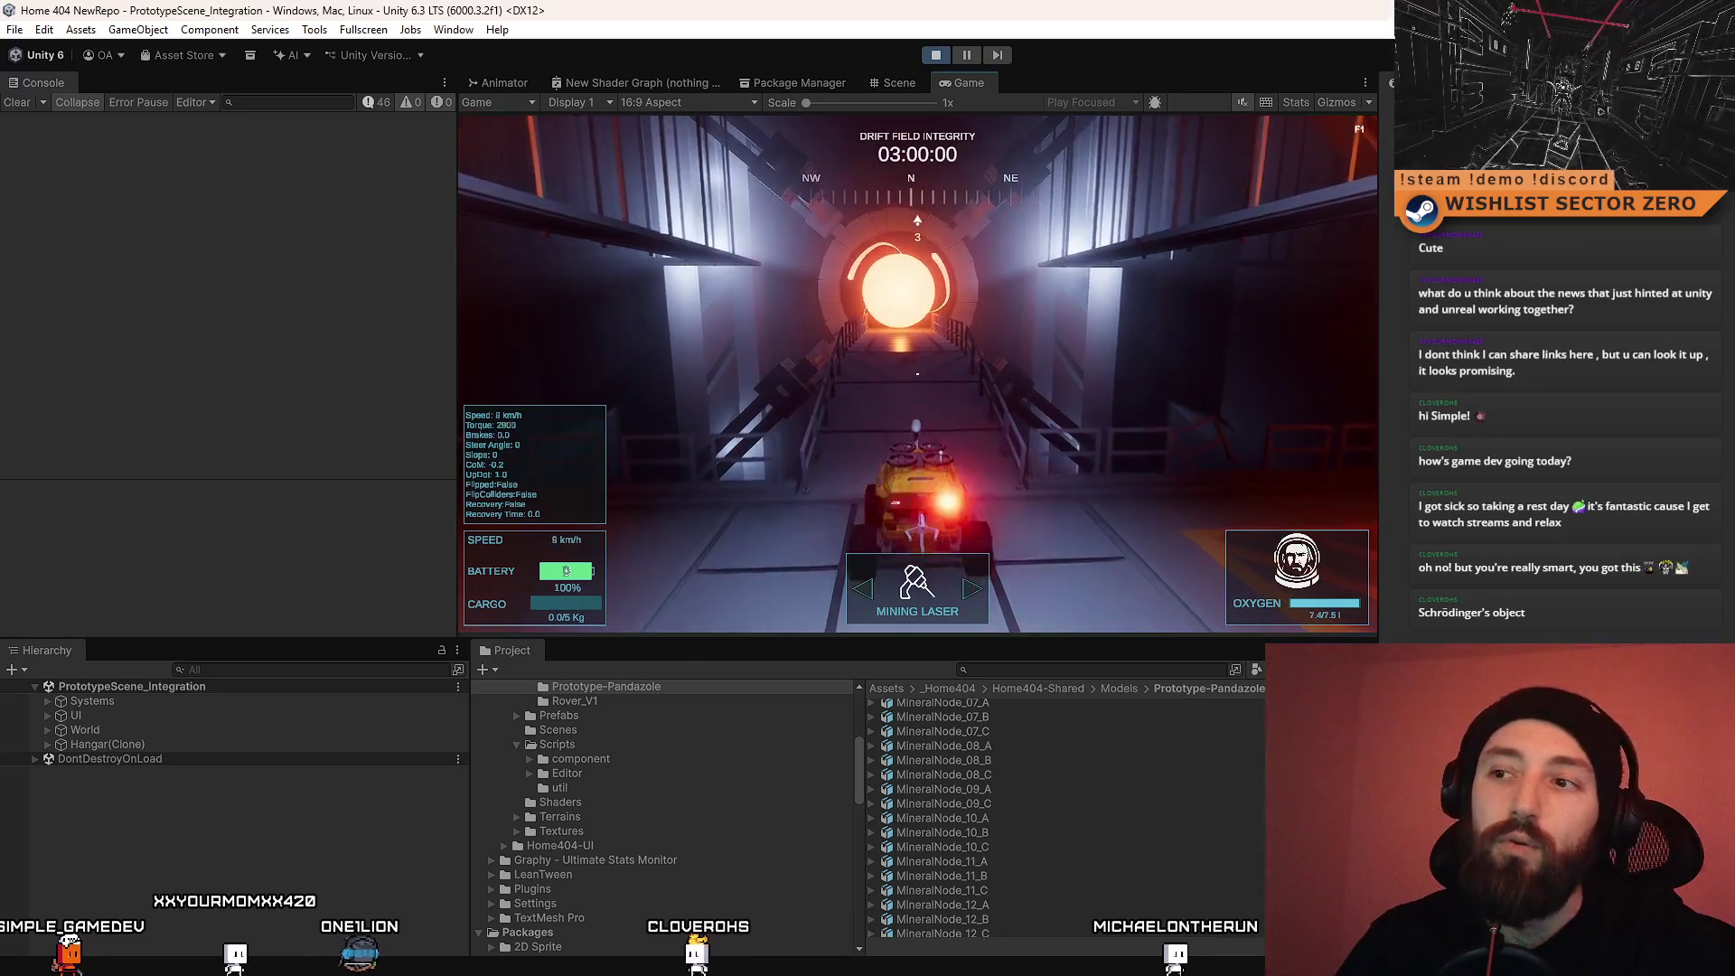
{"action": "key", "text": "a"}
{"action": "key", "text": "d"}
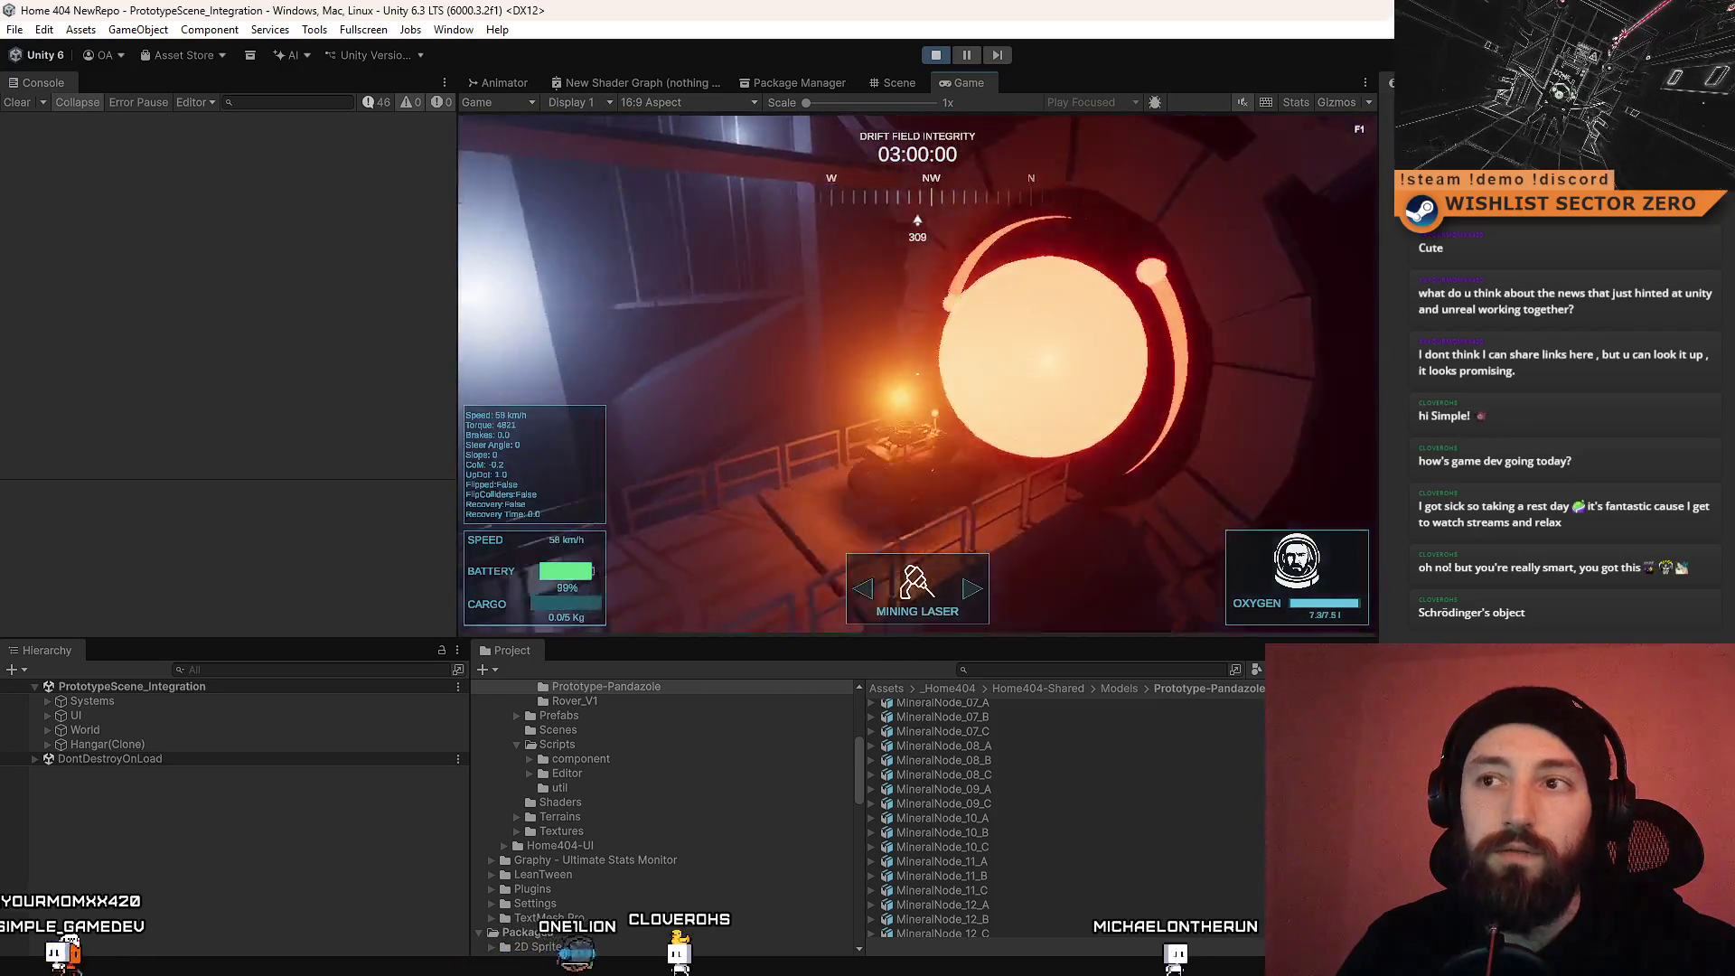
{"action": "key", "text": "a"}
{"action": "key", "text": "a"}
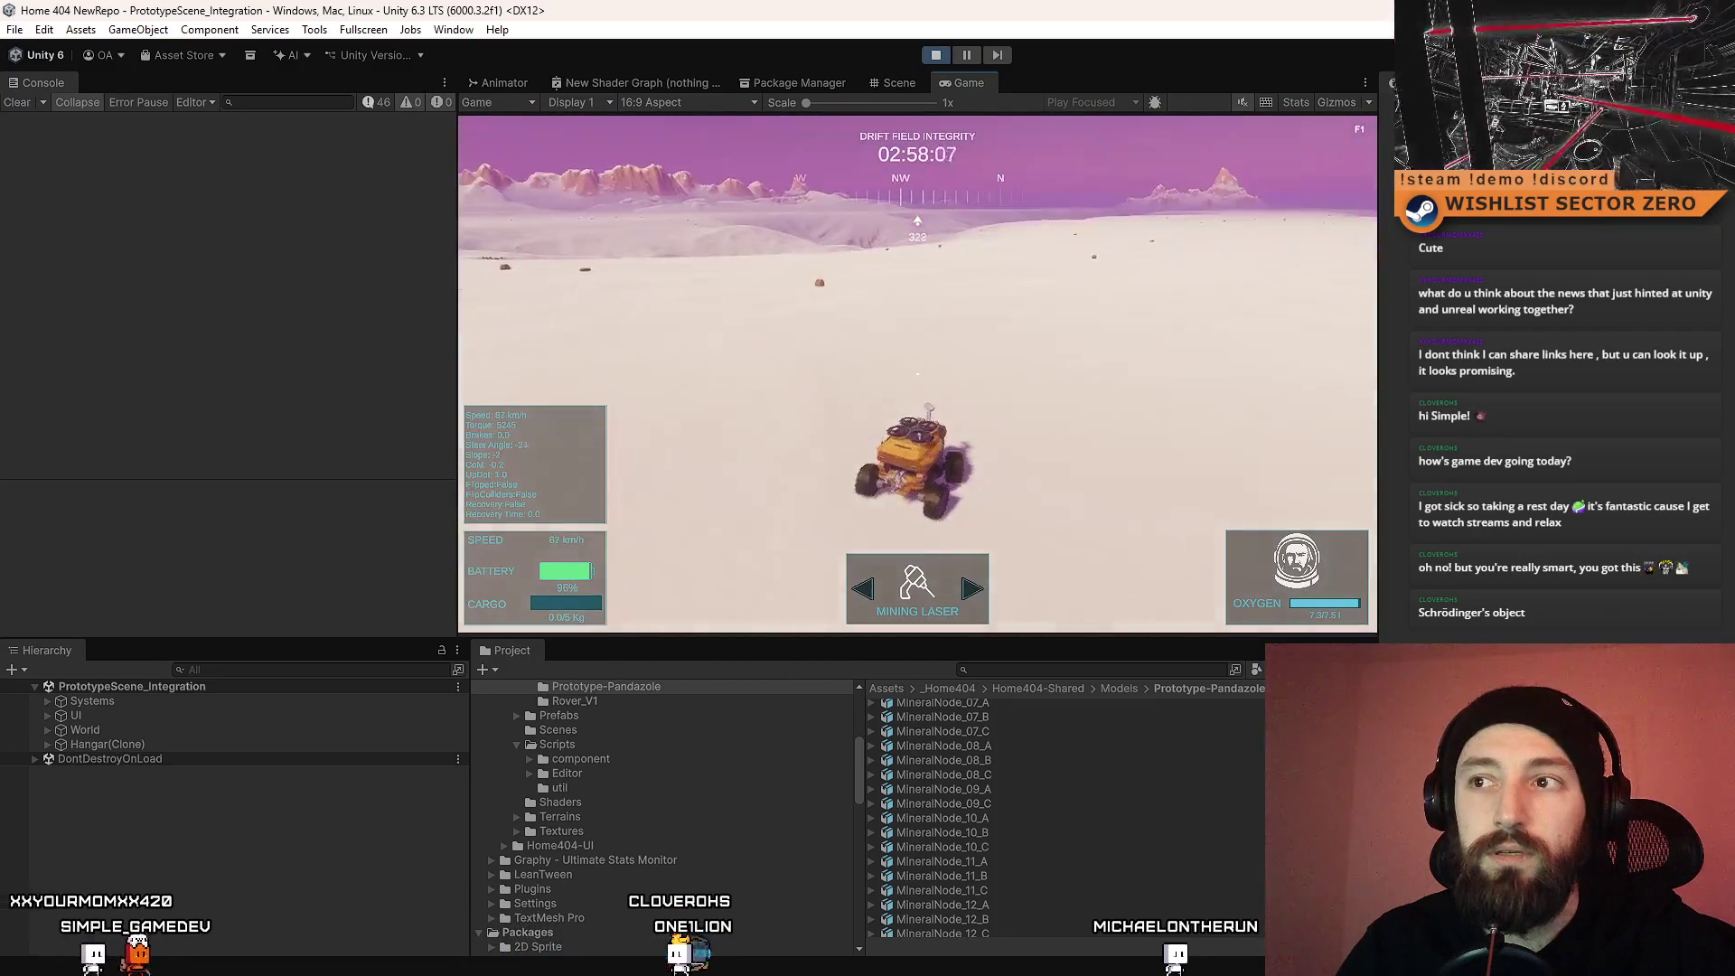
{"action": "key", "text": "d"}
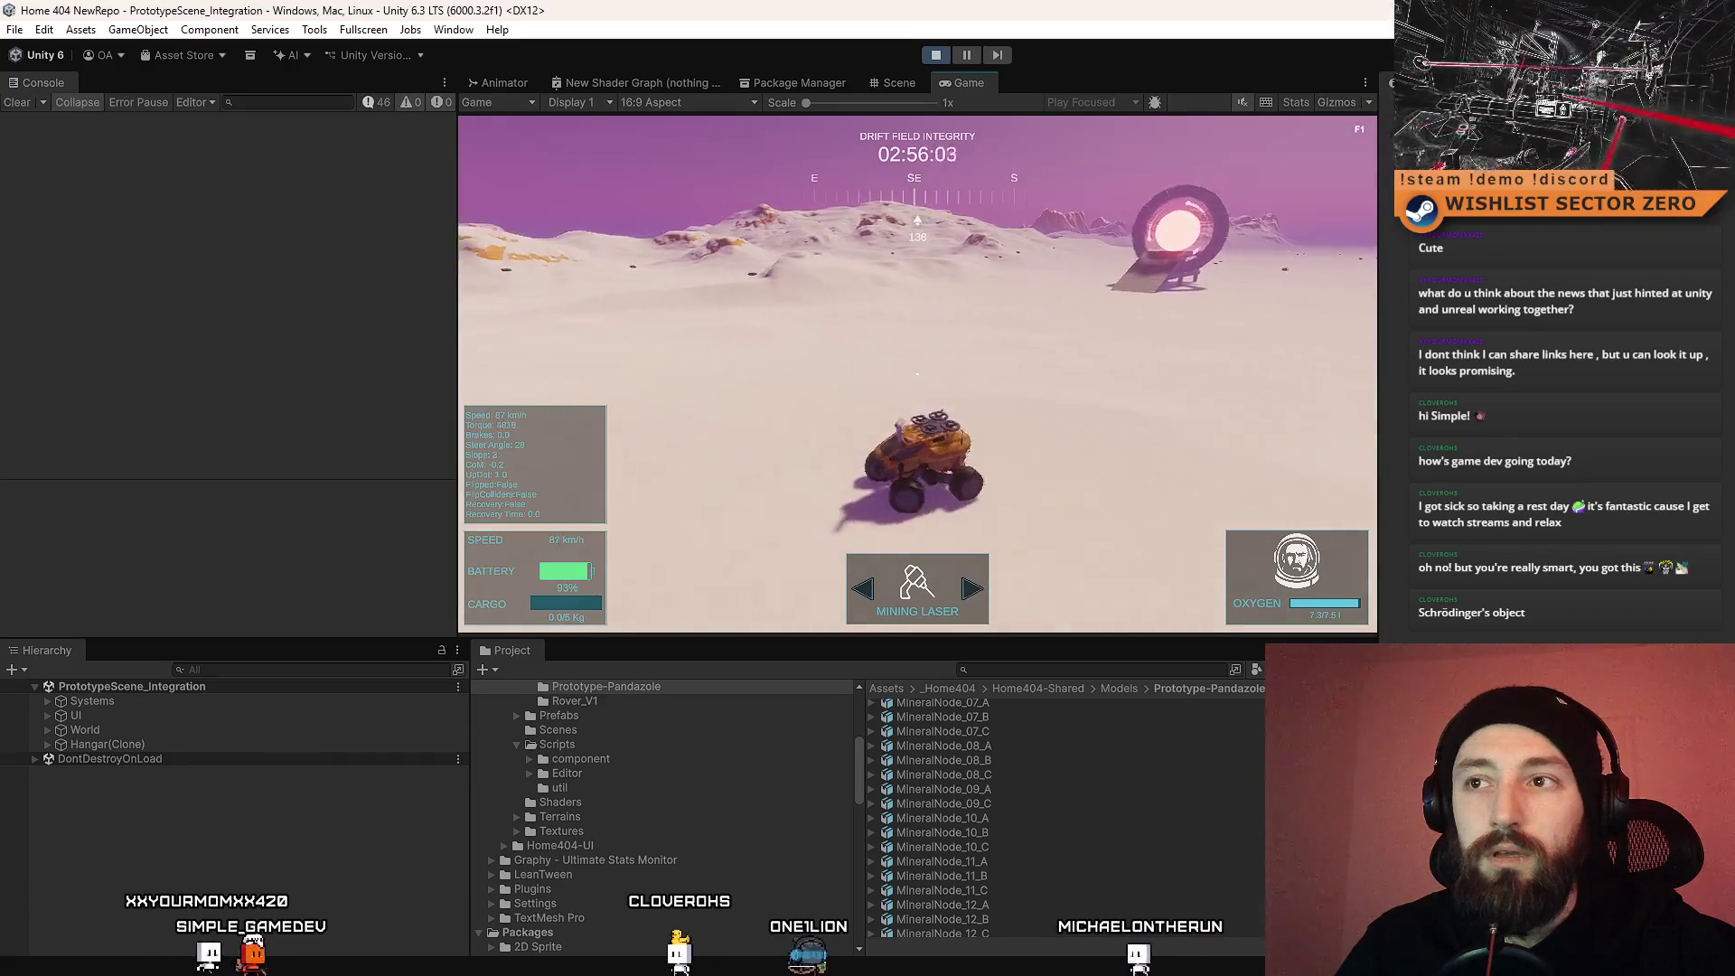
{"action": "key", "text": "d"}
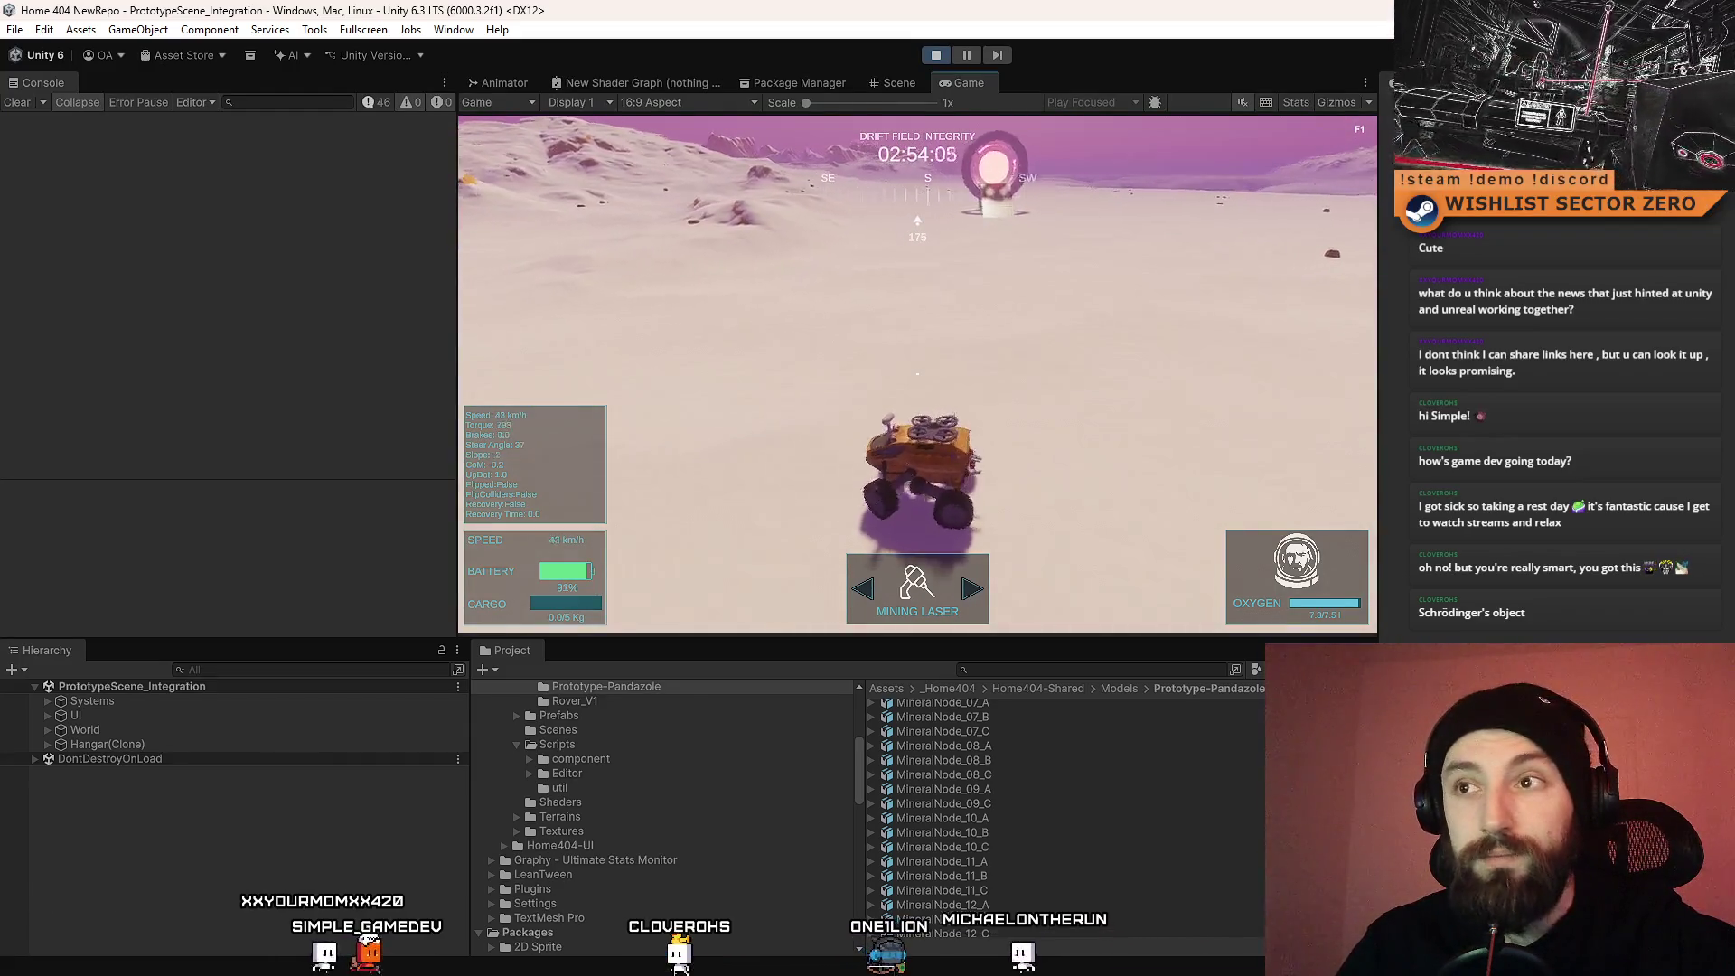
{"action": "key", "text": "w"}
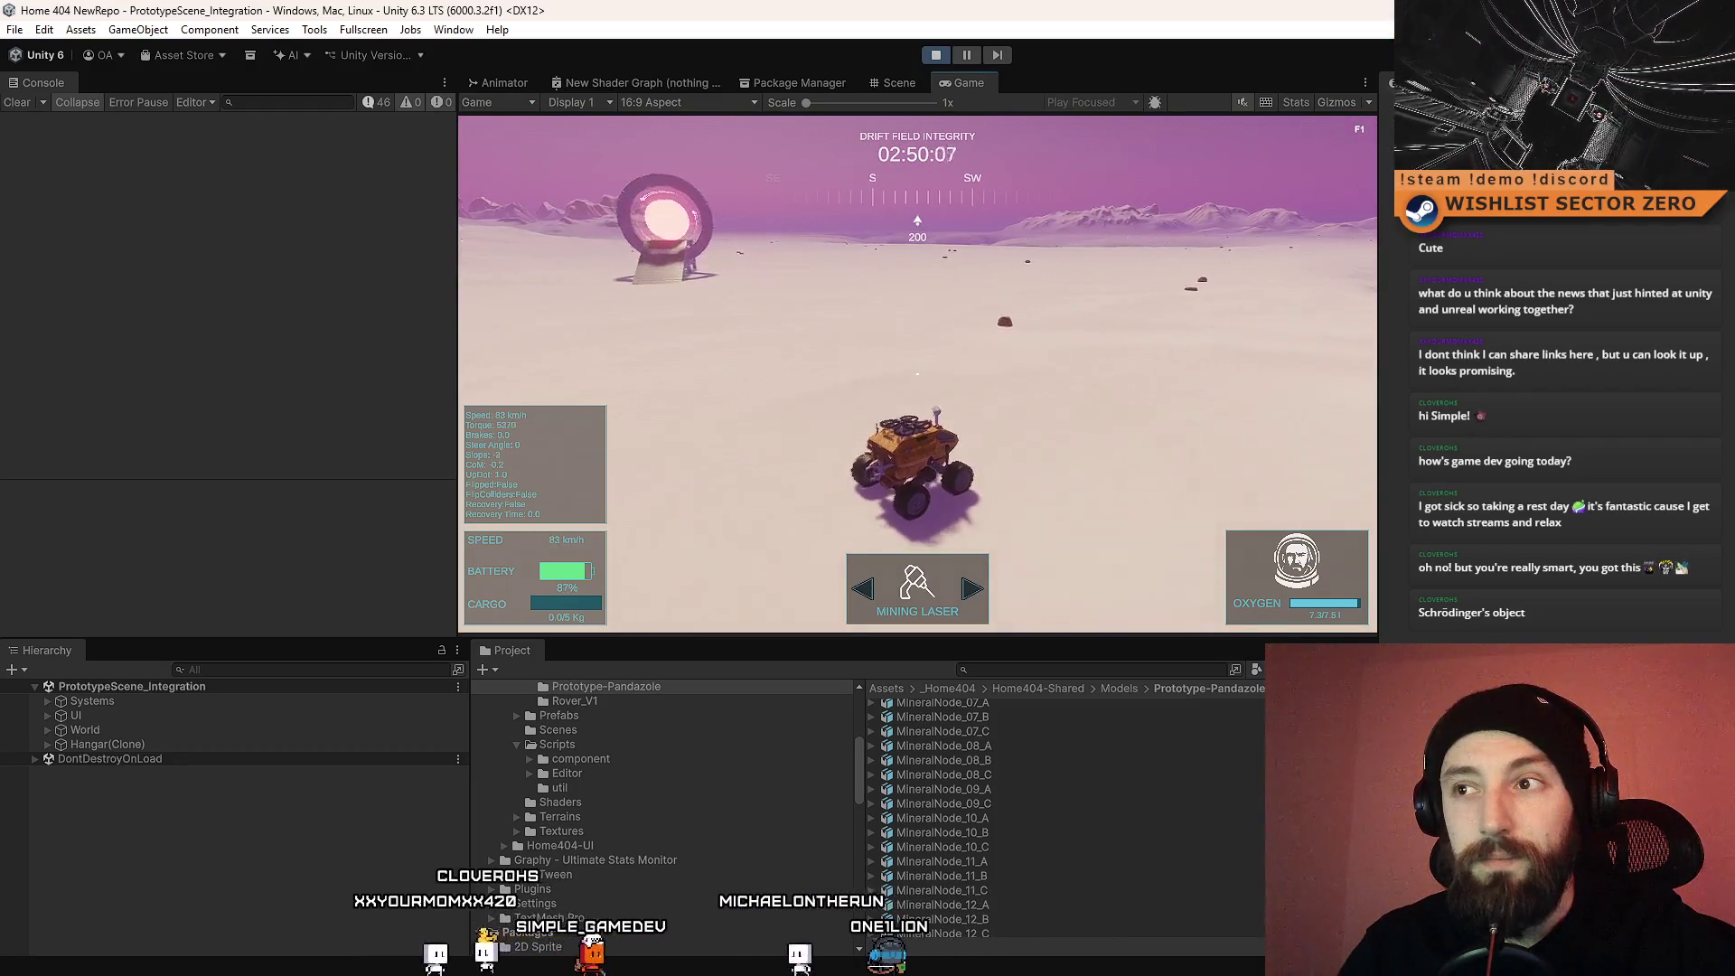
{"action": "key", "text": "a"}
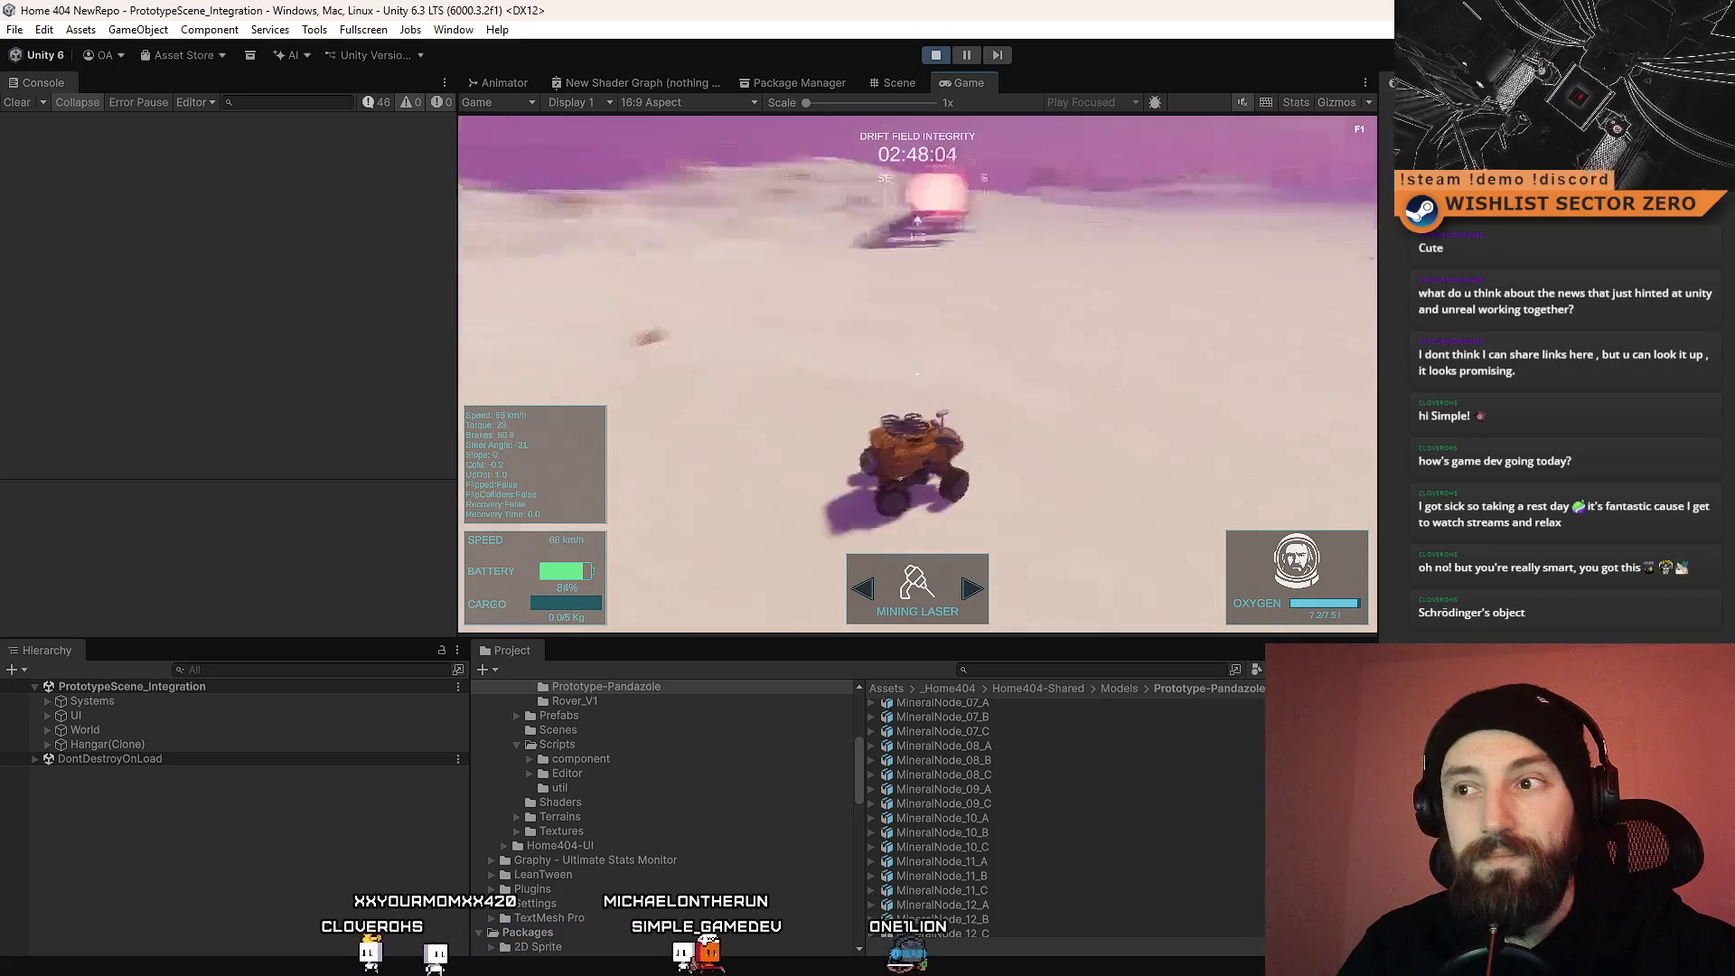
{"action": "key", "text": "w"}
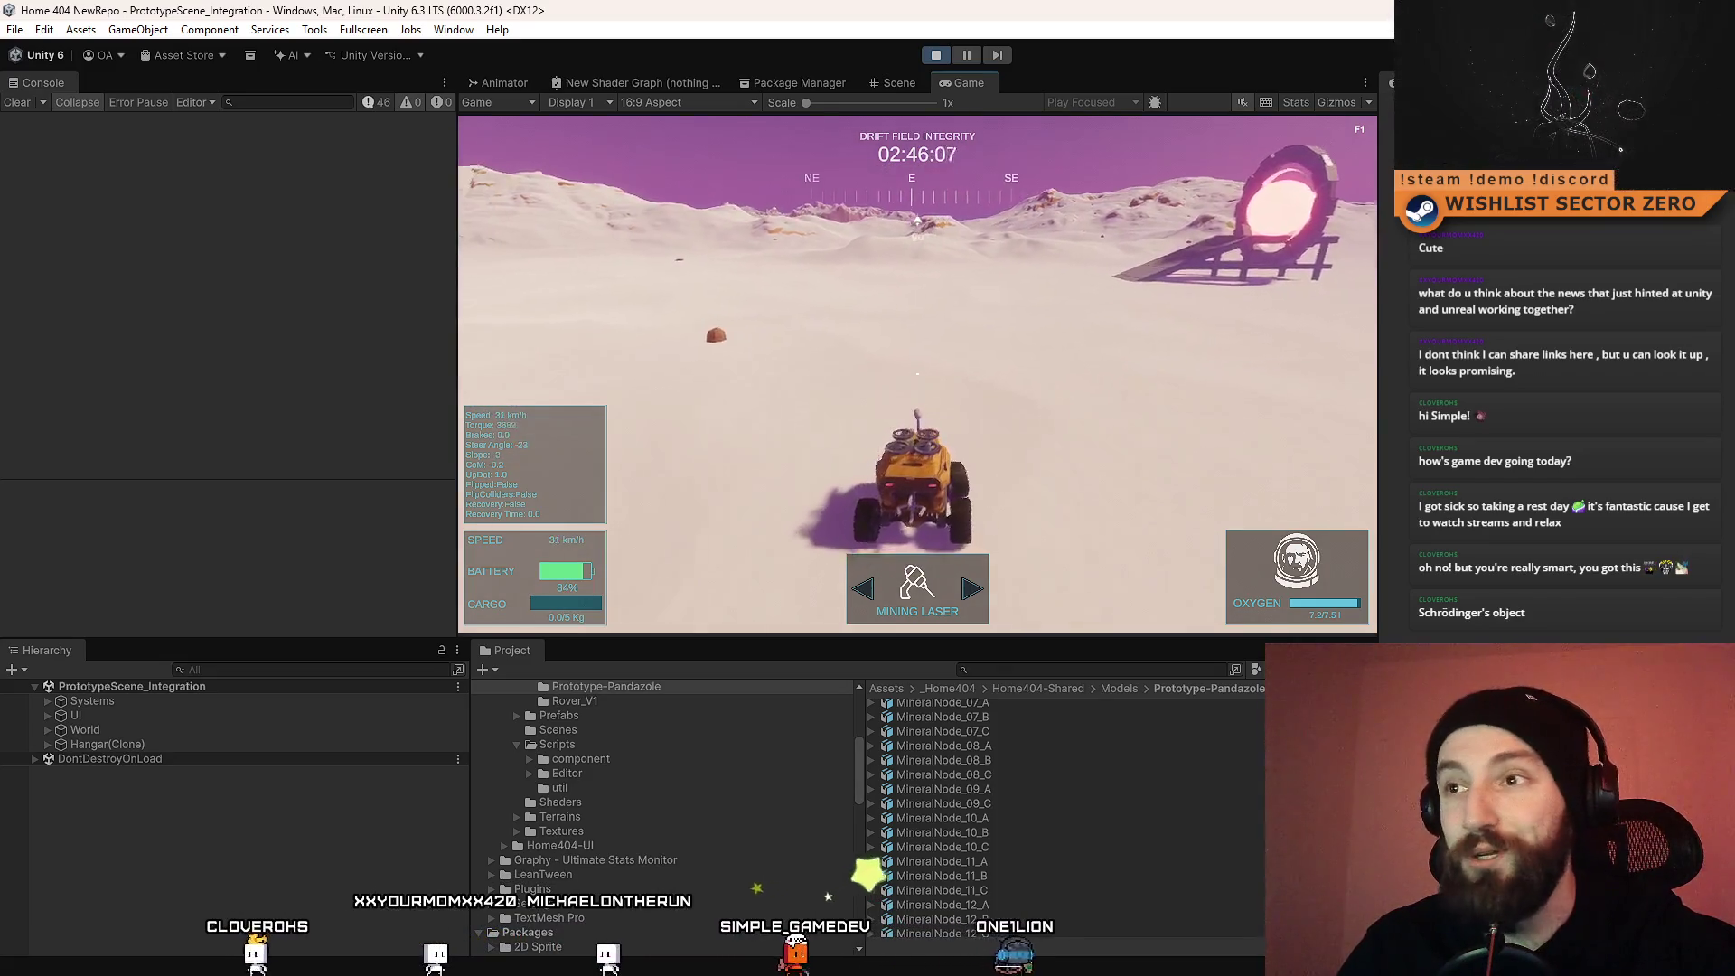
{"action": "key", "text": "a"}
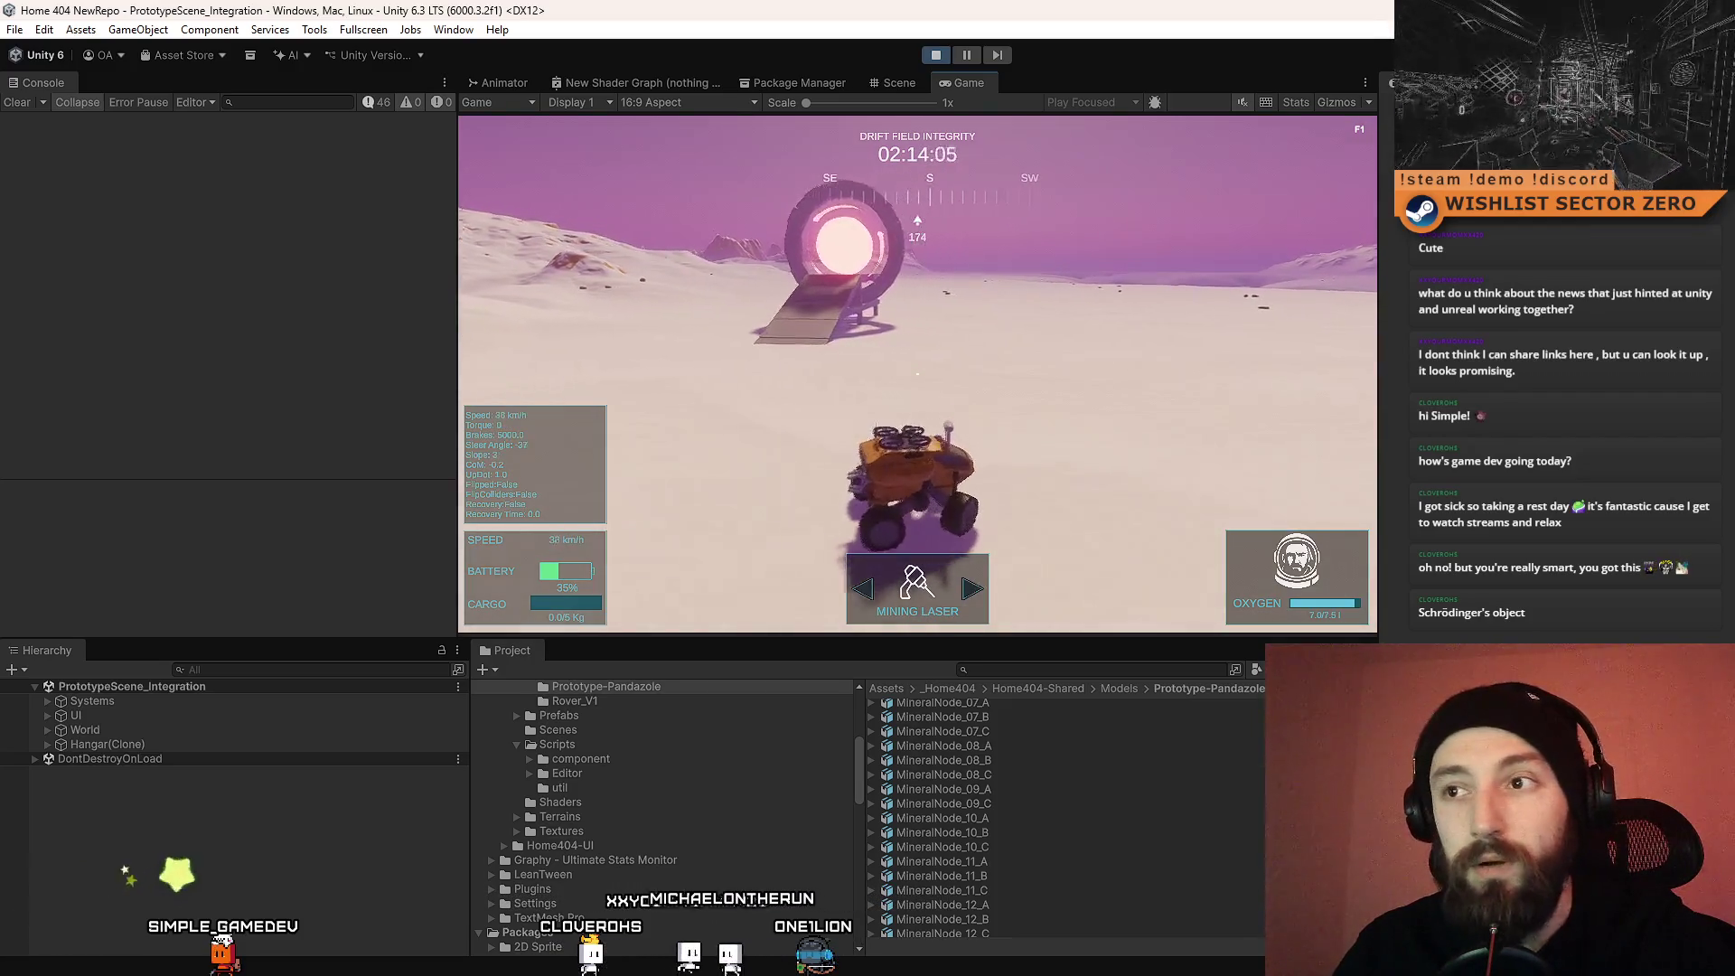
{"action": "left_click", "coordinate": [935, 55]}
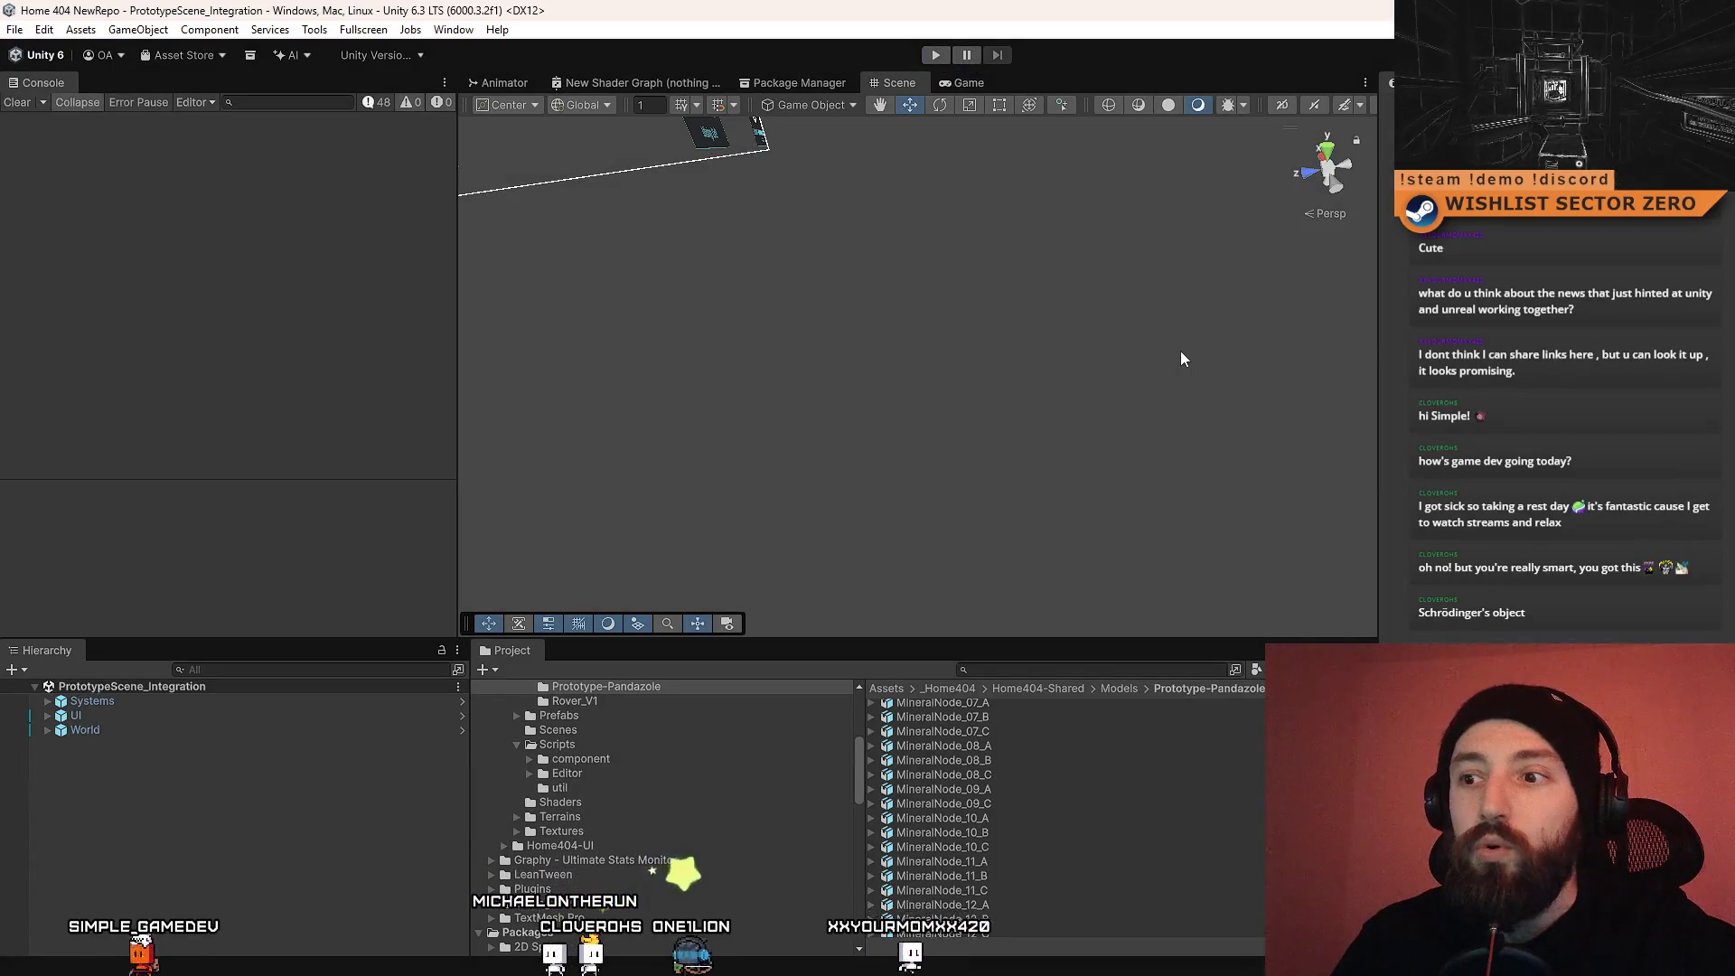
Step: Scroll through the Prototype-Pandazole models folder, then switch from Unity to the desktop
{"action": "scroll", "coordinate": [1097, 770], "scroll_direction": "up", "scroll_amount": 10}
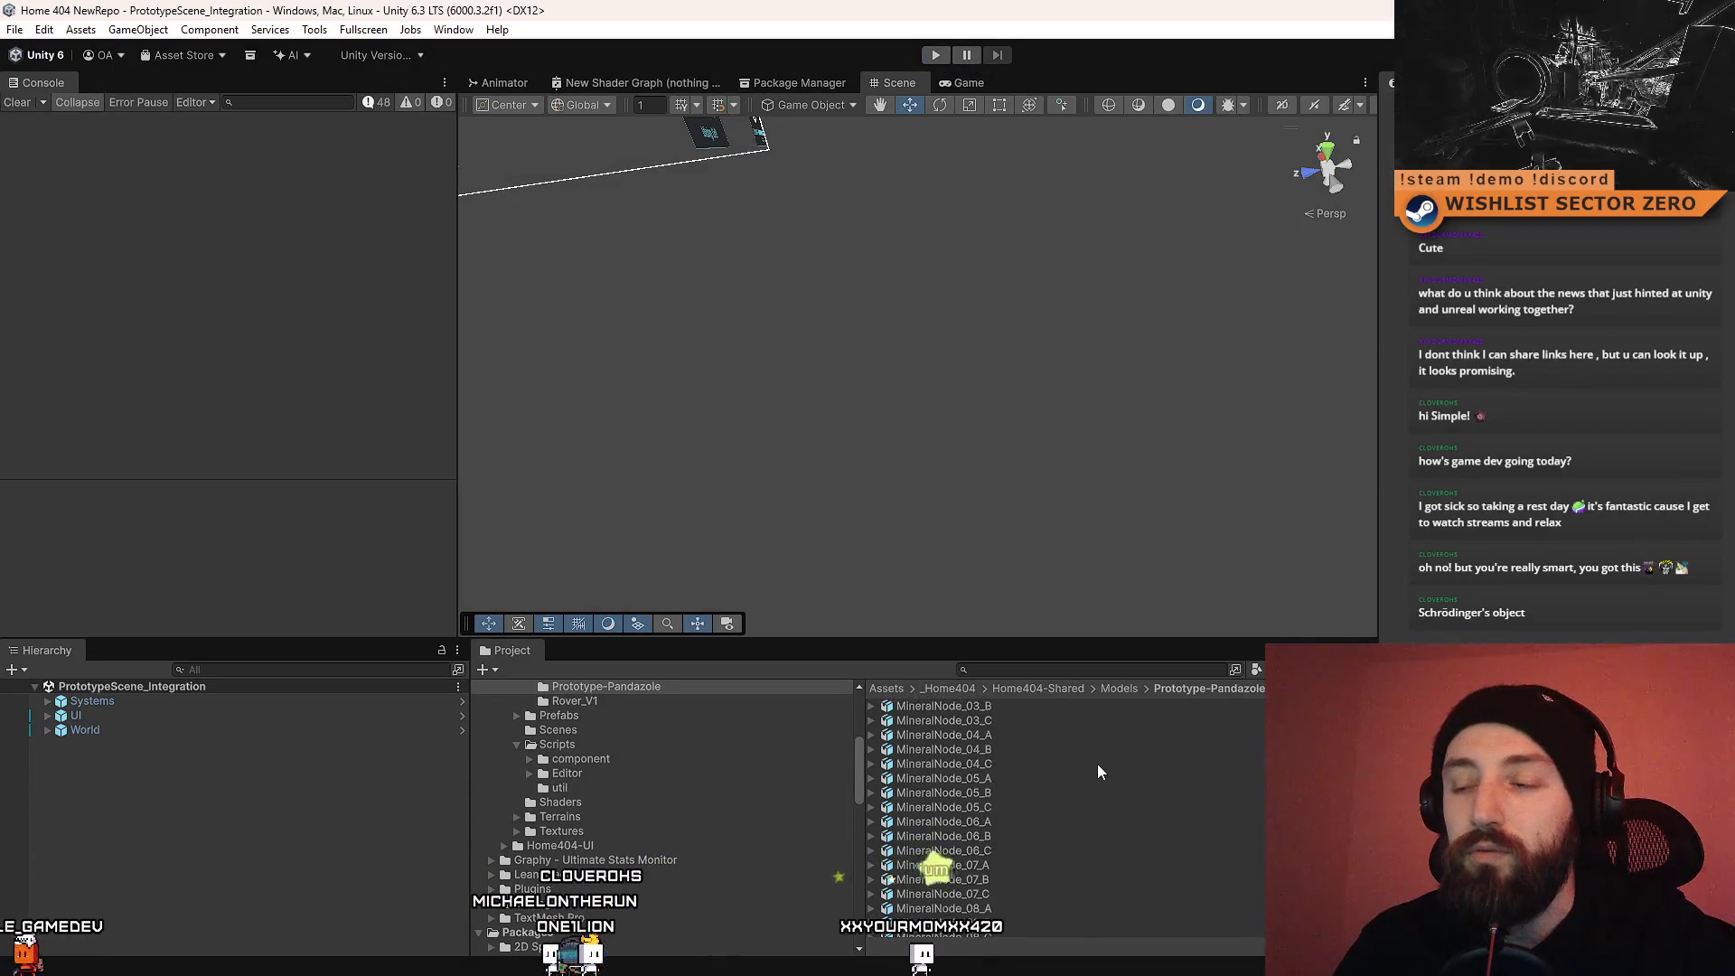
{"action": "scroll", "coordinate": [1099, 766], "scroll_direction": "down", "scroll_amount": 6}
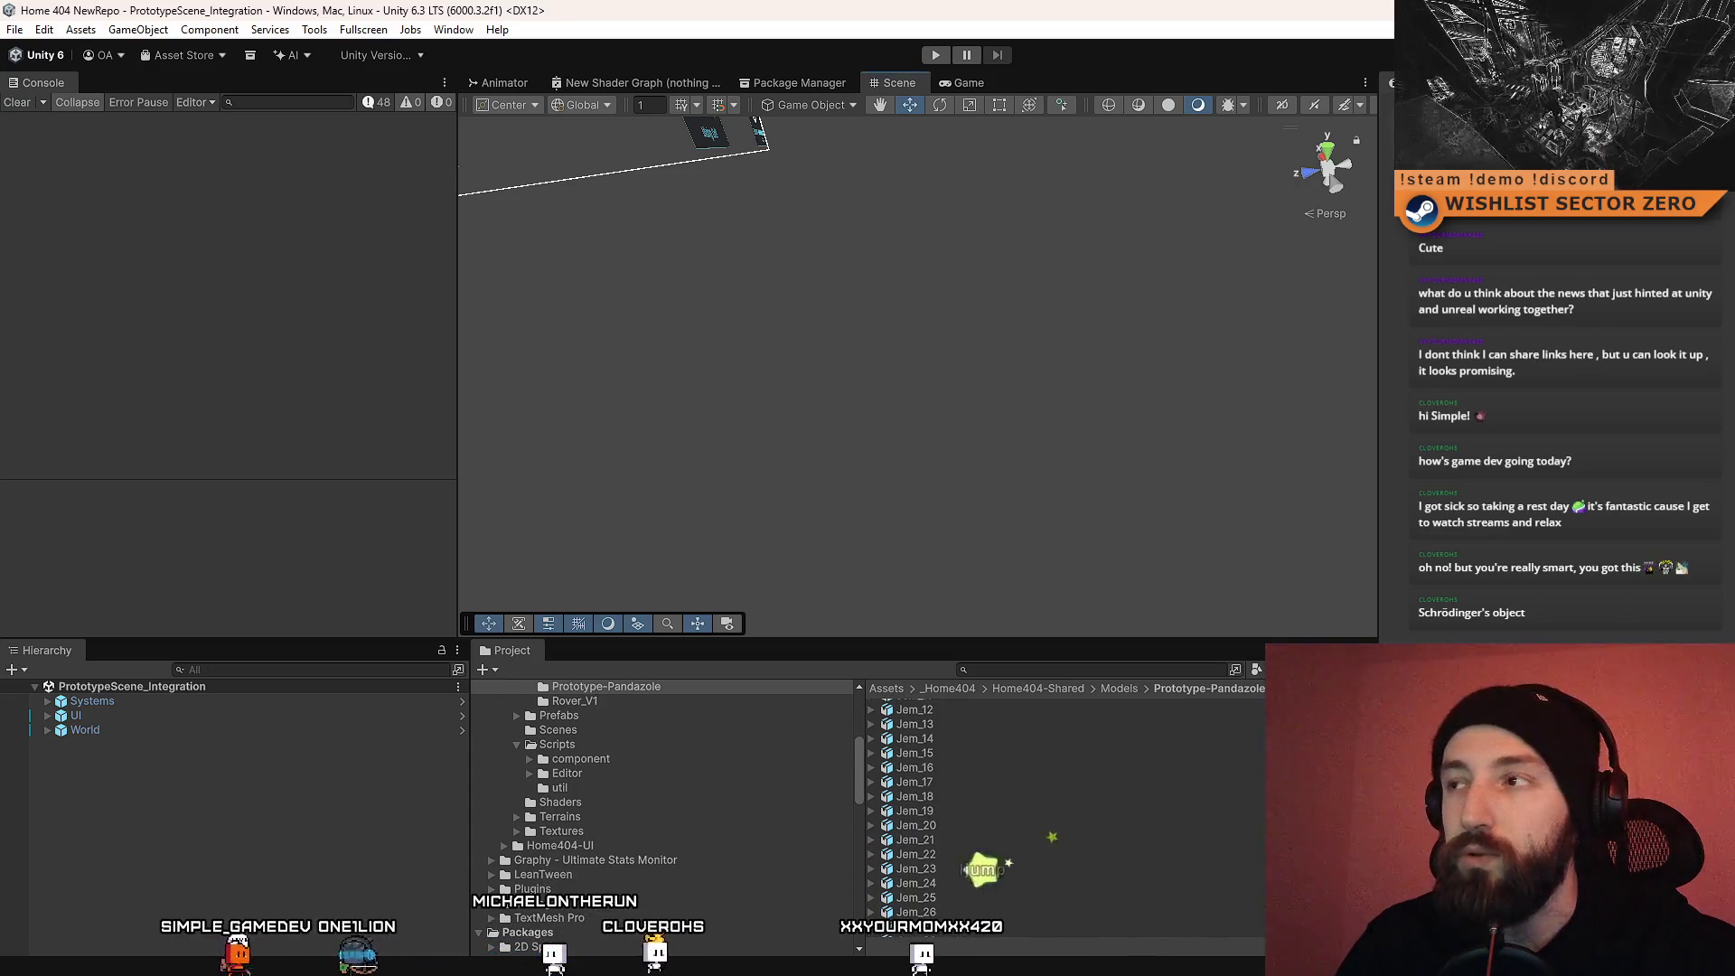
{"action": "key", "text": "super+d"}
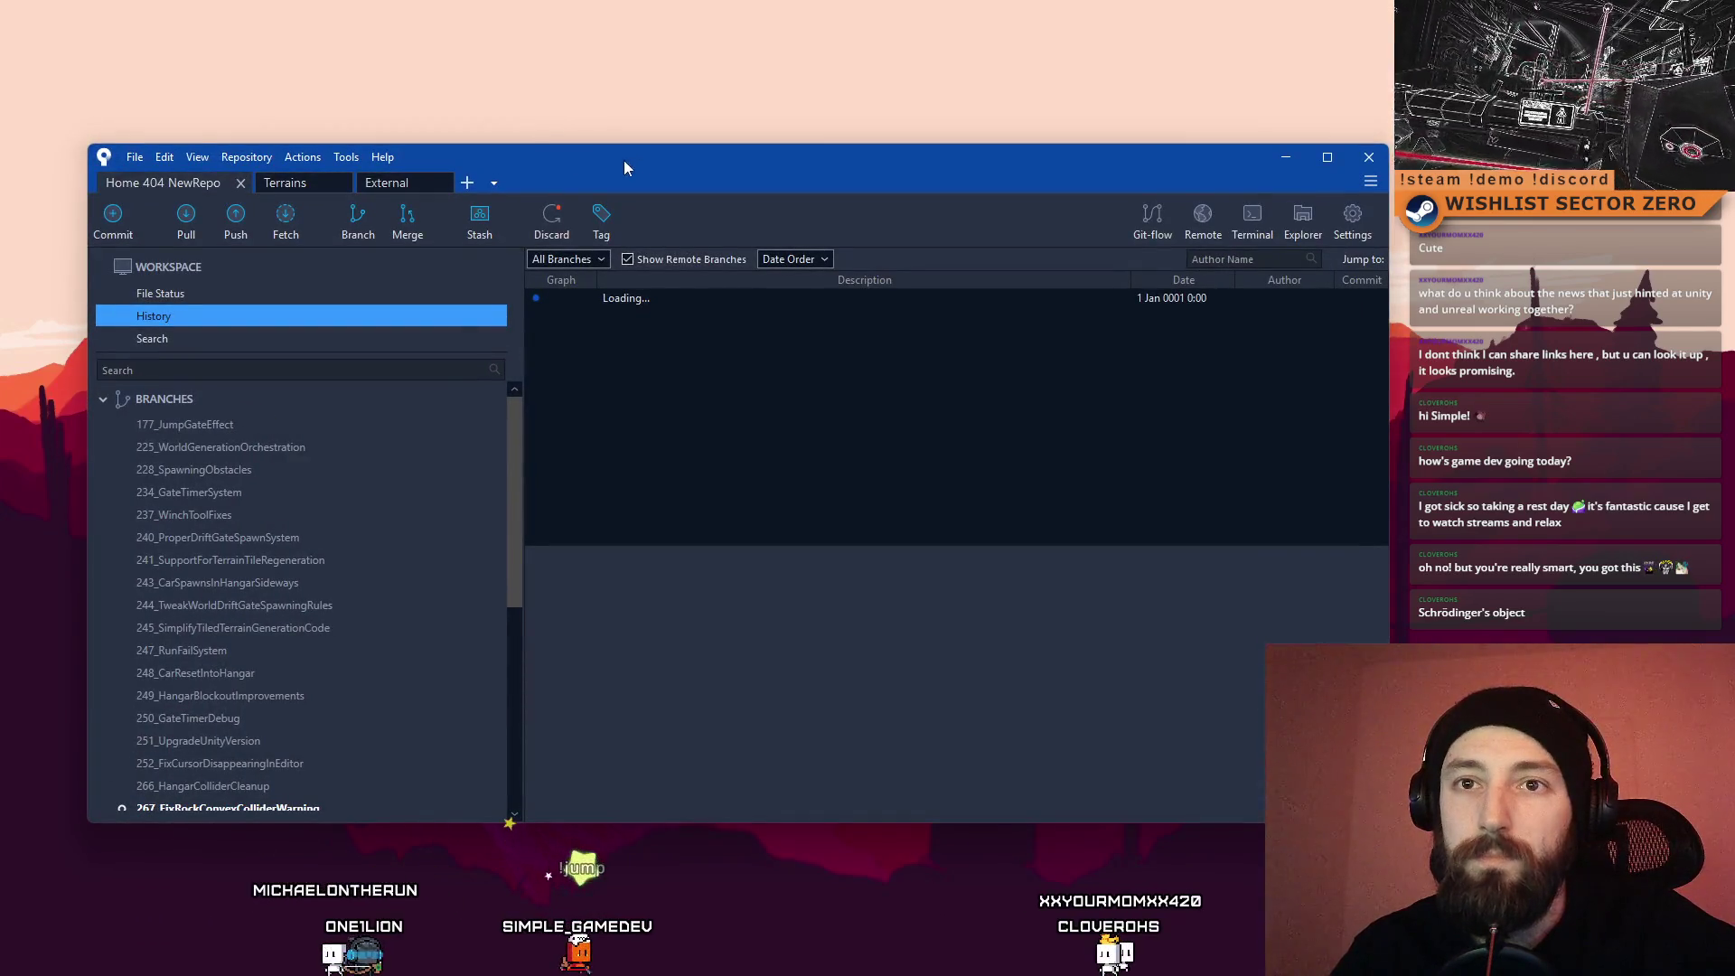
Step: Open File Status, dismiss the LFS progress, and review the deleted prefab meta file's diff
{"action": "left_click", "coordinate": [213, 291]}
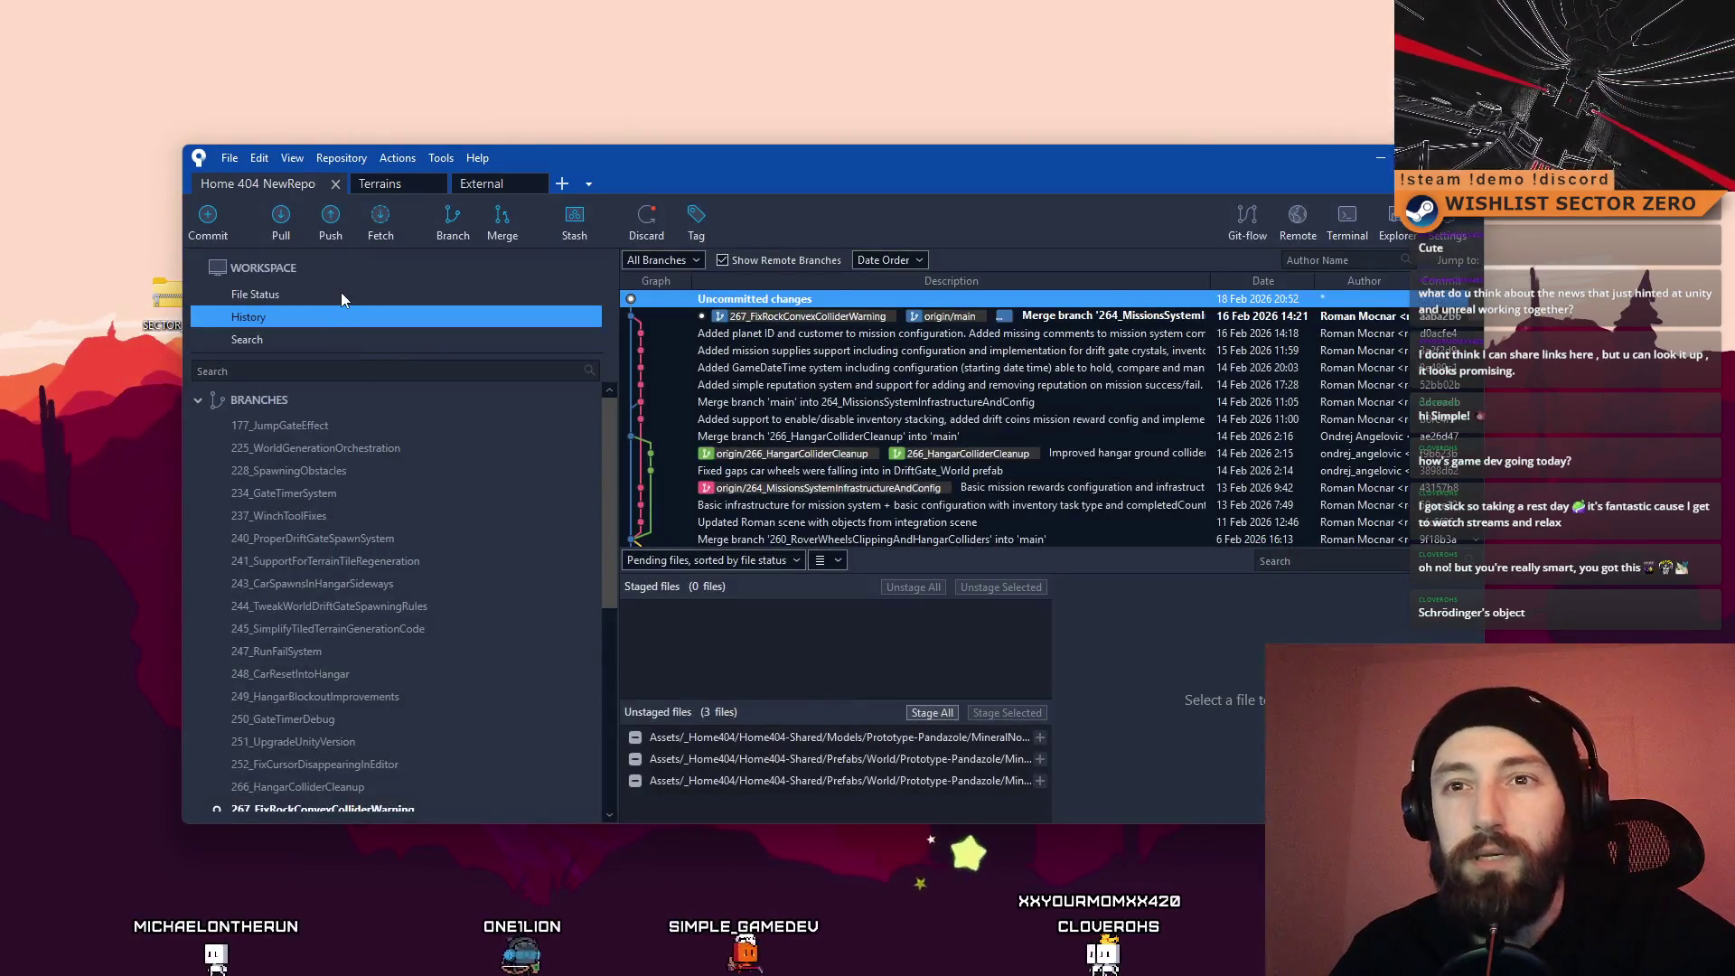
{"action": "left_click", "coordinate": [340, 291]}
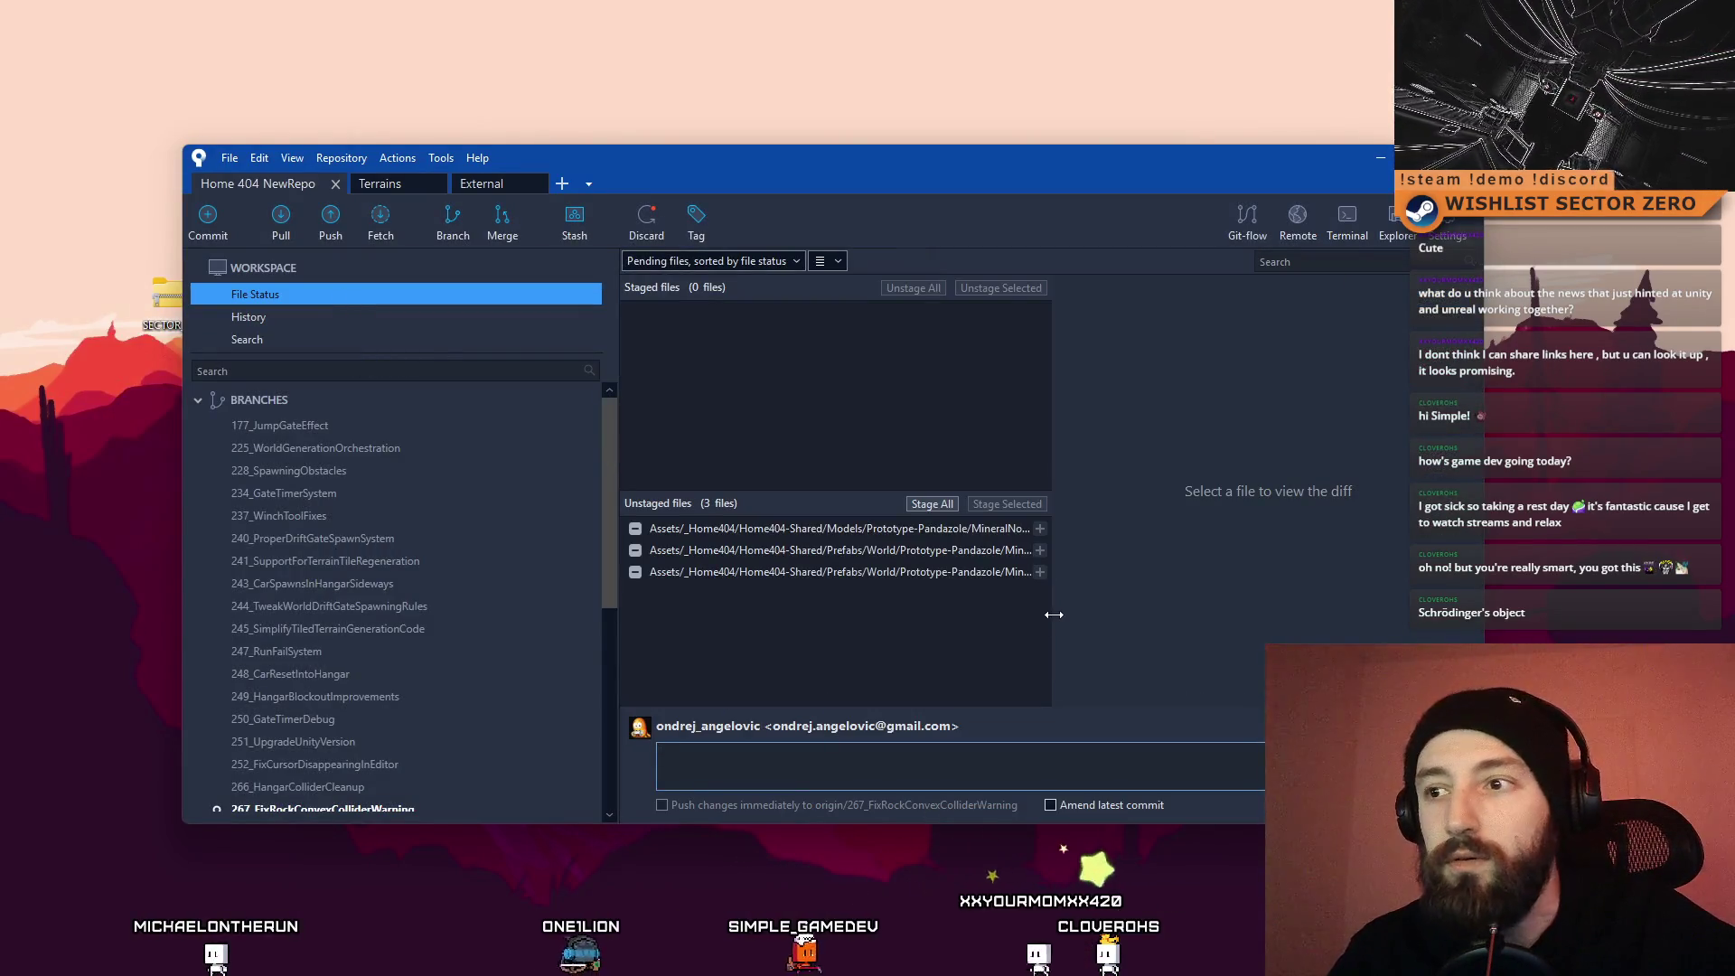
{"action": "left_click_drag", "start_coordinate": [1484, 534], "coordinate": [1734, 534]}
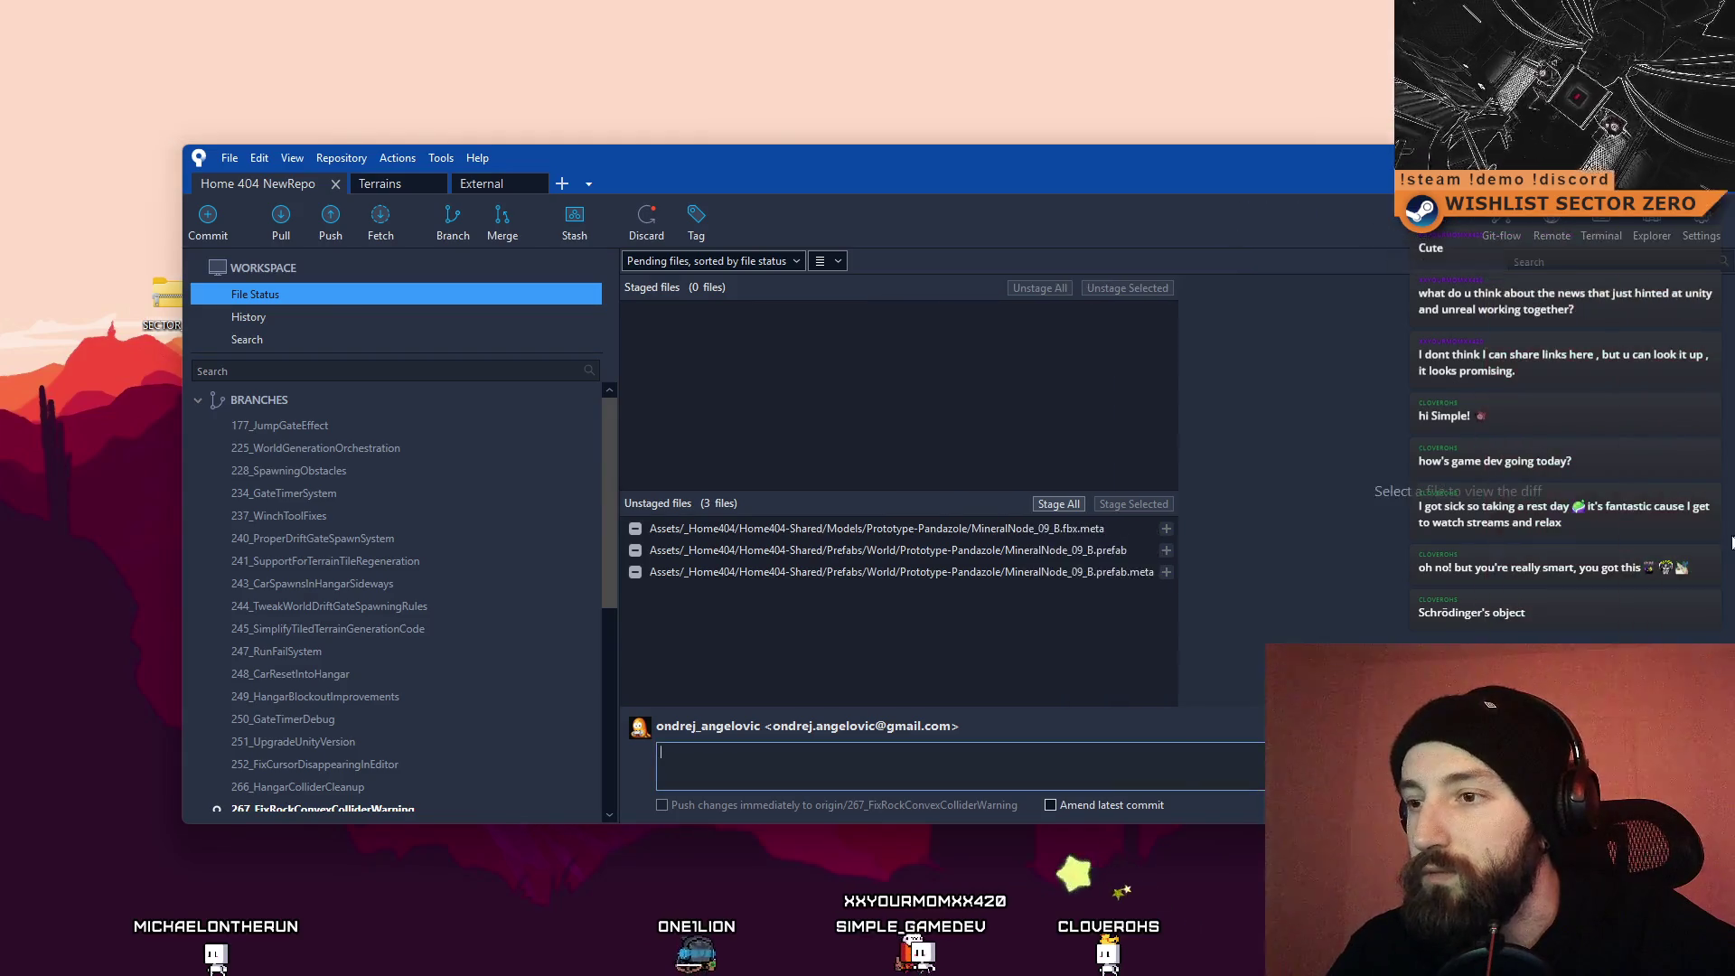
{"action": "left_click", "coordinate": [918, 576]}
{"action": "mouse_move", "coordinate": [935, 567]}
{"action": "left_mouse_down"}
{"action": "mouse_move", "coordinate": [1020, 579]}
{"action": "mouse_move", "coordinate": [741, 440]}
{"action": "left_mouse_up"}
Step: Enter commit message 'Removed problematic model & prefab of MineralNode_09_B from the project' and stage all three deletions
{"action": "type", "text": "Removed problematic "}
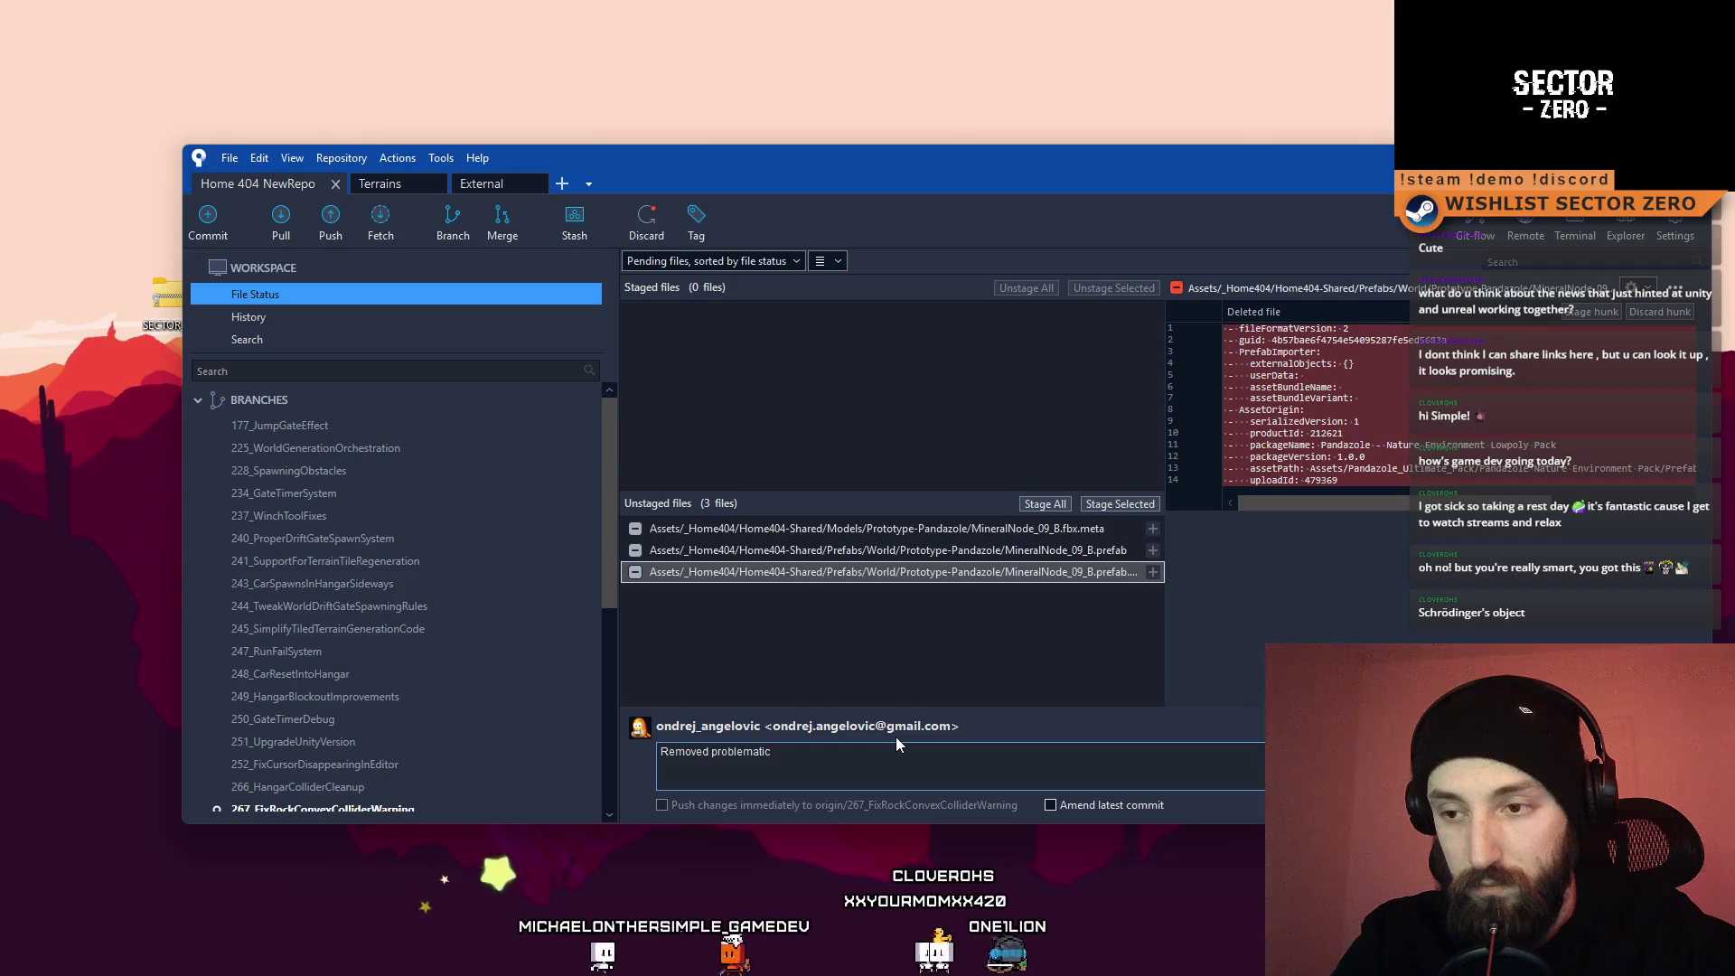
{"action": "type", "text": "model & prefab of MineralNode_O"}
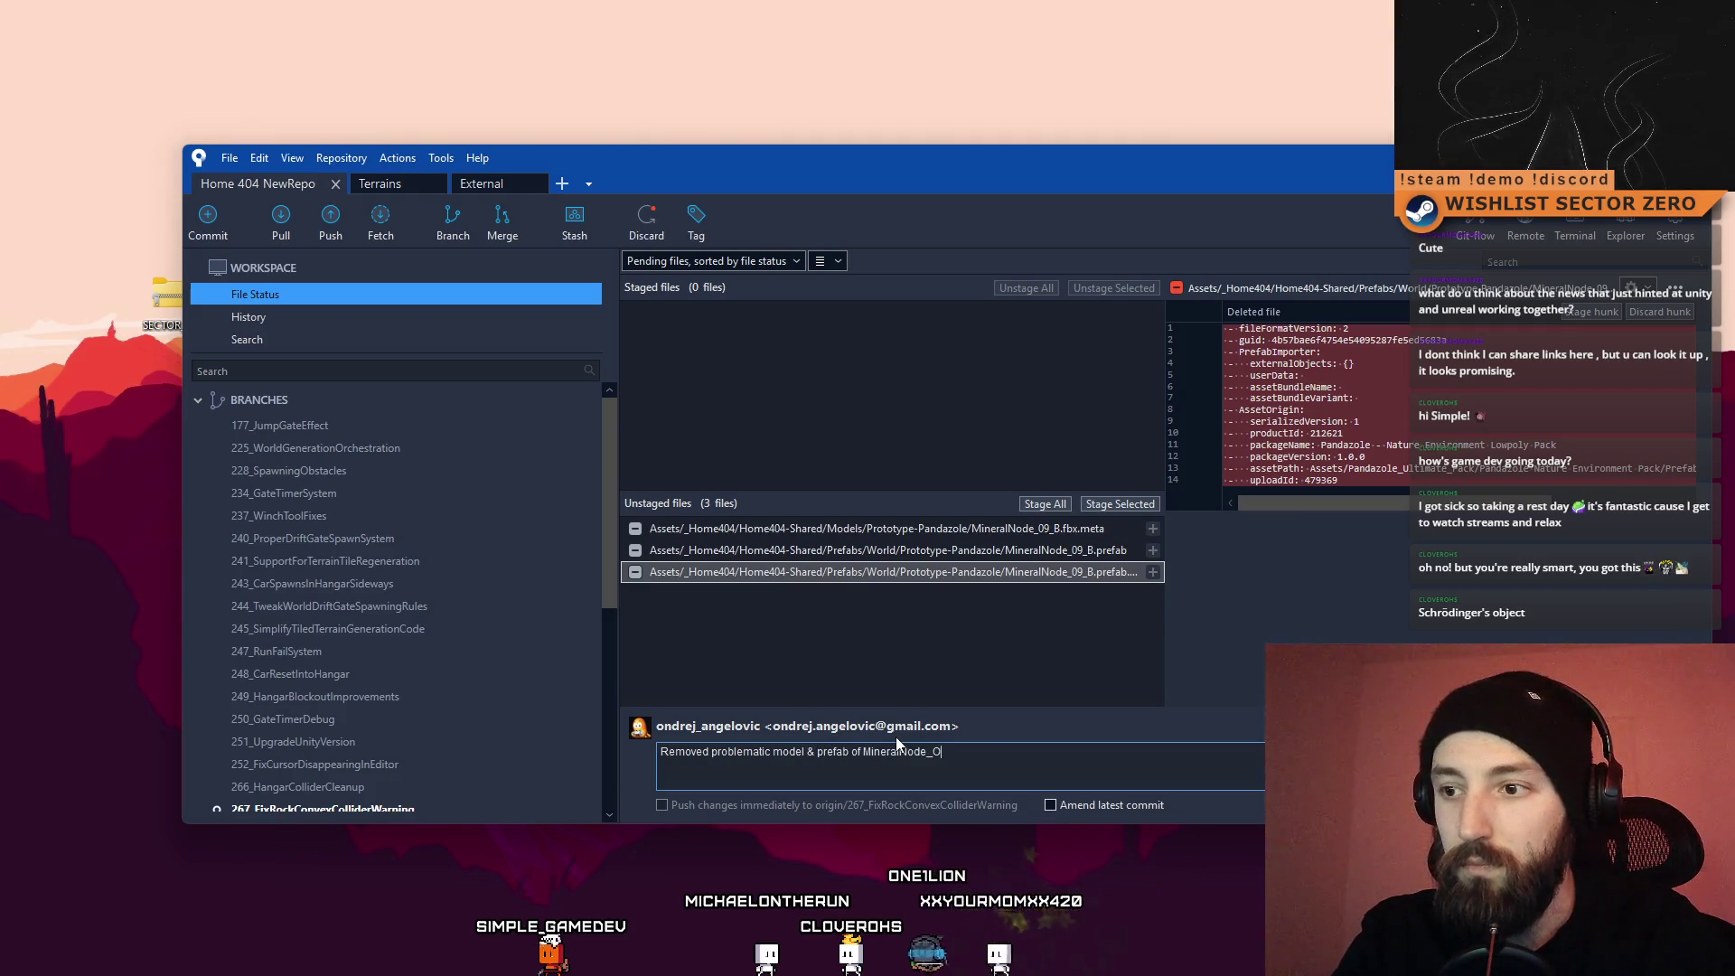
{"action": "type", "text": "9"}
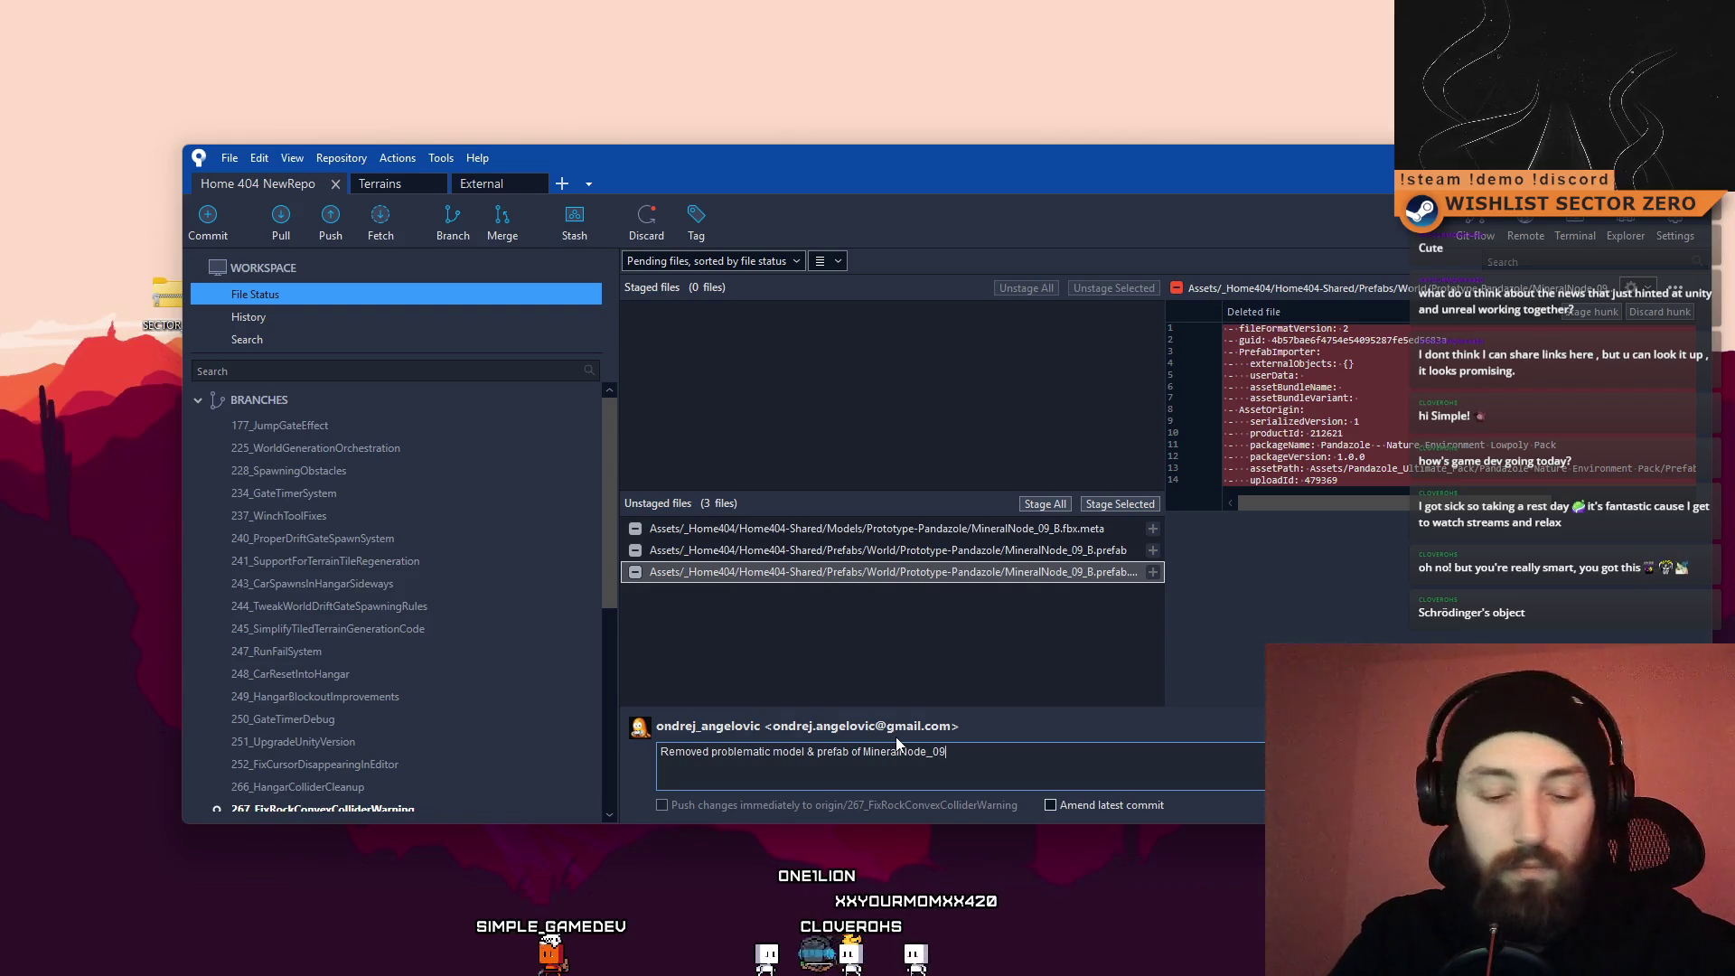
{"action": "type", "text": "_B from the project"}
{"action": "scroll", "coordinate": [447, 610], "scroll_direction": "down", "scroll_amount": 3}
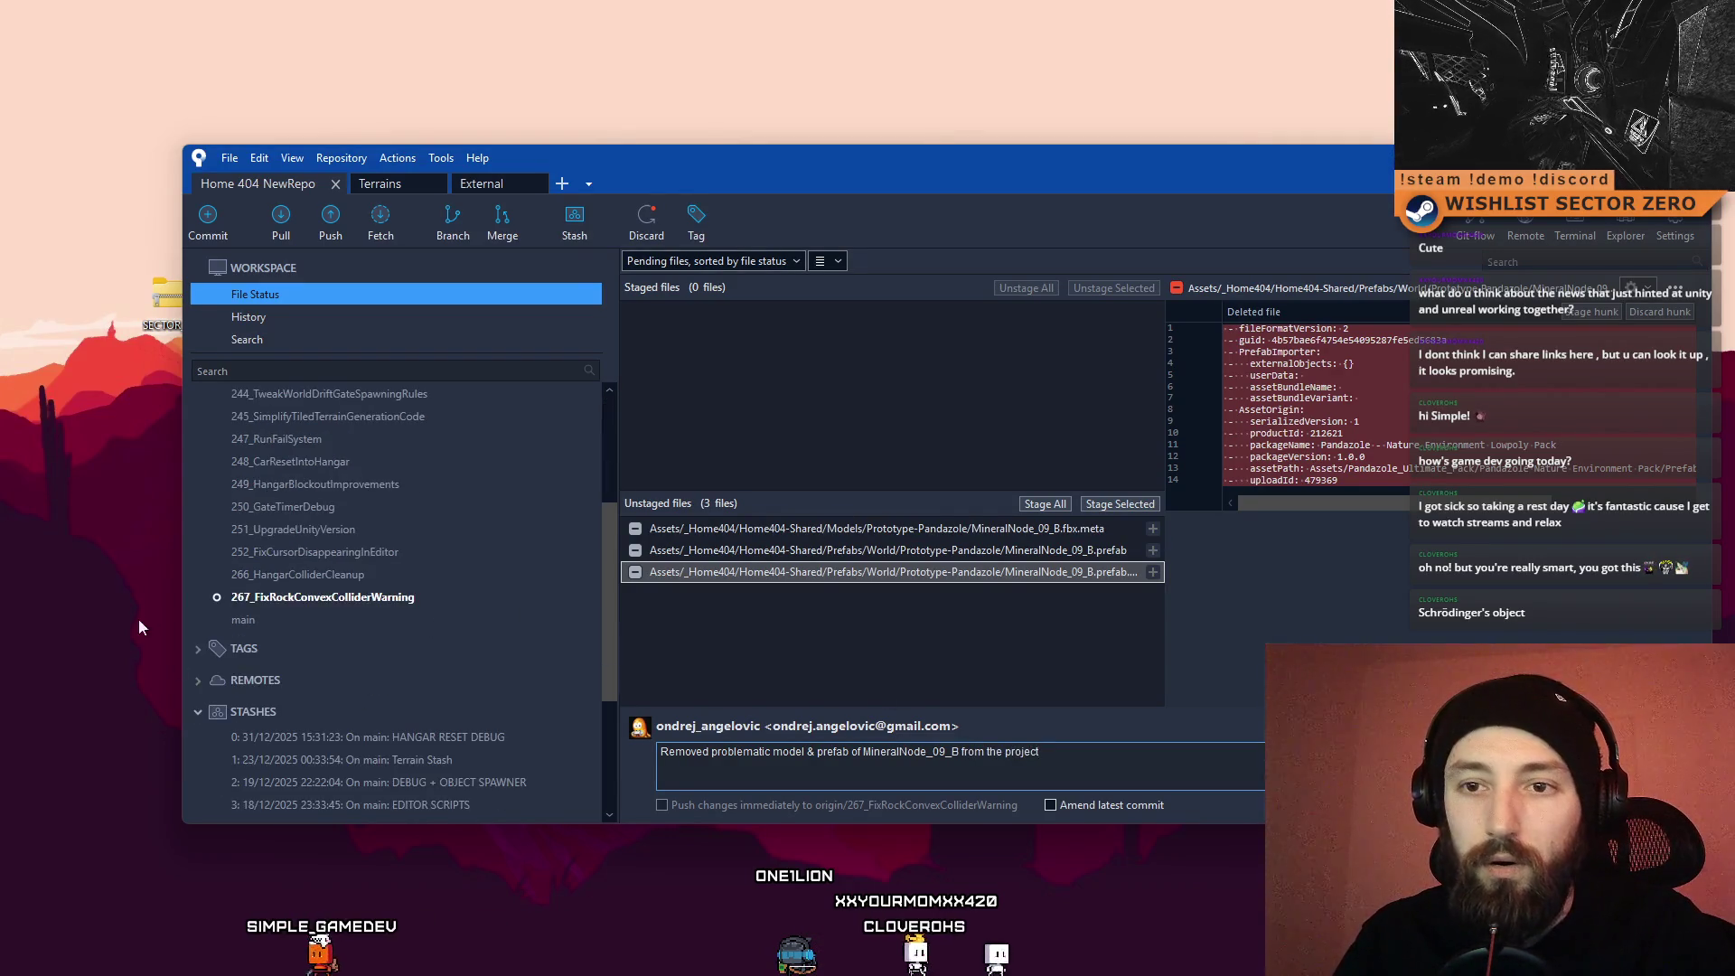
{"action": "scroll", "coordinate": [443, 602], "scroll_direction": "up", "scroll_amount": 3}
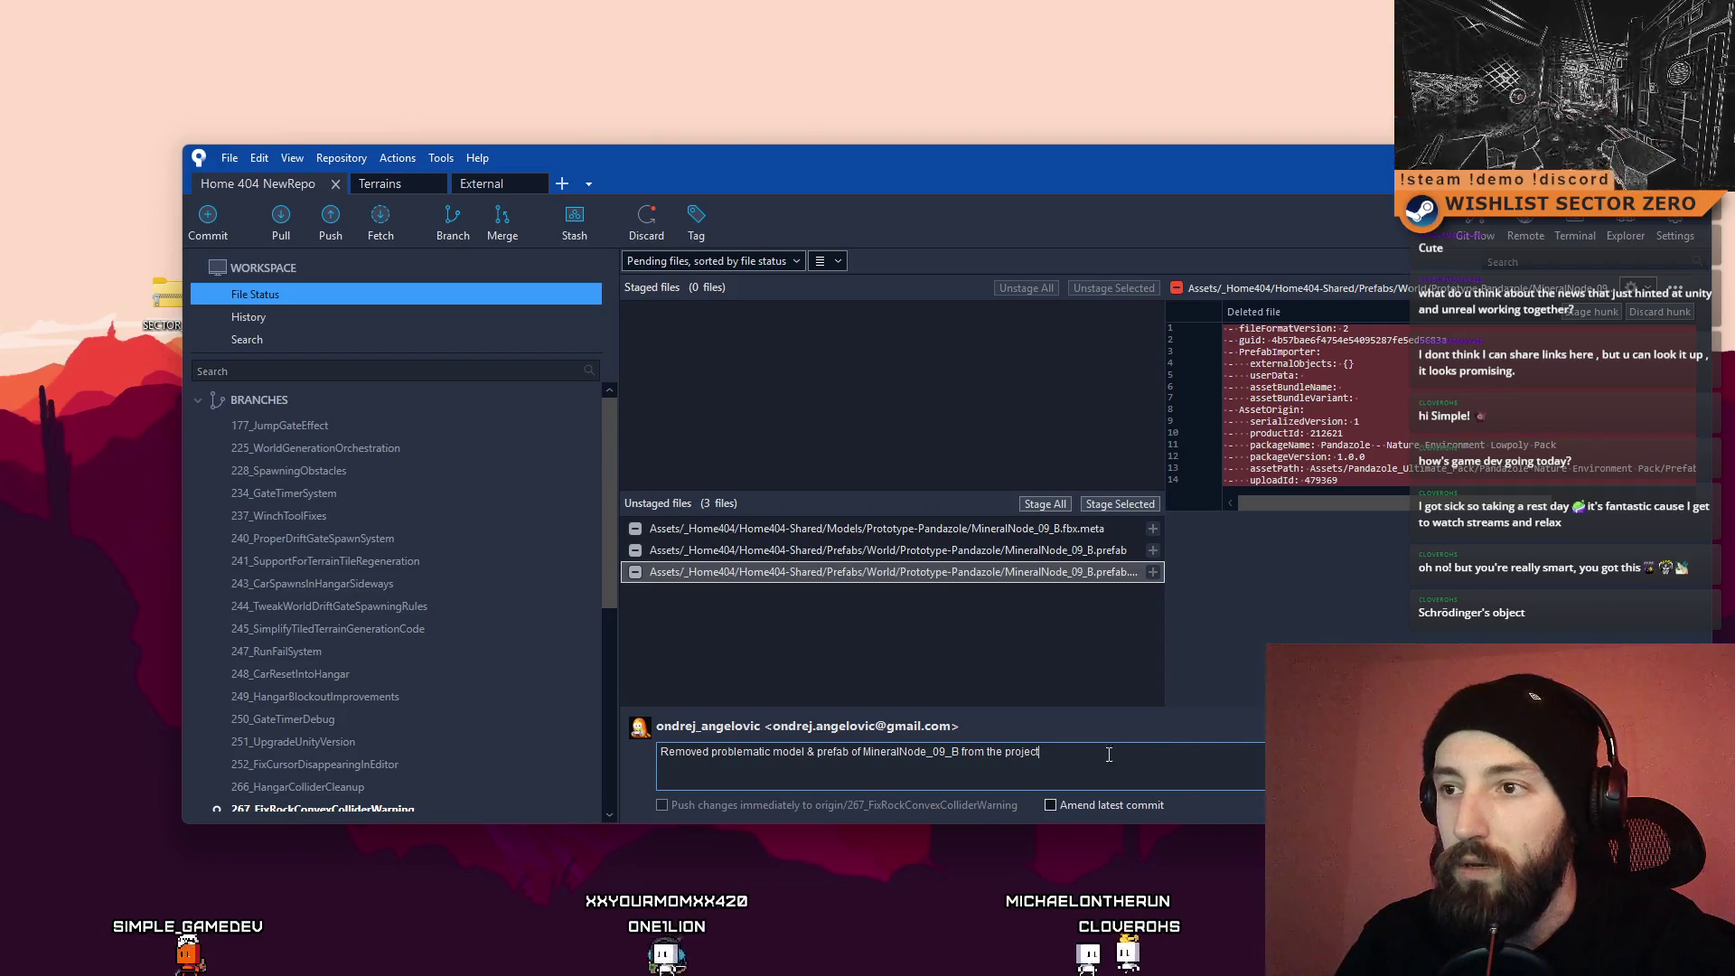
{"action": "left_click", "coordinate": [903, 529]}
{"action": "left_click", "coordinate": [904, 572], "text": "shift"}
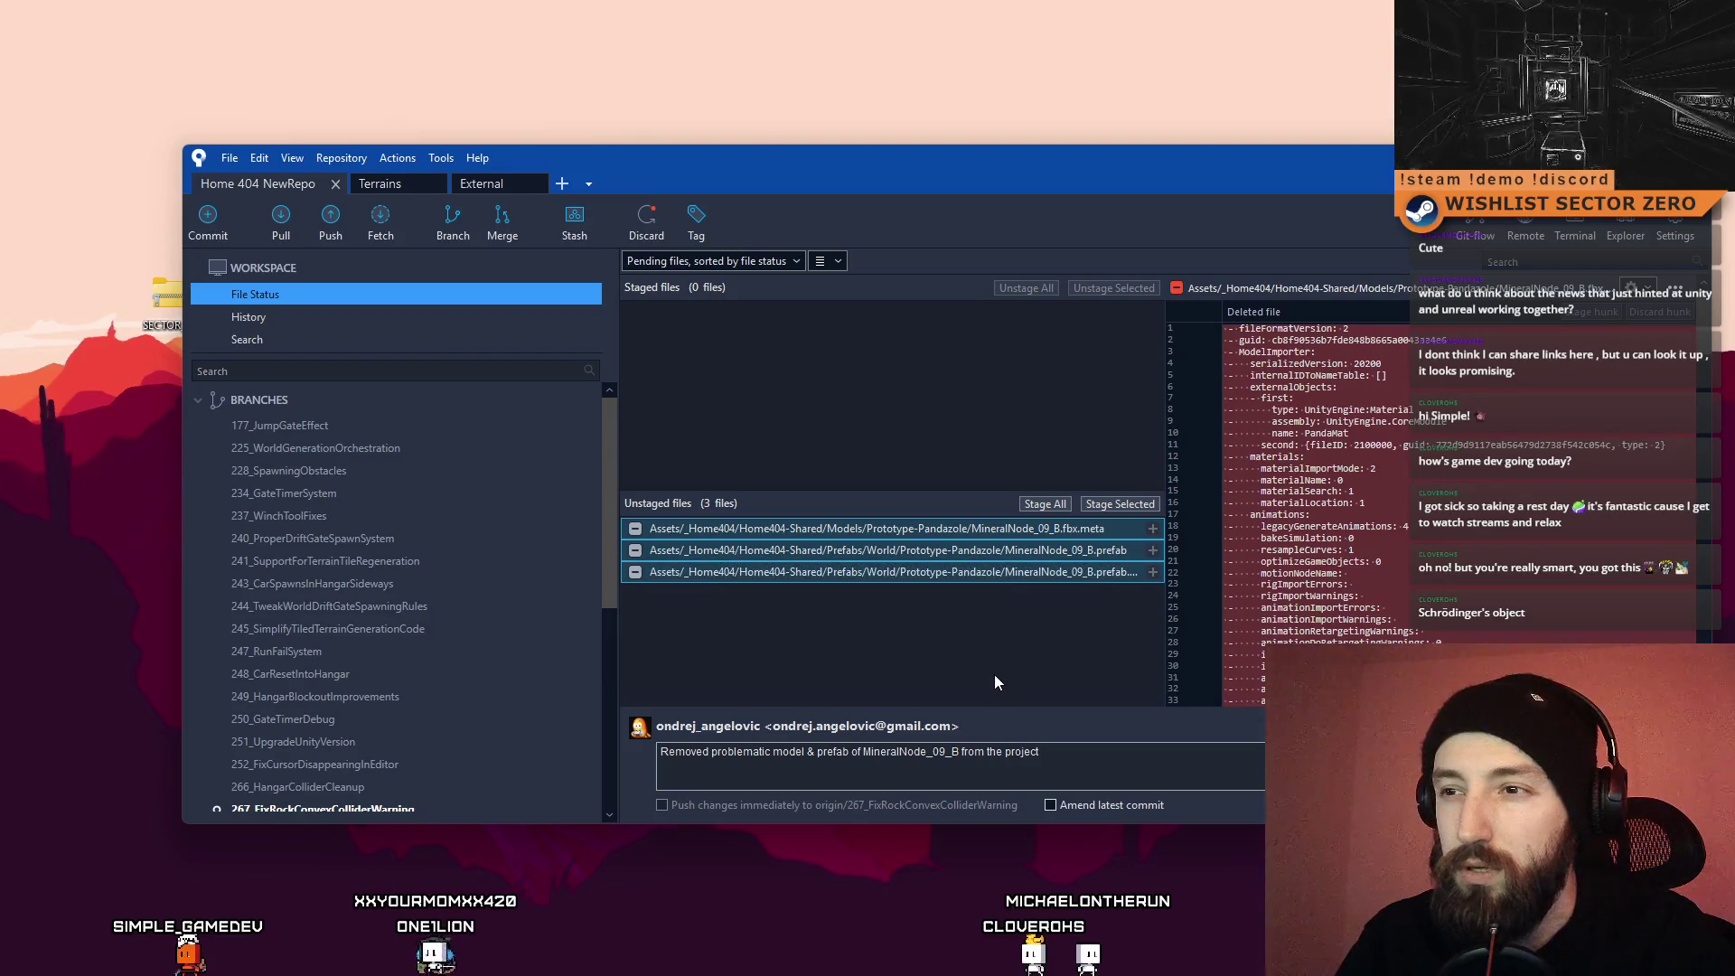
{"action": "left_click", "coordinate": [931, 602]}
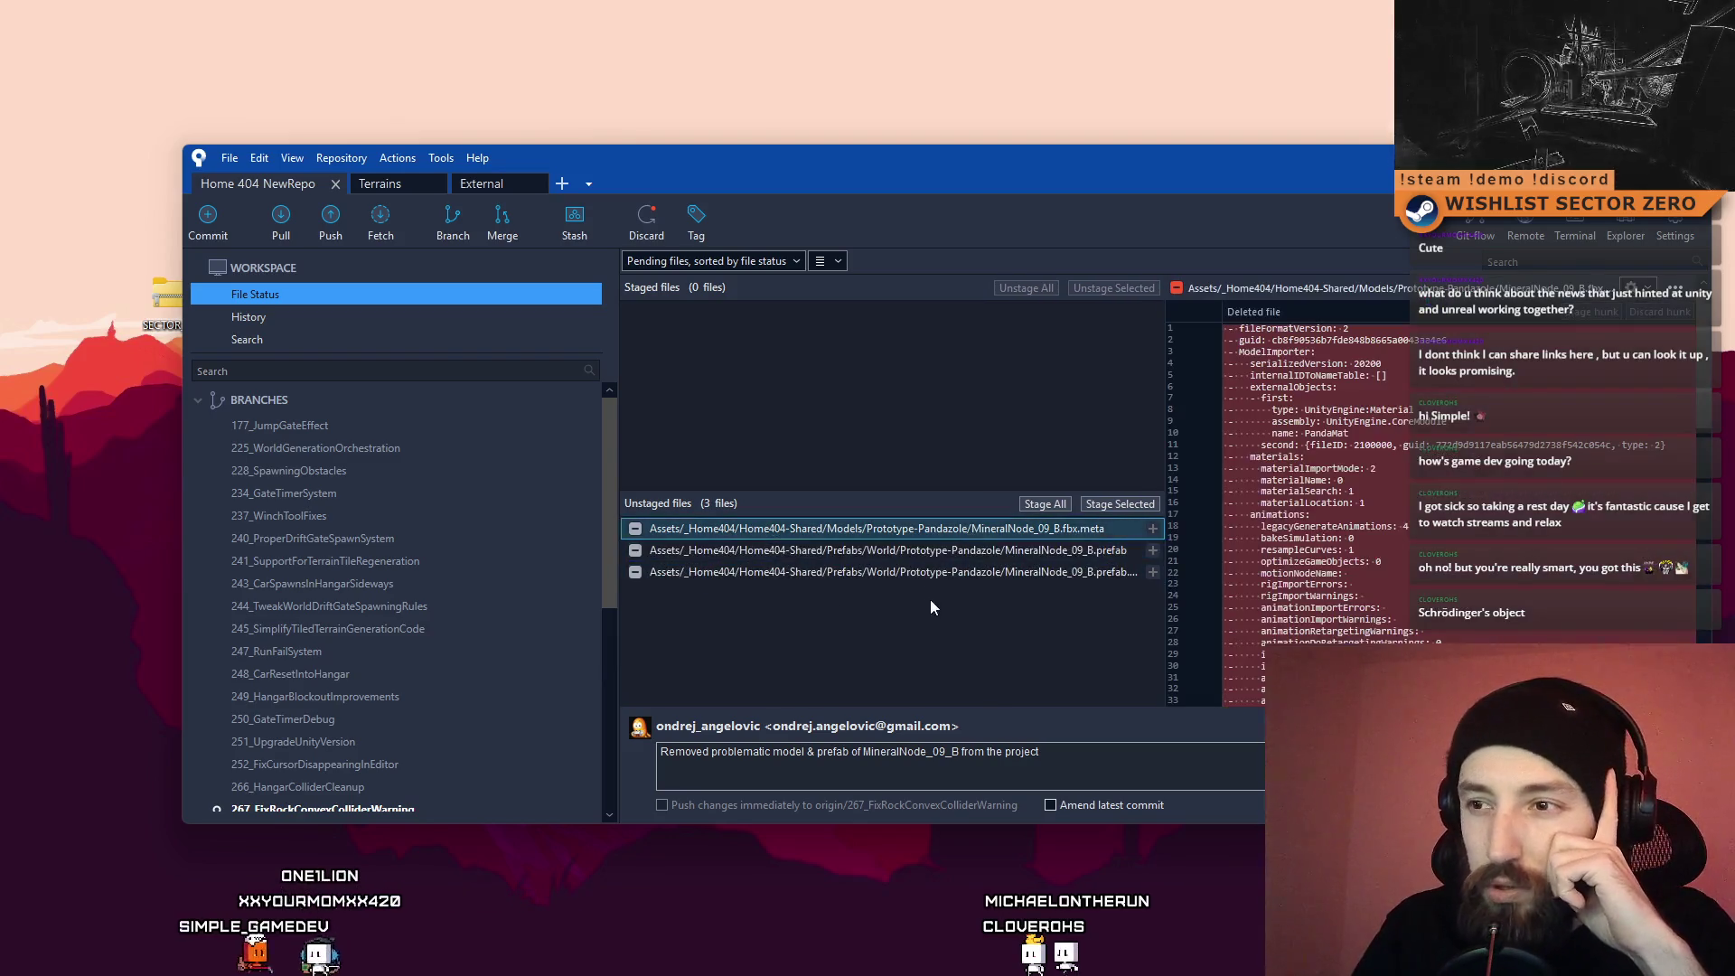
{"action": "left_click", "coordinate": [963, 569]}
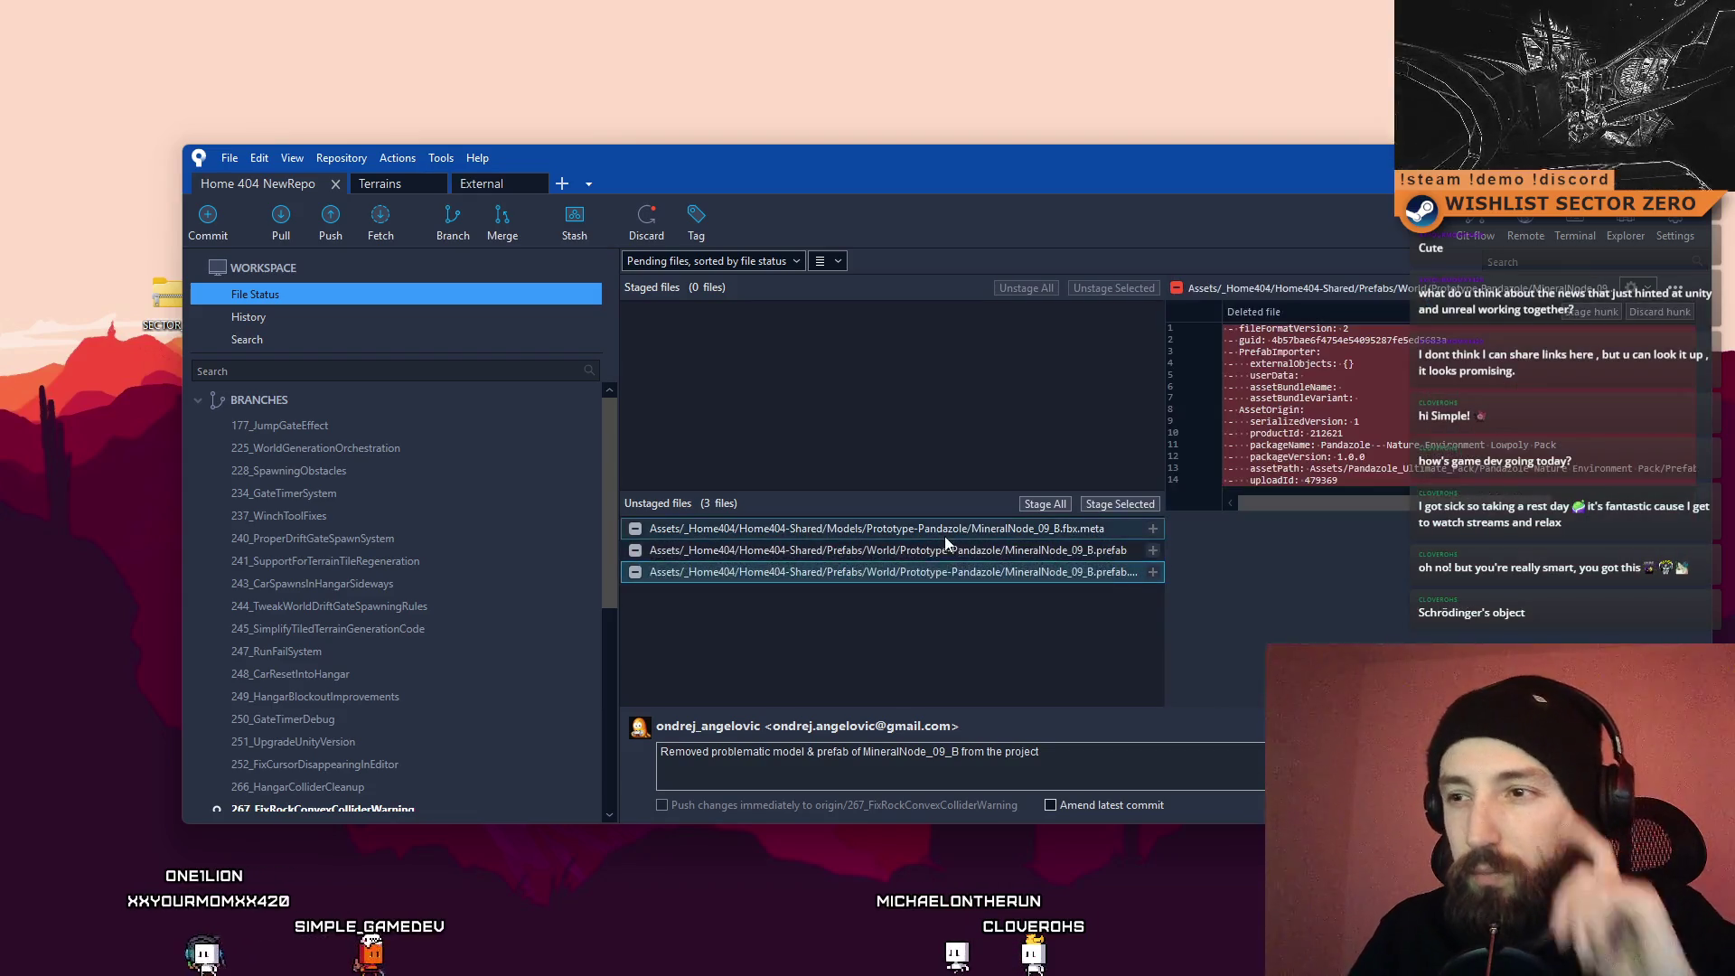
{"action": "left_click", "coordinate": [947, 531], "text": "shift"}
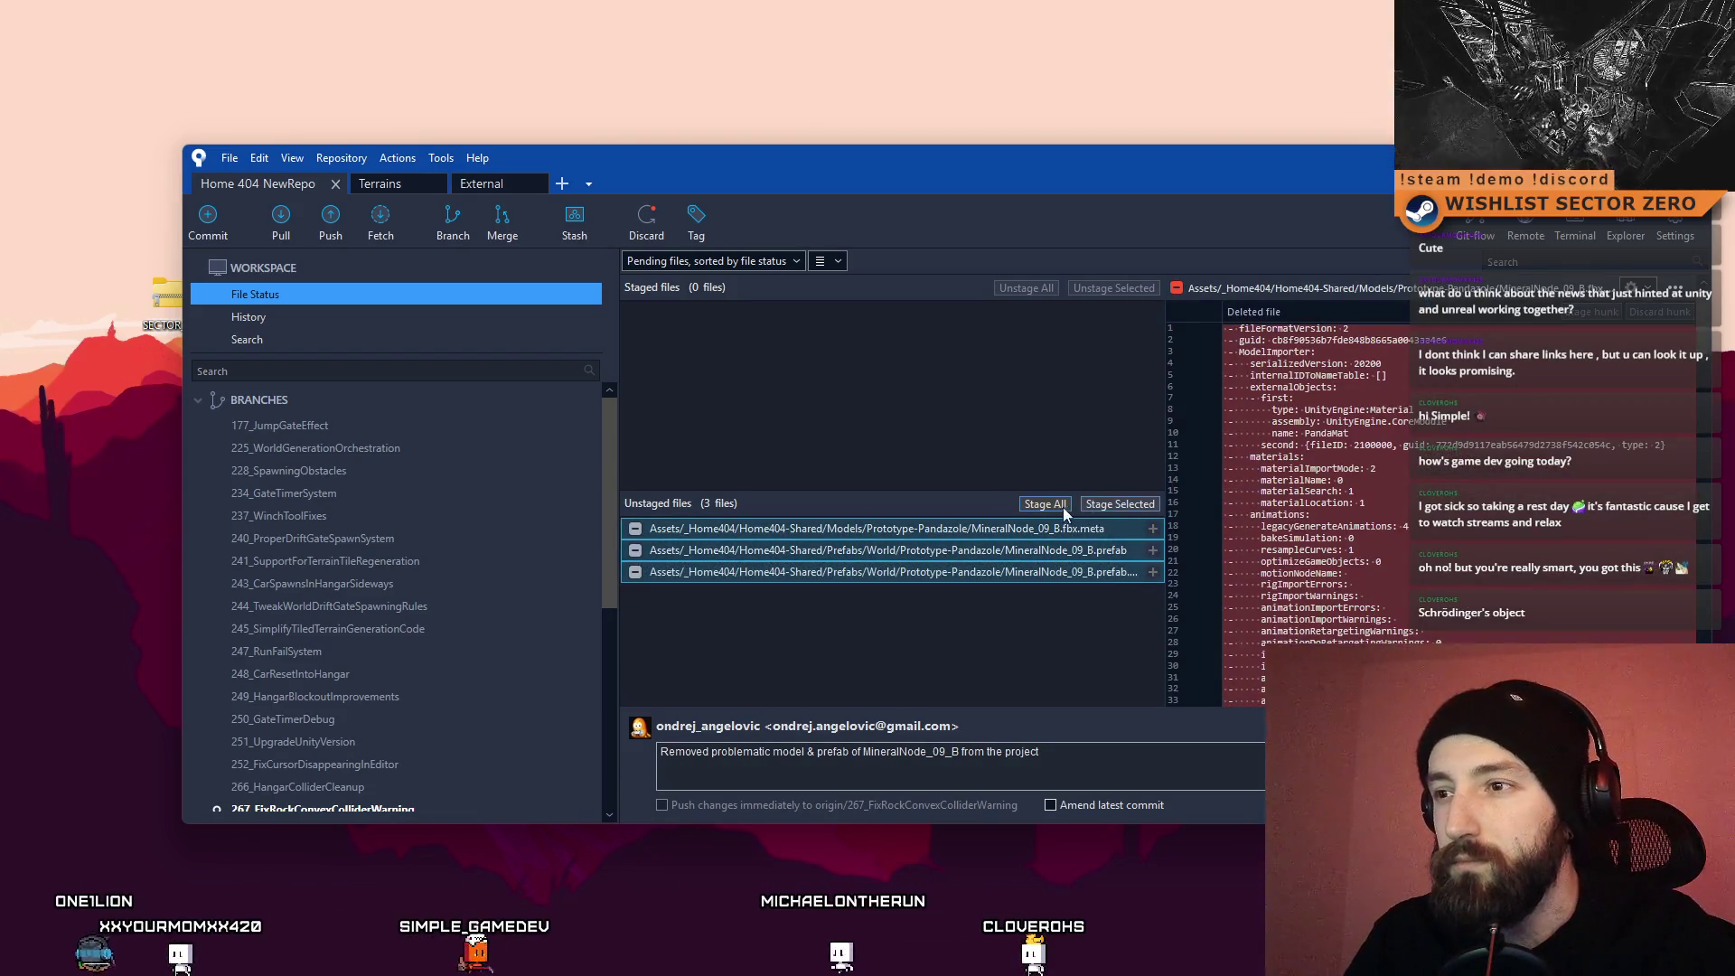
{"action": "left_click", "coordinate": [1103, 503]}
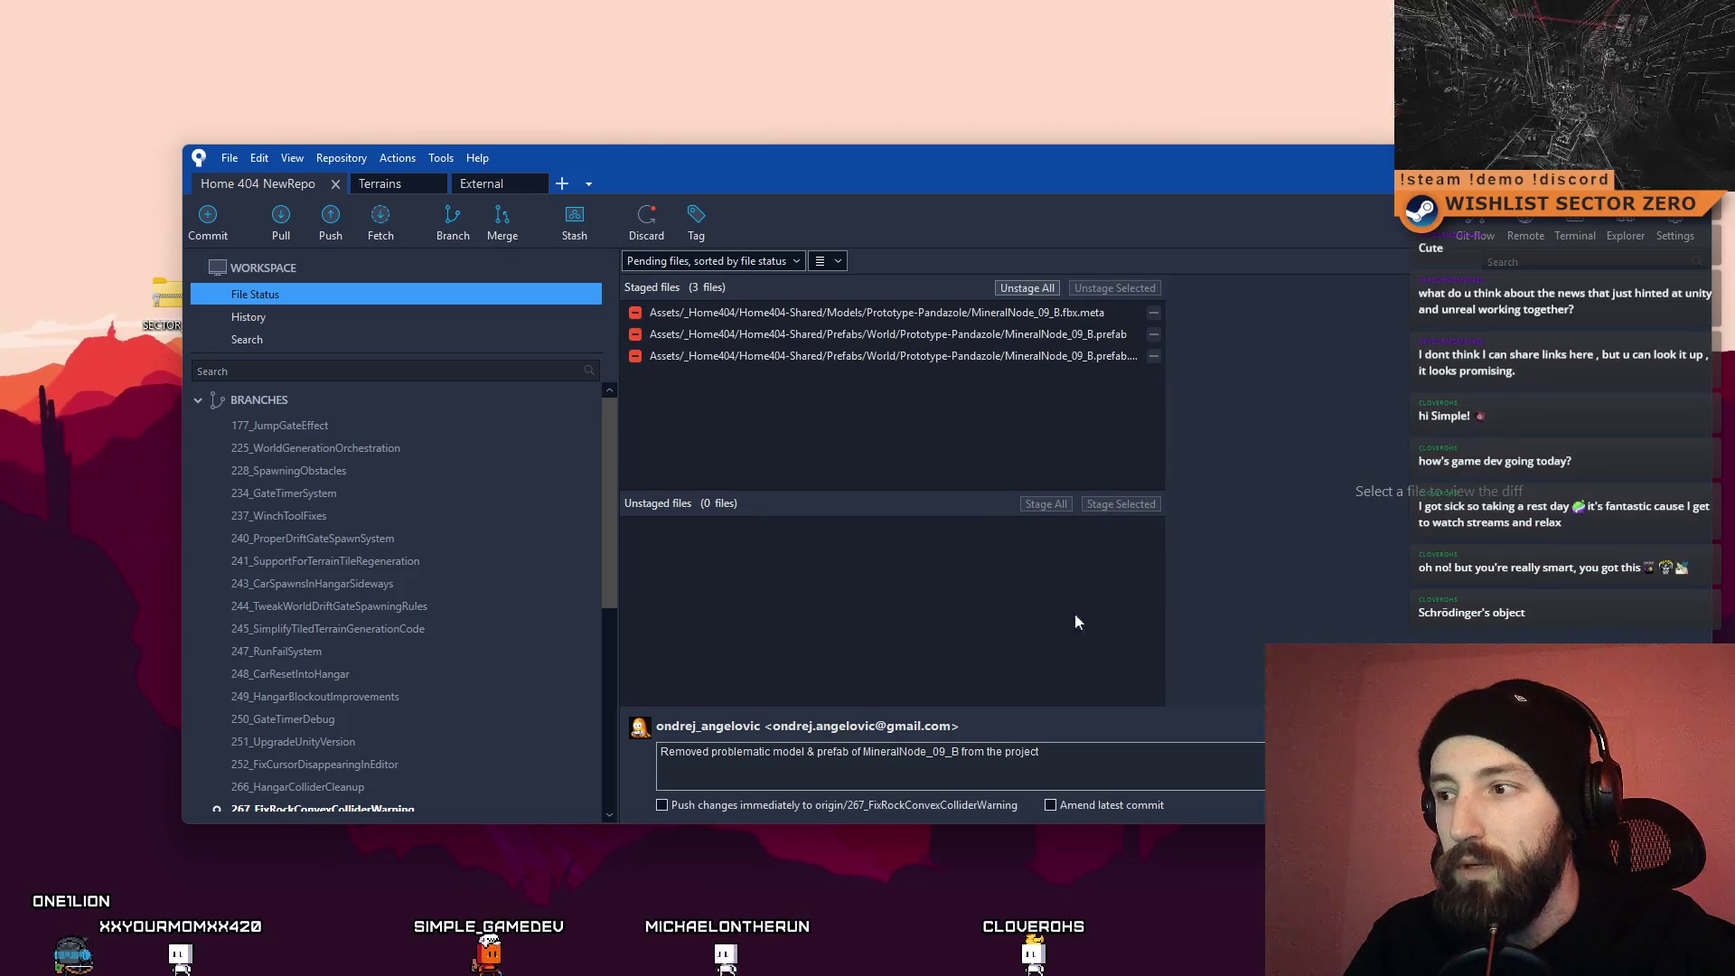
Step: Commit the staged deletions past the submodule check, then push 267_FixRockConvexColliderWarning to origin
{"action": "left_click", "coordinate": [1351, 804]}
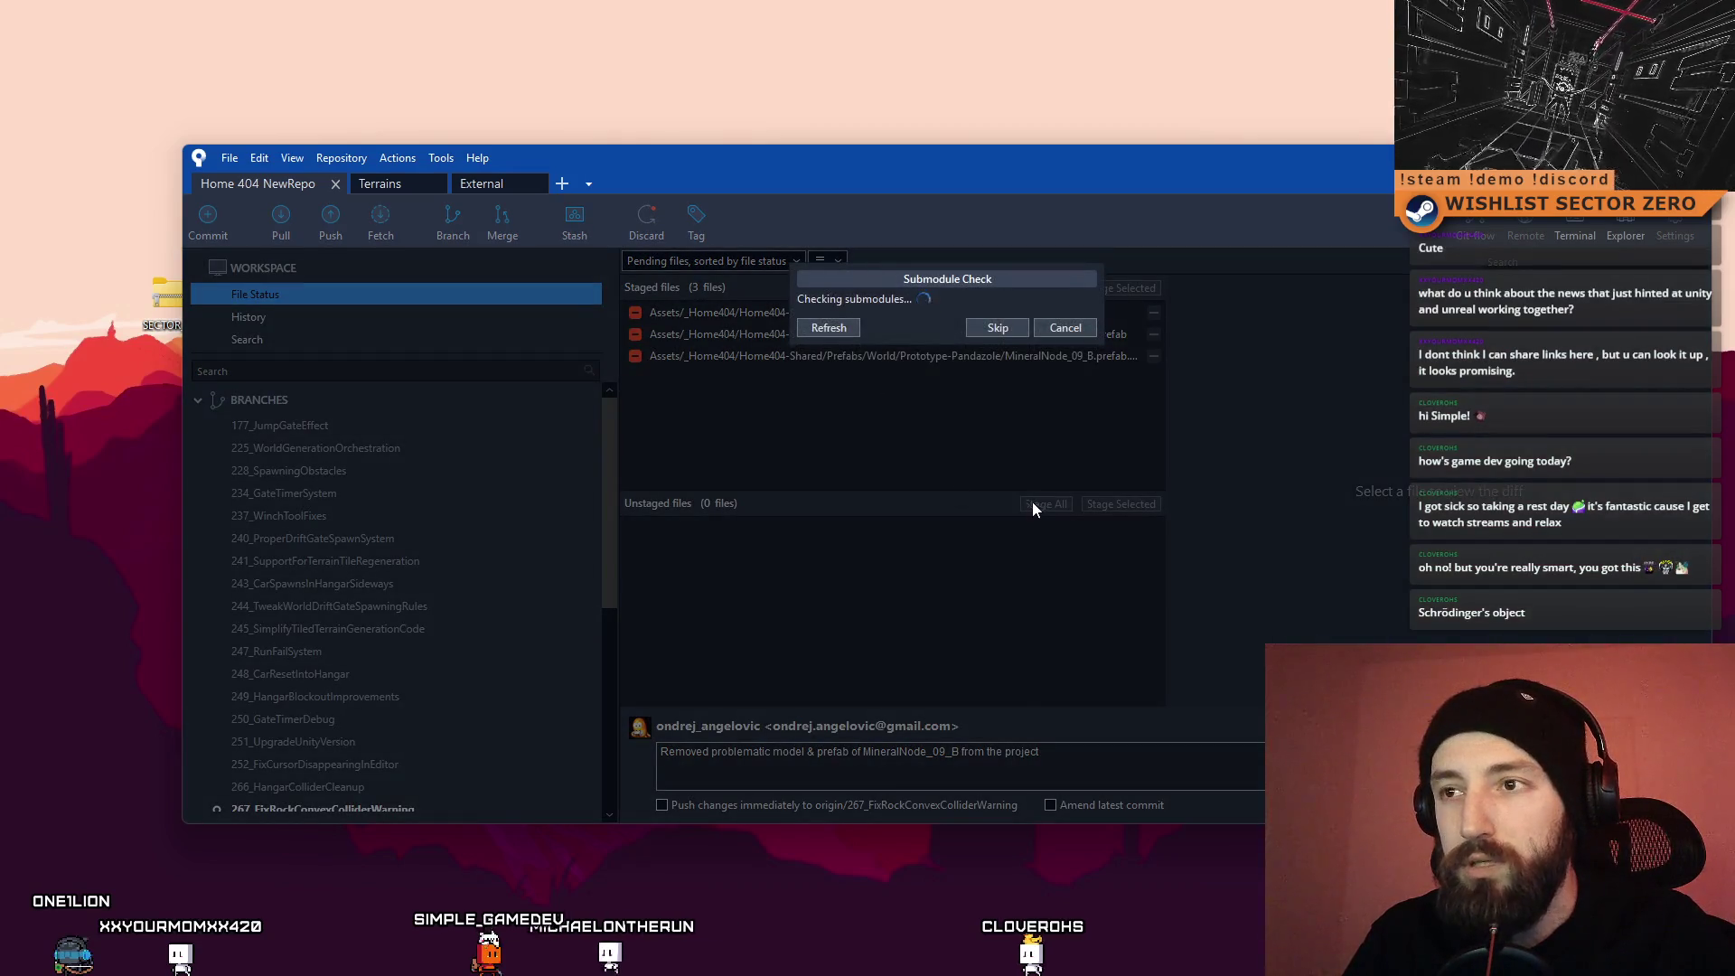
{"action": "left_click", "coordinate": [997, 434]}
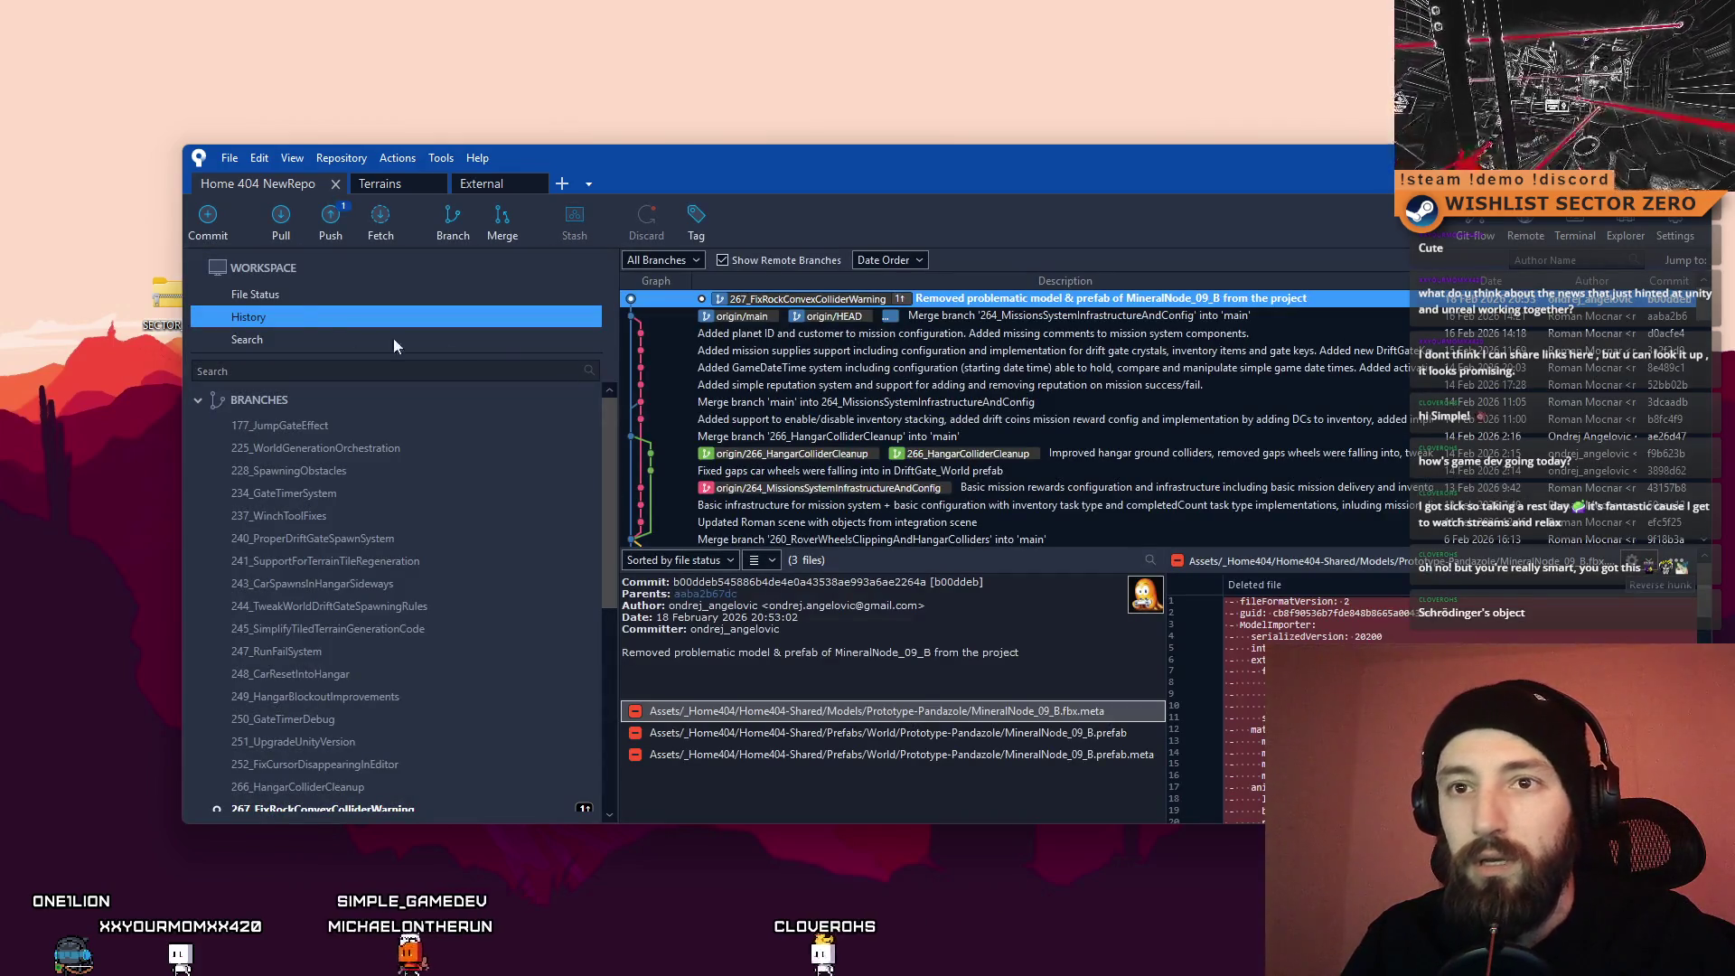
{"action": "left_click", "coordinate": [324, 226]}
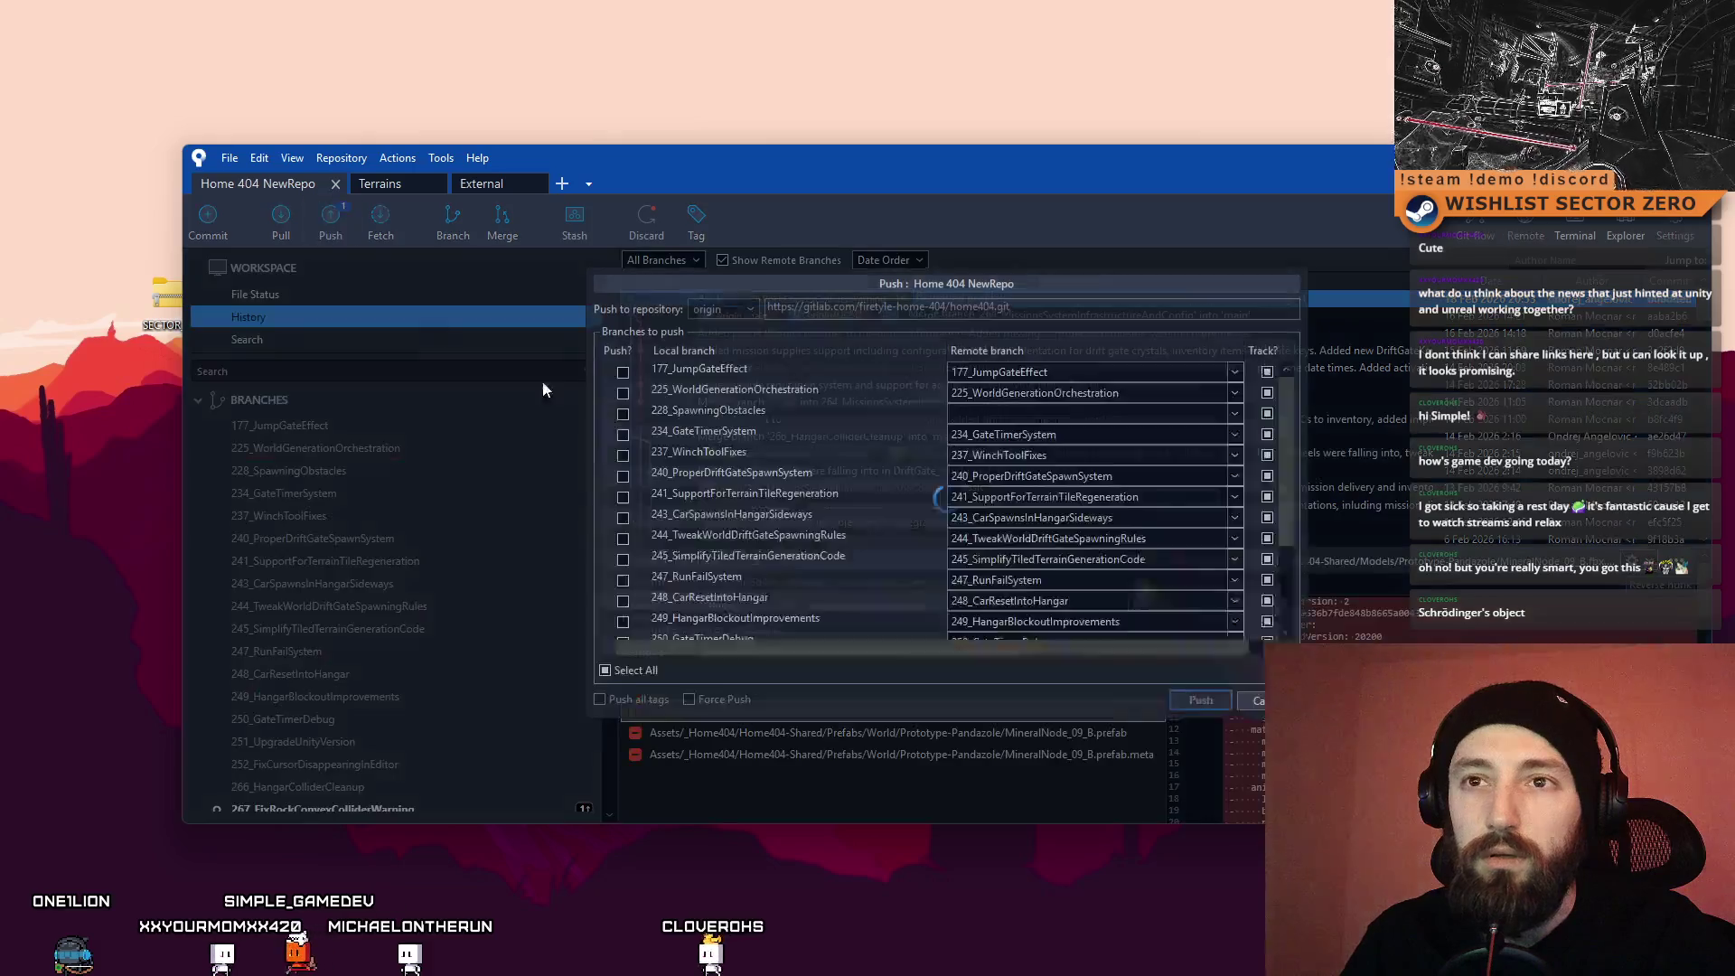
{"action": "scroll", "coordinate": [779, 533], "scroll_direction": "down", "scroll_amount": 1}
{"action": "scroll", "coordinate": [778, 533], "scroll_direction": "down", "scroll_amount": 2}
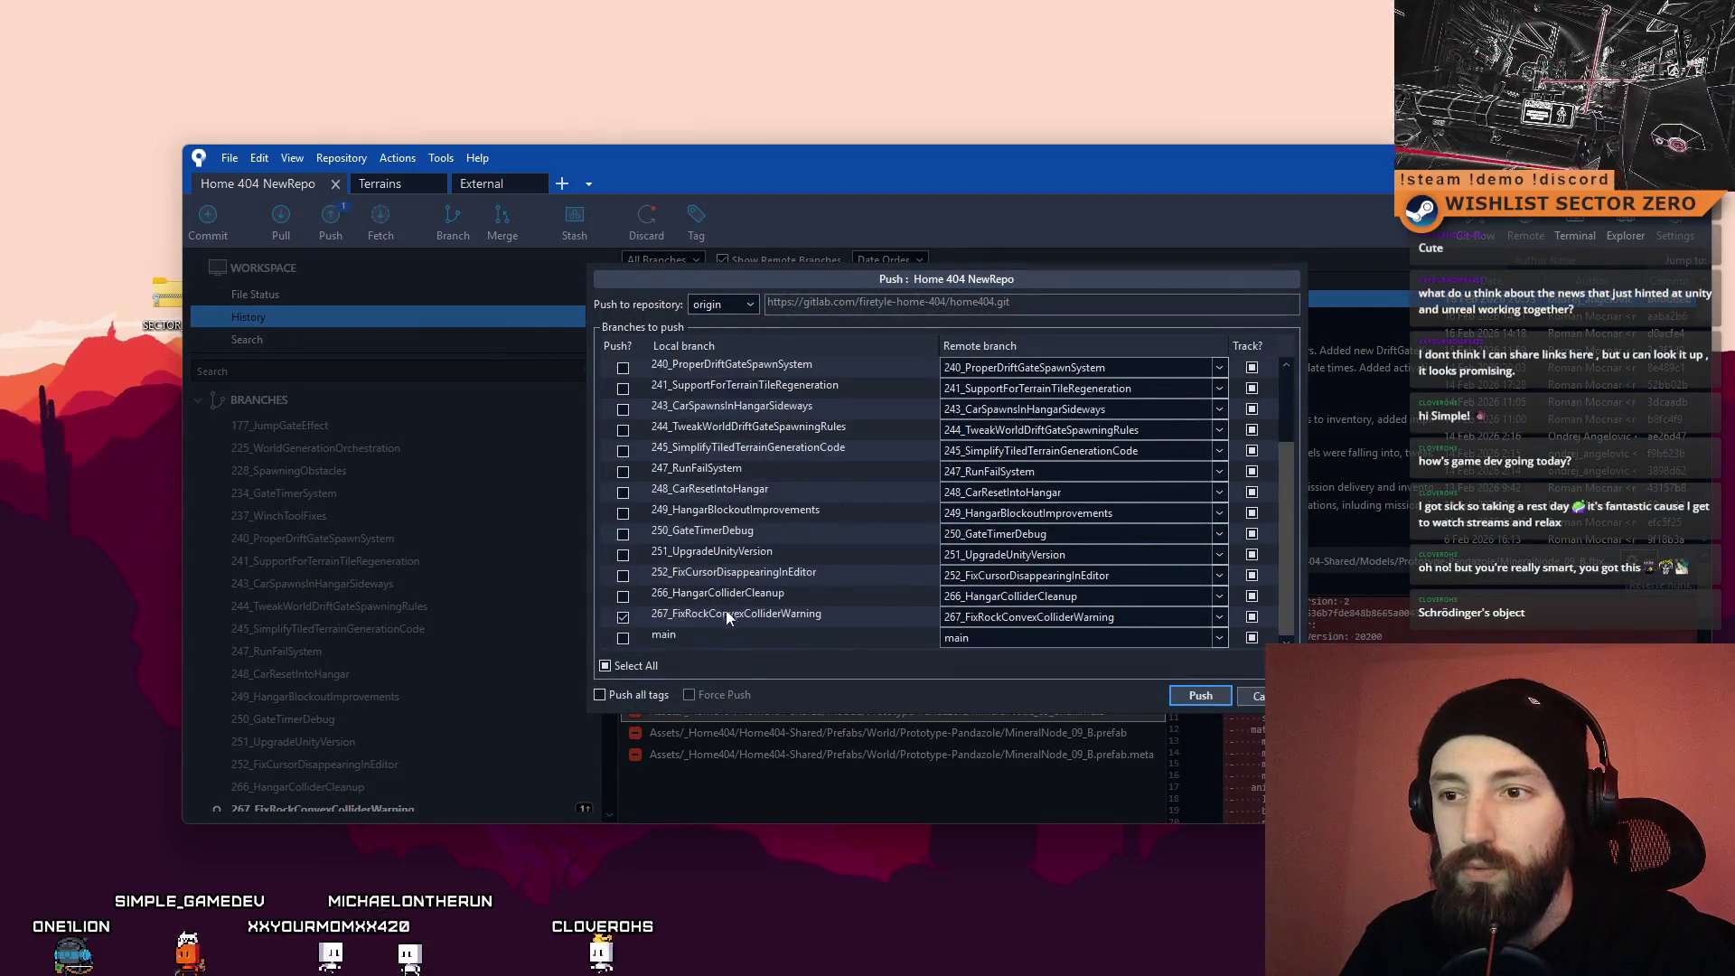
{"action": "left_click", "coordinate": [1190, 697]}
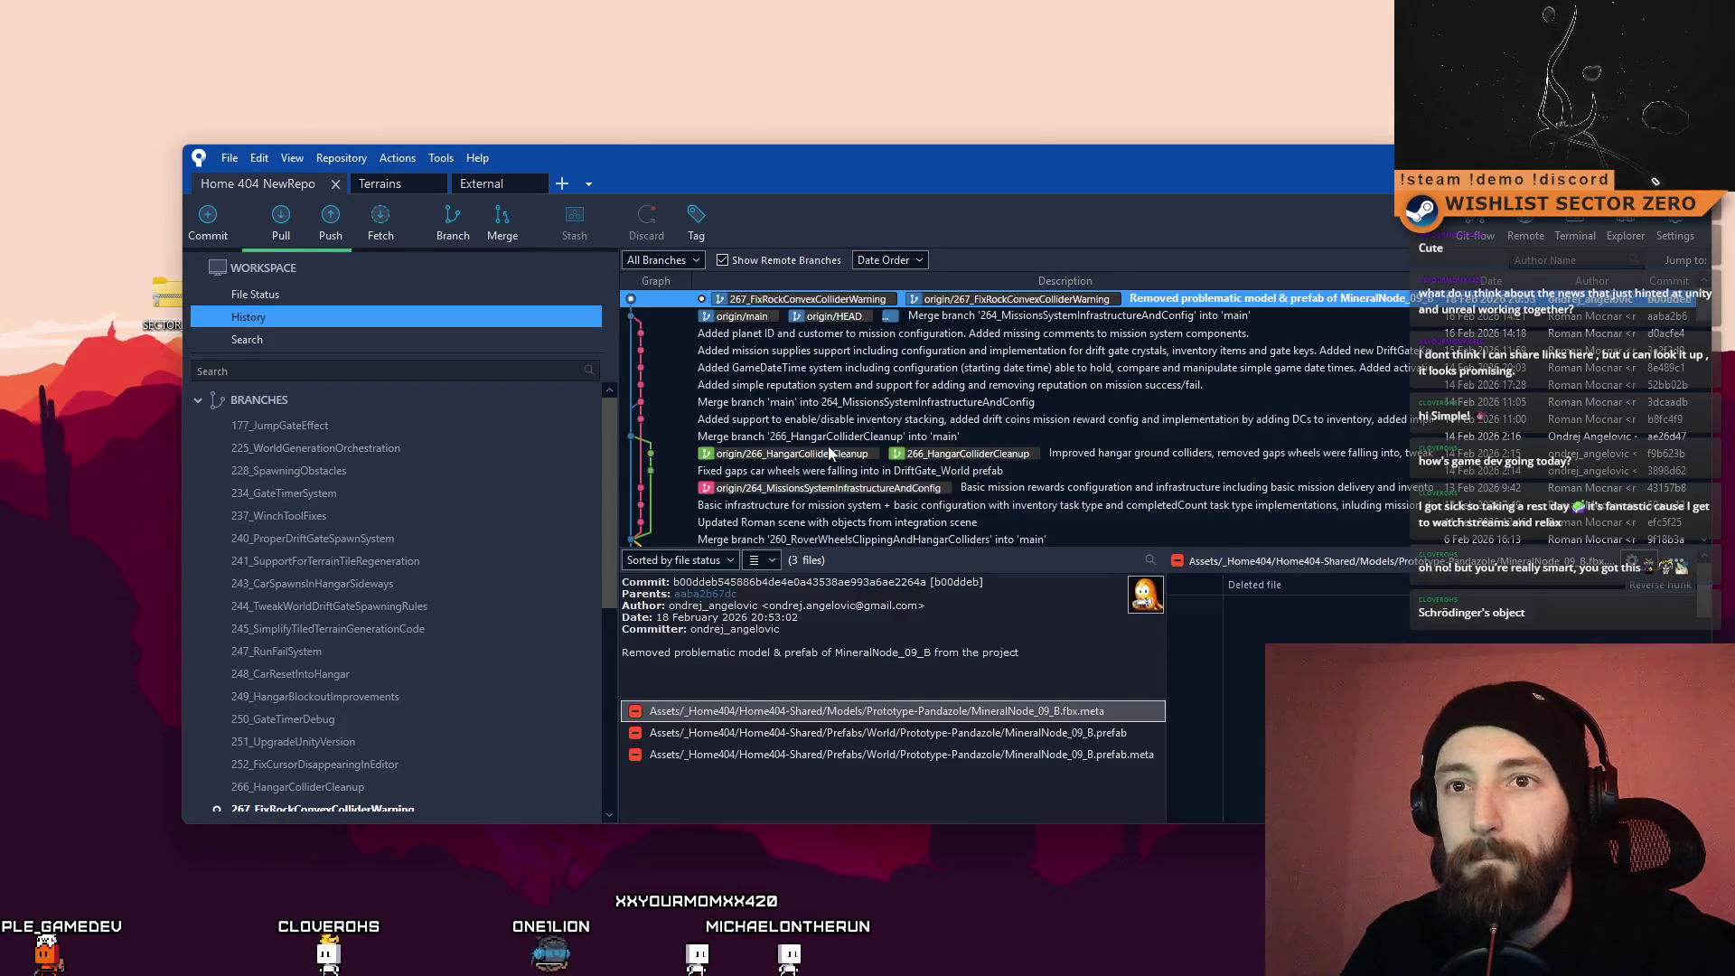
{"action": "key", "text": "super+d"}
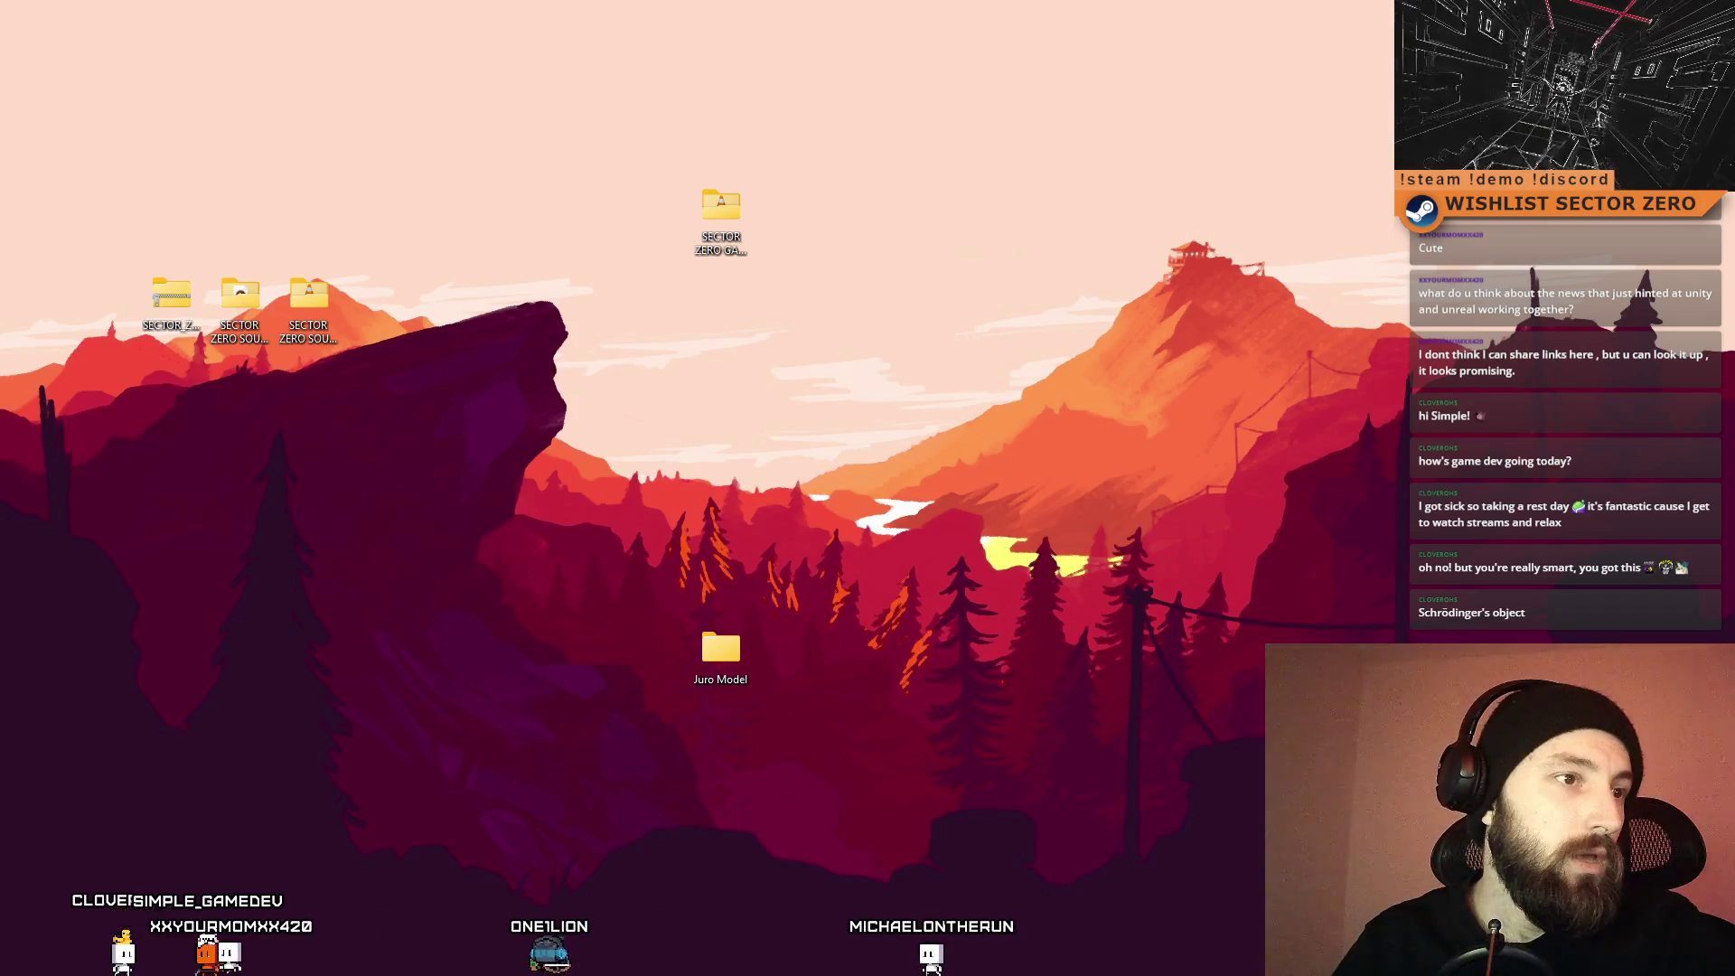
{"action": "key", "text": "alt+Tab"}
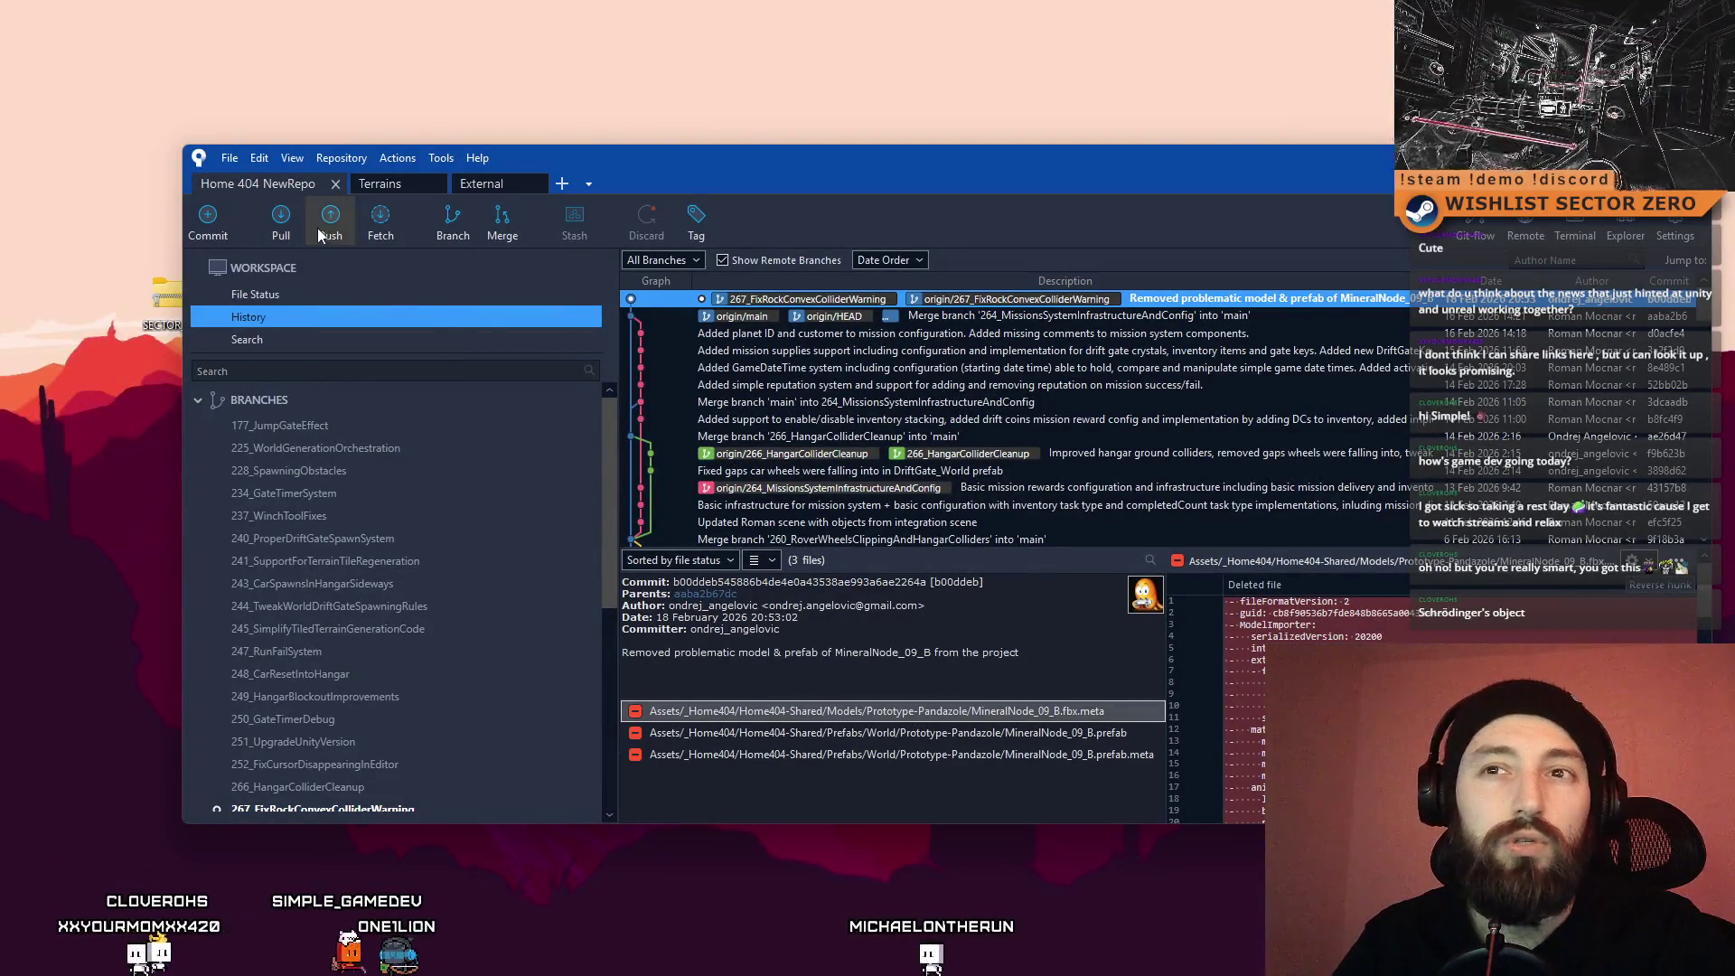
Step: Fetch from all remotes, check out main, and pull its latest changes
{"action": "left_click", "coordinate": [380, 222]}
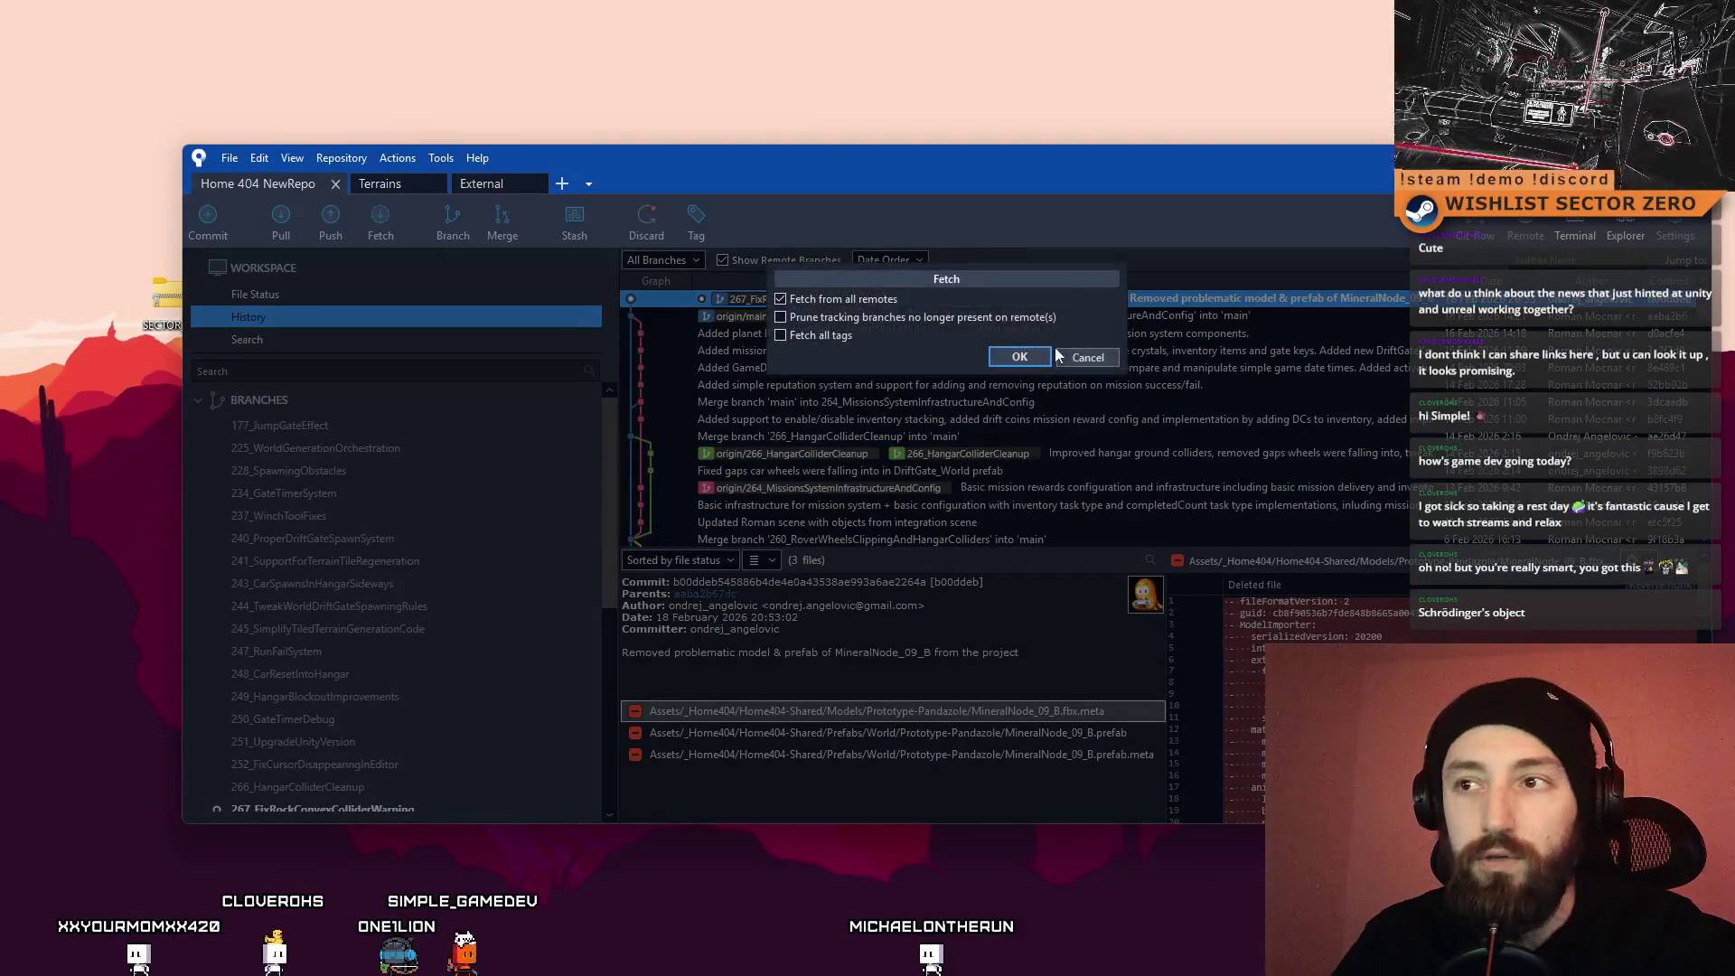
{"action": "left_click", "coordinate": [1000, 352]}
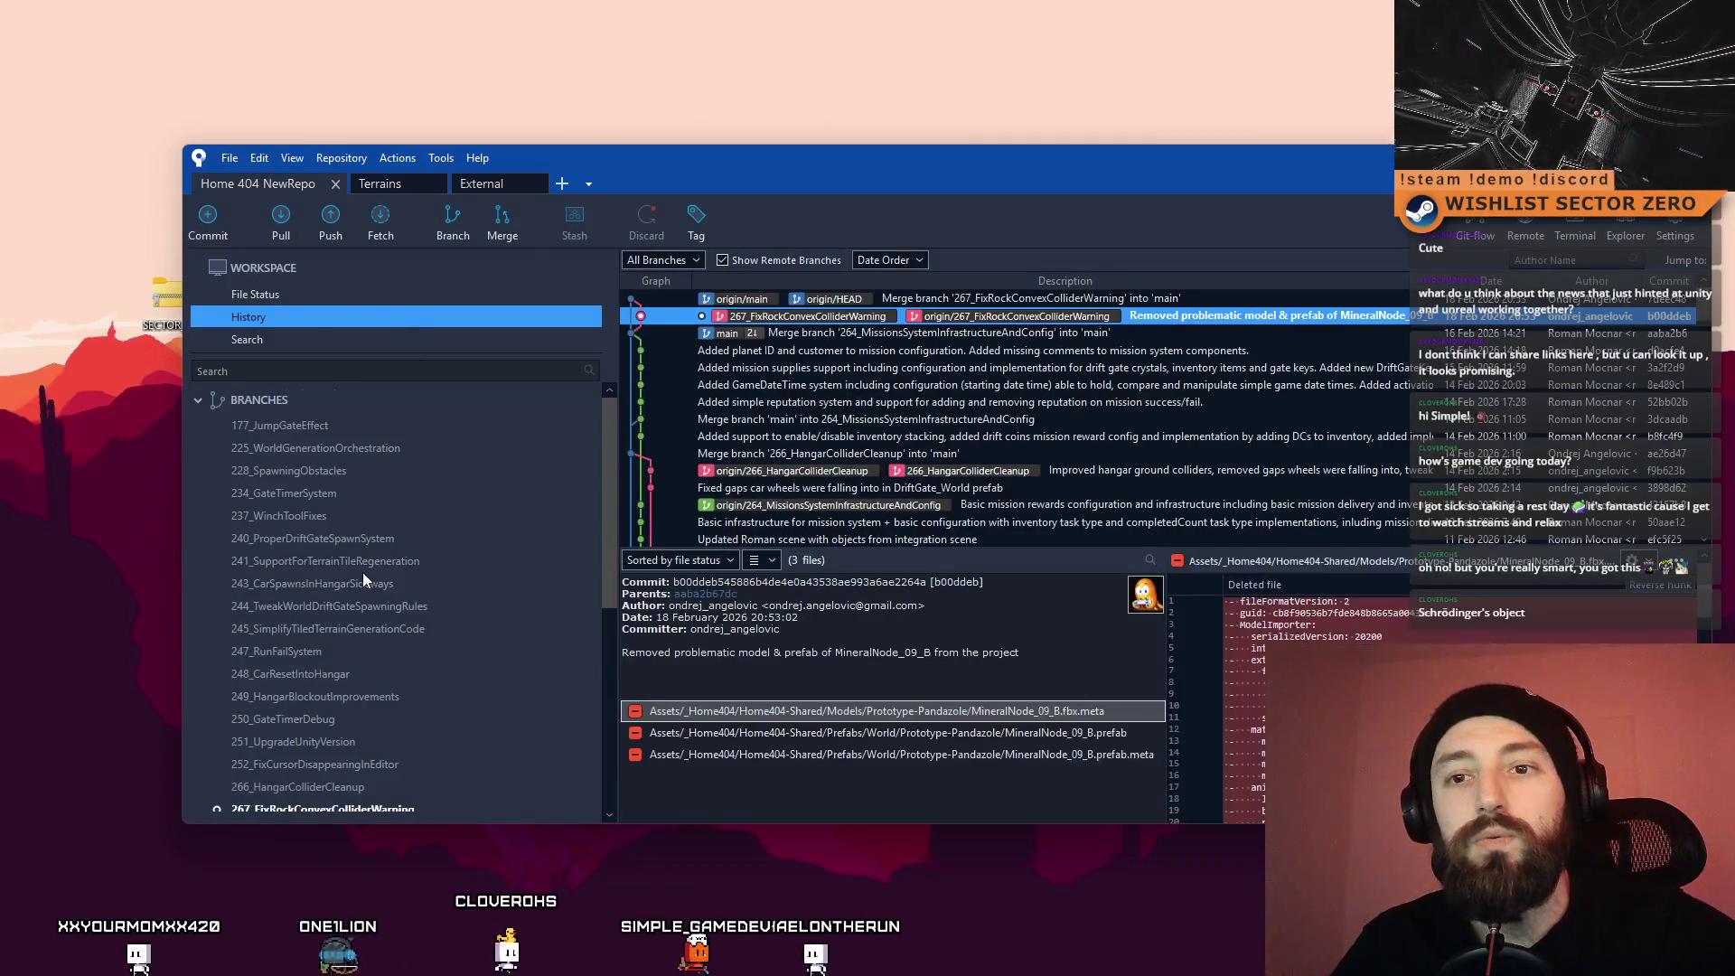
{"action": "scroll", "coordinate": [359, 568], "scroll_direction": "down", "scroll_amount": 3}
{"action": "double_click", "coordinate": [307, 622]}
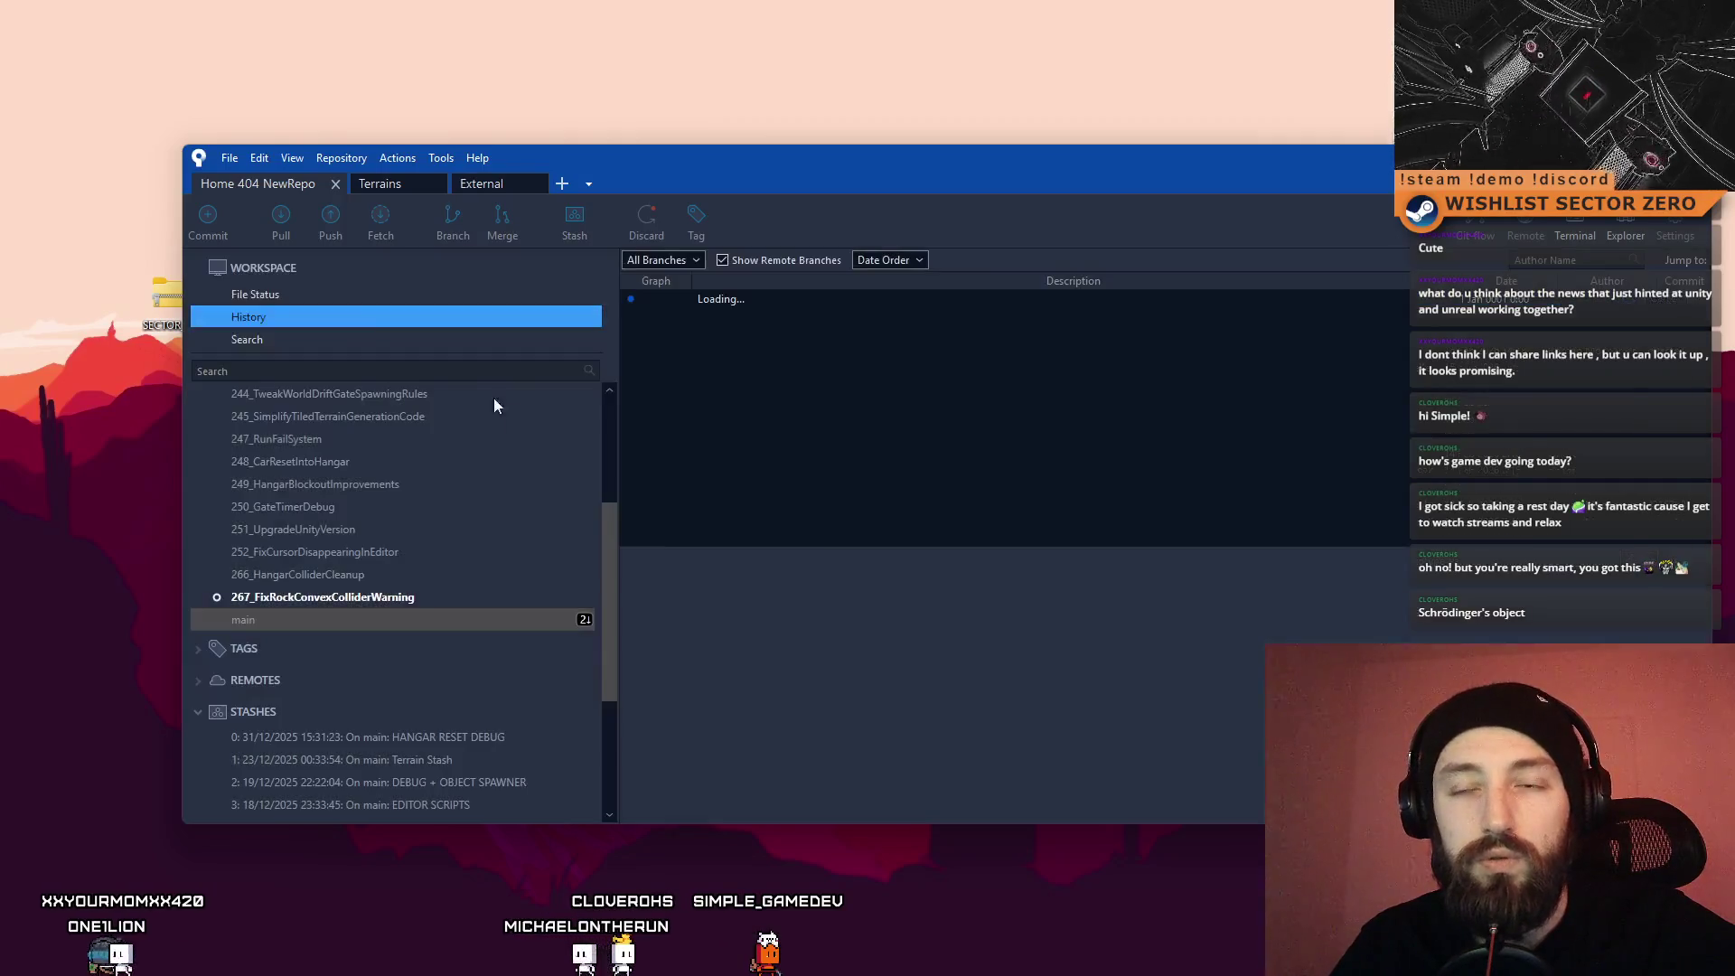
{"action": "left_click", "coordinate": [281, 217]}
{"action": "left_click", "coordinate": [1150, 492]}
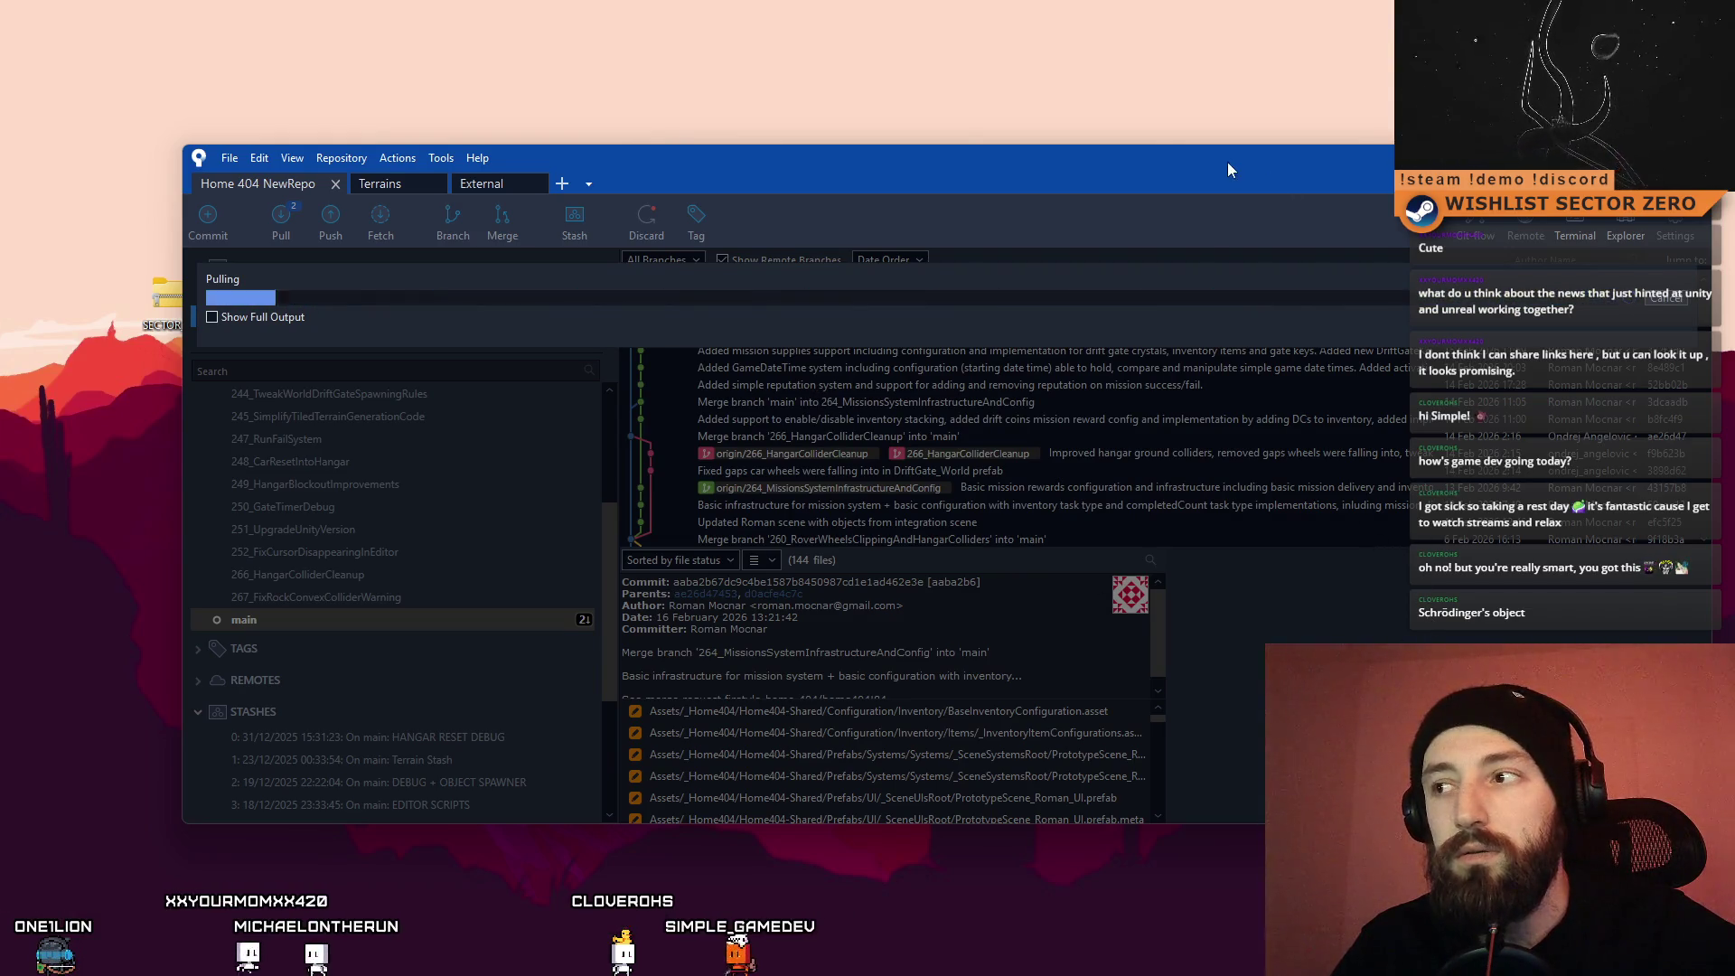
Step: Review the history to confirm the 267_FixRockConvexColliderWarning merge into main, then hide Sourcetree
{"action": "mouse_move", "coordinate": [1220, 160]}
{"action": "left_mouse_down"}
{"action": "mouse_move", "coordinate": [1136, 162]}
{"action": "mouse_move", "coordinate": [1059, 207]}
{"action": "left_mouse_up"}
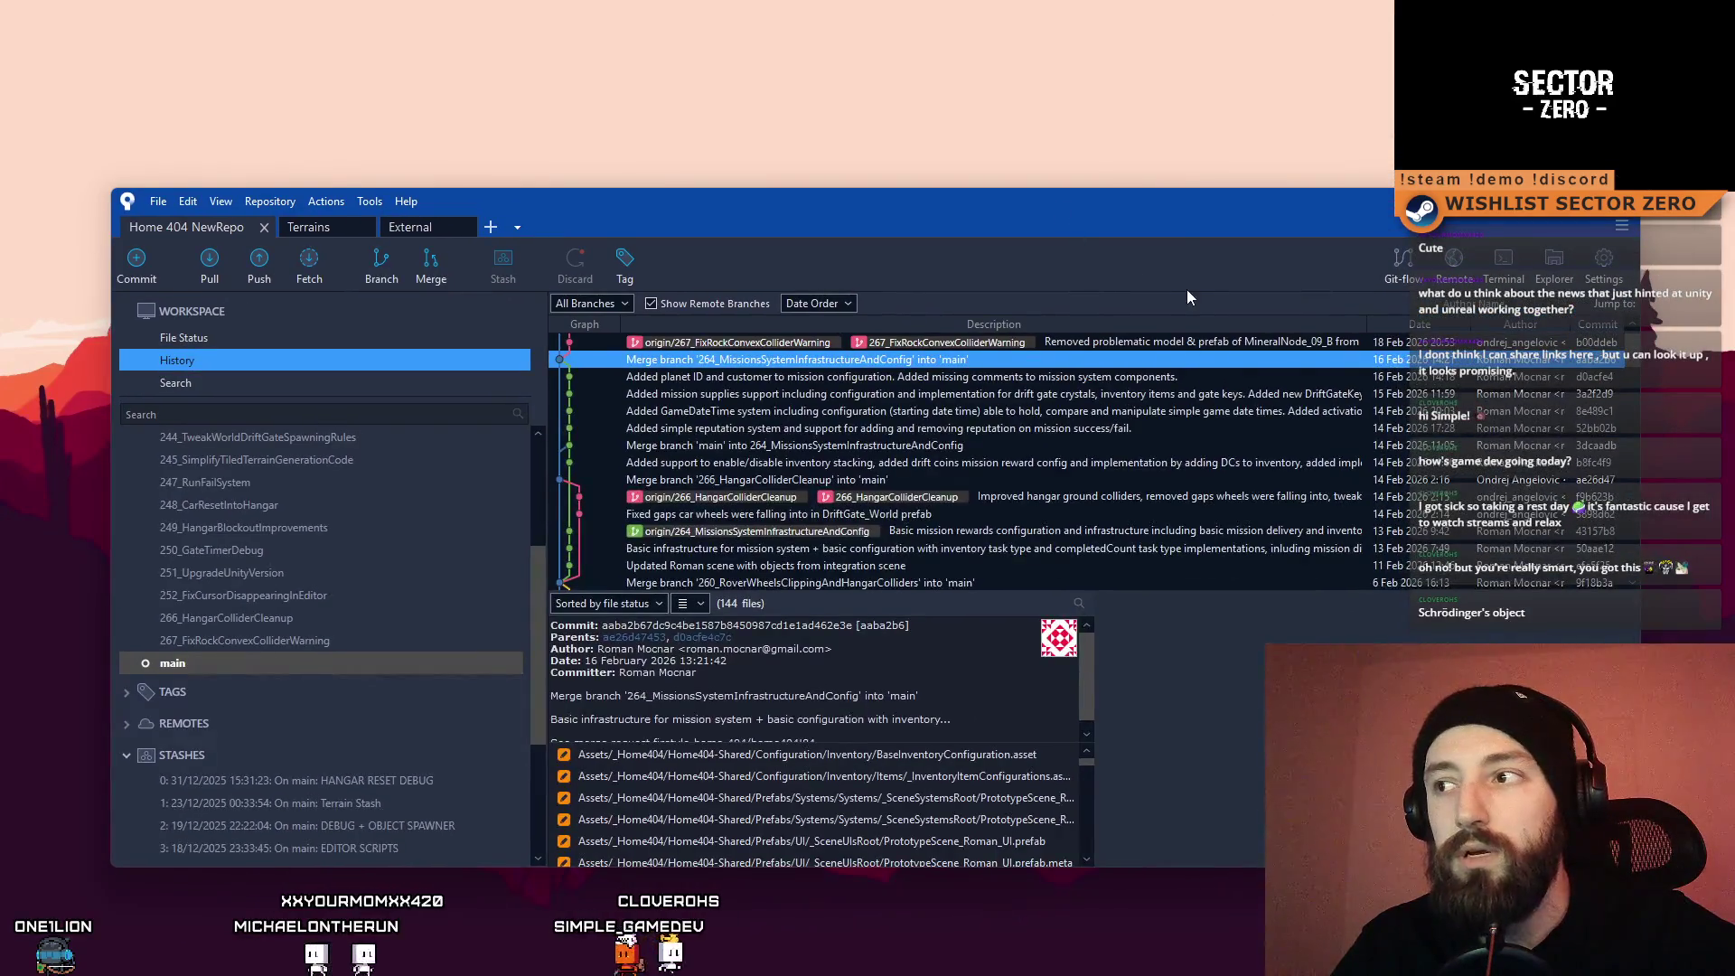
{"action": "scroll", "coordinate": [1461, 474], "scroll_direction": "down", "scroll_amount": 3}
{"action": "mouse_move", "coordinate": [1641, 396]}
{"action": "left_mouse_down"}
{"action": "mouse_move", "coordinate": [1443, 479]}
{"action": "mouse_move", "coordinate": [1697, 475]}
{"action": "left_mouse_up"}
{"action": "left_click", "coordinate": [1572, 394]}
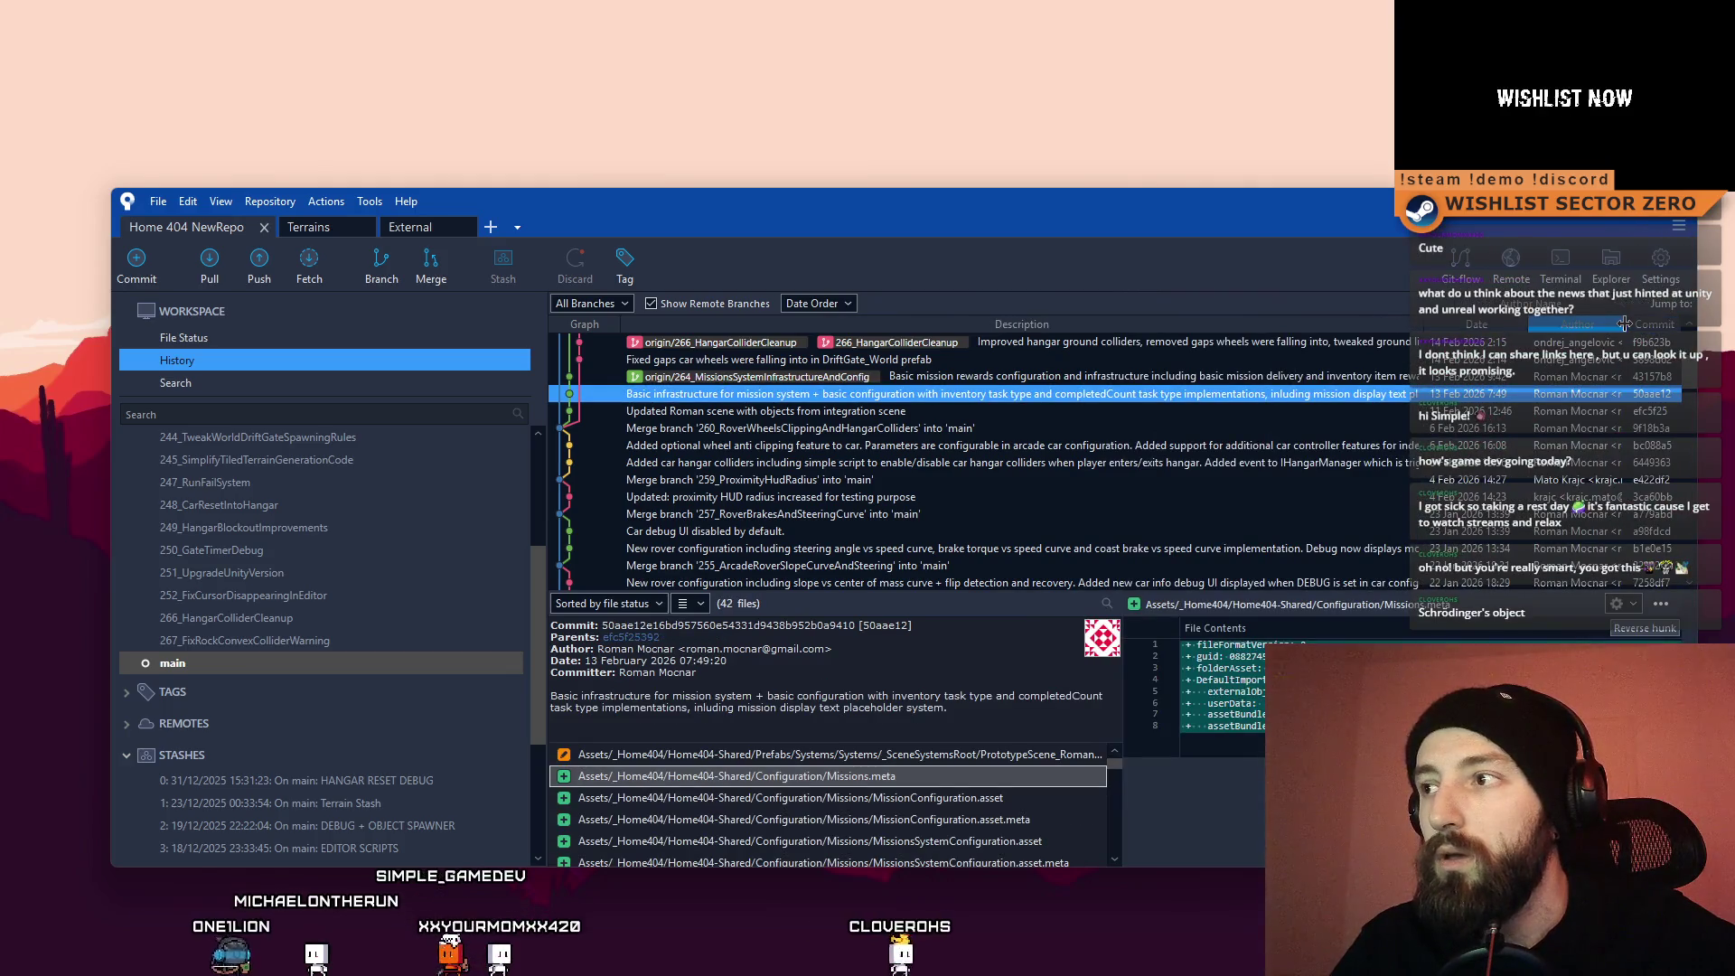
{"action": "left_click_drag", "start_coordinate": [1589, 327], "coordinate": [1459, 331]}
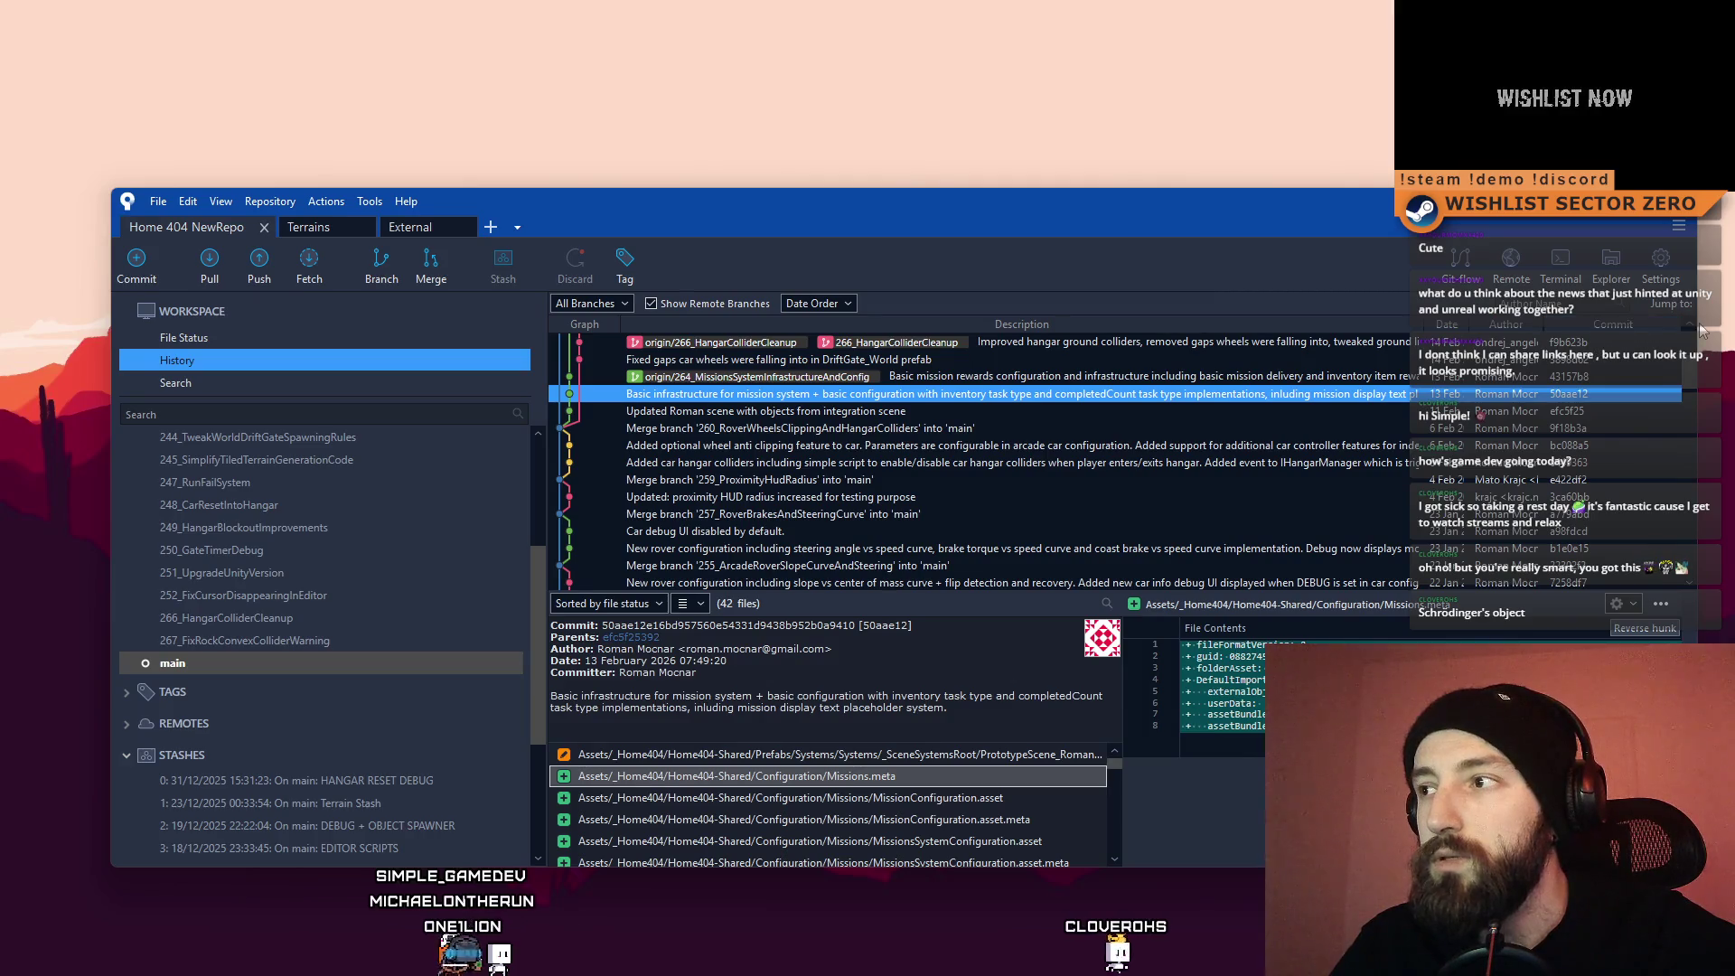
{"action": "left_click_drag", "start_coordinate": [1695, 325], "coordinate": [1546, 327]}
{"action": "scroll", "coordinate": [898, 348], "scroll_direction": "up", "scroll_amount": 4}
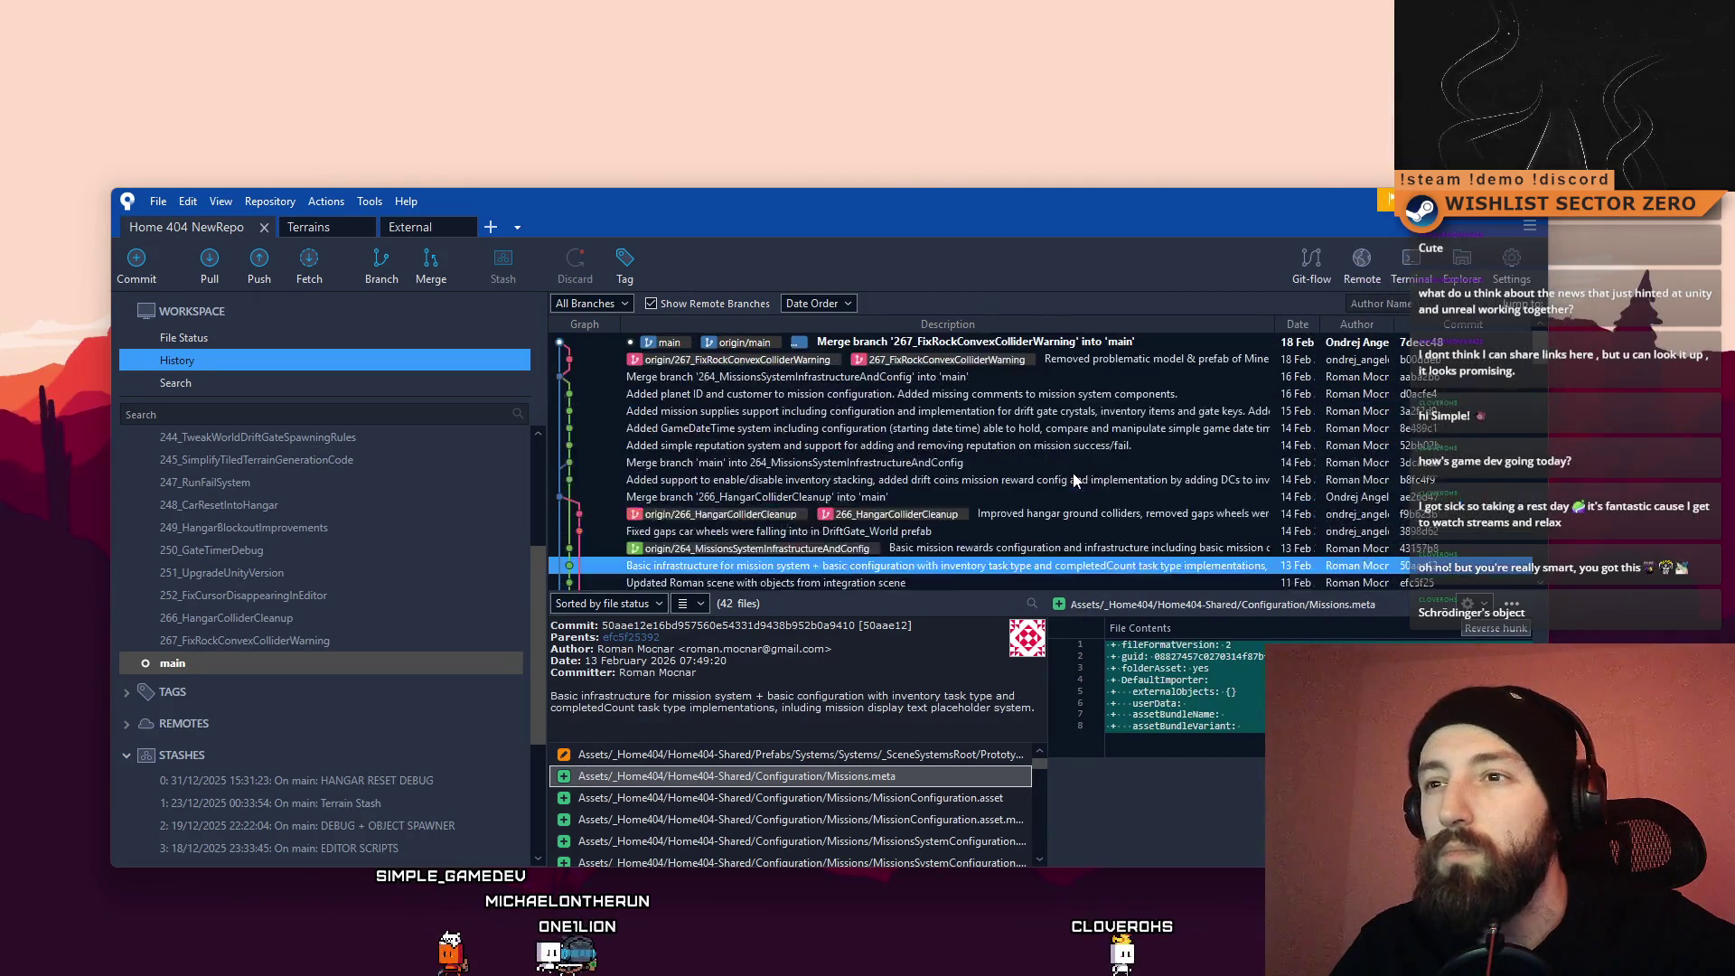
{"action": "left_click", "coordinate": [895, 344]}
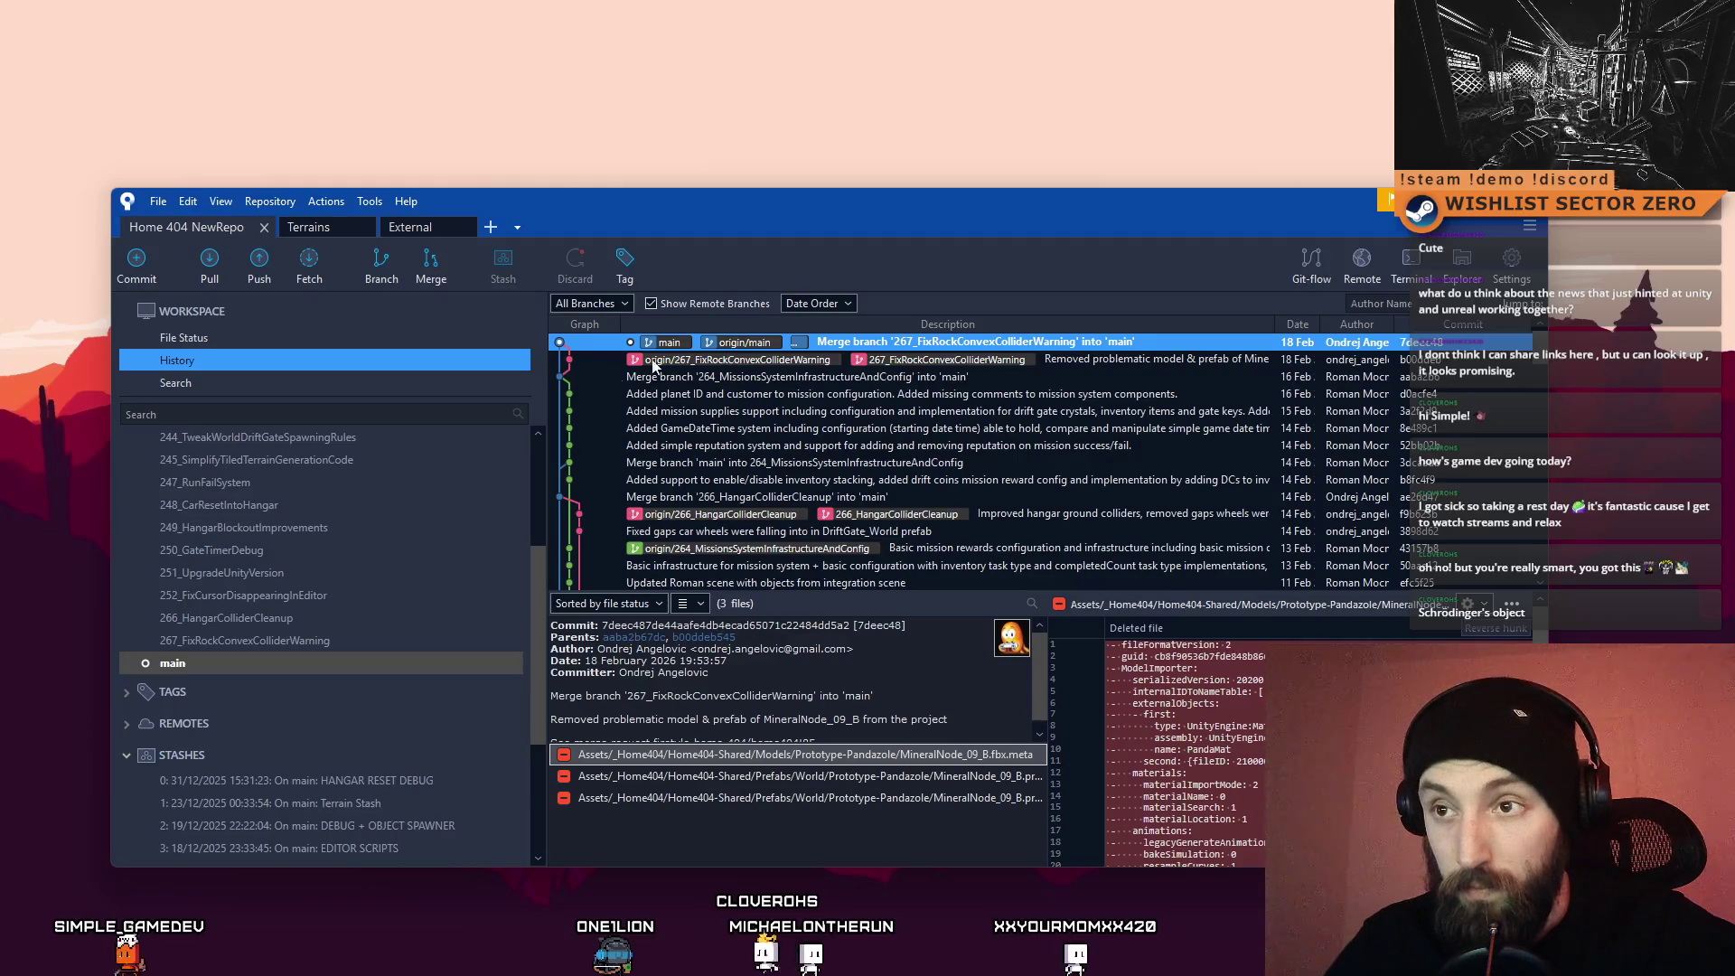
{"action": "key", "text": "super+d"}
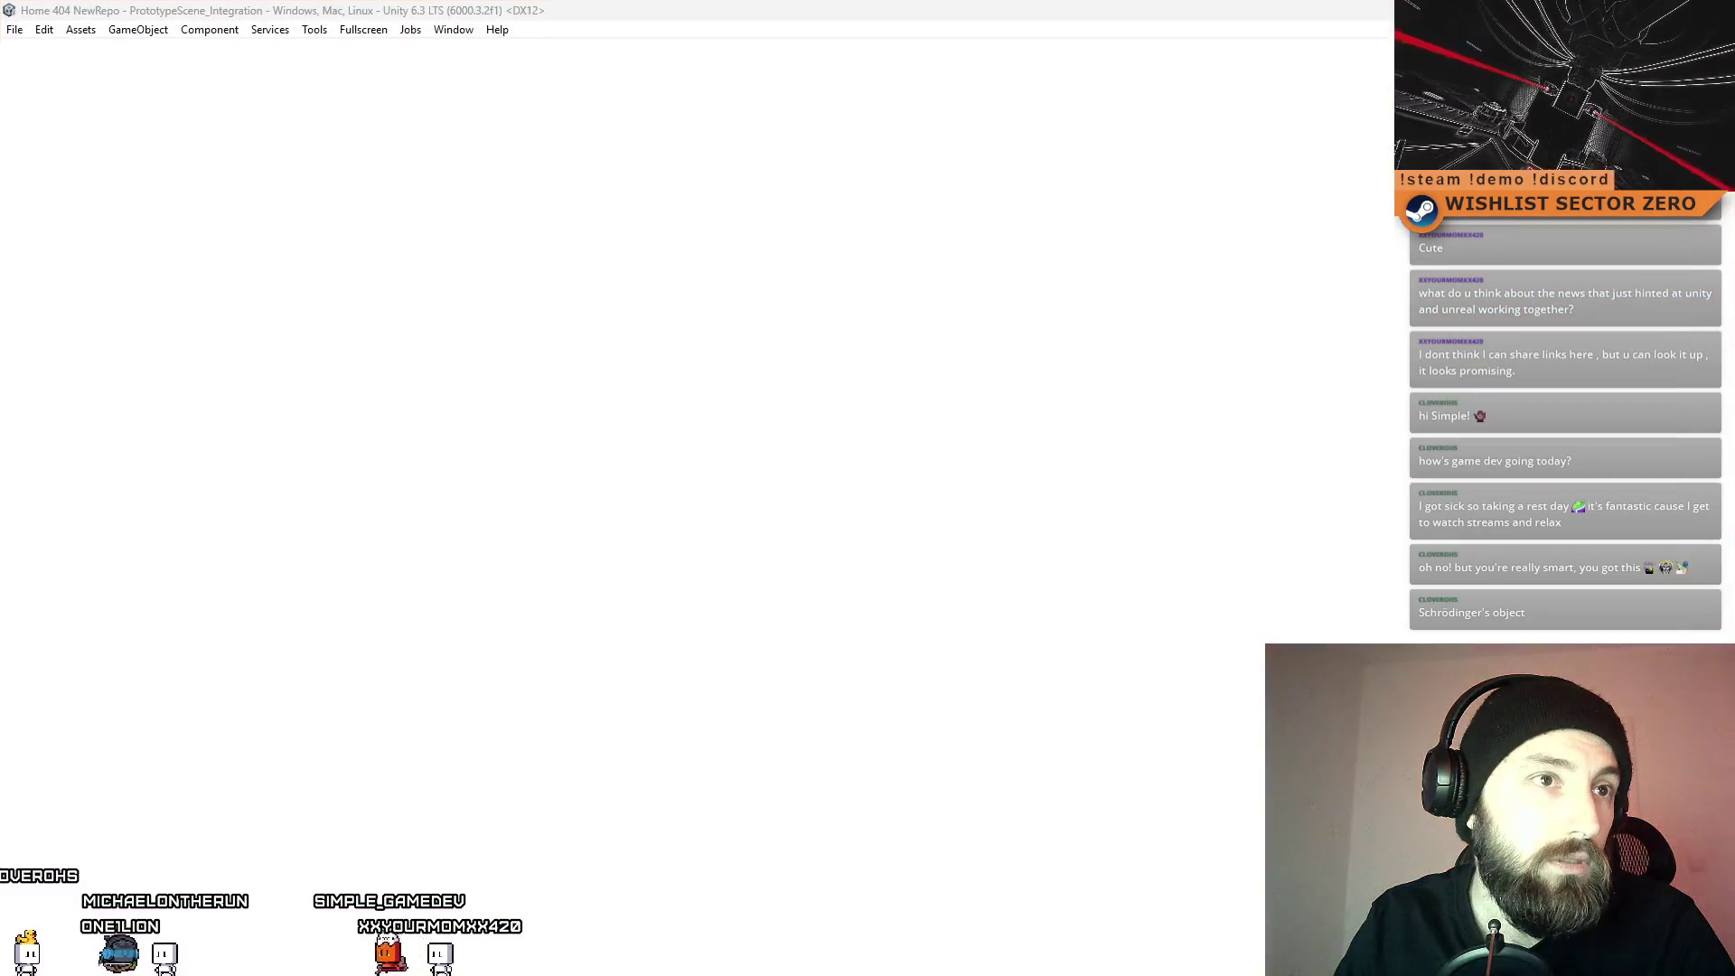
Step: Bring the browser forward and switch to the FYRETALE FEB 2026 Notion page
{"action": "key", "text": "alt+Tab"}
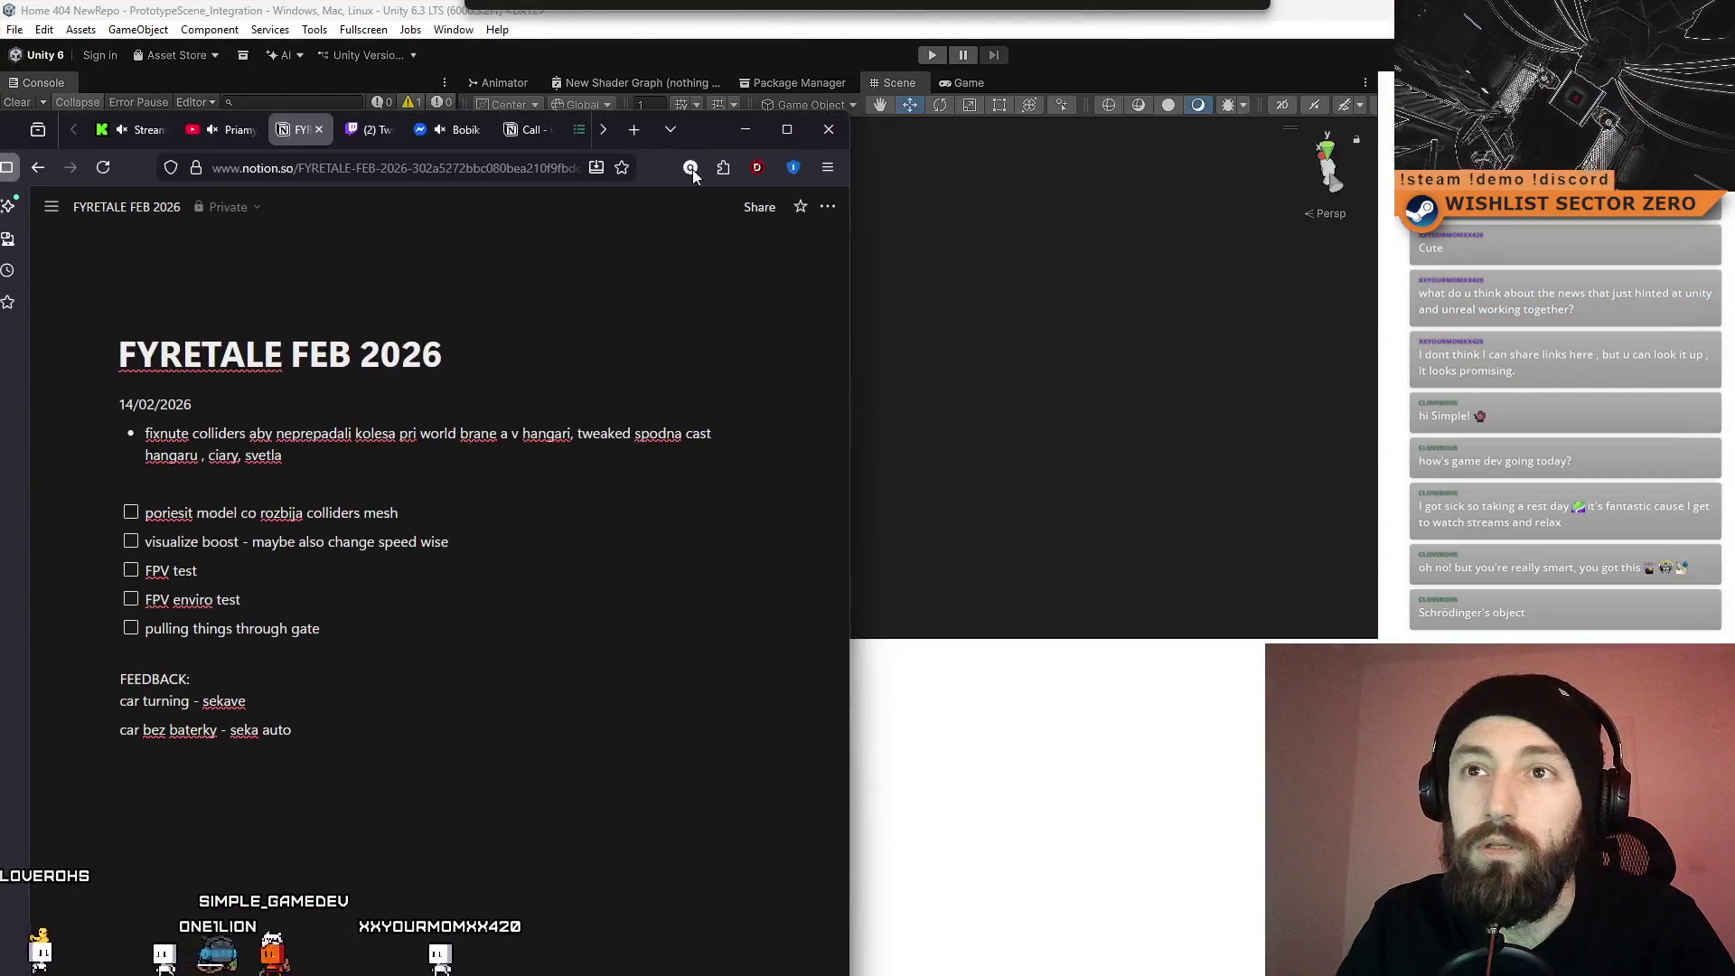
{"action": "key", "text": "alt+Tab"}
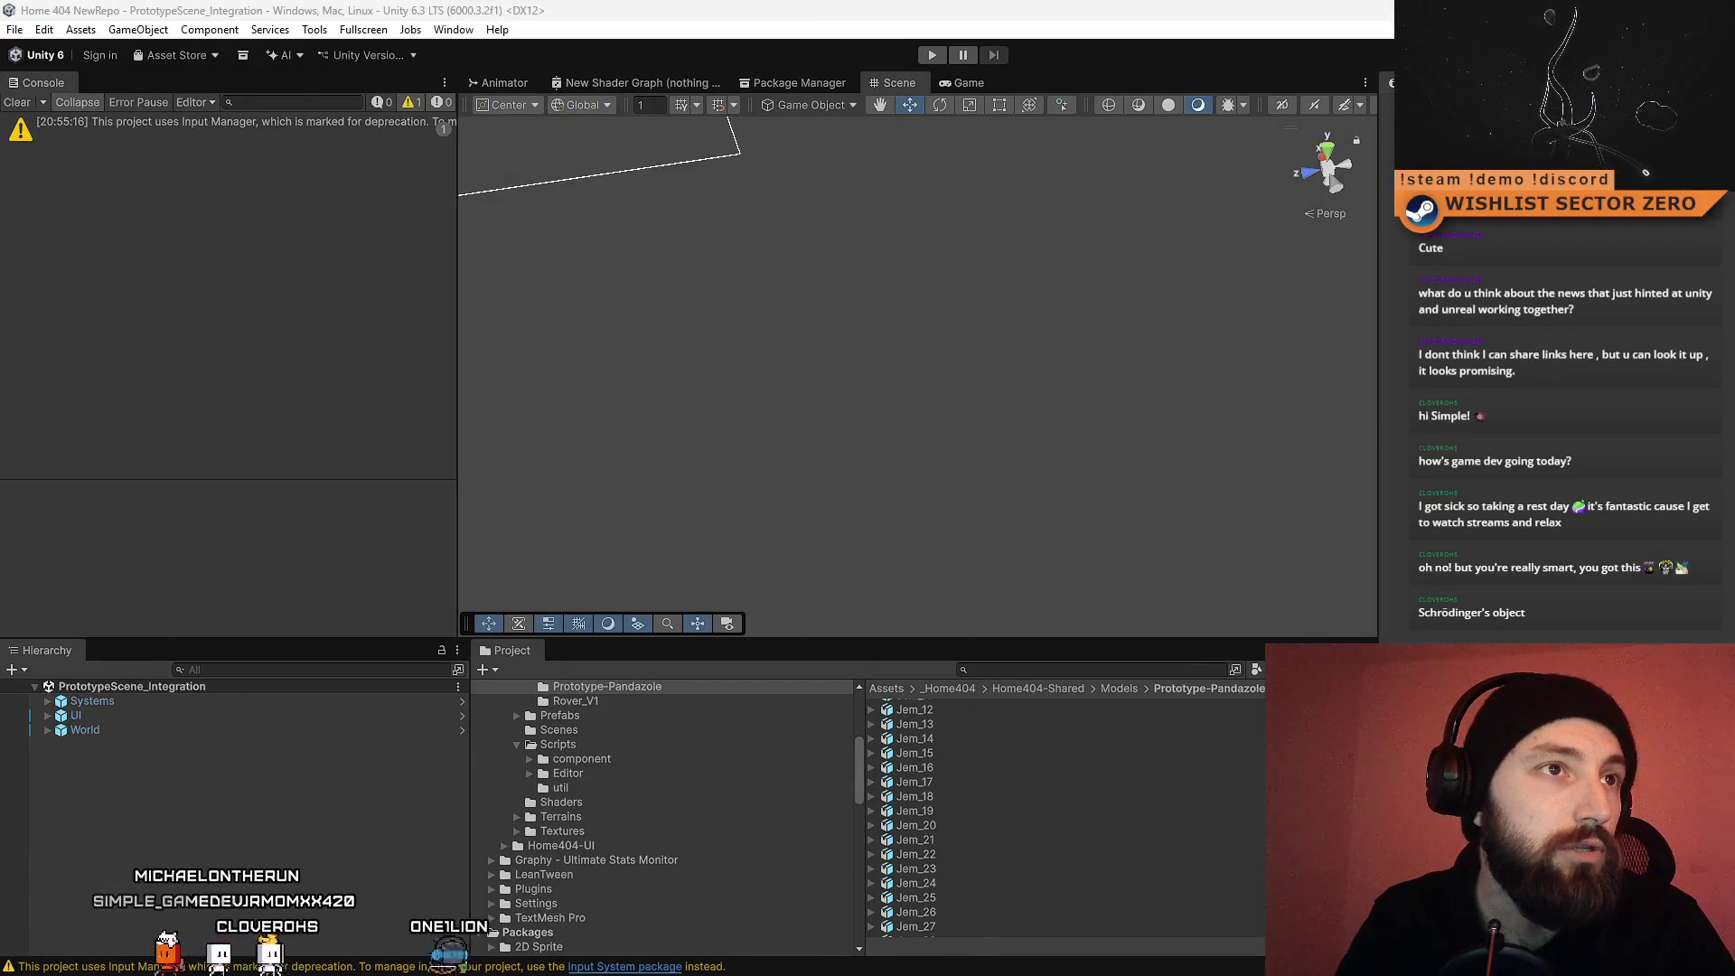
{"action": "key", "text": "alt+Tab"}
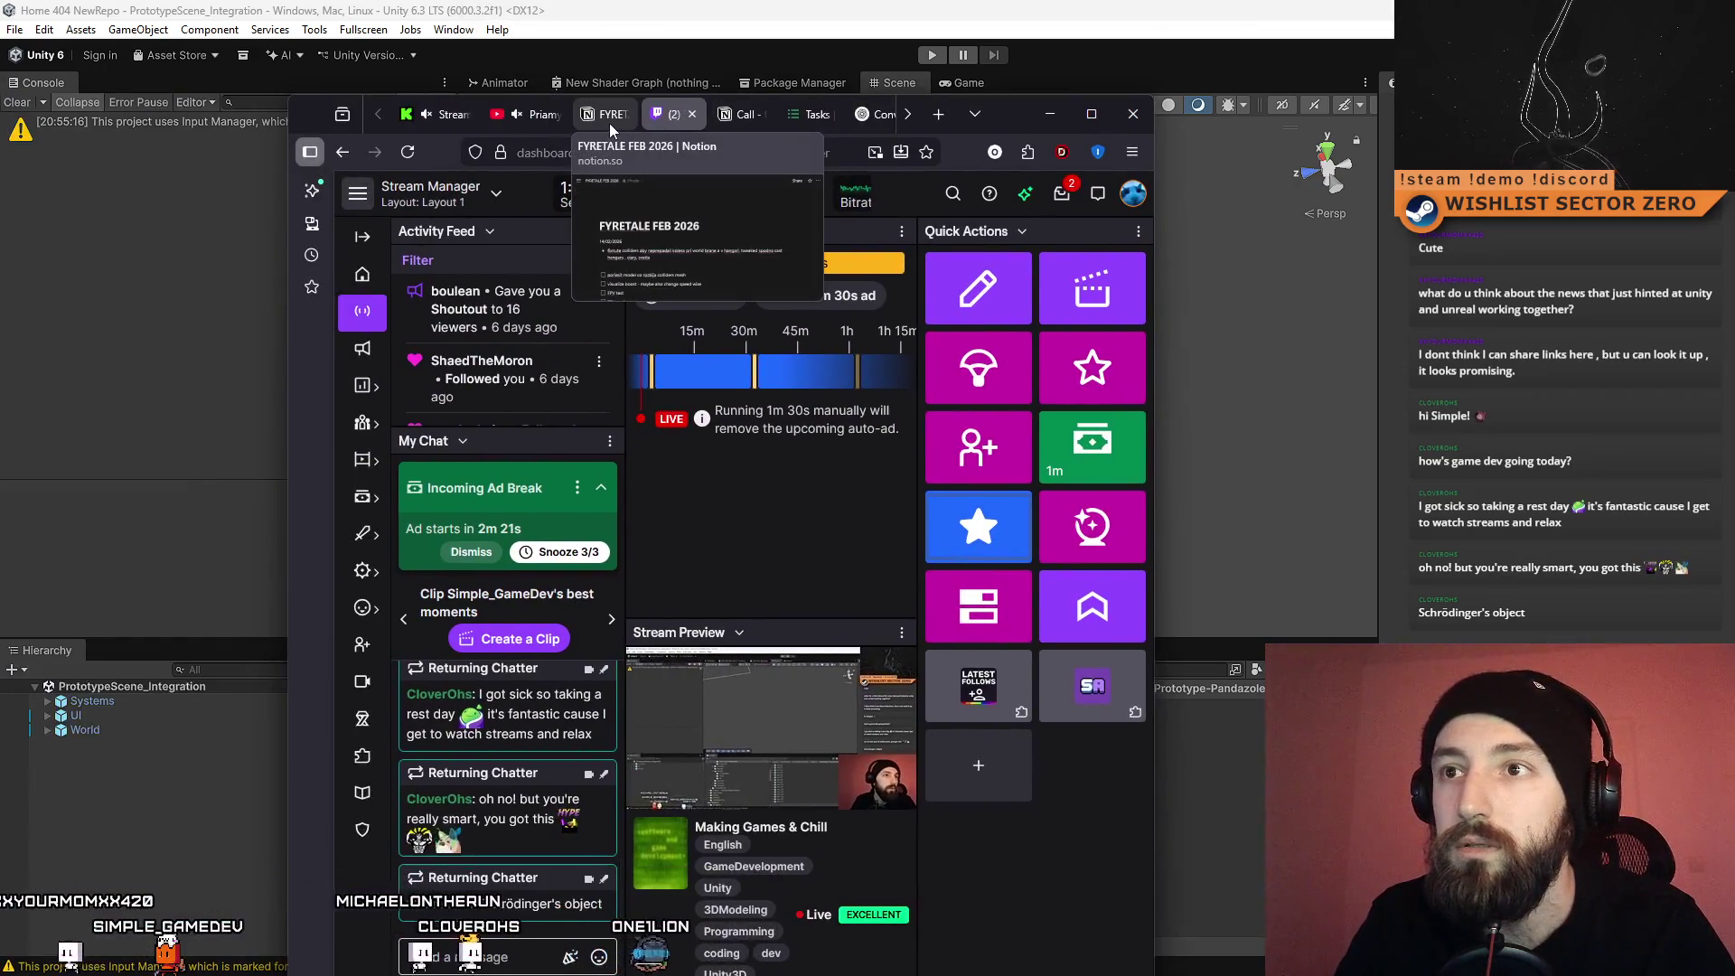
{"action": "left_click", "coordinate": [608, 116]}
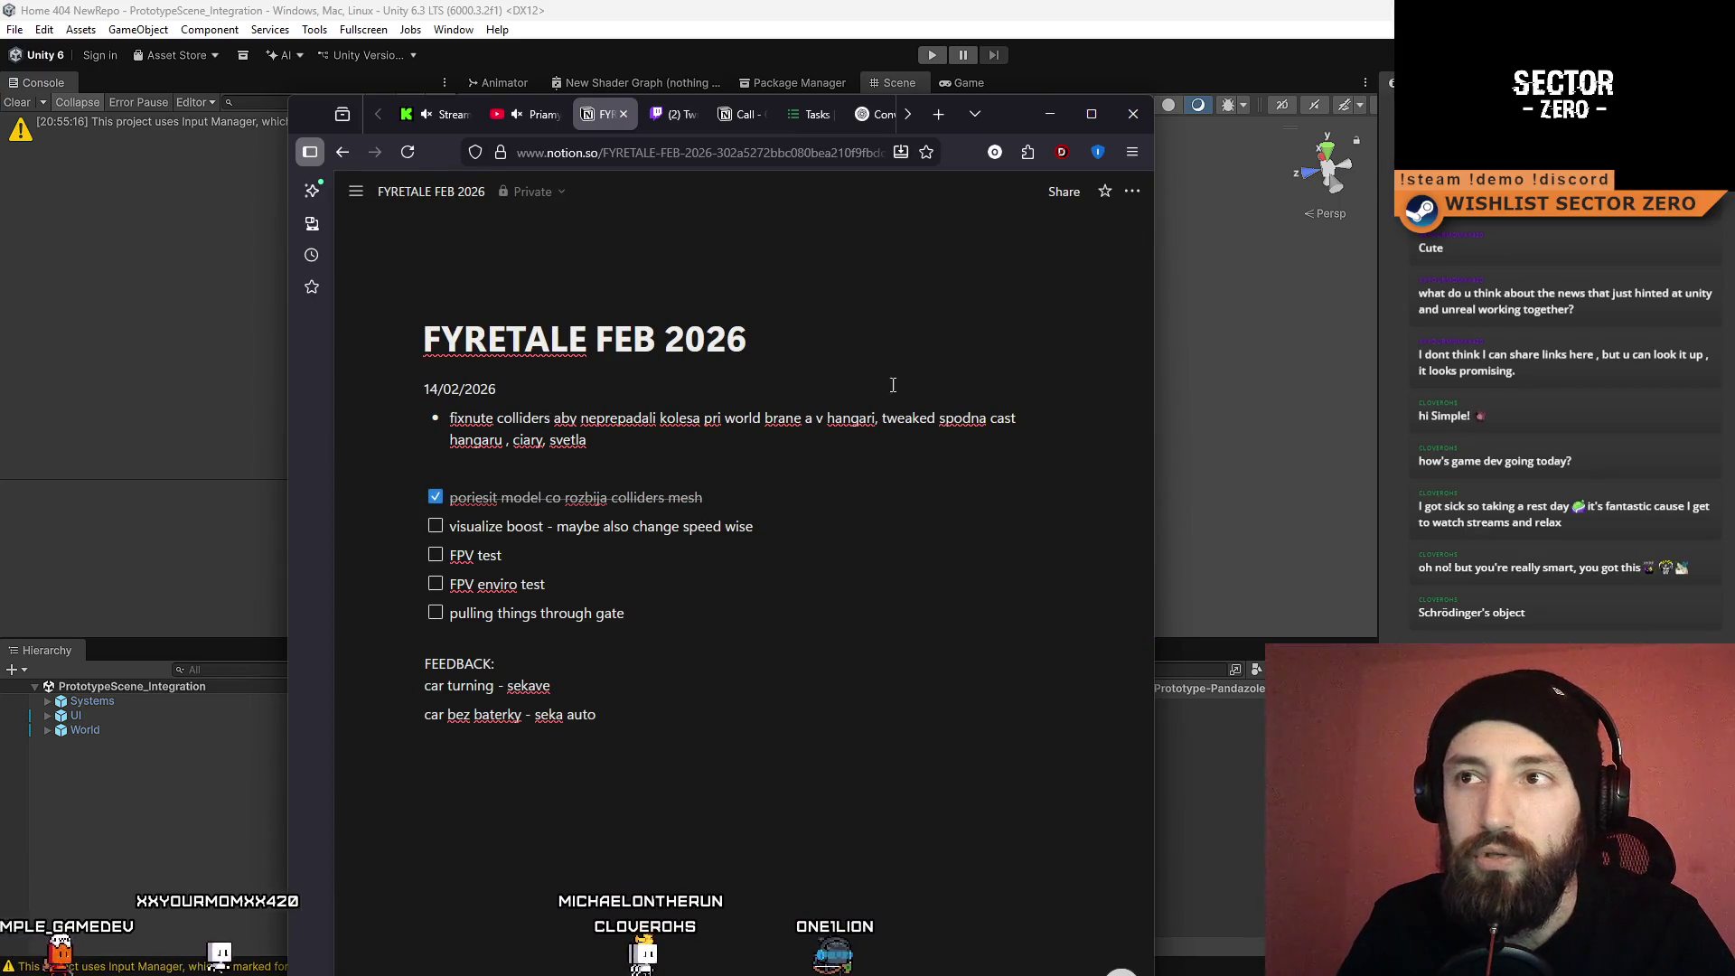
{"action": "left_click", "coordinate": [1051, 114]}
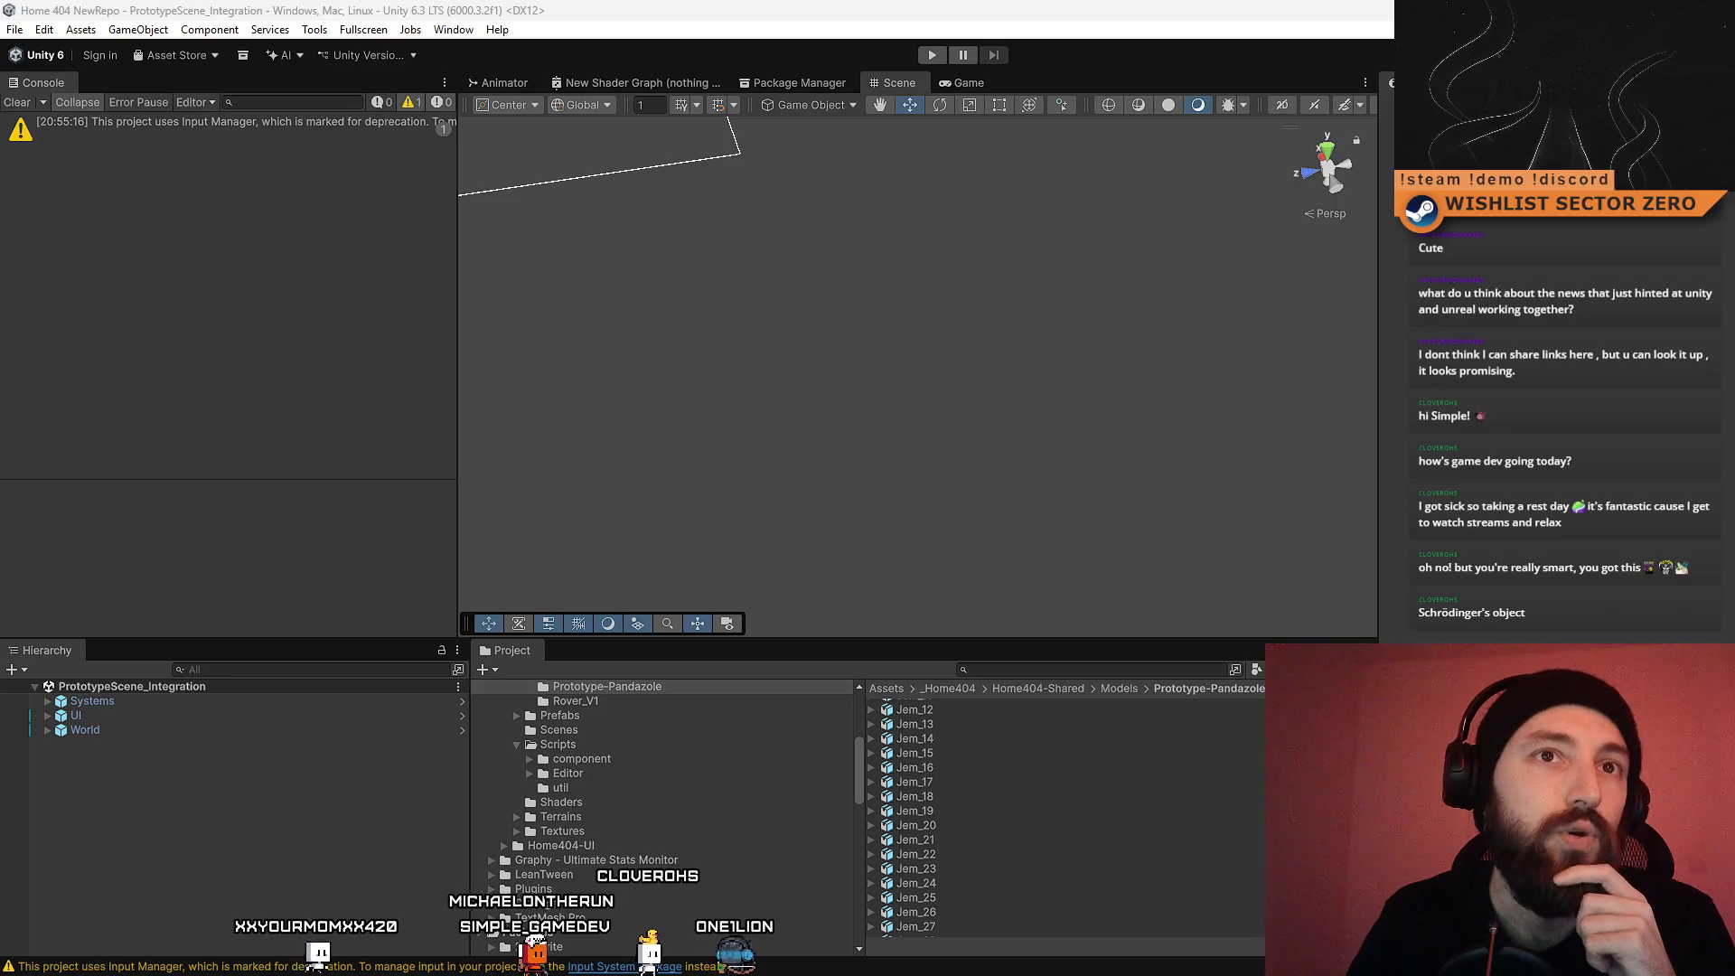
Step: Set the task's Status to Done, then return to Unity and start Play mode
{"action": "key", "text": "alt+Tab"}
{"action": "left_click_drag", "start_coordinate": [53, 84], "coordinate": [374, 69]}
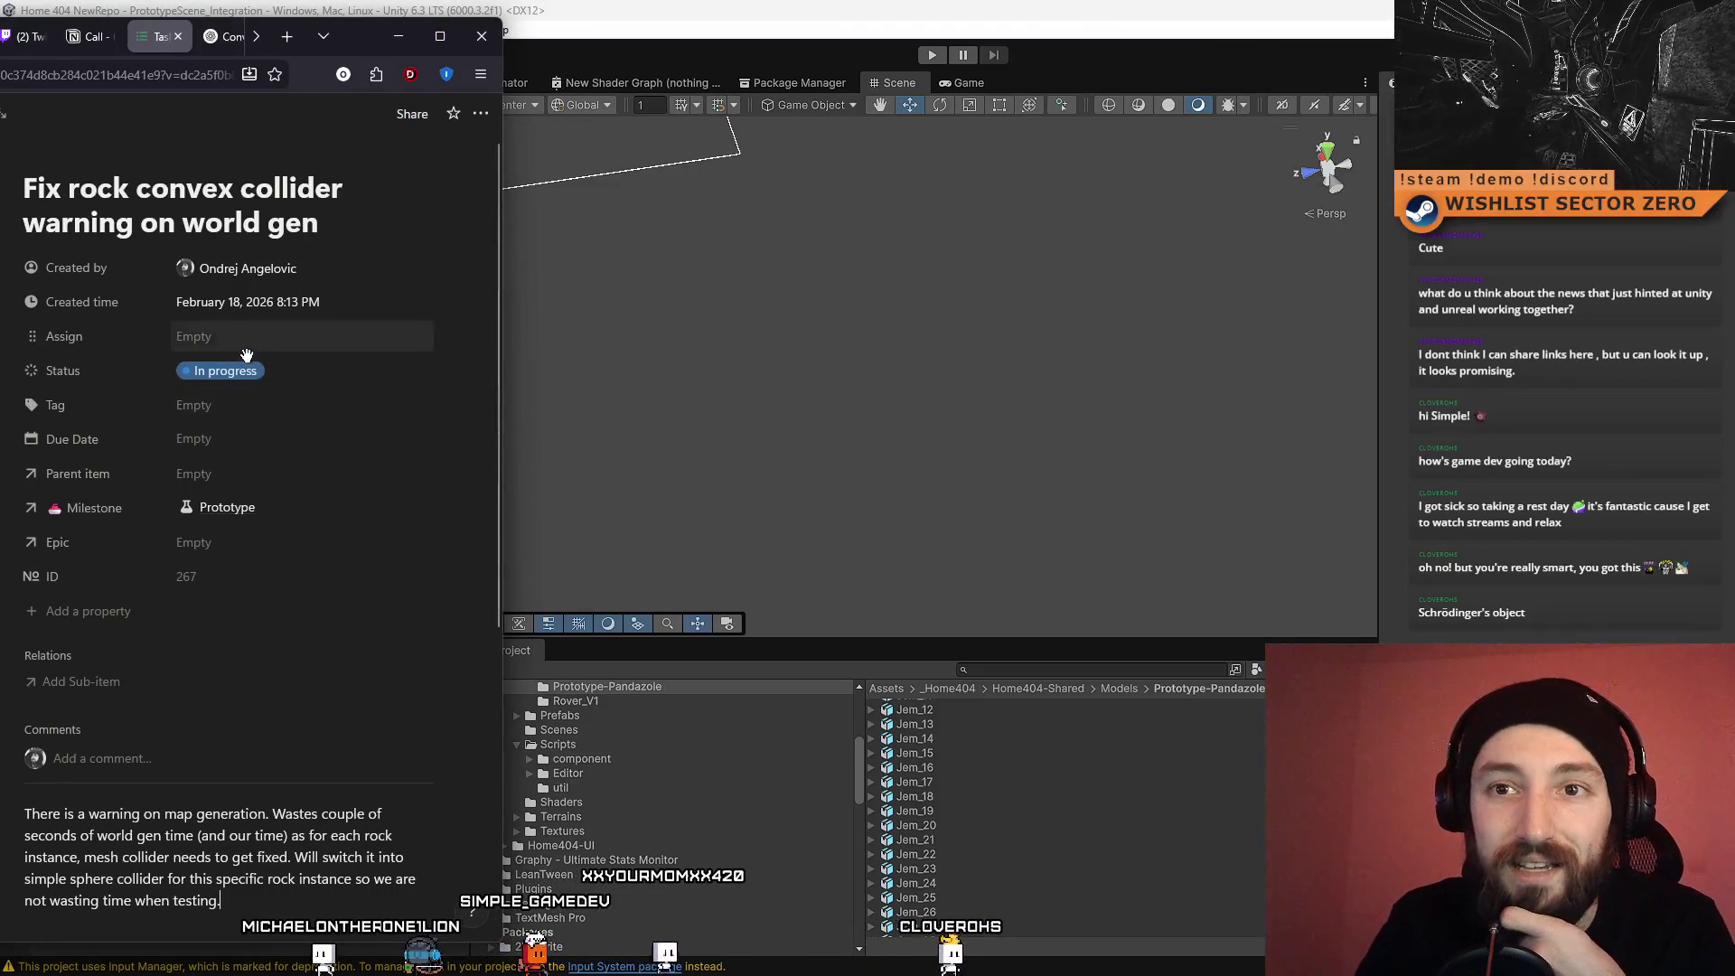
{"action": "left_click", "coordinate": [226, 372]}
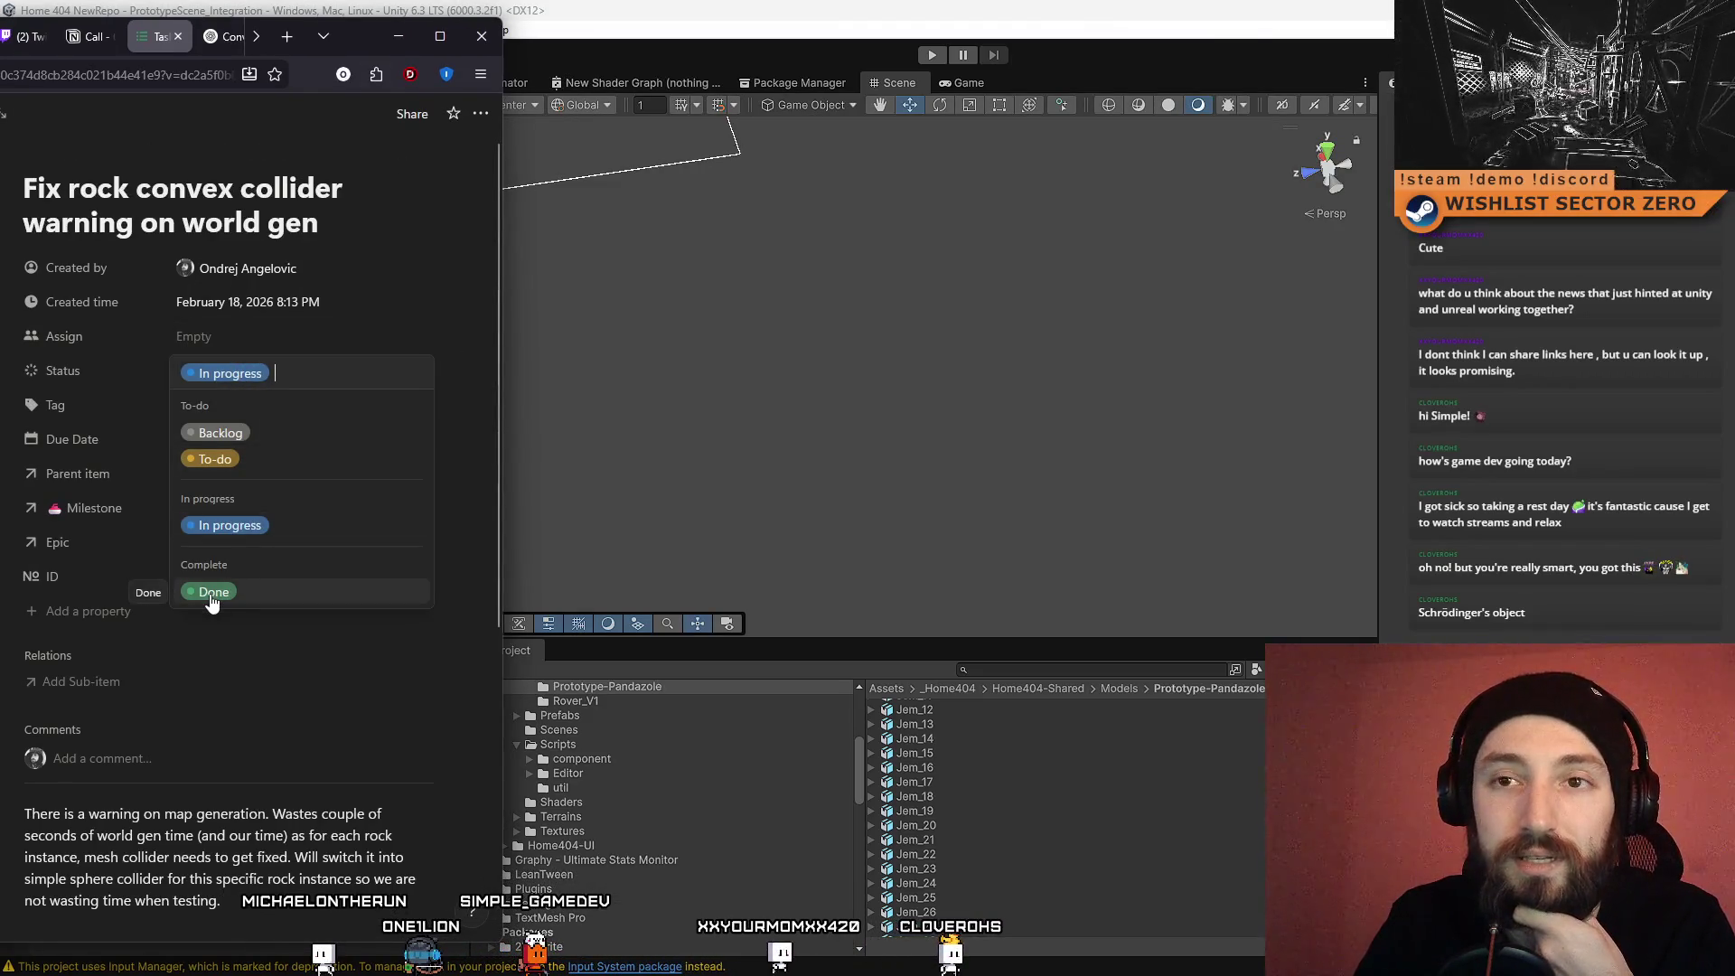
{"action": "left_click", "coordinate": [213, 593]}
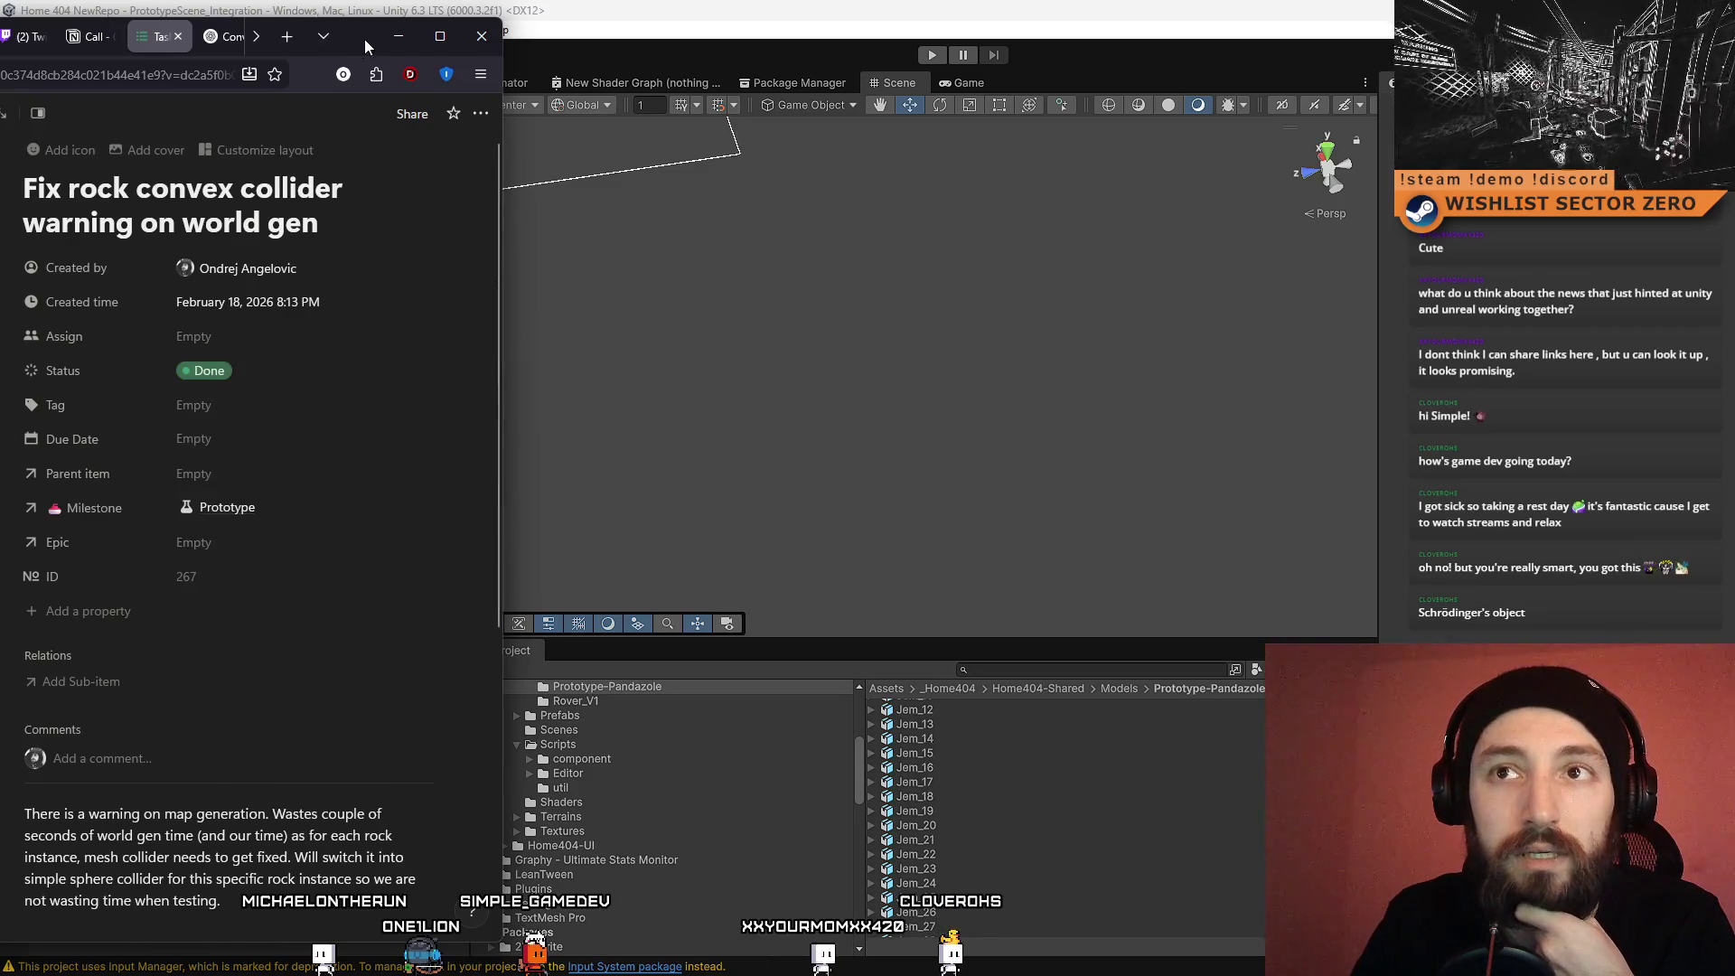
{"action": "left_click", "coordinate": [398, 36]}
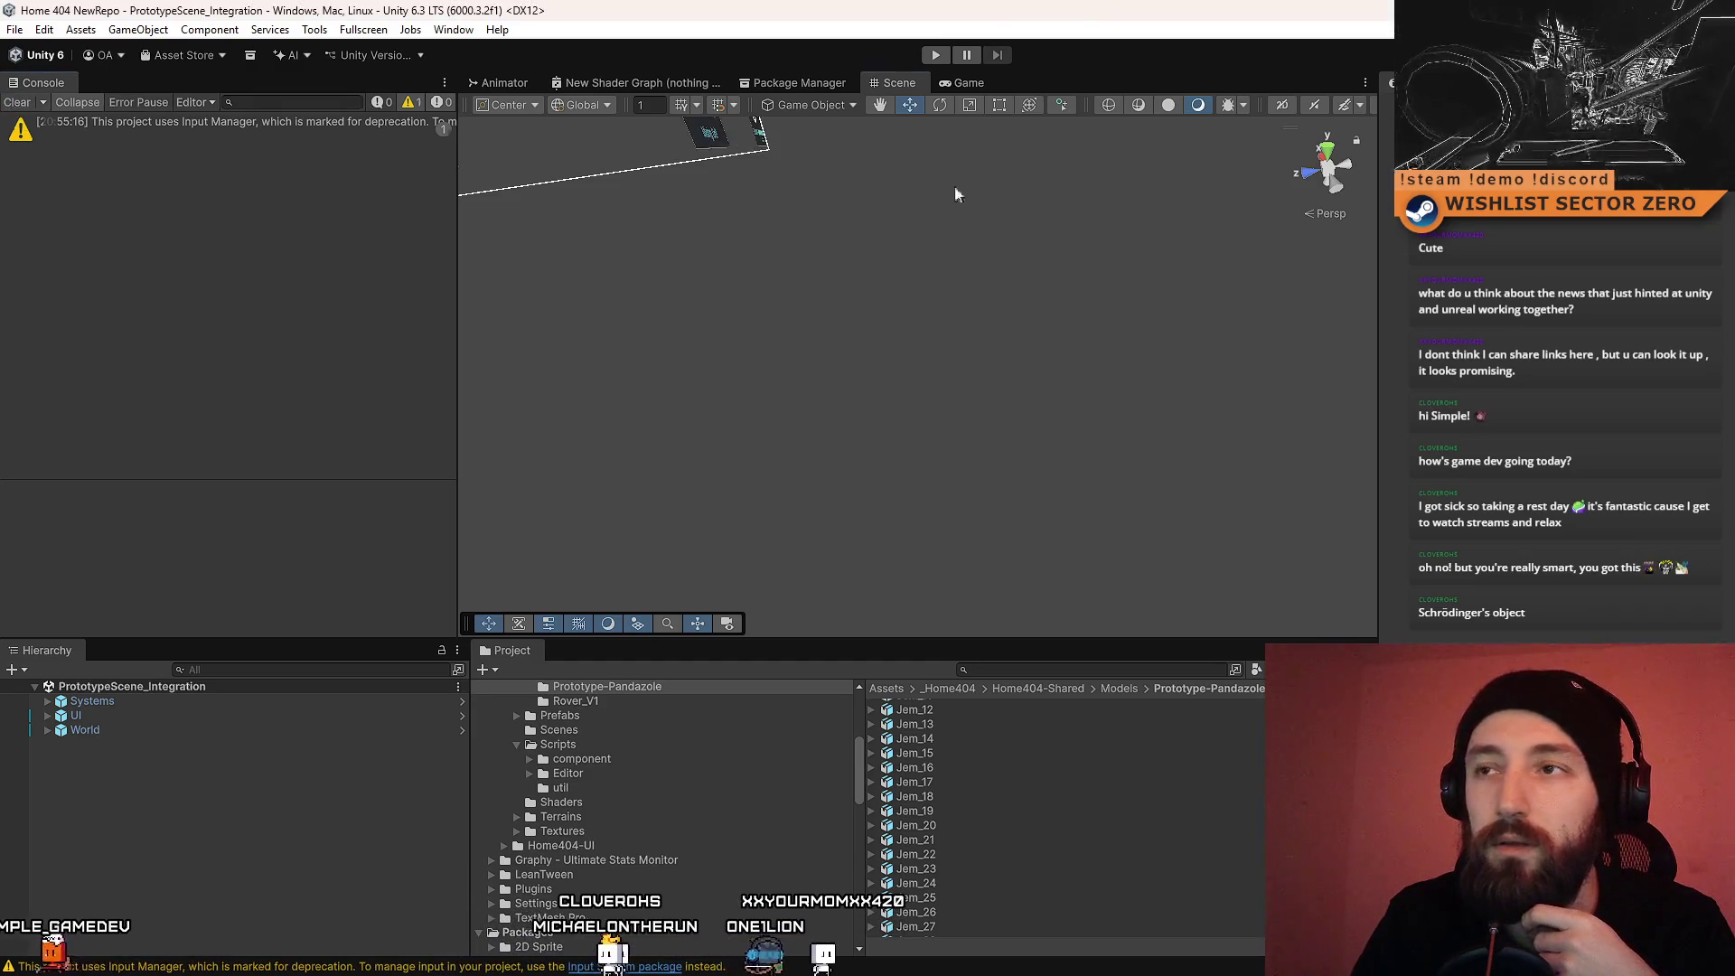
{"action": "left_click", "coordinate": [939, 55]}
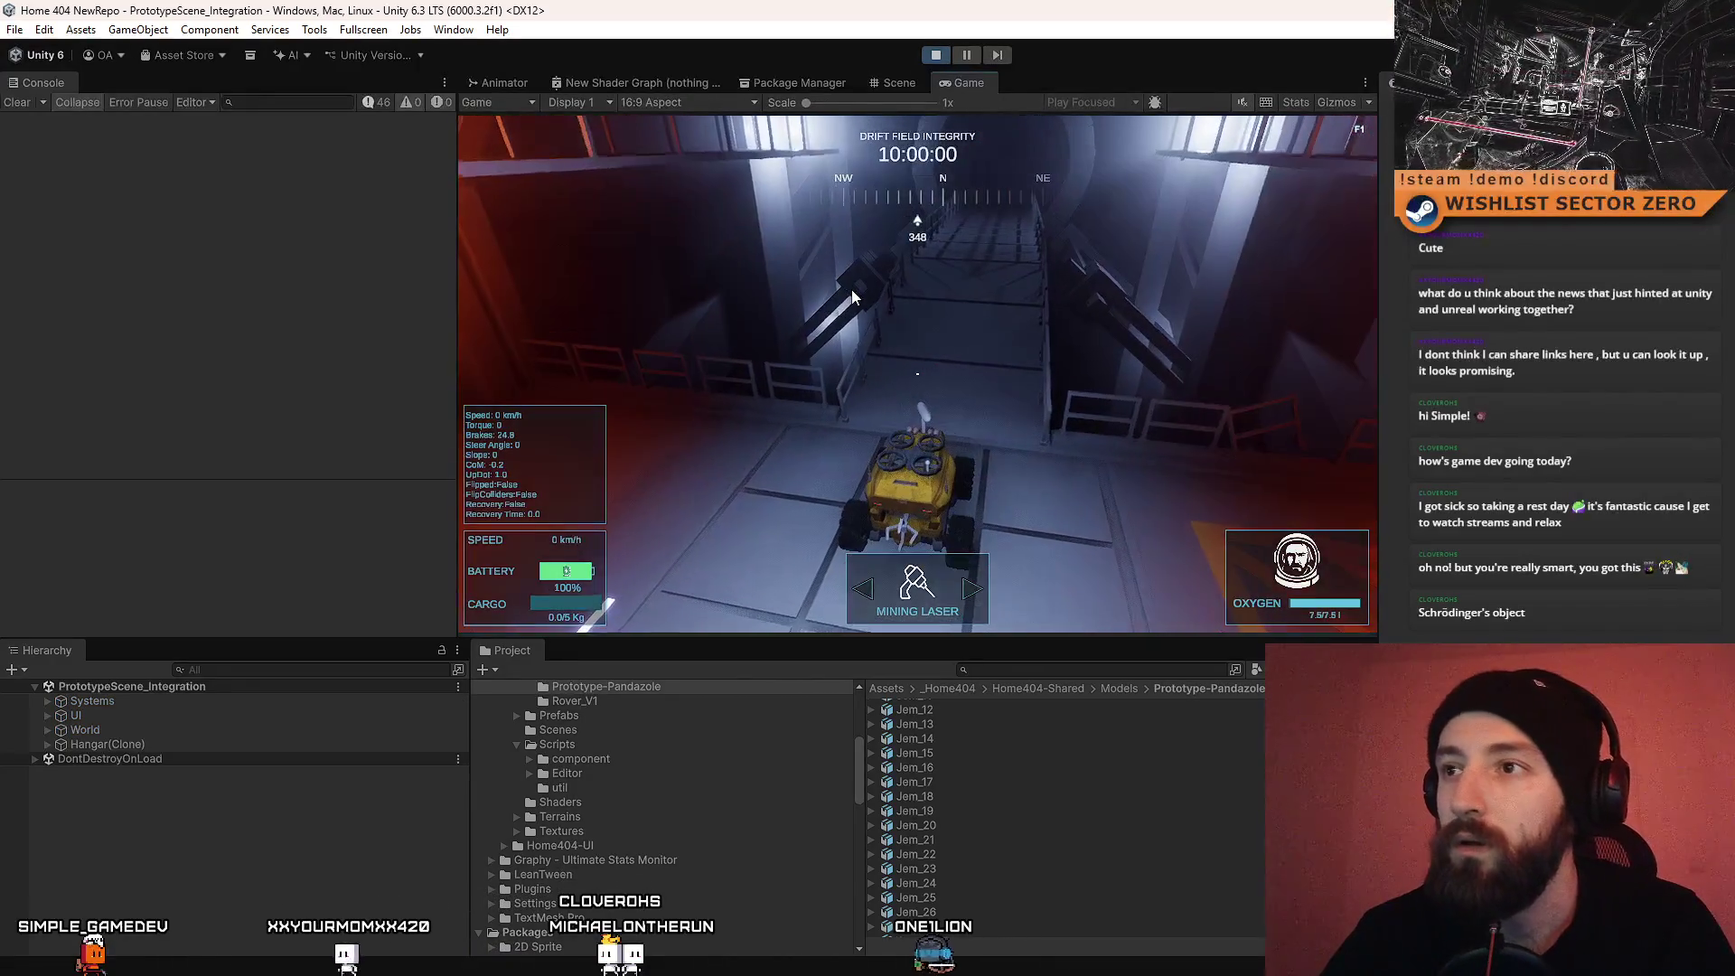
{"action": "left_click", "coordinate": [851, 297]}
{"action": "key", "text": "w"}
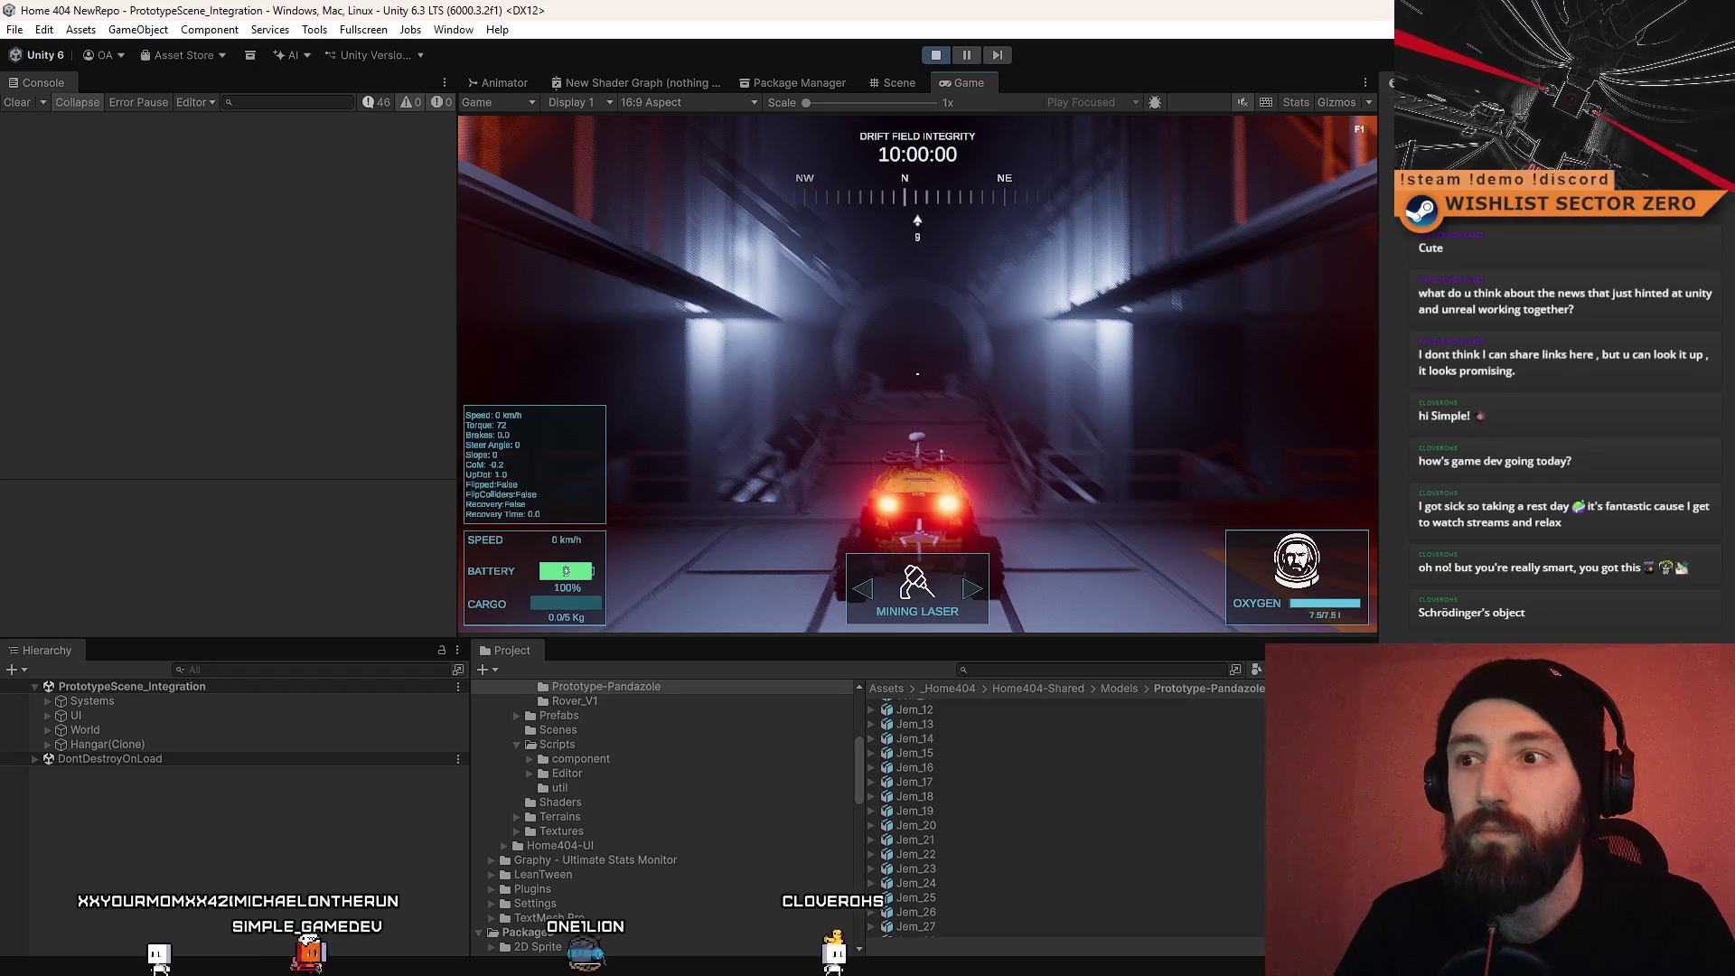
{"action": "key", "text": "w"}
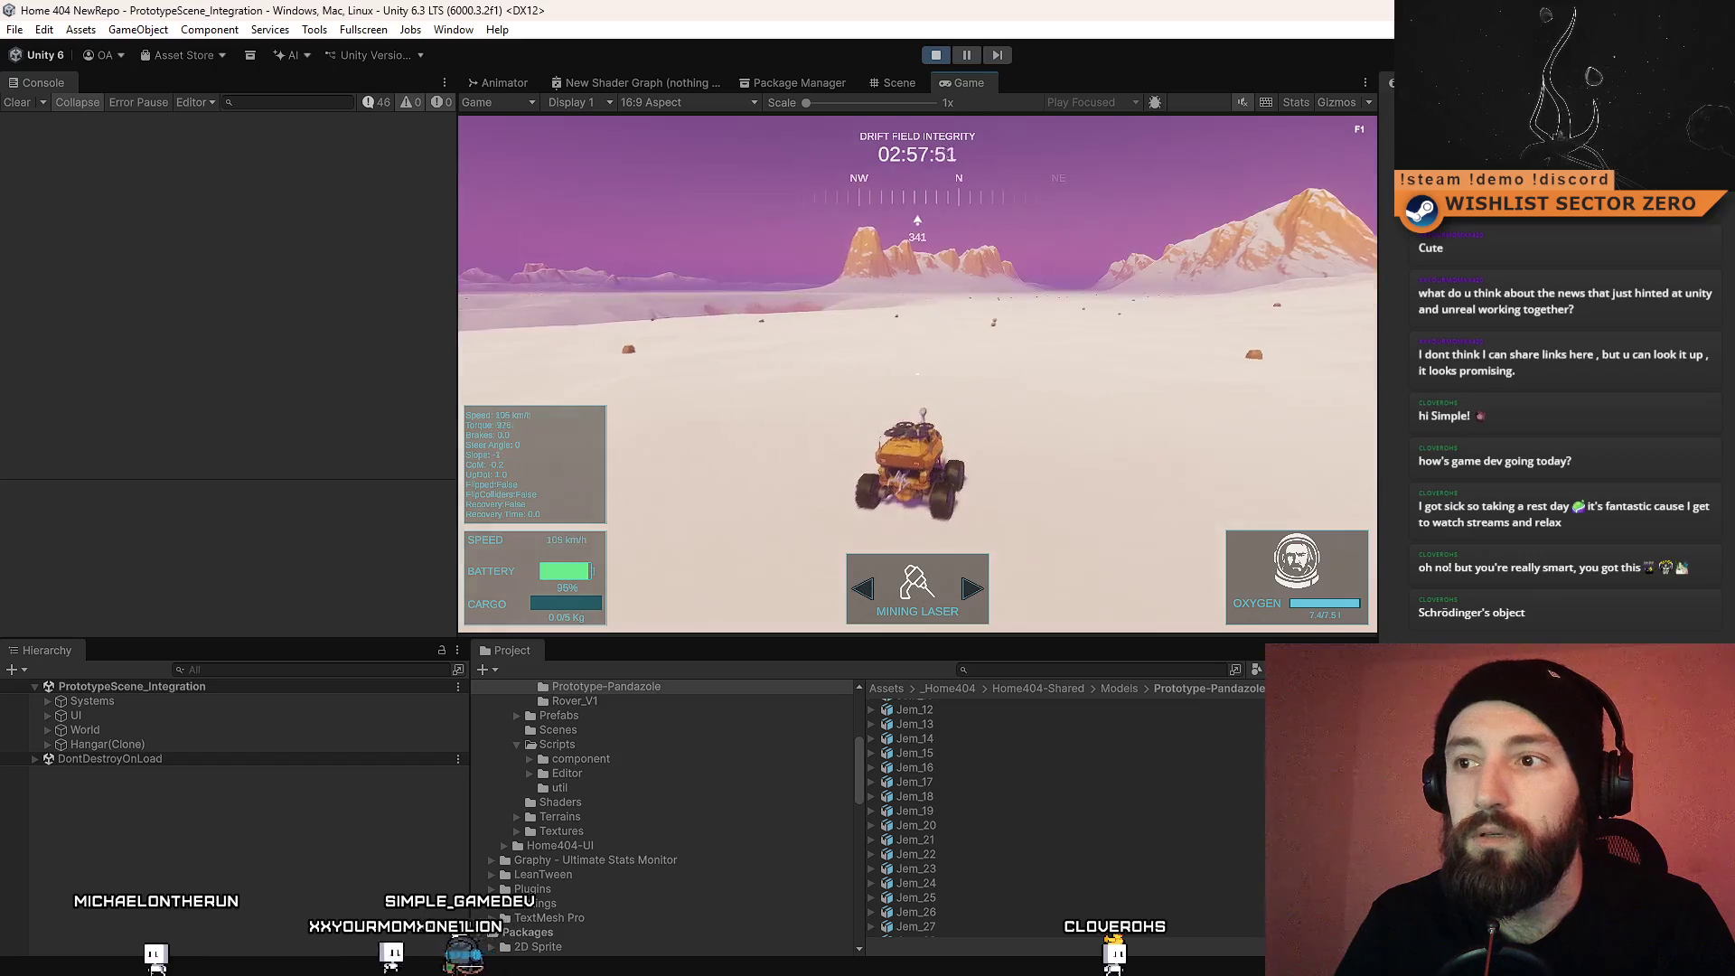
{"action": "key", "text": "d"}
{"action": "key", "text": "w"}
{"action": "key", "text": "d"}
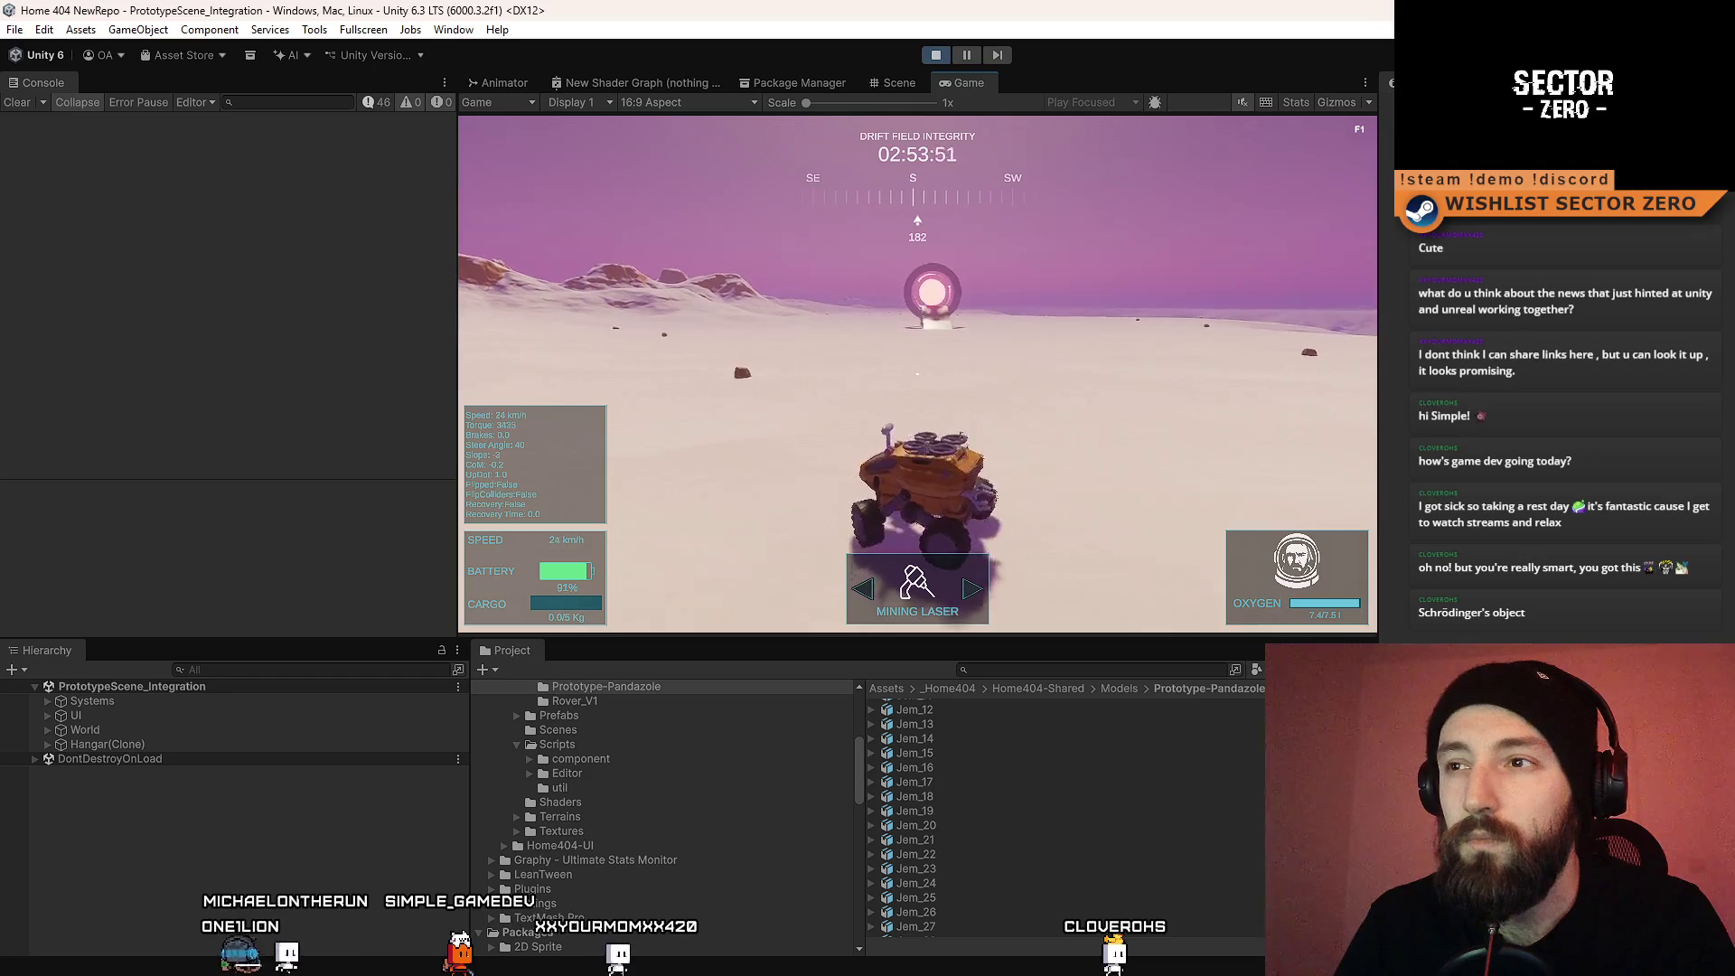
{"action": "key", "text": "a"}
{"action": "key", "text": "w"}
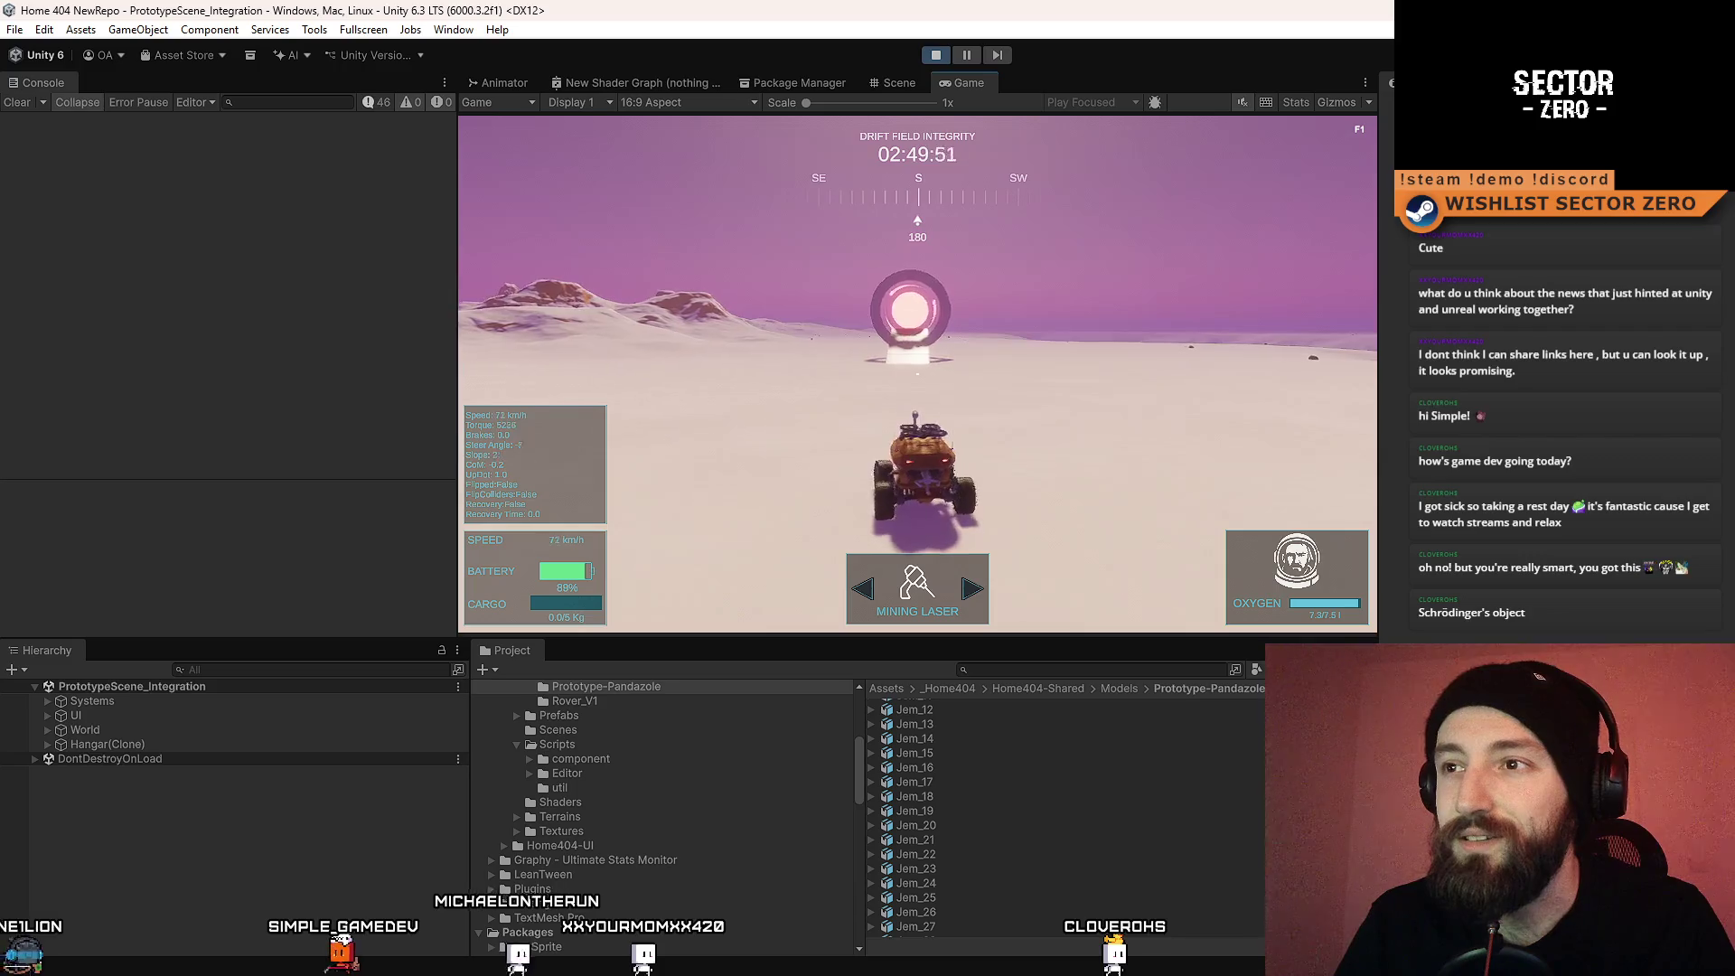
{"action": "key", "text": "w"}
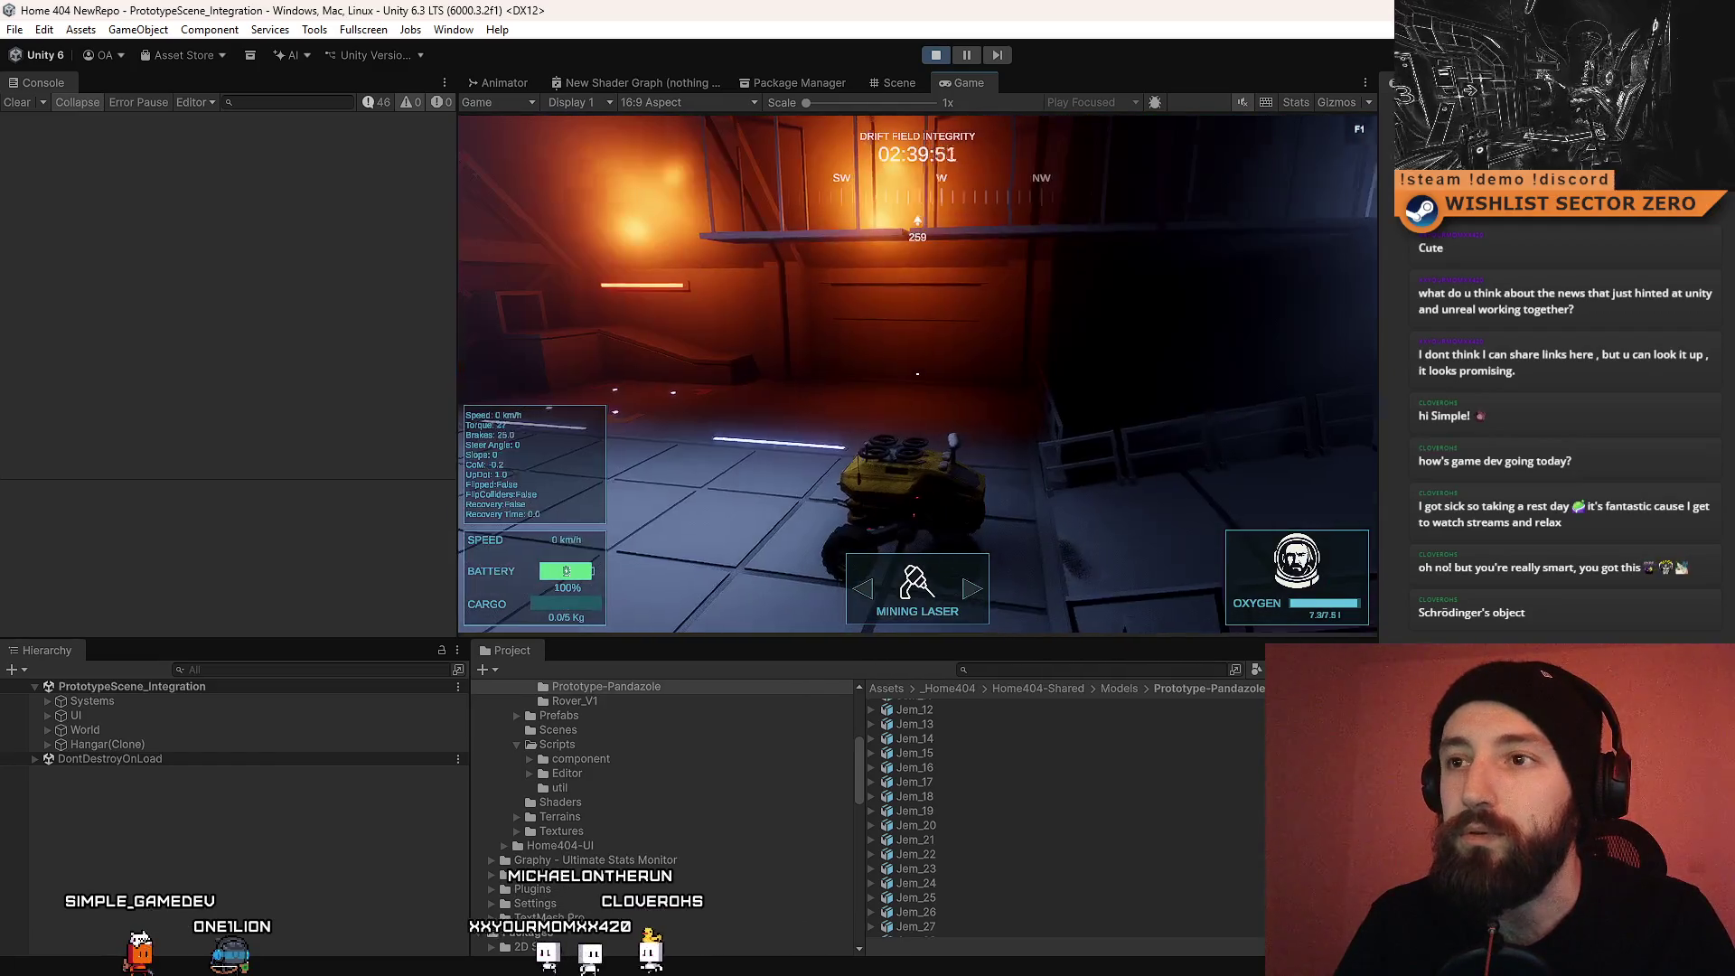
{"action": "left_click", "coordinate": [935, 55]}
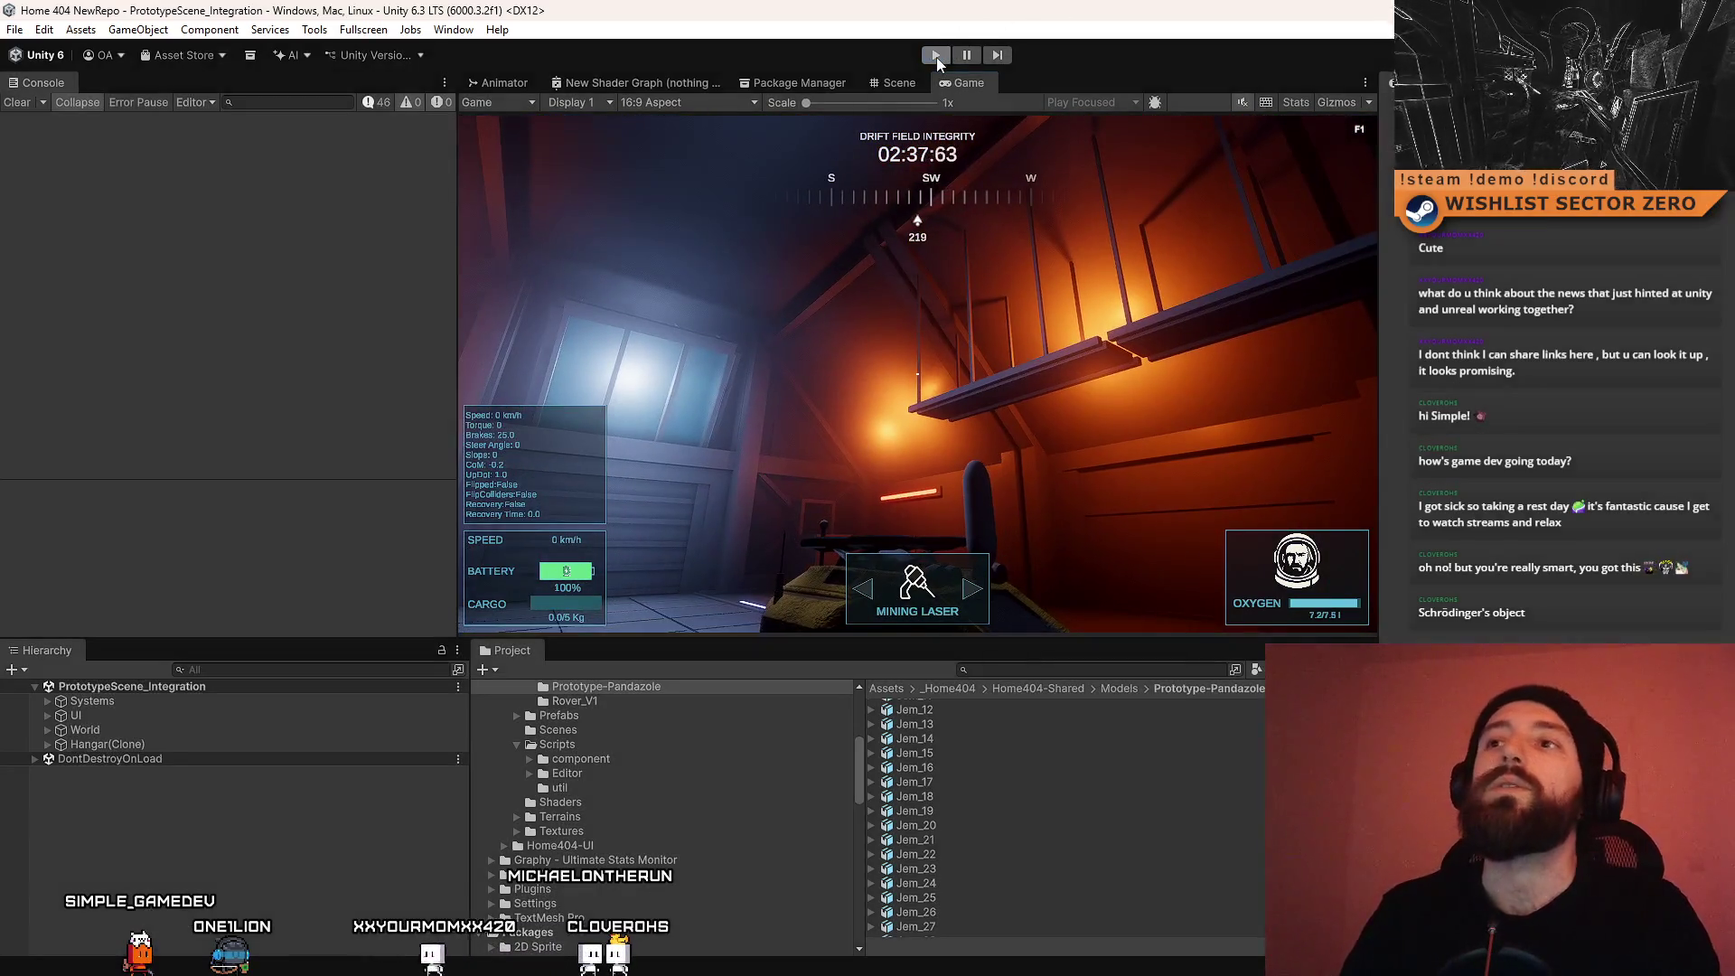